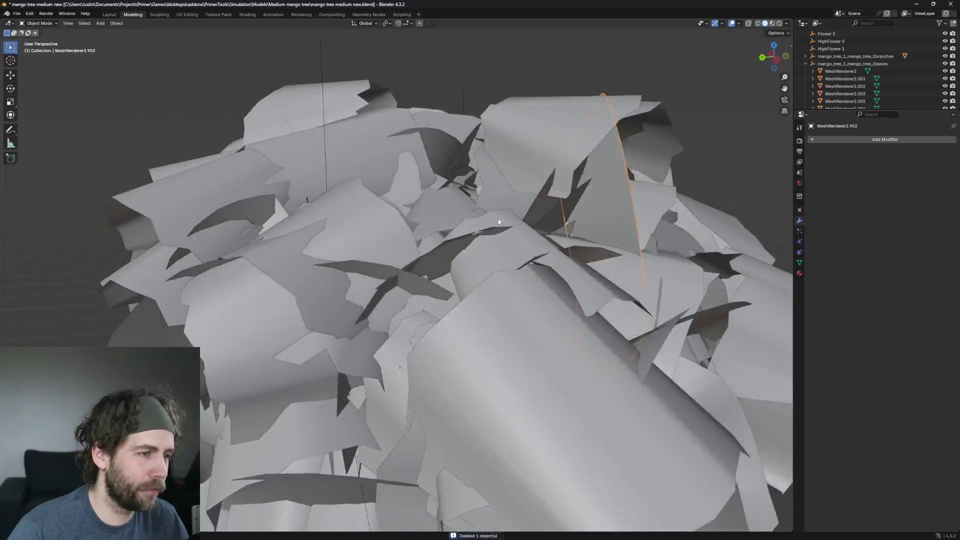
Delete the selected stray leaf mesh and pick out another stray leaf in the canopy
key("Delete")
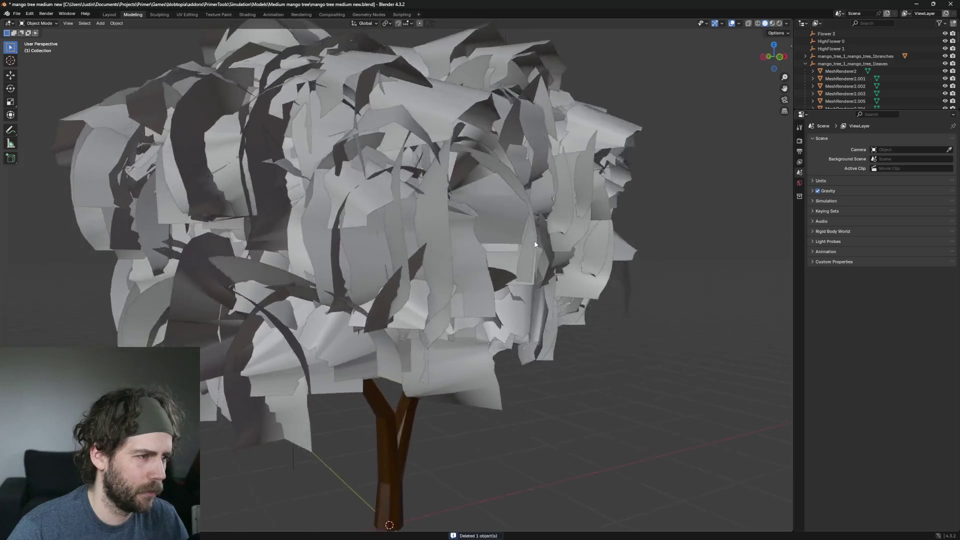
left_click(396, 189)
mouse_move(307, 257)
middle_mouse_down()
mouse_move(452, 232)
mouse_move(473, 246)
mouse_move(428, 278)
mouse_move(499, 240)
mouse_move(471, 175)
mouse_move(421, 198)
middle_mouse_up()
scroll(421, 199, "up", 3)
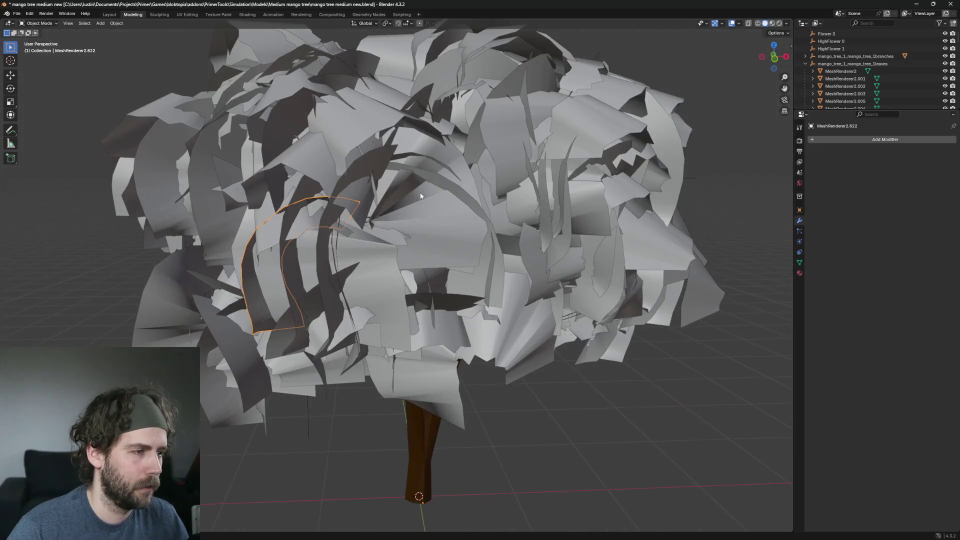
left_click(424, 193)
scroll(431, 187, "up", 2)
Switch the viewport to Material Preview so the tree shows green leaves over a brown trunk
key("z")
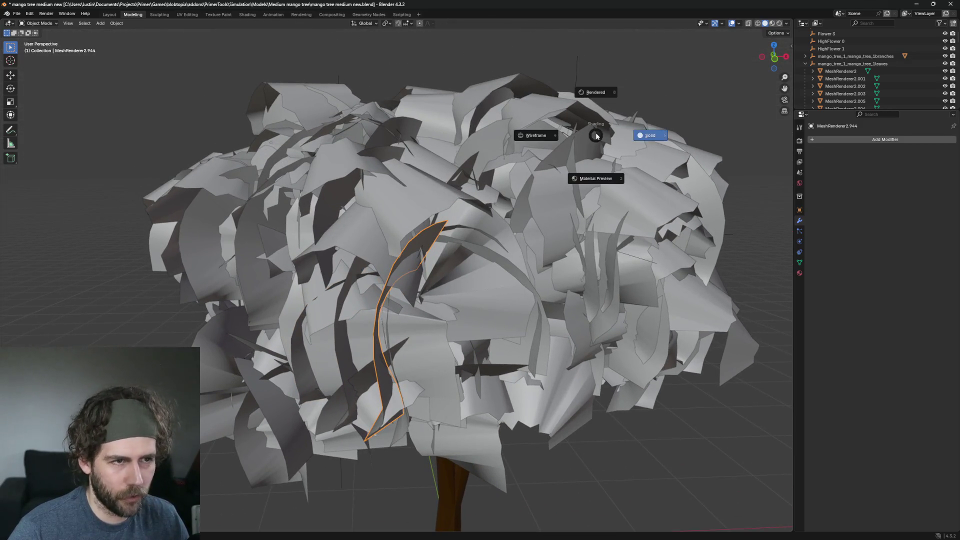
key("z")
left_click(666, 139)
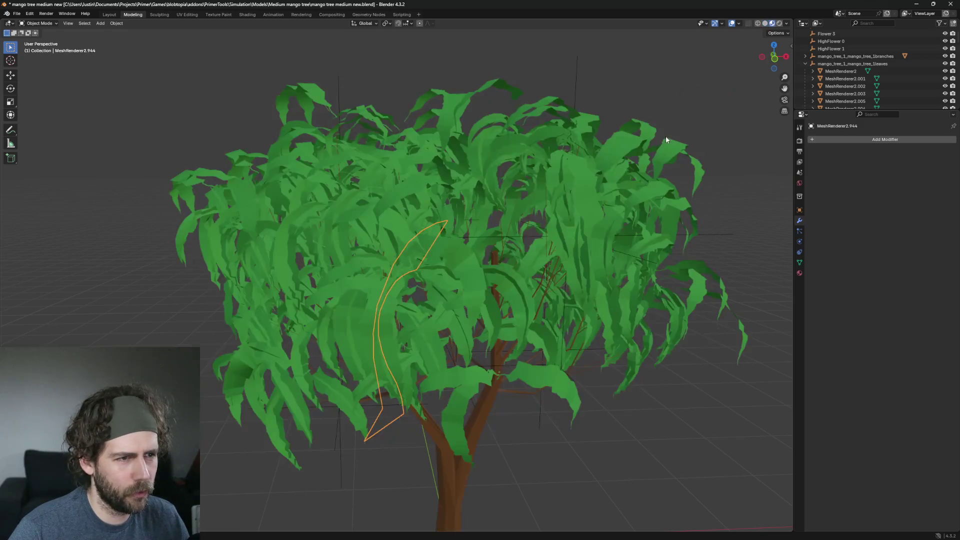
scroll(559, 150, "up", 3)
Remove two more stray leaf meshes from the mango tree canopy
mouse_move(541, 167)
middle_mouse_down()
mouse_move(542, 314)
mouse_move(494, 192)
middle_mouse_up()
left_click(542, 314)
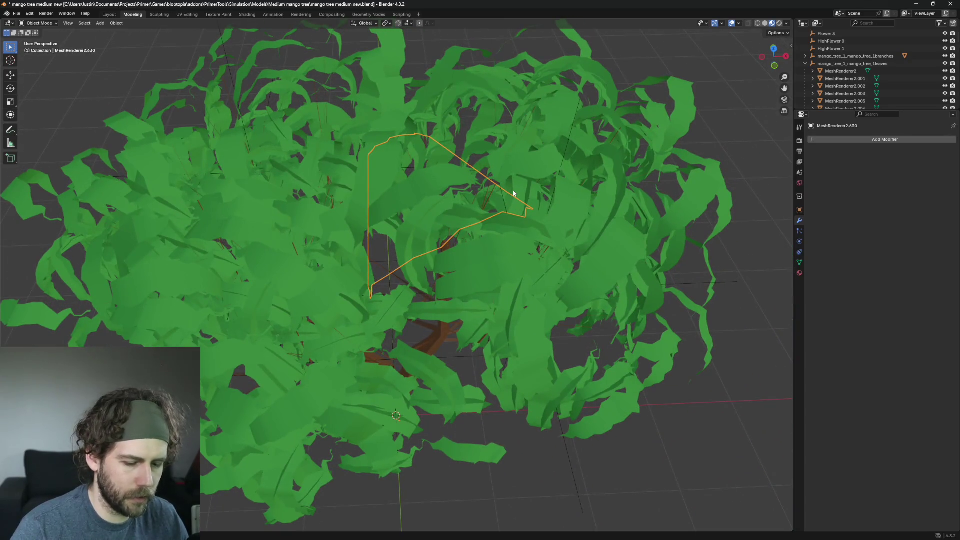
key("alt+a")
scroll(445, 107, "up", 2)
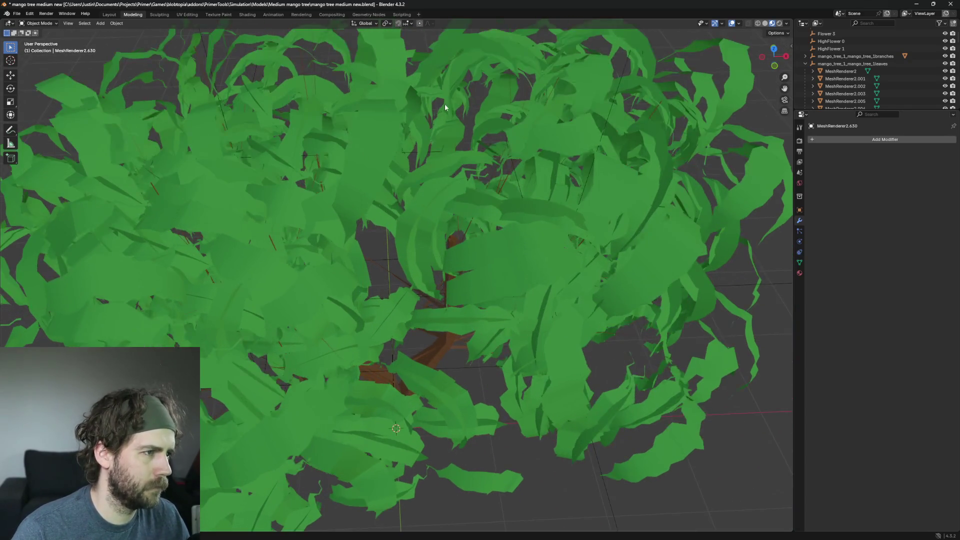
scroll(445, 108, "down", 2)
middle_click_drag(445, 107, 378, 145)
left_click(385, 148)
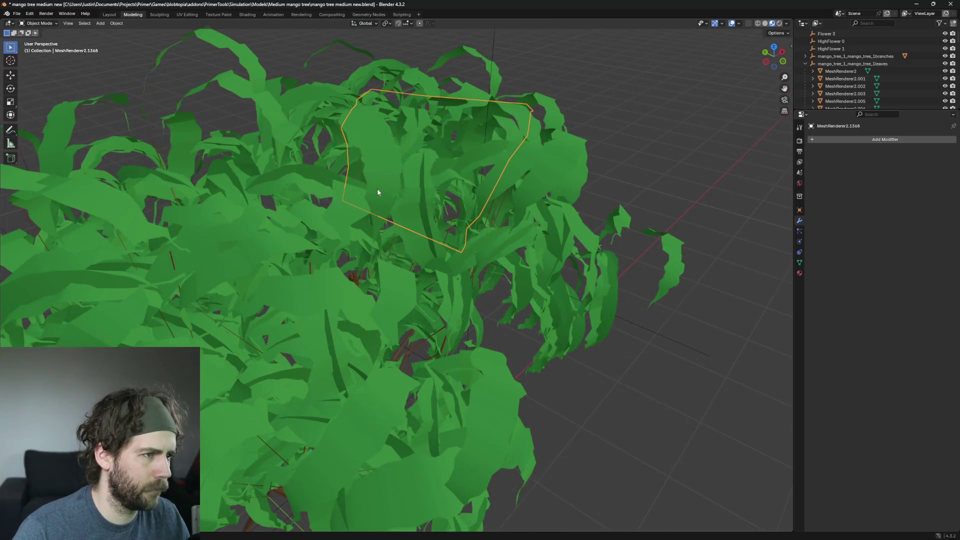
mouse_move(377, 189)
middle_mouse_down()
mouse_move(631, 212)
mouse_move(715, 168)
mouse_move(670, 118)
mouse_move(679, 214)
mouse_move(677, 105)
mouse_move(690, 188)
mouse_move(709, 216)
mouse_move(702, 173)
mouse_move(679, 141)
mouse_move(765, 257)
mouse_move(701, 158)
mouse_move(655, 172)
mouse_move(668, 155)
middle_mouse_up()
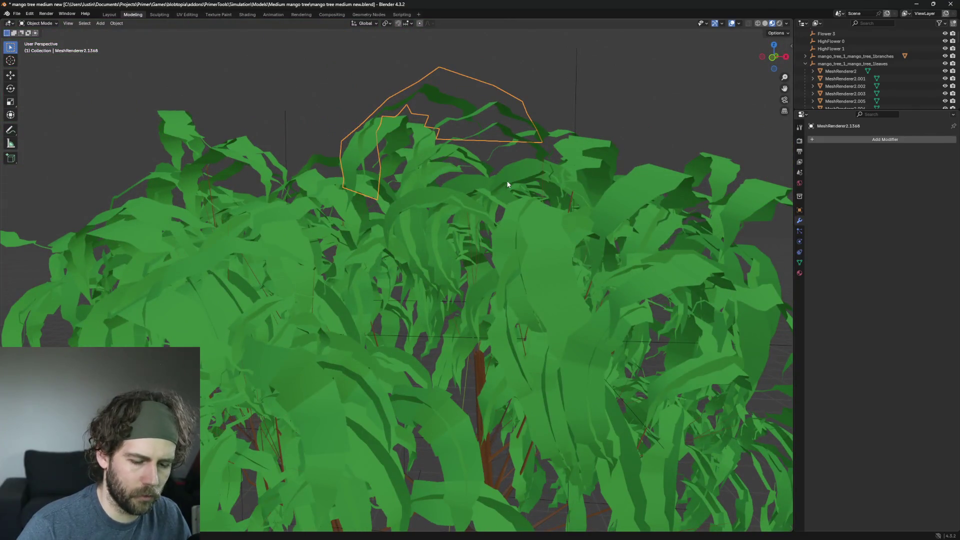
key("h")
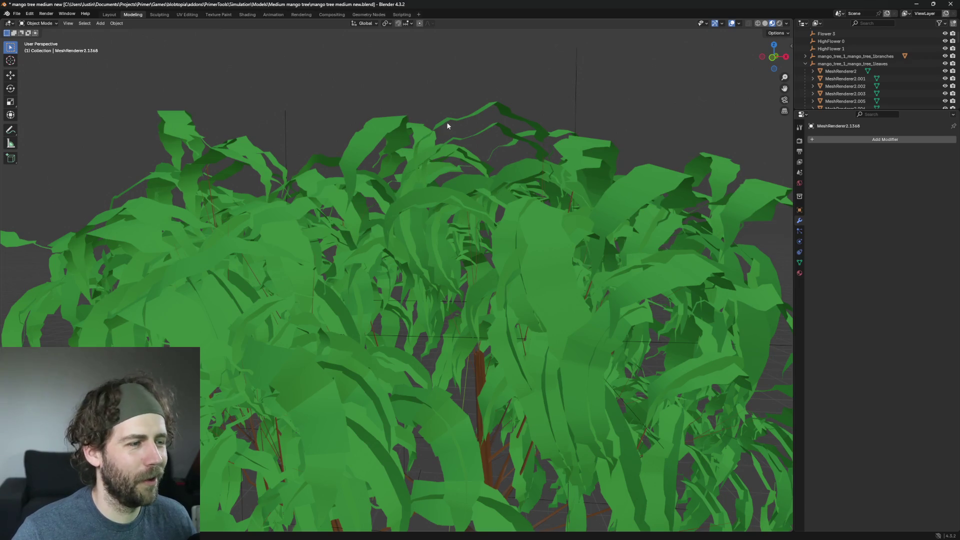
scroll(448, 126, "down", 3)
scroll(439, 157, "down", 2)
scroll(467, 240, "up", 3)
scroll(488, 201, "up", 2)
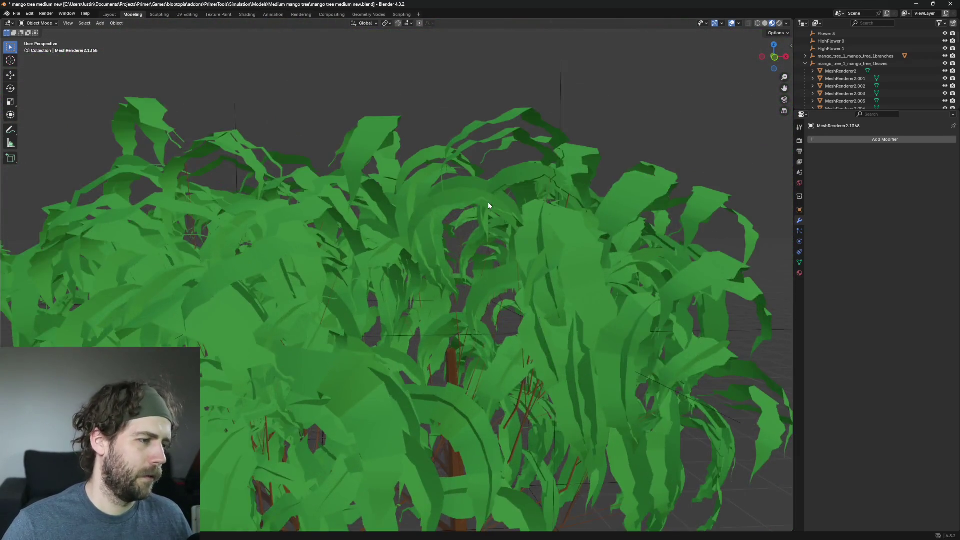
scroll(488, 202, "down", 2)
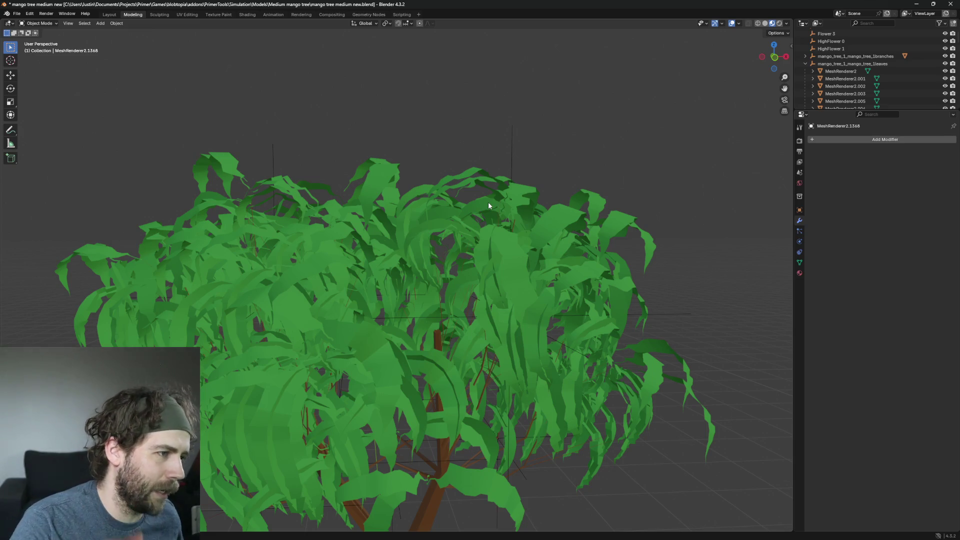
scroll(489, 202, "down", 2)
scroll(488, 202, "up", 4)
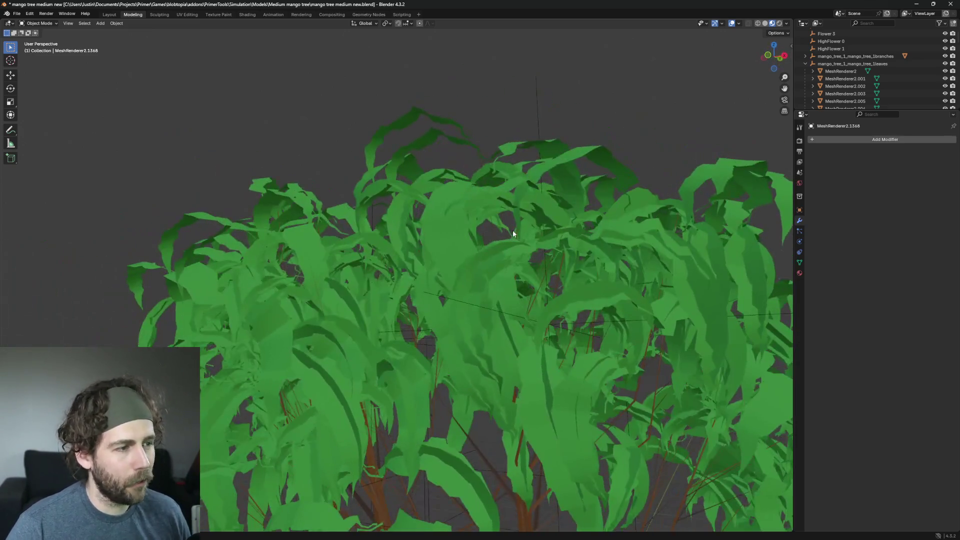
Save the cleaned mango tree Blender file
mouse_move(528, 232)
middle_mouse_down()
mouse_move(552, 266)
mouse_move(486, 266)
mouse_move(533, 262)
middle_mouse_up()
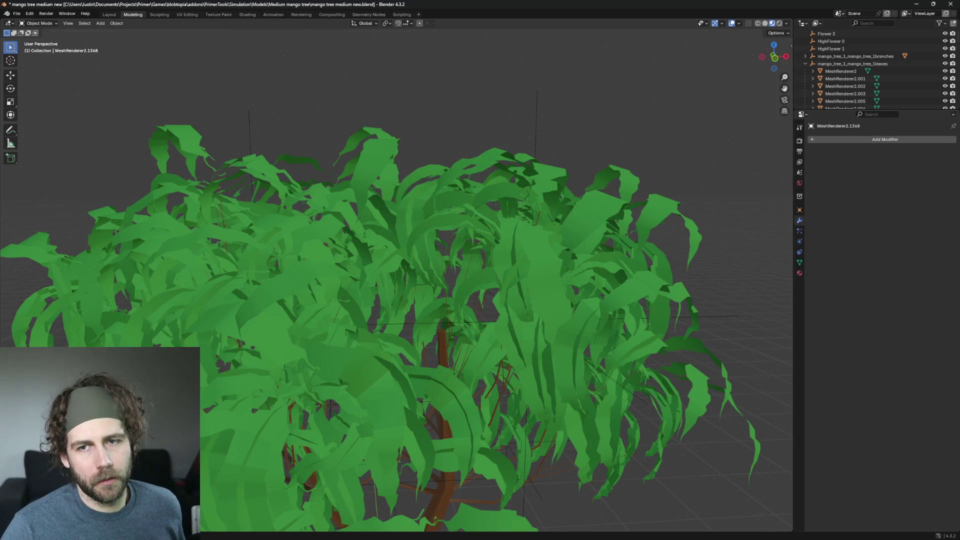
key("ctrl+s")
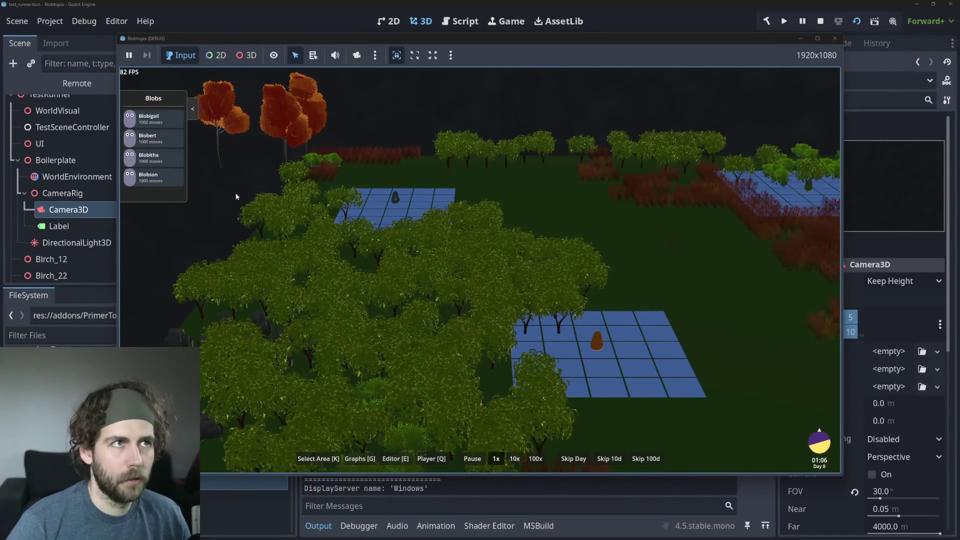
scroll(445, 349, "down", 3)
scroll(524, 299, "up", 1)
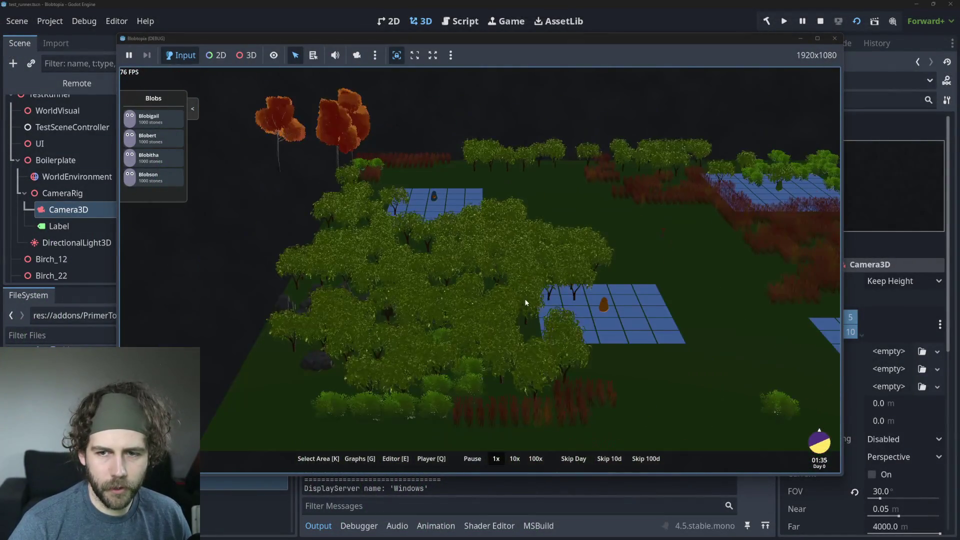
Run the Blobtopia simulation at 1x speed to inspect the mango trees, then stop the game
left_click(496, 459)
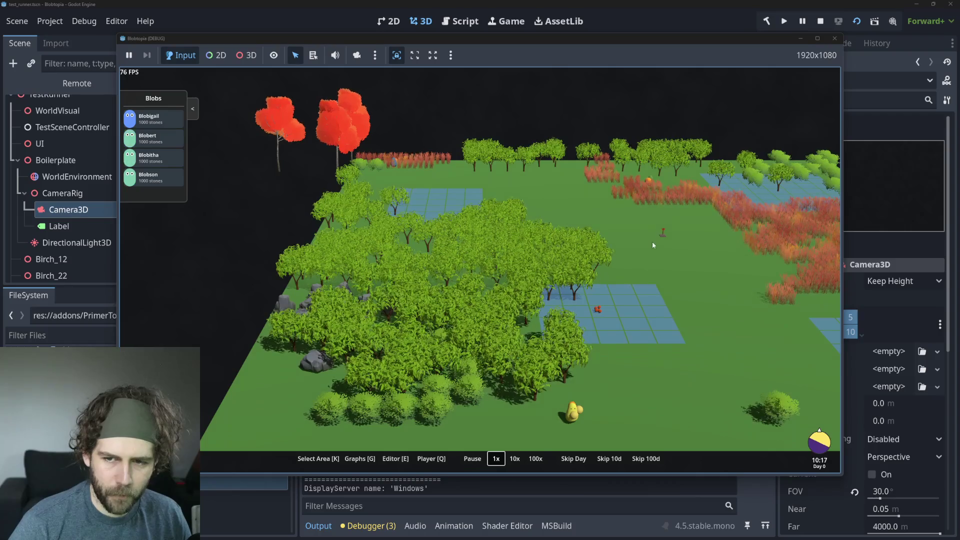
scroll(652, 242, "up", 3)
scroll(652, 241, "up", 5)
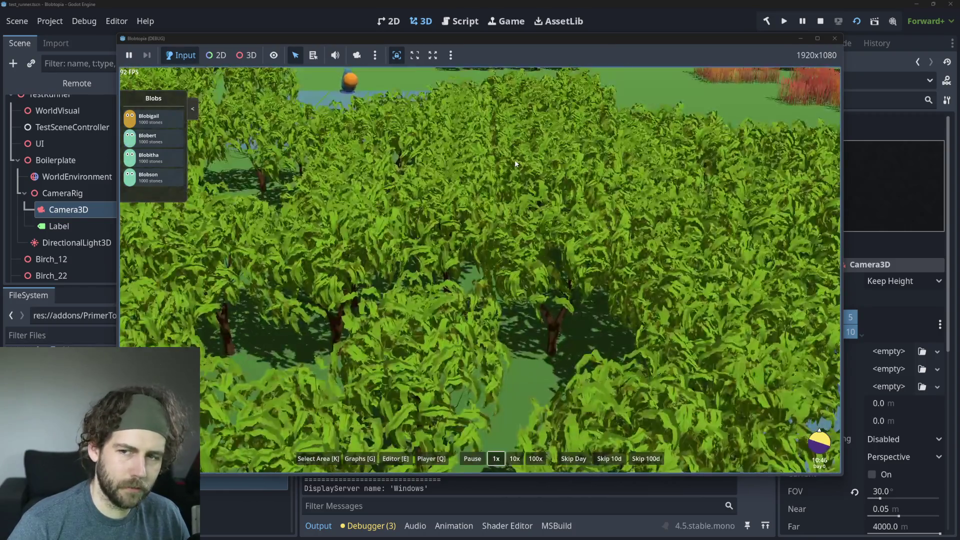
scroll(515, 159, "up", 4)
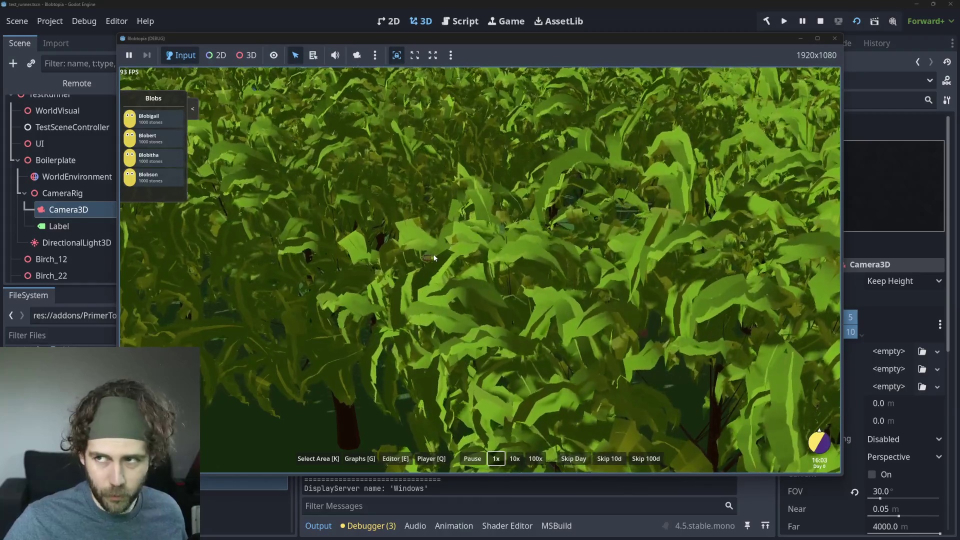
left_click(821, 23)
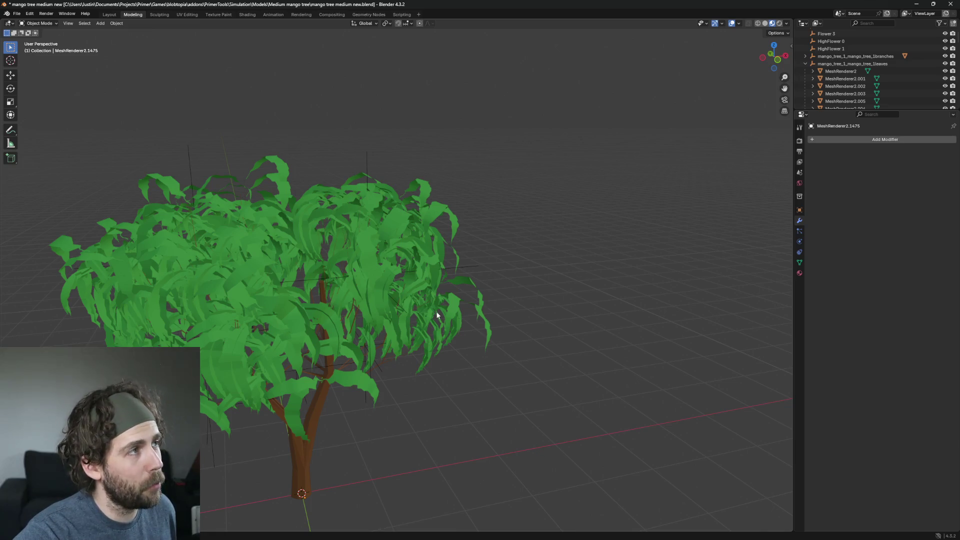
Save the tree model in Blender and switch back to the Godot editor
key("ctrl+s")
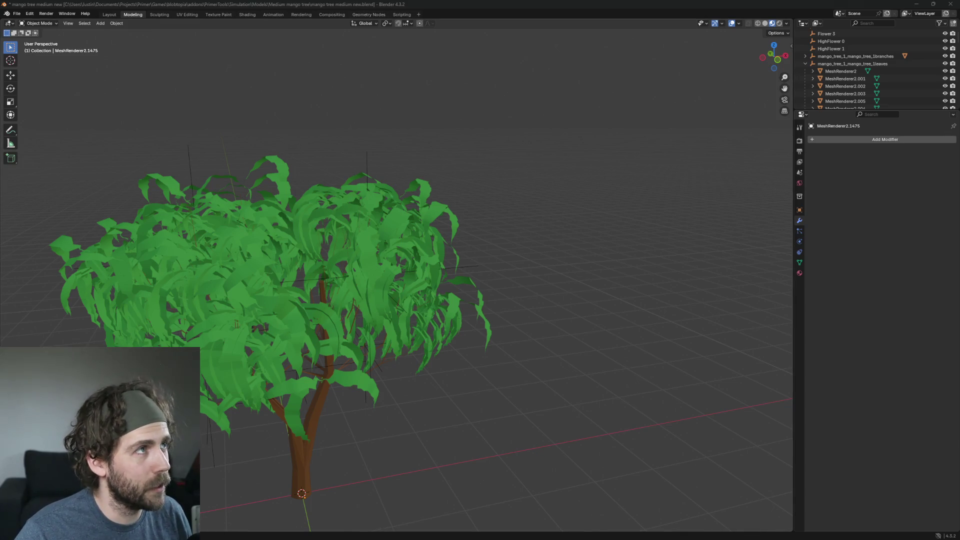
key("alt+Tab")
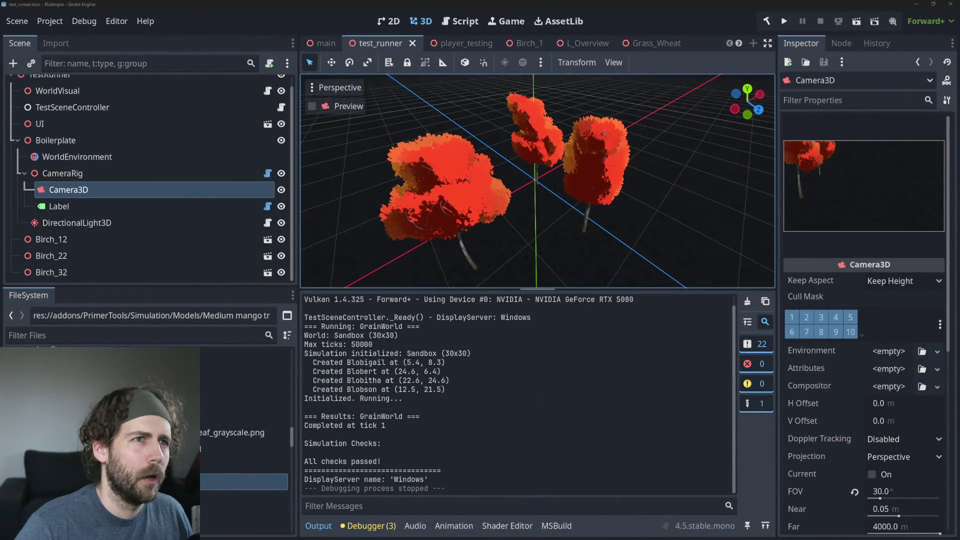
scroll(476, 241, "up", 2)
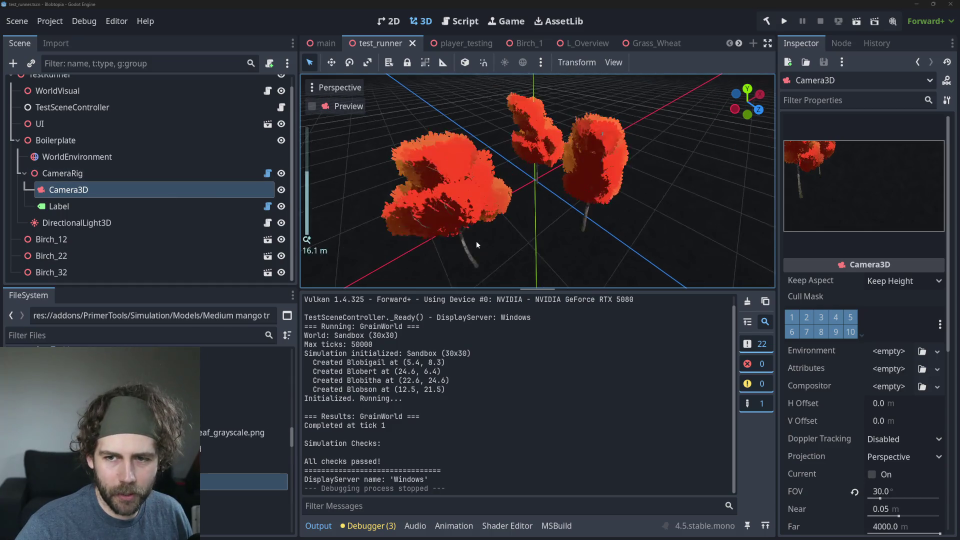
scroll(476, 241, "up", 2)
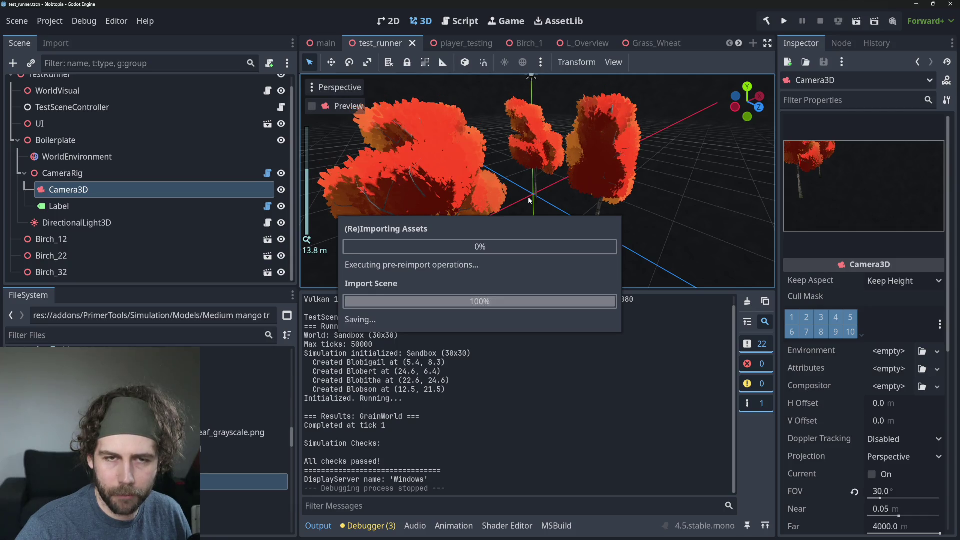
scroll(529, 200, "down", 2)
After the reimport, return to the test_runner scene and launch it as a running simulation
middle_click_drag(534, 172, 570, 172)
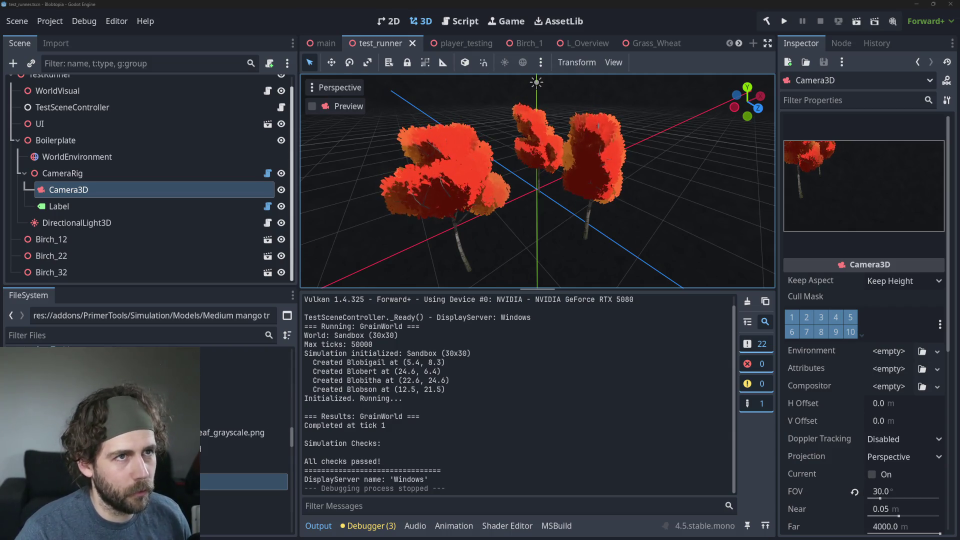
scroll(494, 122, "down", 1)
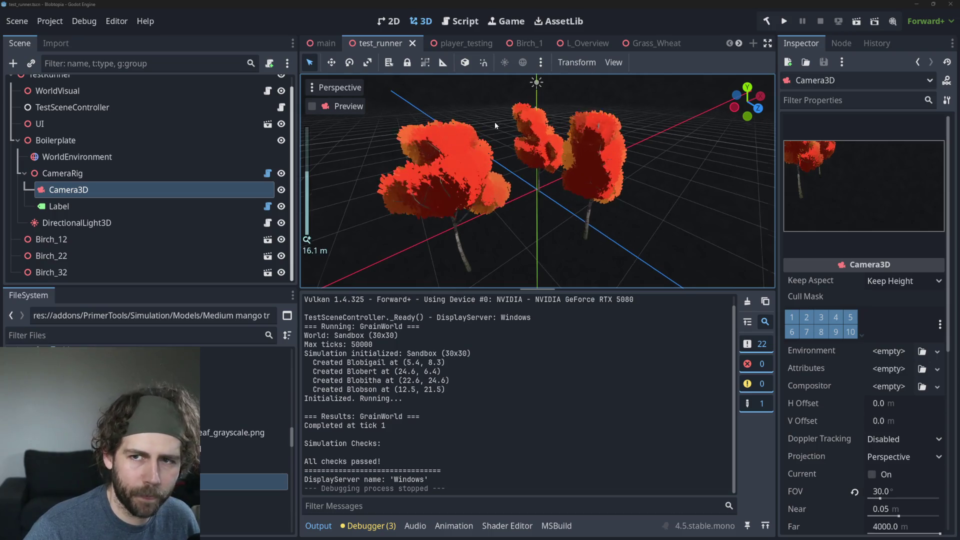
left_click(466, 45)
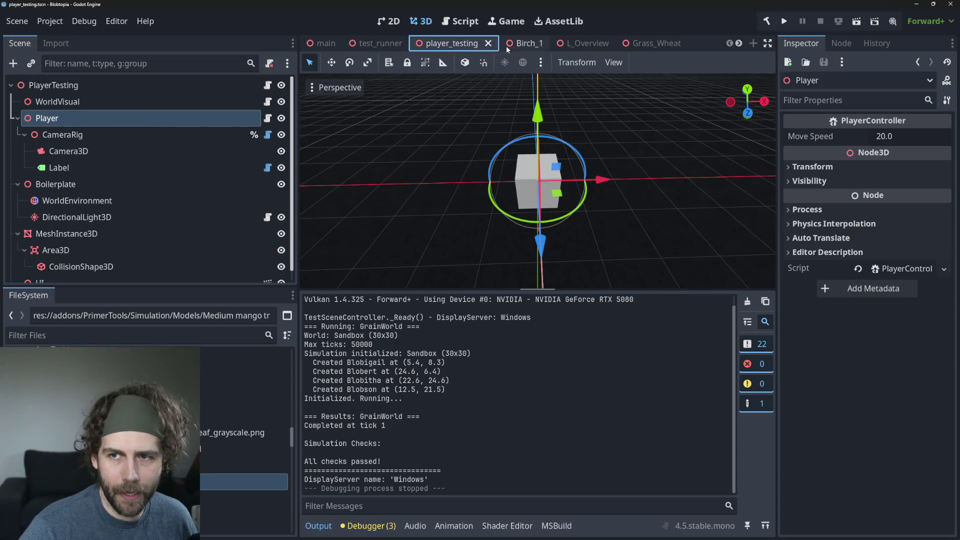
left_click(381, 43)
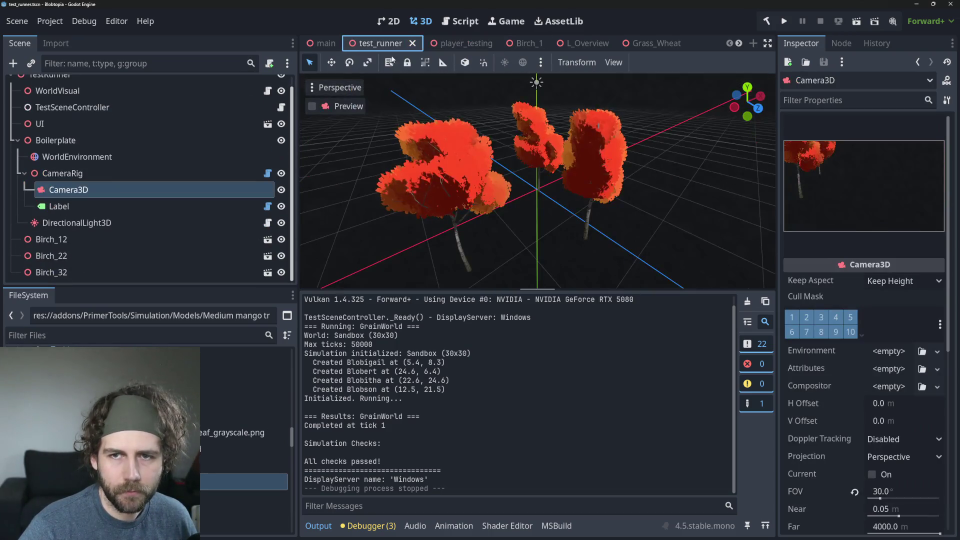
left_click(855, 21)
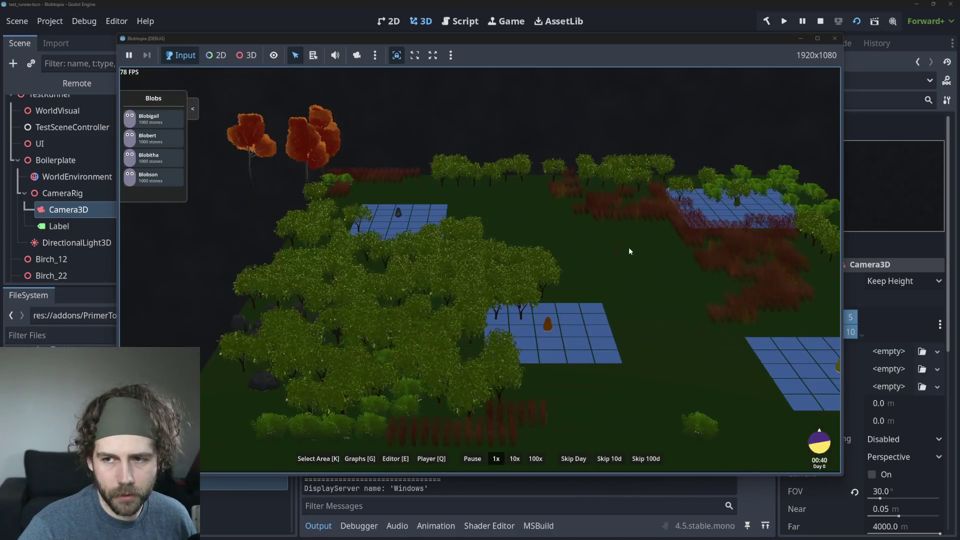
Pan the camera across the world, speed the simulation to 10x and bring up the graphs
left_click_drag(628, 250, 496, 277)
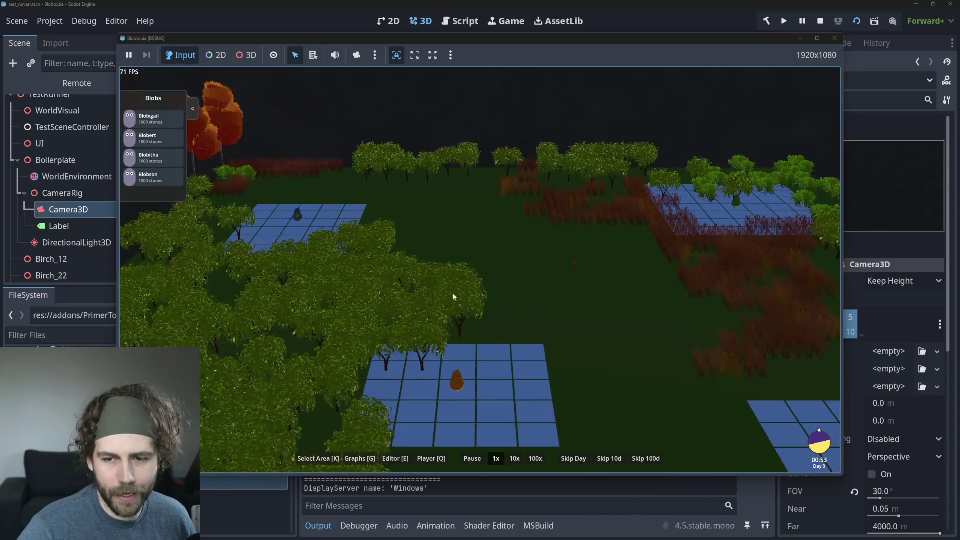
left_click(513, 460)
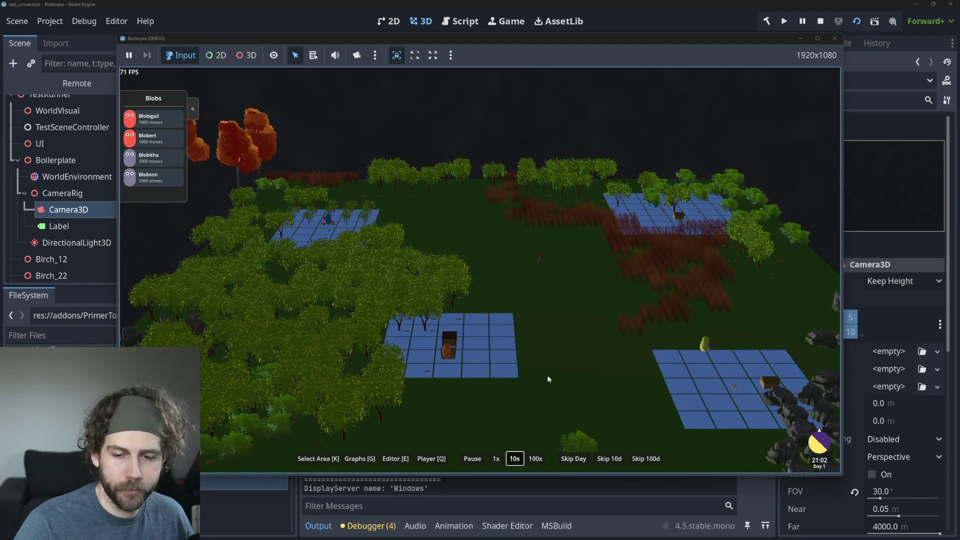
left_click(357, 456)
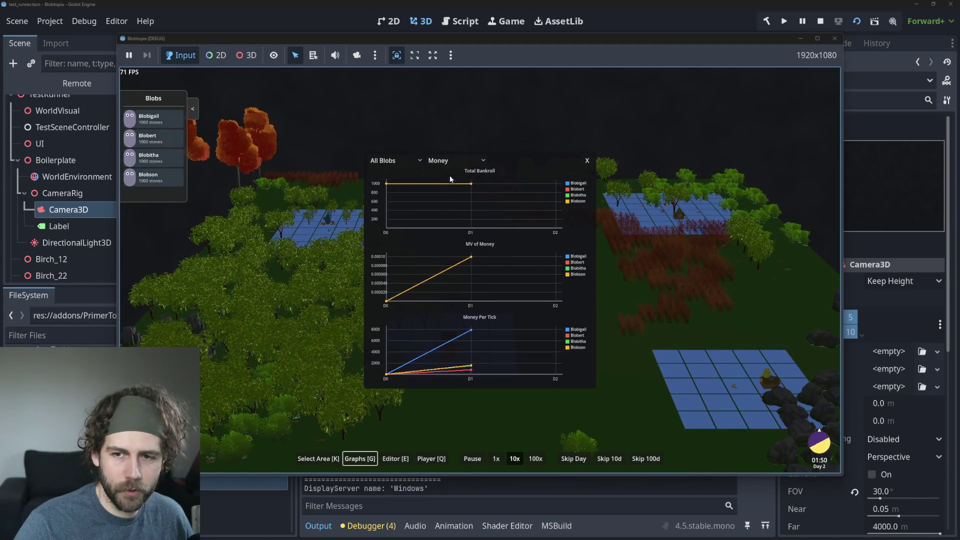
Show the market charts for Mango, then for Berry Bush
left_click(466, 162)
left_click(403, 161)
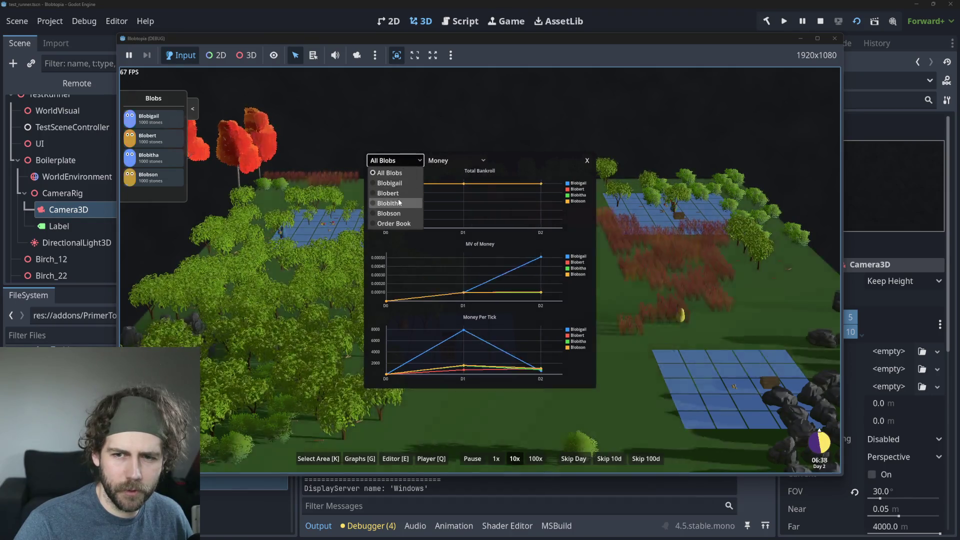
left_click(454, 160)
left_click(453, 202)
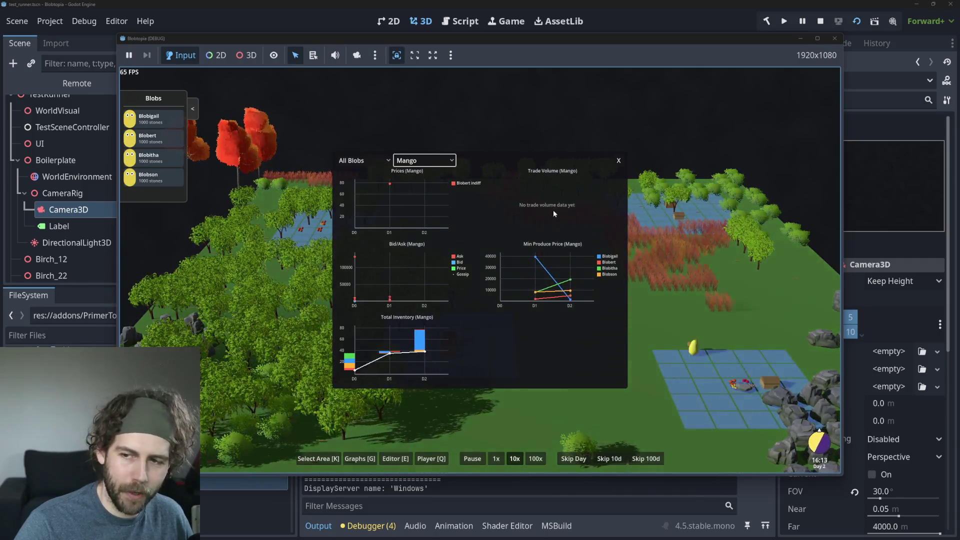
left_click(433, 161)
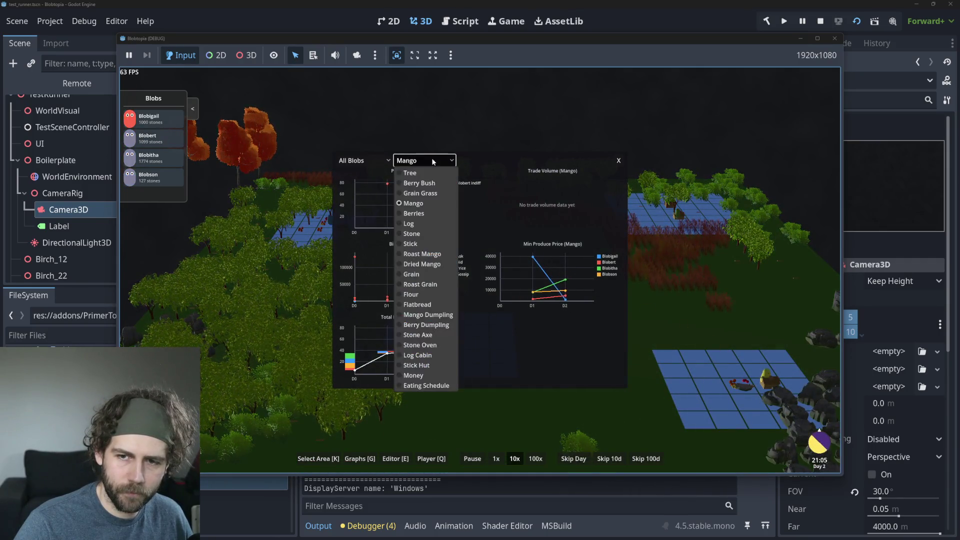
left_click(433, 182)
Show the price, trade and inventory charts for Berries, then close the graphs panel
left_click(433, 161)
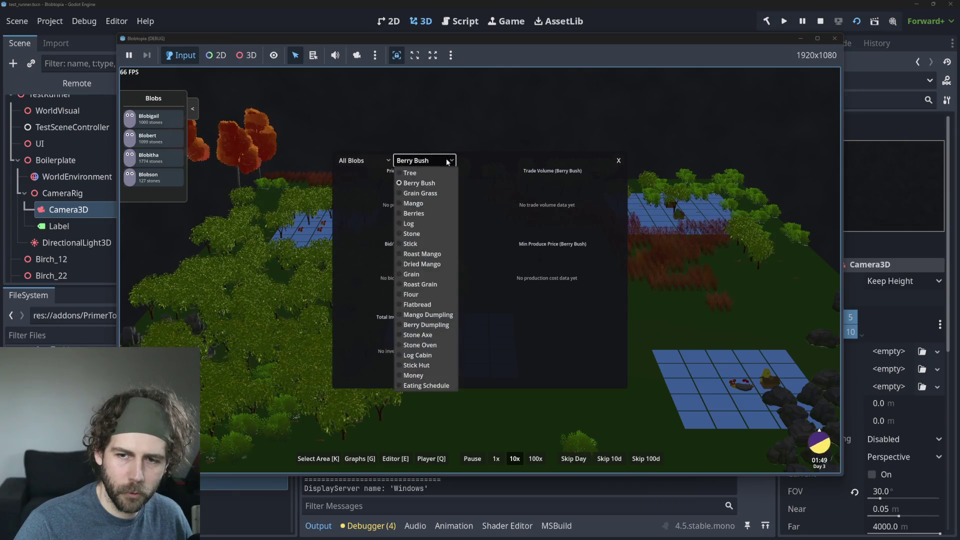
left_click(431, 214)
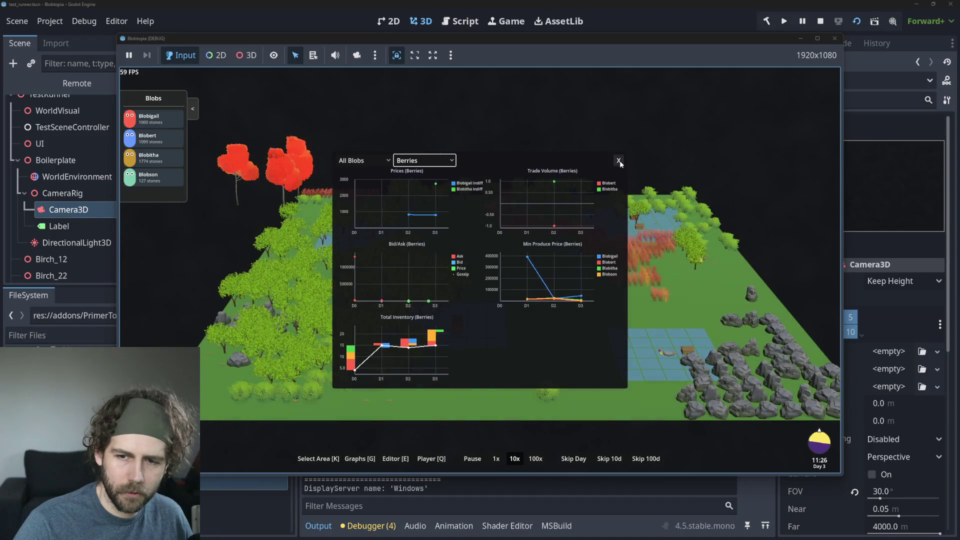
left_click(619, 161)
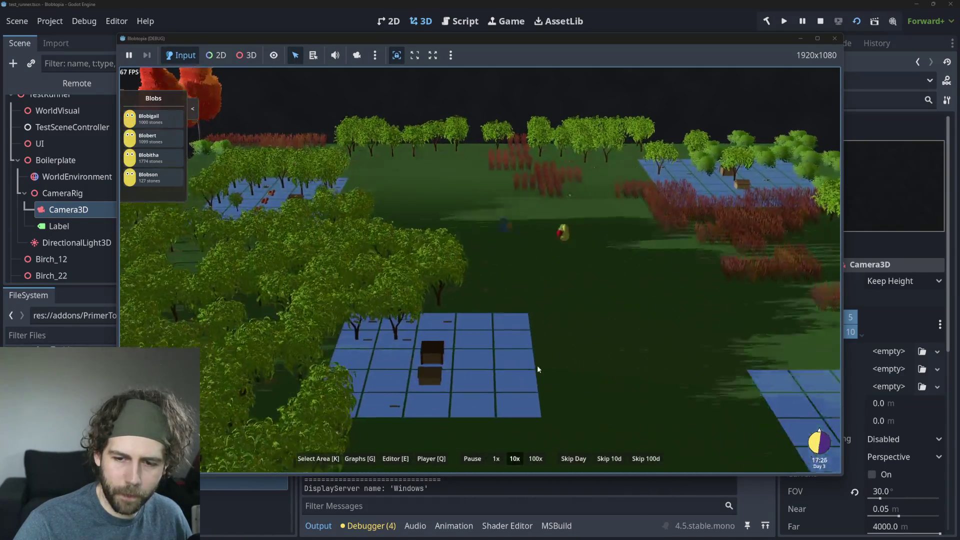
Move the game camera over the mango tree plots to inspect them up close, then stop the game
middle_click_drag(538, 369, 267, 382)
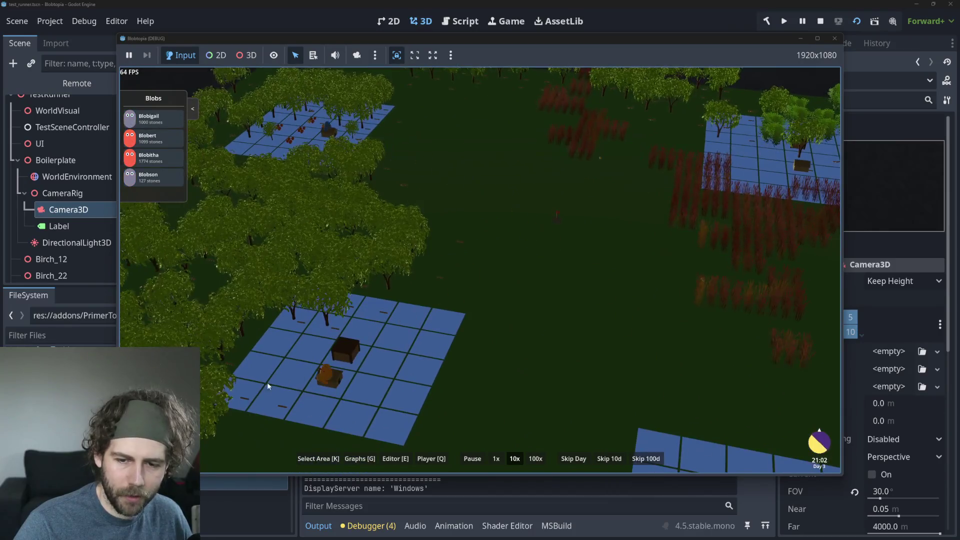
mouse_move(344, 347)
middle_mouse_down()
mouse_move(512, 330)
mouse_move(362, 196)
middle_mouse_up()
scroll(362, 196, "up", 5)
middle_click_drag(424, 231, 324, 139)
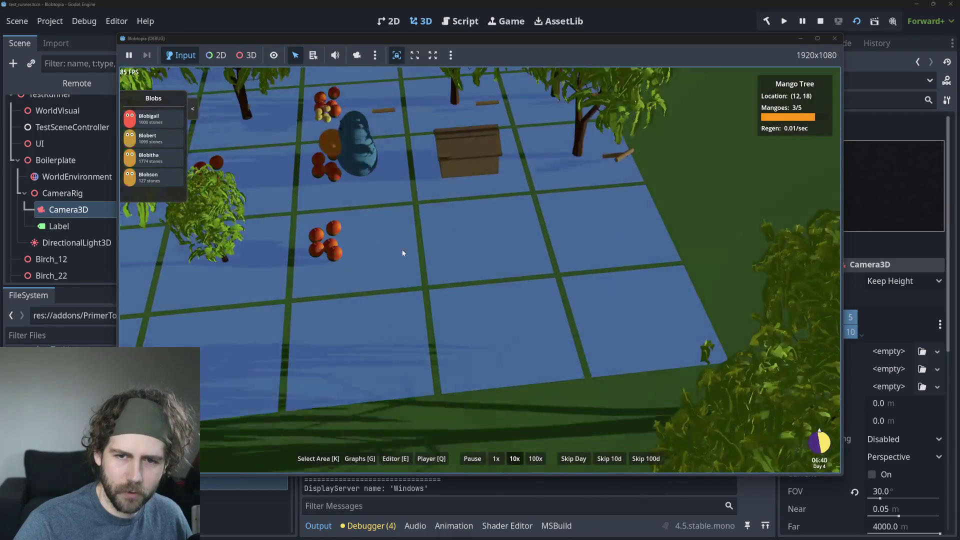
scroll(364, 141, "down", 5)
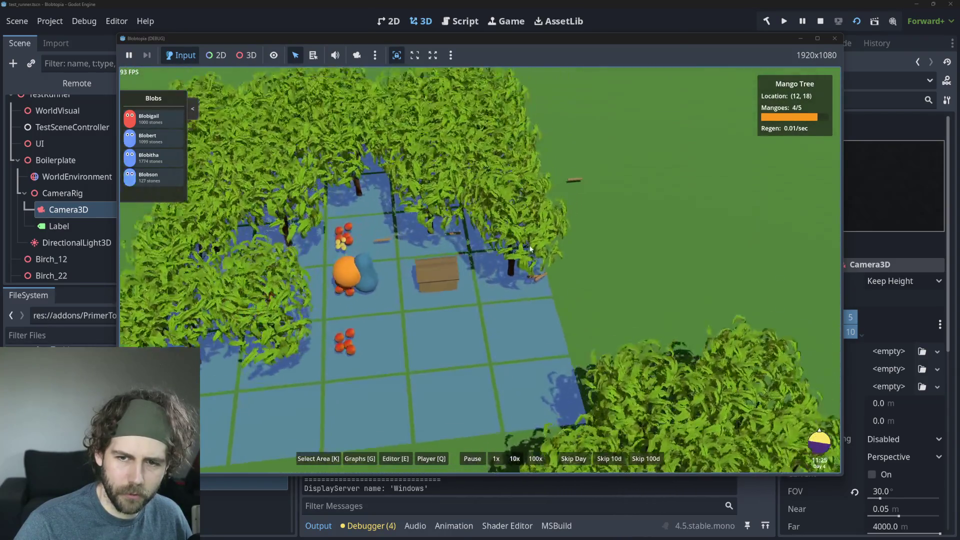
scroll(451, 298, "down", 5)
scroll(451, 299, "down", 2)
scroll(352, 219, "down", 2)
scroll(378, 200, "down", 3)
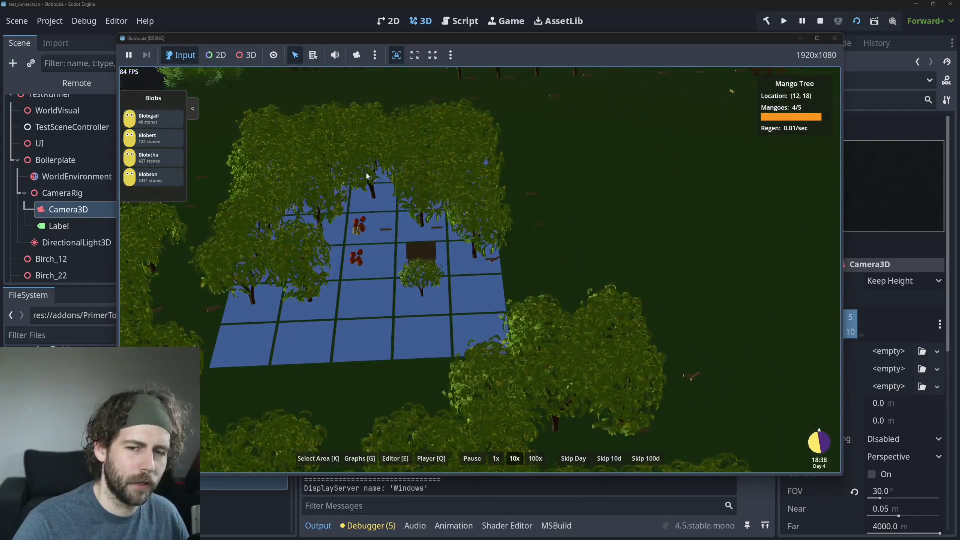
scroll(466, 277, "down", 2)
scroll(555, 318, "down", 2)
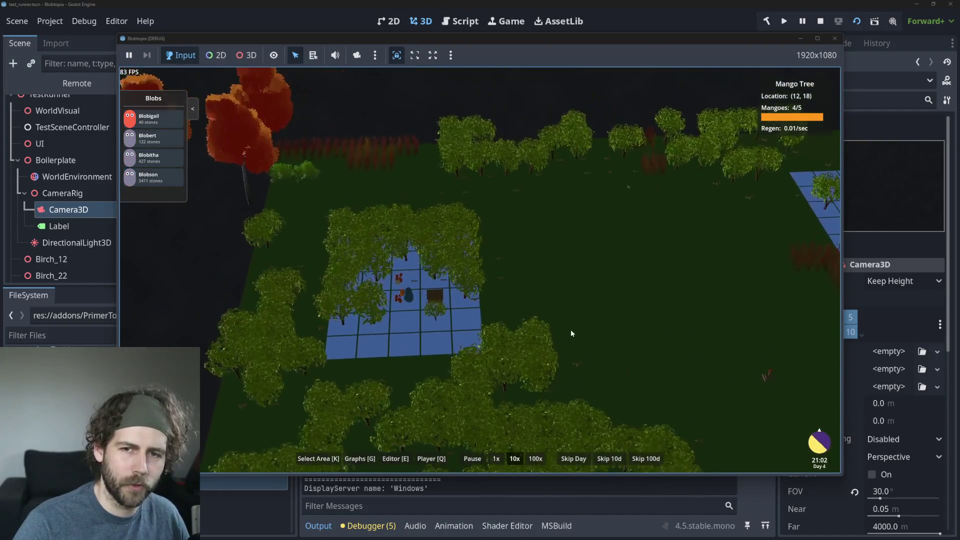
scroll(644, 337, "up", 2)
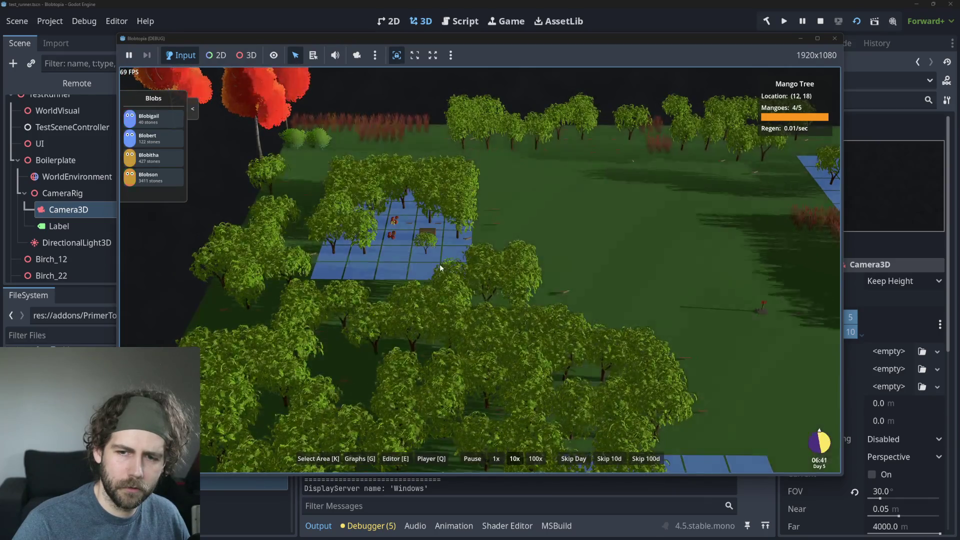
scroll(670, 288, "down", 3)
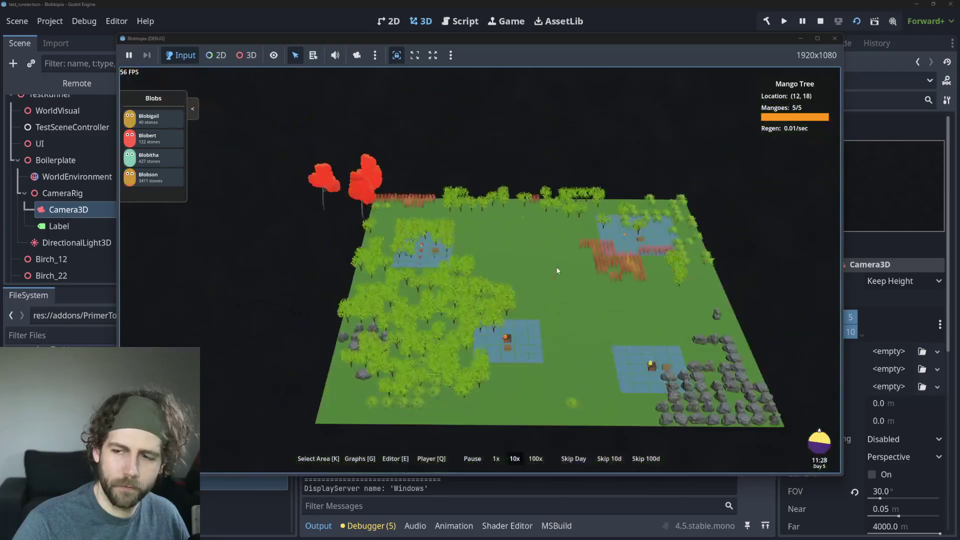
scroll(634, 283, "up", 2)
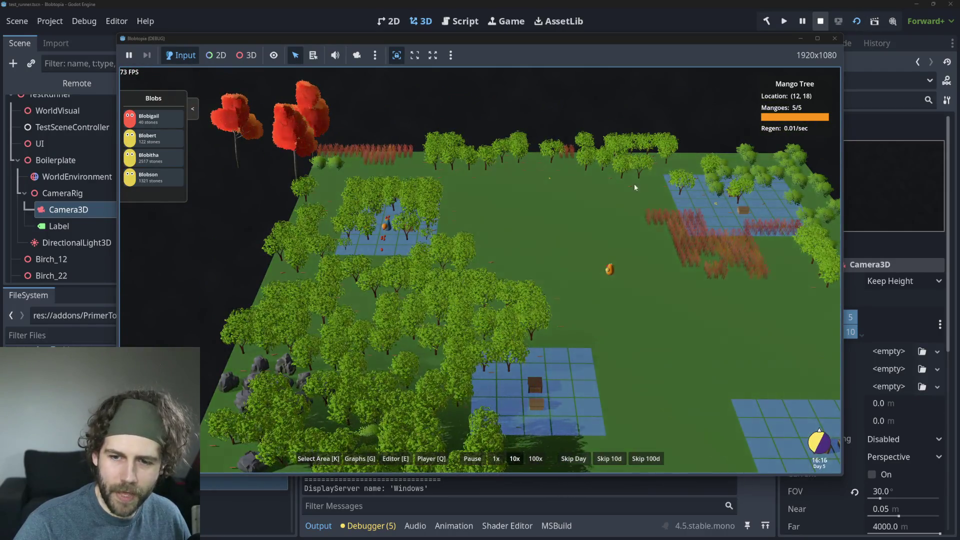
scroll(475, 229, "up", 4)
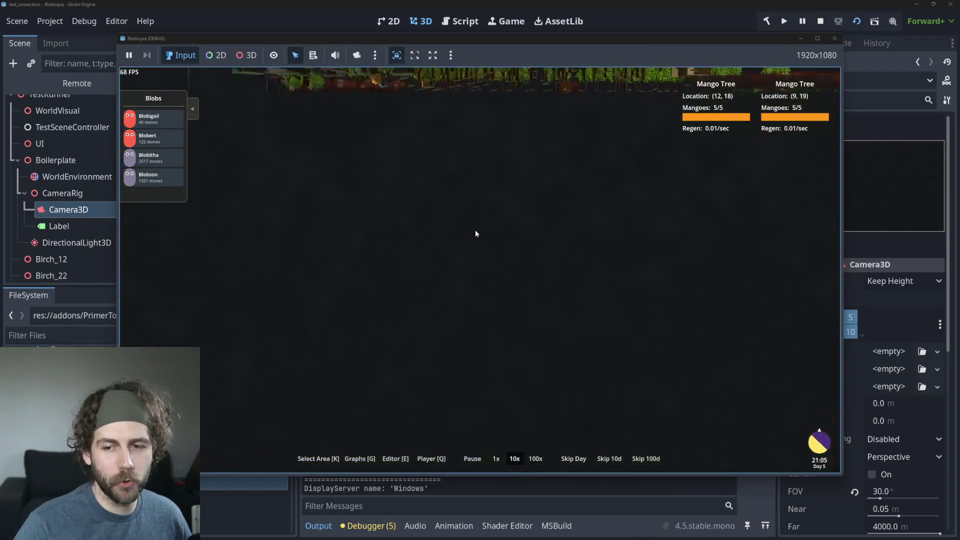
scroll(518, 278, "down", 2)
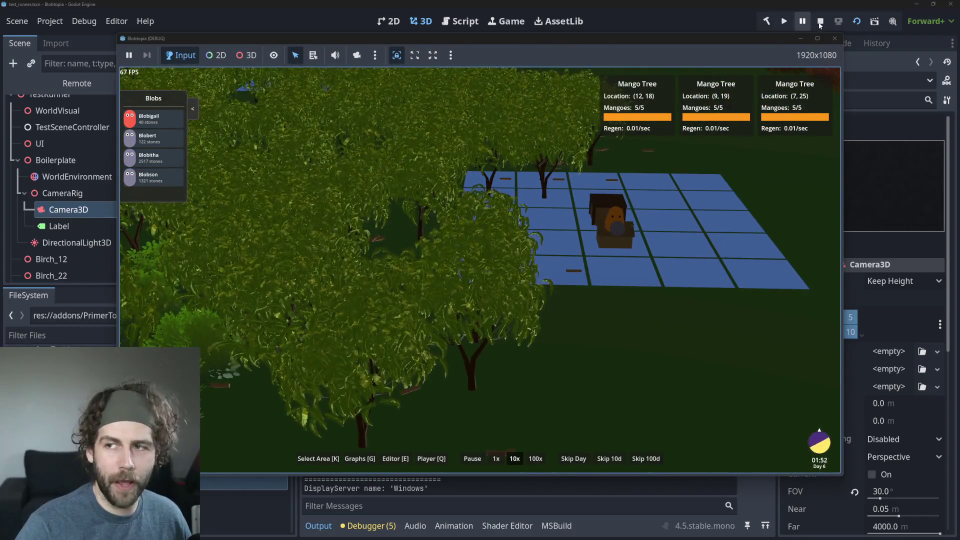
key("F8")
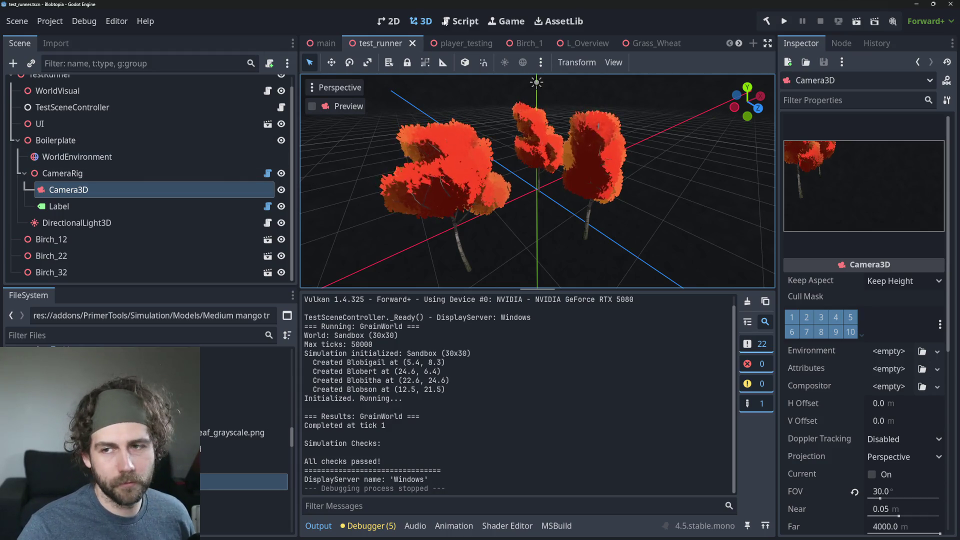
Relaunch the simulation from day 0 and open Blobigail's info card
left_click(848, 29)
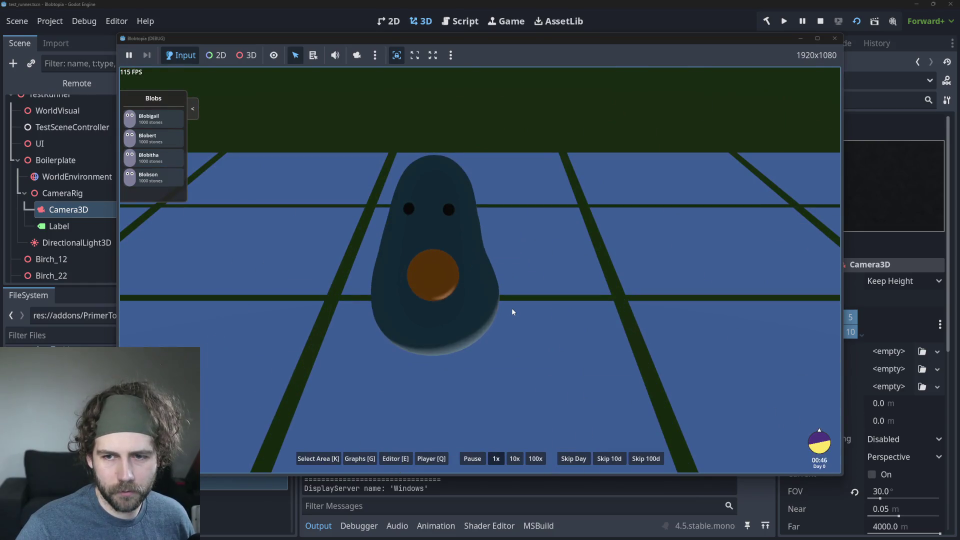
left_click(431, 239)
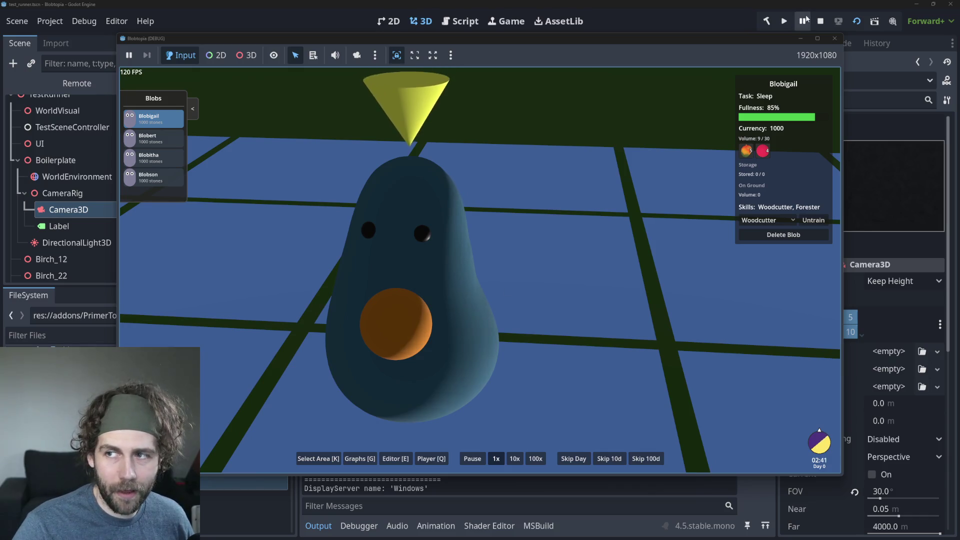
Stop the running Blobtopia game
left_click(823, 24)
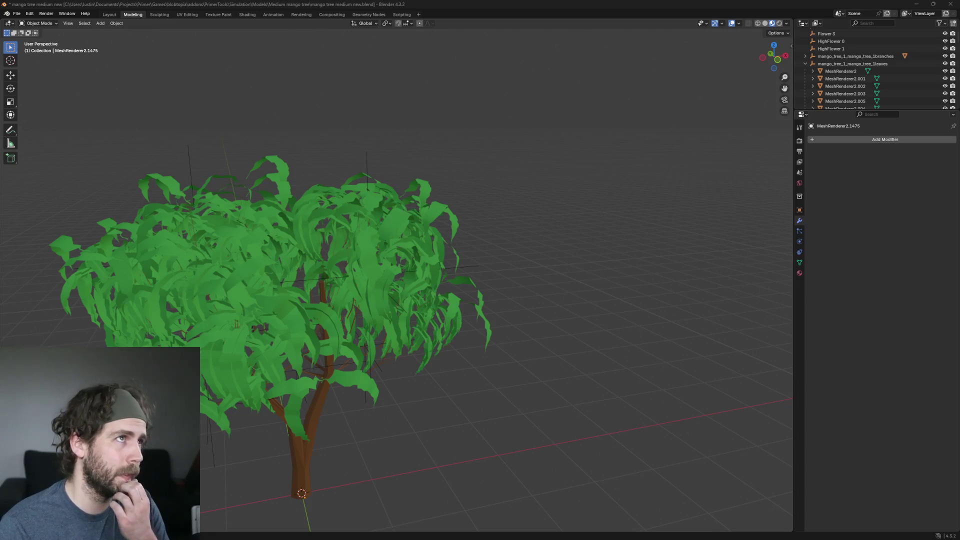
Delete the stray leaves MeshRenderer2.292 and MeshRenderer2.355 from the canopy
left_click(431, 225)
scroll(420, 247, "up", 2)
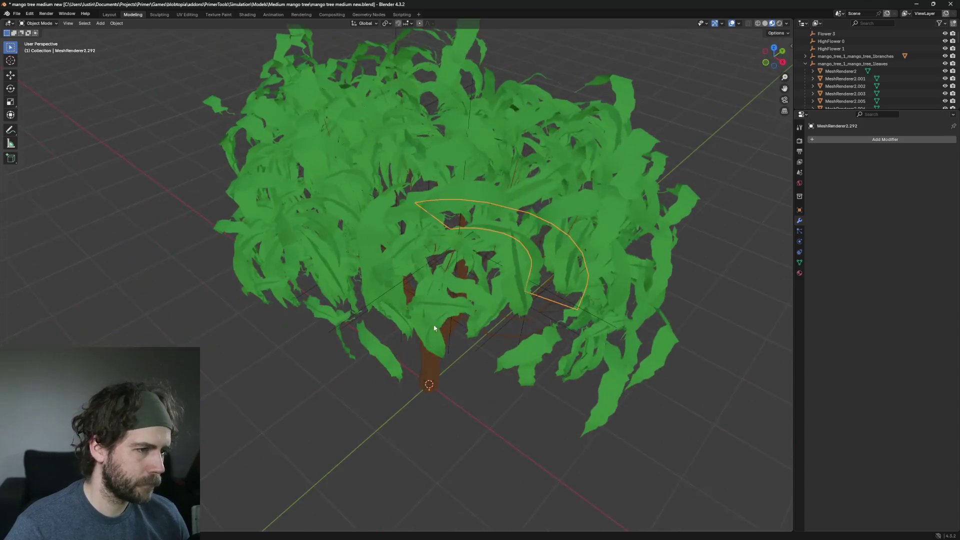
middle_click_drag(469, 315, 480, 259)
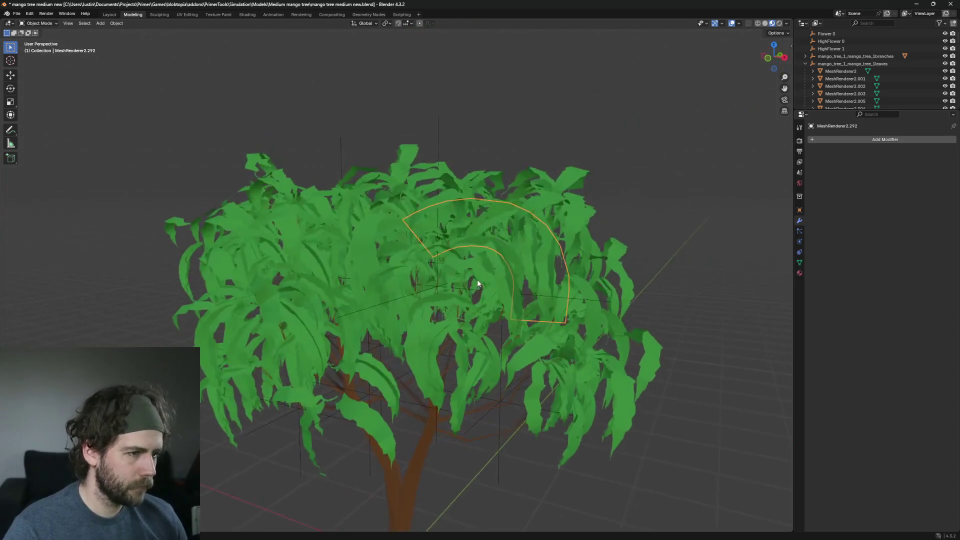
key("Delete")
scroll(524, 266, "up", 1)
scroll(518, 292, "up", 2)
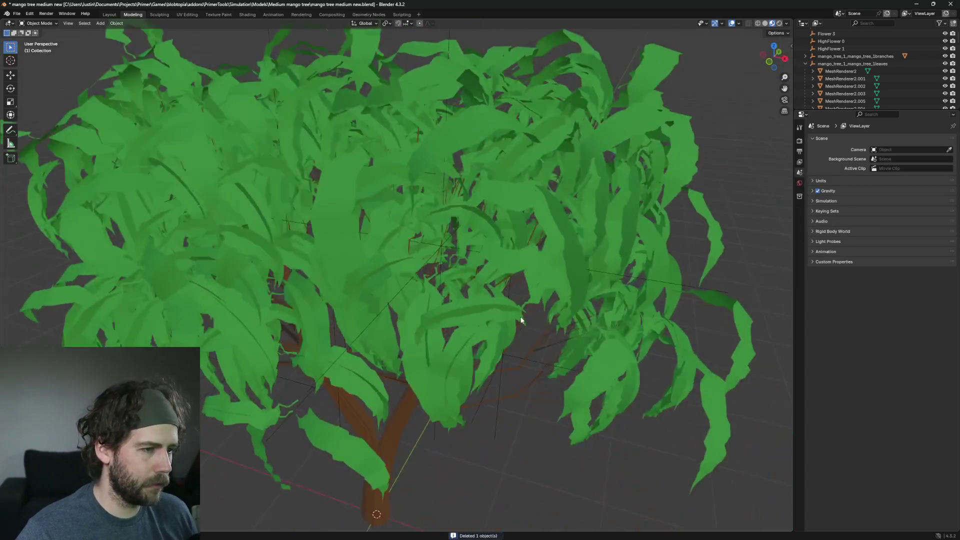
scroll(511, 259, "up", 2)
scroll(523, 272, "up", 2)
scroll(523, 269, "down", 2)
left_click(471, 210)
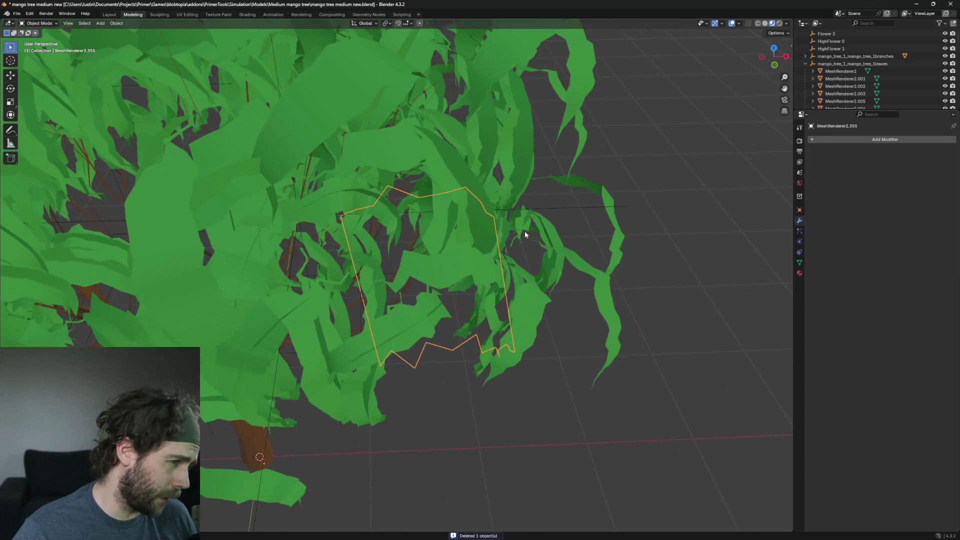
scroll(518, 221, "down", 2)
key("Delete")
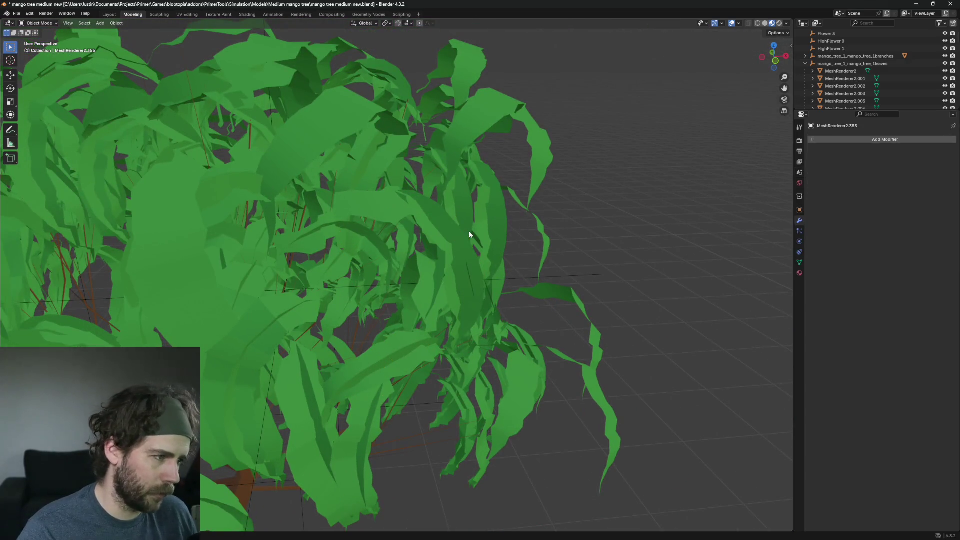
Inspect candidate leaves under the canopy (MeshRenderer2.611, .246, .093) without removing them
mouse_move(337, 321)
middle_mouse_down()
mouse_move(450, 183)
mouse_move(296, 268)
mouse_move(323, 294)
mouse_move(490, 165)
middle_mouse_up()
scroll(474, 217, "up", 2)
scroll(474, 221, "down", 3)
left_click(451, 197)
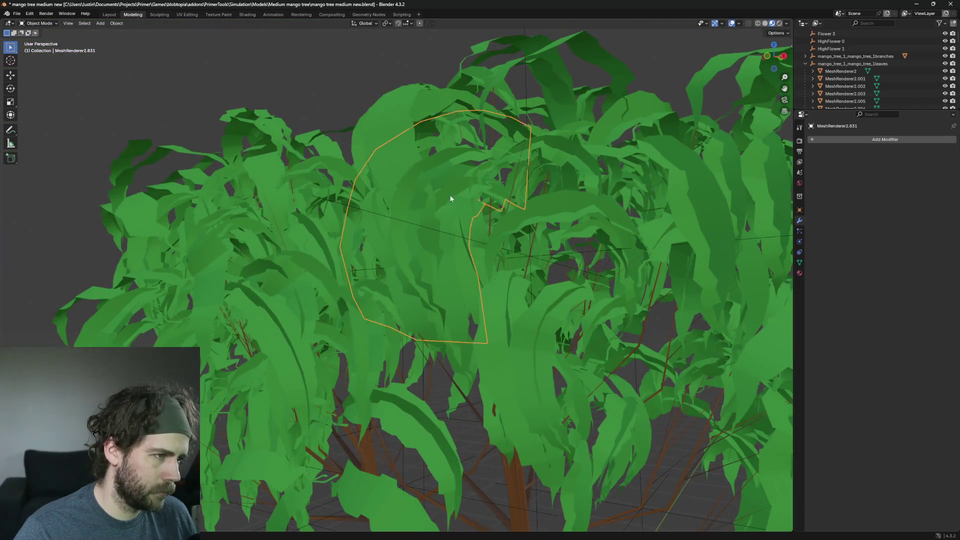
mouse_move(450, 197)
middle_mouse_down()
mouse_move(525, 227)
mouse_move(507, 222)
middle_mouse_up()
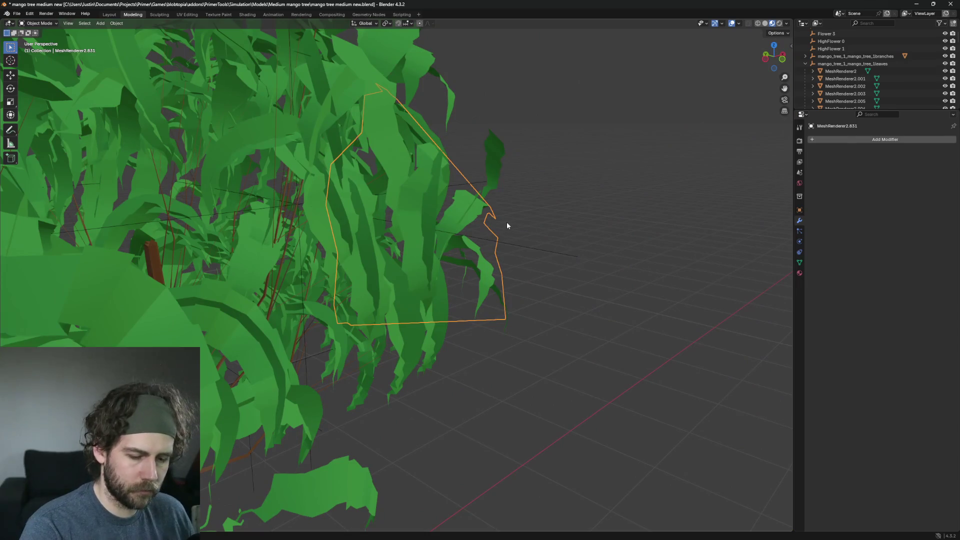
left_click(506, 222)
left_click(415, 244)
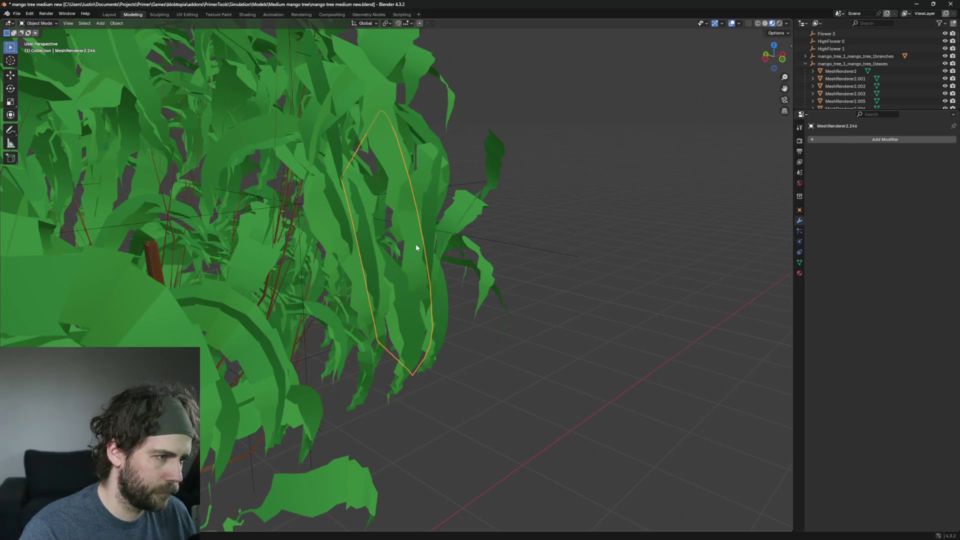
left_click(416, 243)
left_click(570, 249)
left_click(538, 266)
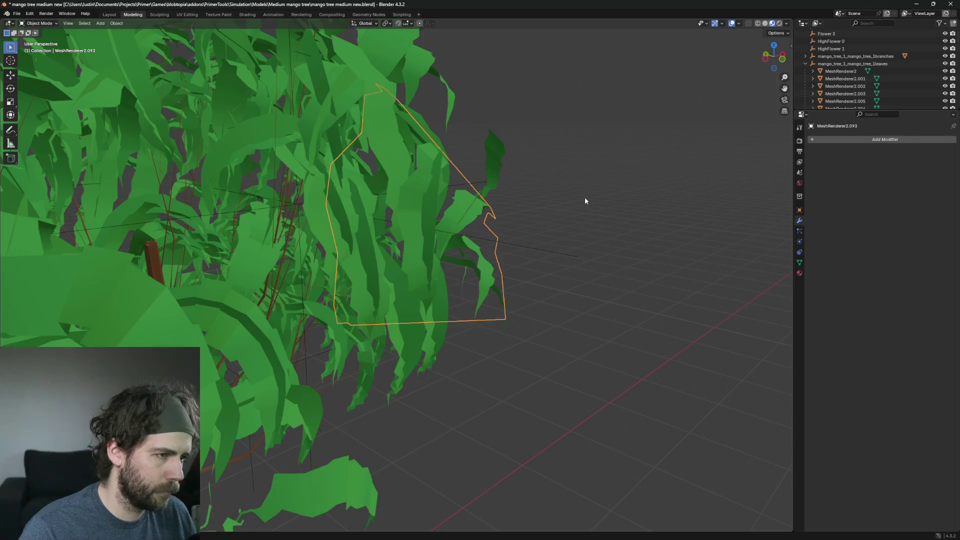
middle_click_drag(585, 200, 548, 238)
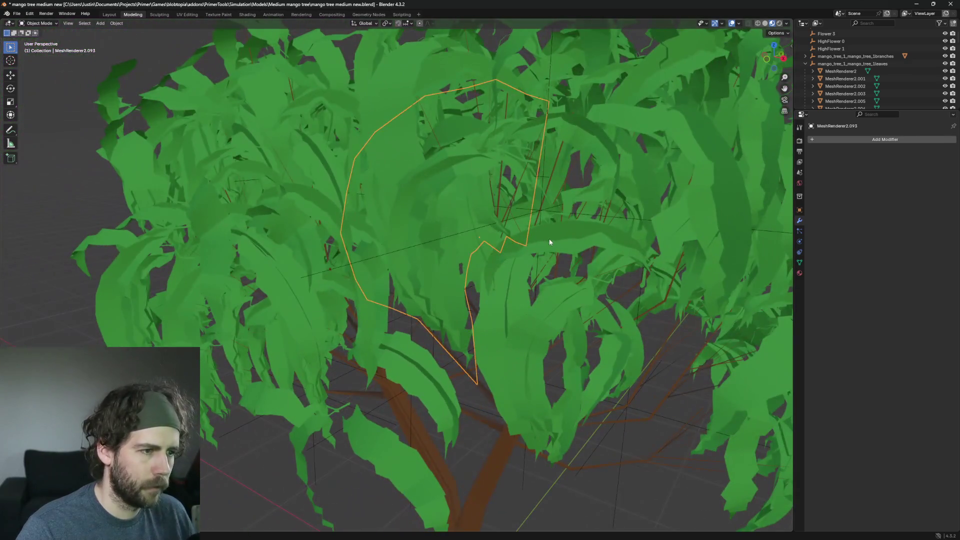
Delete the leaf MeshRenderer2.1544 and confirm
left_click(549, 239)
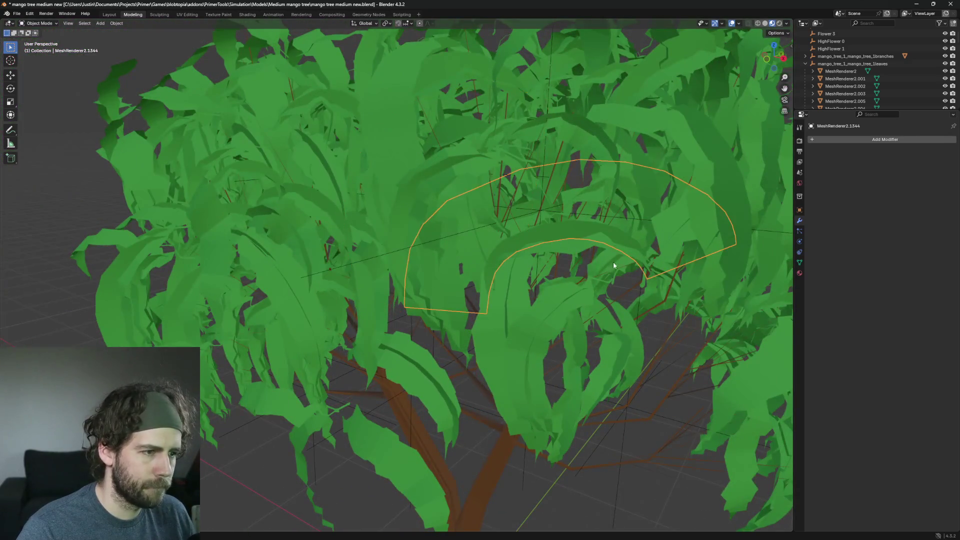
mouse_move(612, 262)
middle_mouse_down()
mouse_move(692, 247)
mouse_move(635, 246)
mouse_move(643, 242)
mouse_move(659, 332)
mouse_move(669, 280)
mouse_move(597, 198)
mouse_move(651, 262)
mouse_move(581, 215)
mouse_move(636, 220)
mouse_move(630, 226)
middle_mouse_up()
key("x")
left_click(639, 262)
Clear the selection, pick the large stray leaf at the tree's edge and bring up its Delete prompt
left_click(581, 216)
key("alt+a")
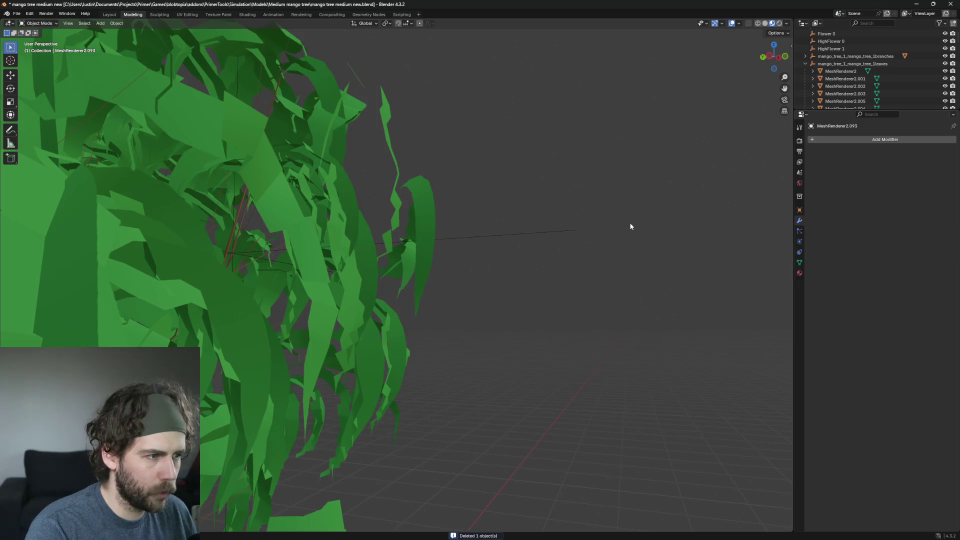
left_click(430, 225)
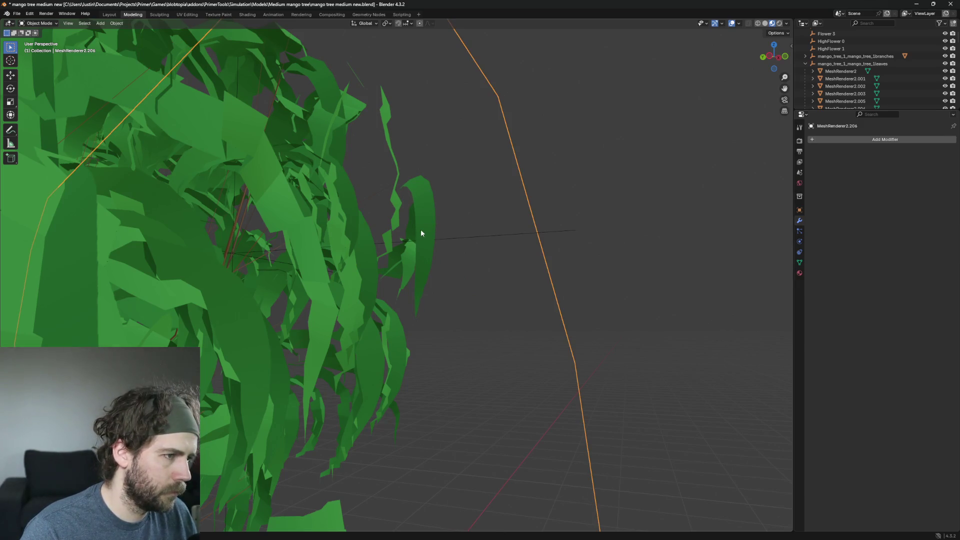
scroll(545, 232, "down", 5)
scroll(515, 290, "down", 3)
mouse_move(514, 291)
middle_mouse_down()
mouse_move(475, 271)
mouse_move(410, 292)
mouse_move(539, 287)
mouse_move(481, 293)
middle_mouse_up()
scroll(503, 271, "up", 2)
scroll(445, 284, "up", 3)
scroll(539, 287, "up", 2)
scroll(538, 292, "down", 2)
key("x")
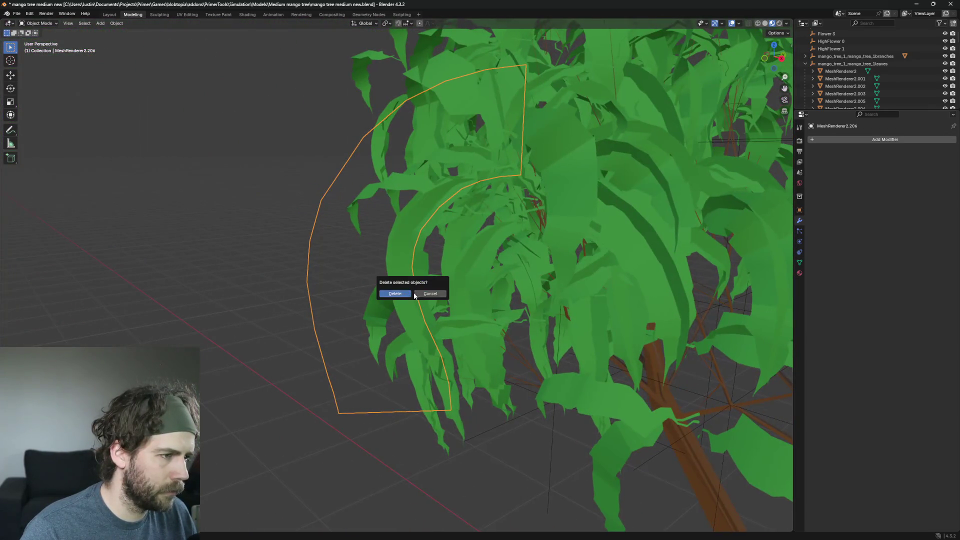
Confirm deleting the large leaf, then inspect and delete MeshRenderer2.020
left_click(393, 292)
middle_click_drag(474, 266, 400, 289)
left_click(462, 267)
scroll(462, 266, "down", 3)
scroll(501, 270, "down", 1)
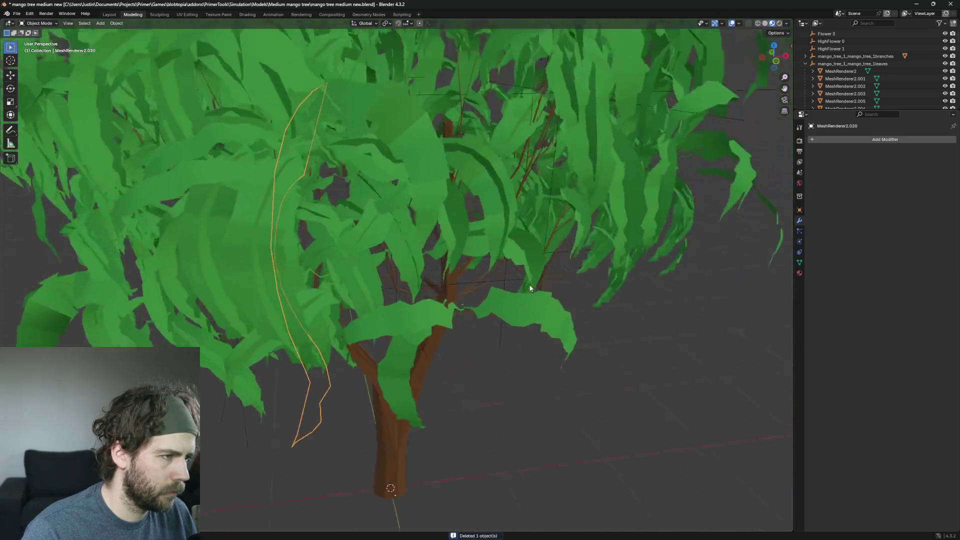
scroll(401, 285, "up", 3)
middle_click_drag(467, 251, 643, 272)
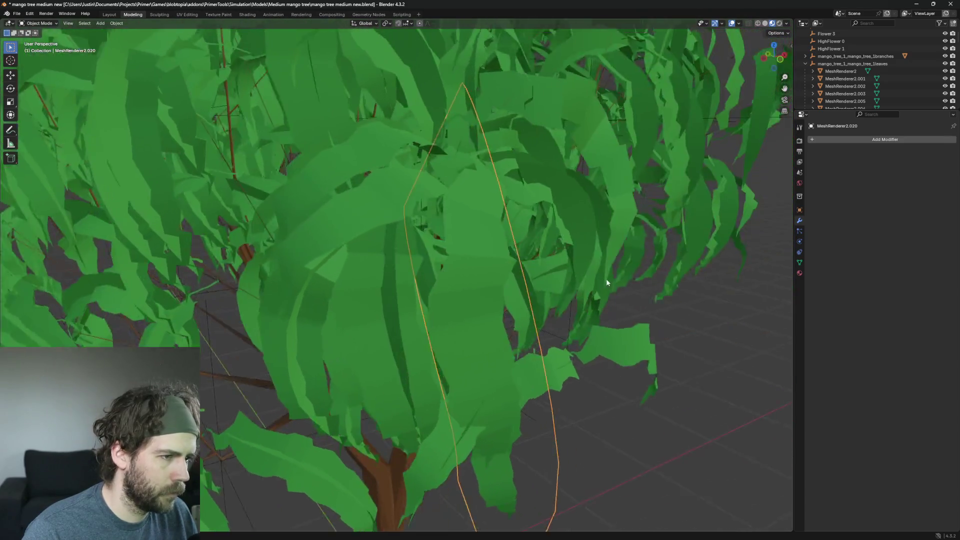
scroll(643, 273, "up", 3)
mouse_move(553, 279)
middle_mouse_down()
mouse_move(570, 291)
mouse_move(311, 214)
mouse_move(400, 245)
mouse_move(417, 284)
mouse_move(396, 248)
mouse_move(445, 286)
middle_mouse_up()
key("x")
left_click(444, 285)
Check MeshRenderer2.943 and keep it, then delete another stray leaf nearby
left_click(391, 251)
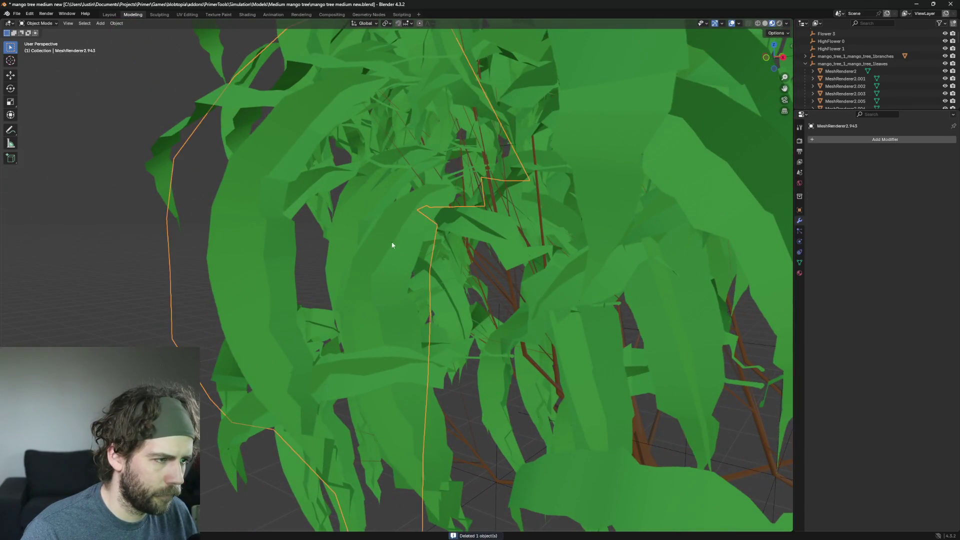
middle_click_drag(391, 251, 417, 257)
middle_click_drag(472, 266, 507, 247)
scroll(507, 247, "down", 3)
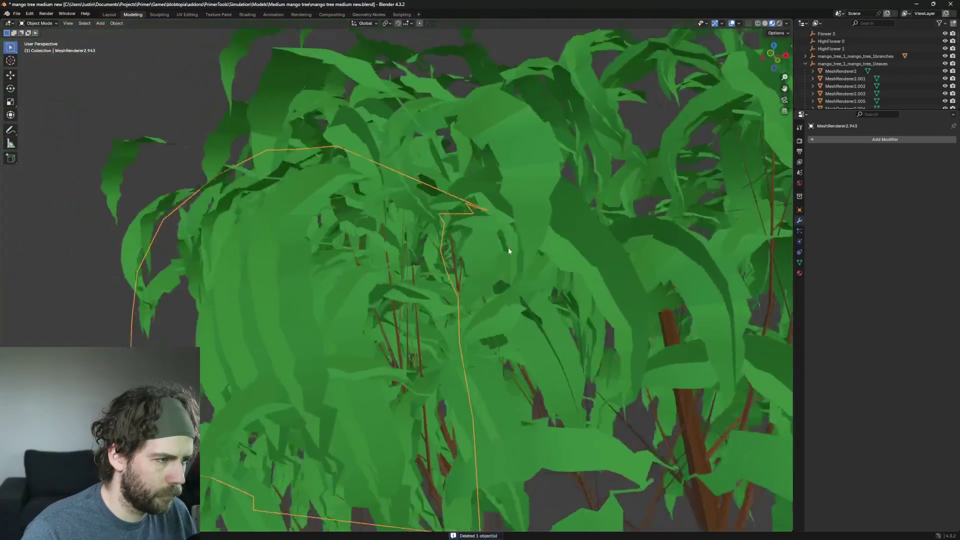
scroll(460, 290, "down", 2)
mouse_move(460, 290)
middle_mouse_down()
mouse_move(520, 333)
mouse_move(495, 295)
mouse_move(503, 301)
middle_mouse_up()
key("alt+a")
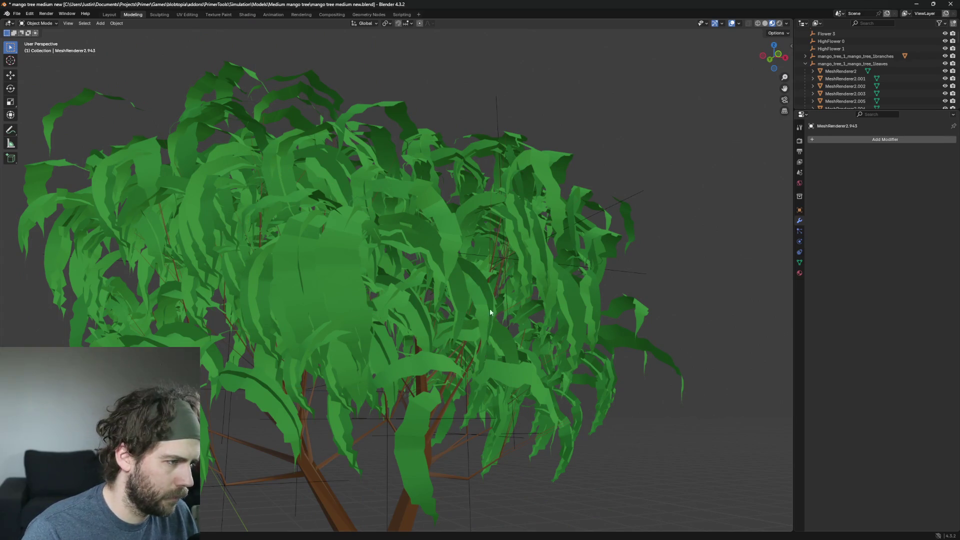
left_click(372, 289)
scroll(483, 321, "up", 3)
mouse_move(371, 289)
middle_mouse_down()
mouse_move(482, 322)
mouse_move(504, 347)
mouse_move(423, 349)
mouse_move(382, 289)
mouse_move(386, 324)
mouse_move(358, 295)
mouse_move(435, 289)
mouse_move(416, 280)
middle_mouse_up()
scroll(370, 290, "up", 2)
key("x")
left_click(359, 307)
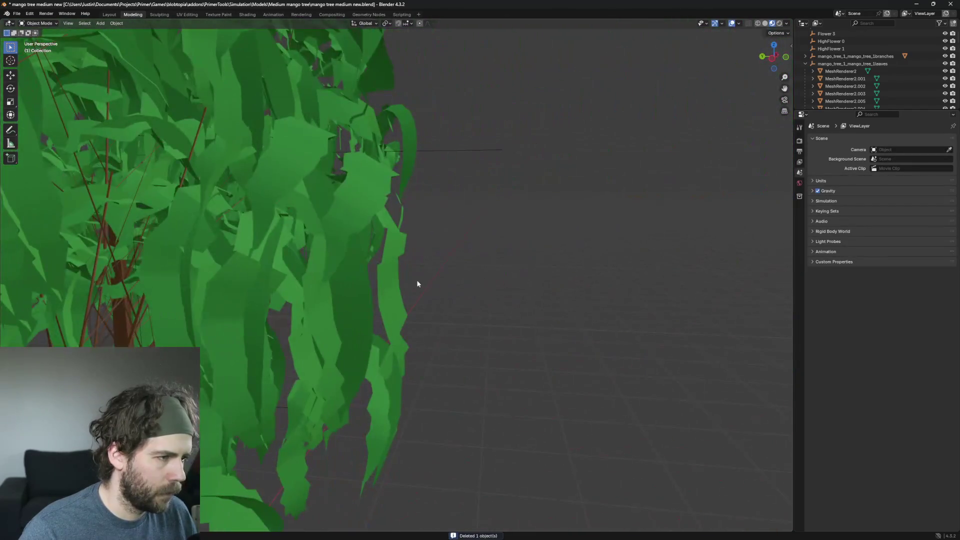
Delete the stray leaf MeshRenderer2.758
left_click(419, 281)
mouse_move(505, 304)
middle_mouse_down()
mouse_move(455, 333)
mouse_move(376, 308)
mouse_move(471, 308)
mouse_move(504, 290)
mouse_move(453, 243)
middle_mouse_up()
left_click(345, 310)
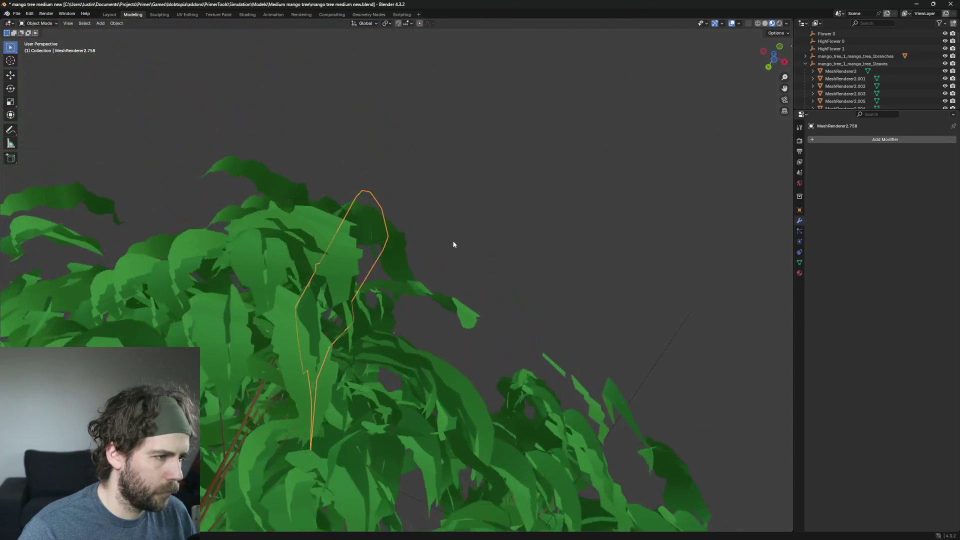
key("x")
left_click(434, 240)
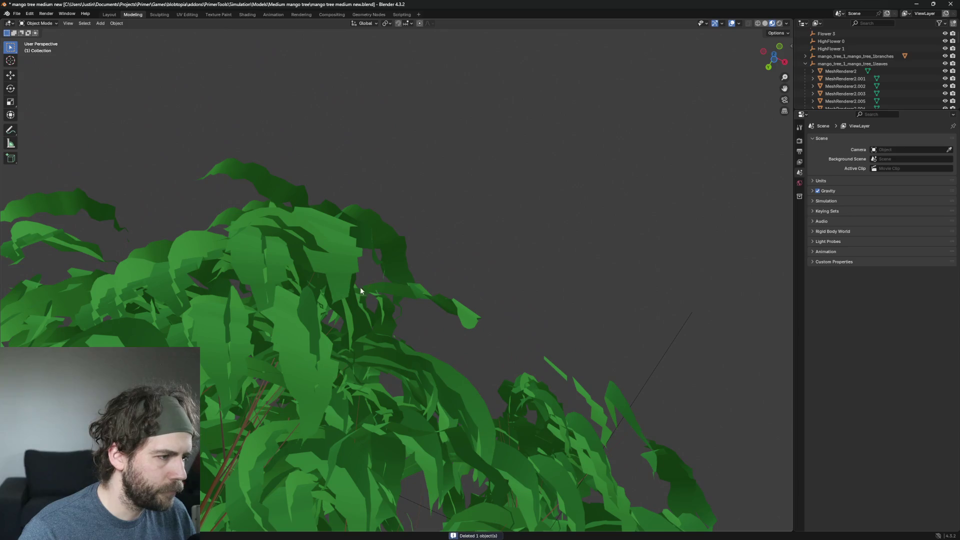
Select MeshRenderer2.241 and switch the viewport to plain grey solid shading
left_click(308, 310)
mouse_move(307, 310)
middle_mouse_down()
mouse_move(411, 336)
mouse_move(593, 263)
middle_mouse_up()
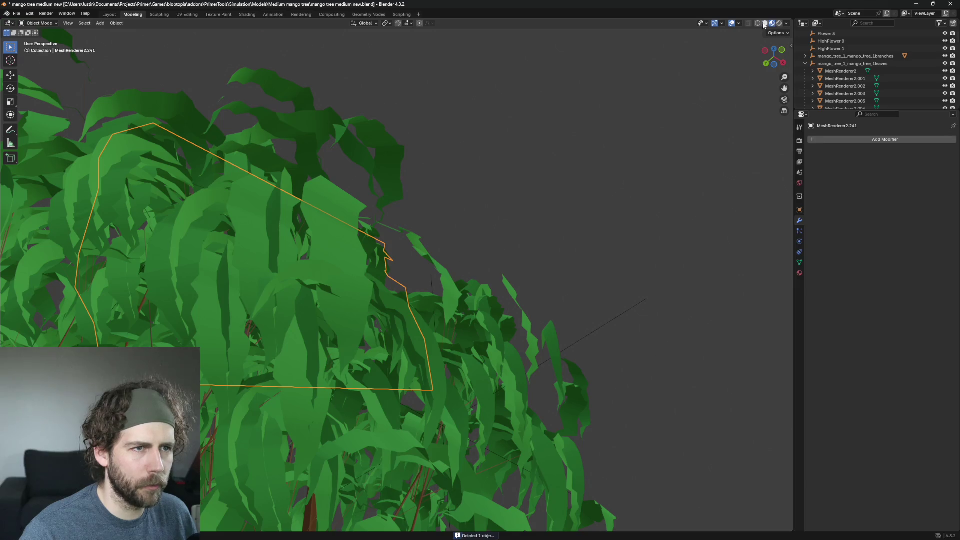
left_click(764, 23)
scroll(648, 128, "down", 5)
mouse_move(626, 260)
middle_mouse_down()
mouse_move(570, 316)
mouse_move(409, 186)
mouse_move(466, 195)
middle_mouse_up()
Hide the leaves MeshRenderer2.609, .710 and .1448 from view with H
left_click(451, 173)
scroll(451, 173, "up", 2)
scroll(450, 172, "down", 5)
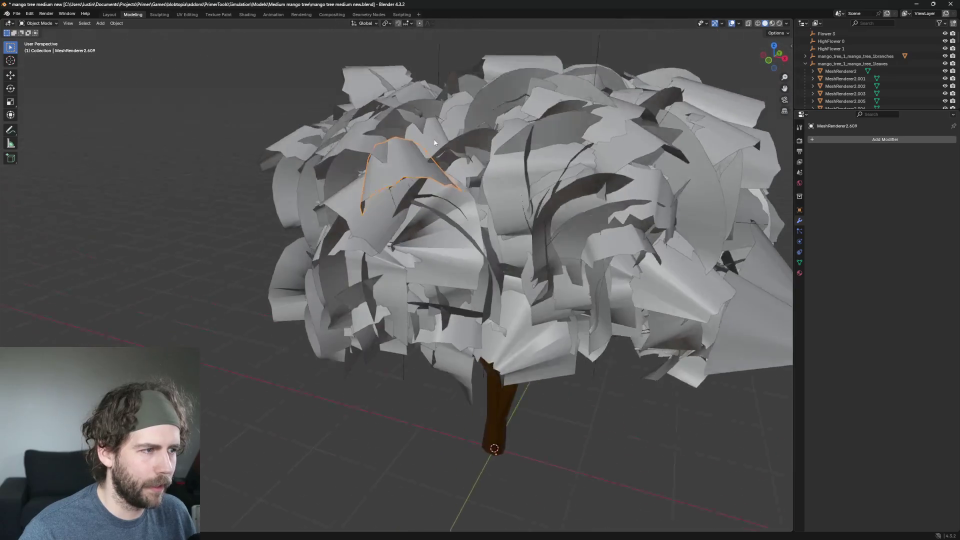
scroll(466, 195, "up", 4)
scroll(482, 220, "up", 2)
scroll(482, 220, "down", 3)
middle_click_drag(532, 328, 508, 296)
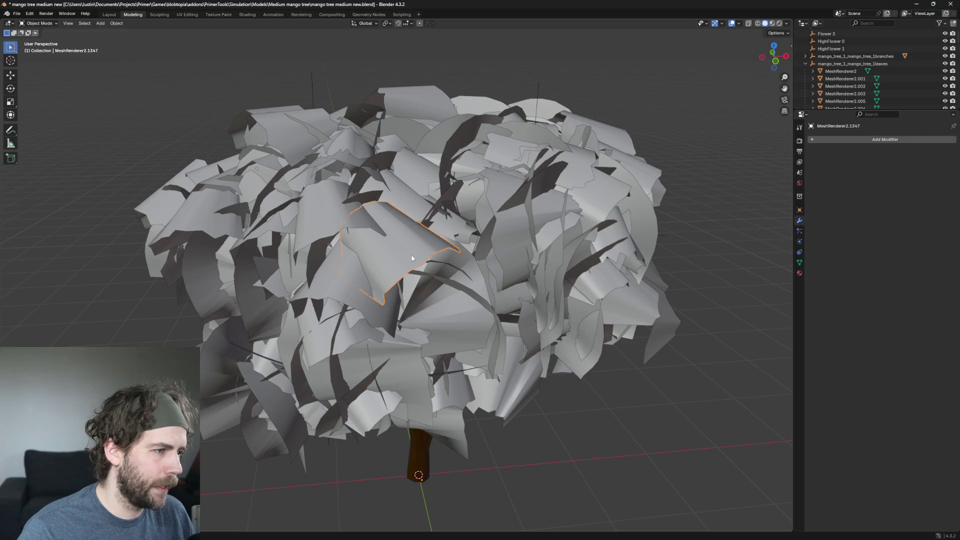
key("h")
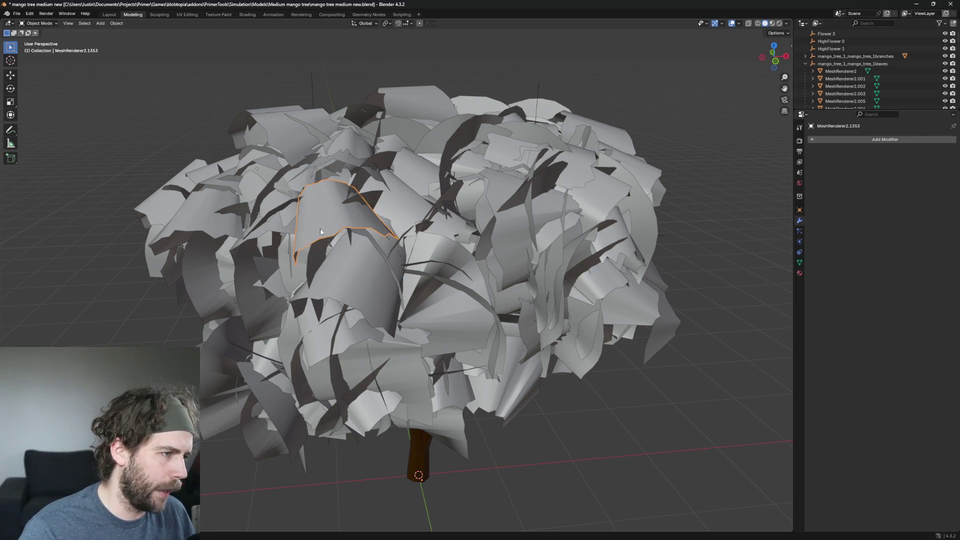
middle_click_drag(320, 229, 396, 280)
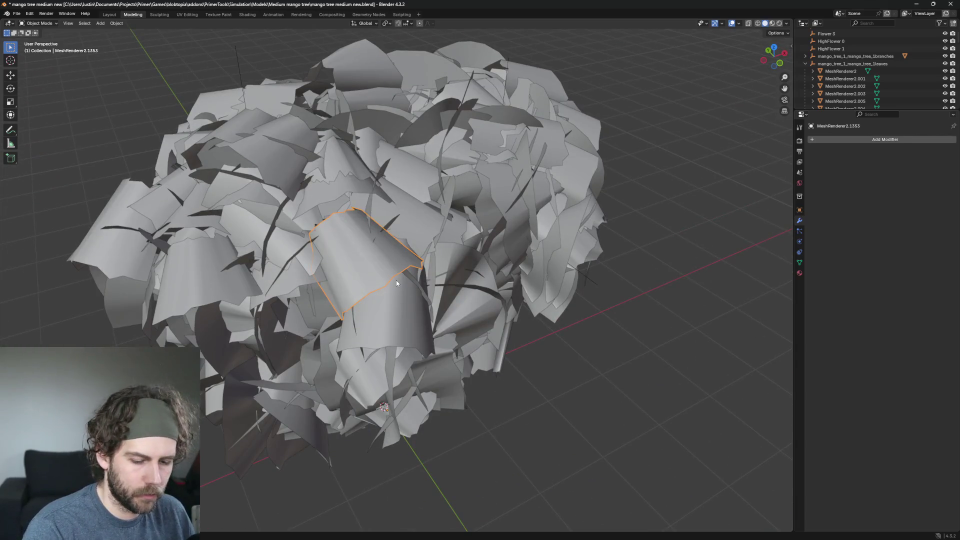
key("h")
left_click(395, 279)
middle_click_drag(513, 366, 475, 342)
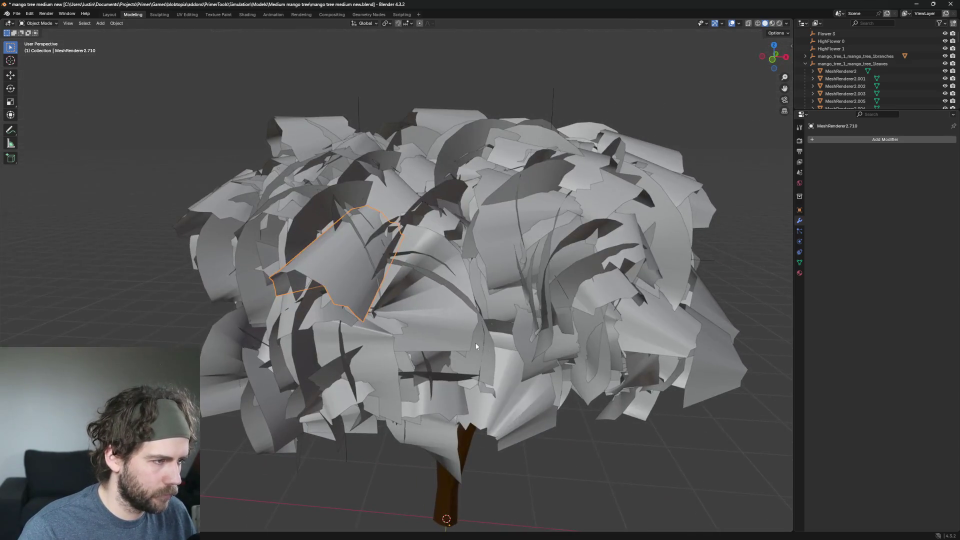
key("h")
left_click(321, 258)
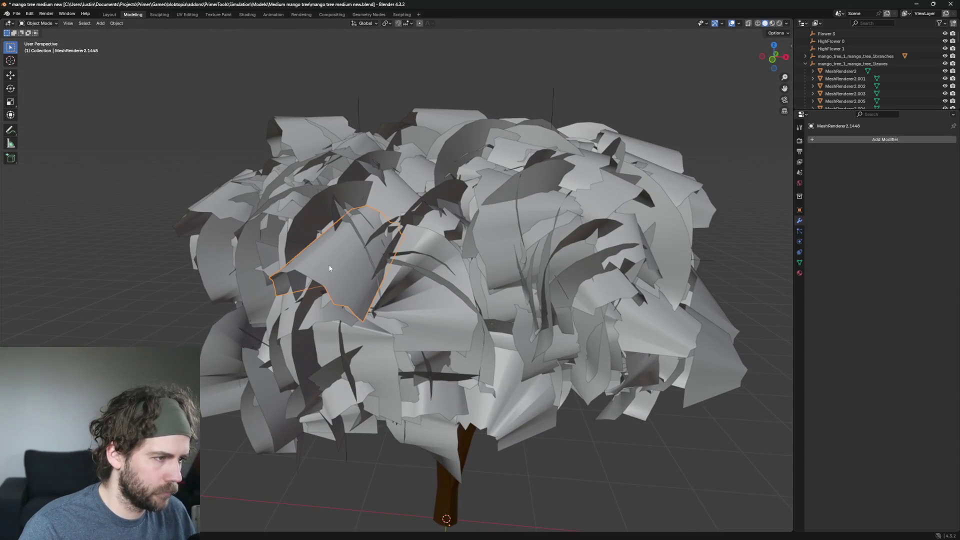
key("h")
Re-centre the tree, check MeshRenderer2.1365, then hide MeshRenderer2.627
middle_click_drag(331, 257, 547, 301)
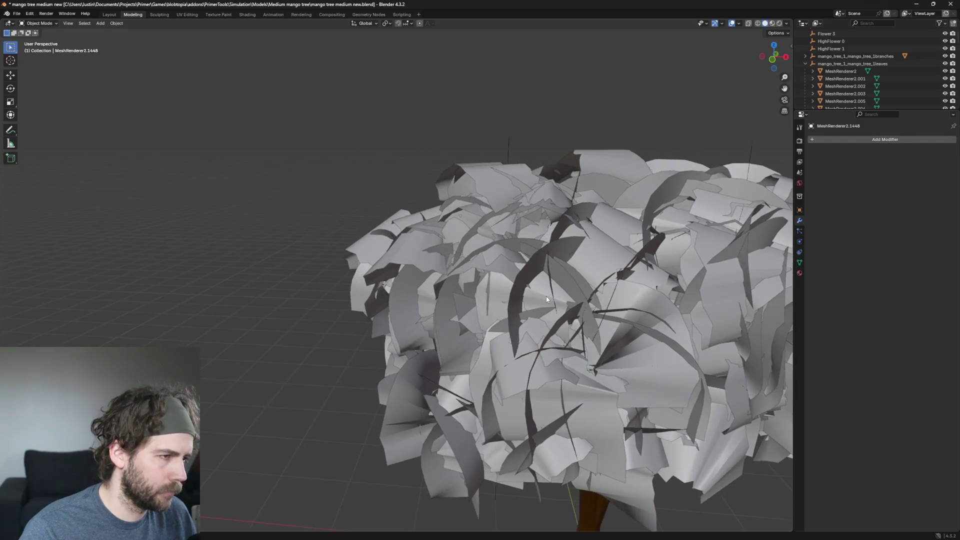
middle_click_drag(589, 343, 459, 314)
mouse_move(488, 279)
middle_mouse_down()
mouse_move(490, 298)
mouse_move(506, 296)
middle_mouse_up()
mouse_move(411, 327)
middle_mouse_down()
mouse_move(433, 330)
mouse_move(413, 347)
mouse_move(566, 299)
middle_mouse_up()
left_click(450, 330)
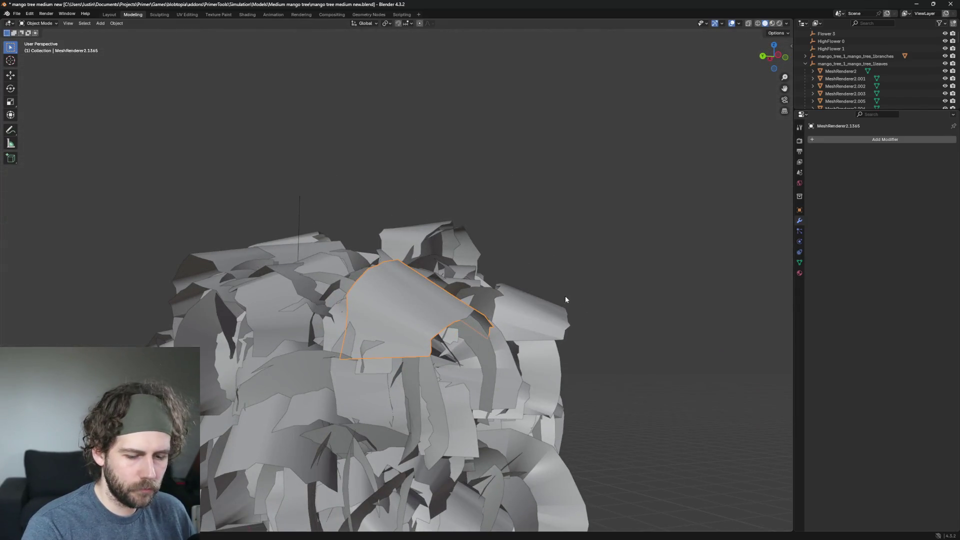
left_click(565, 295)
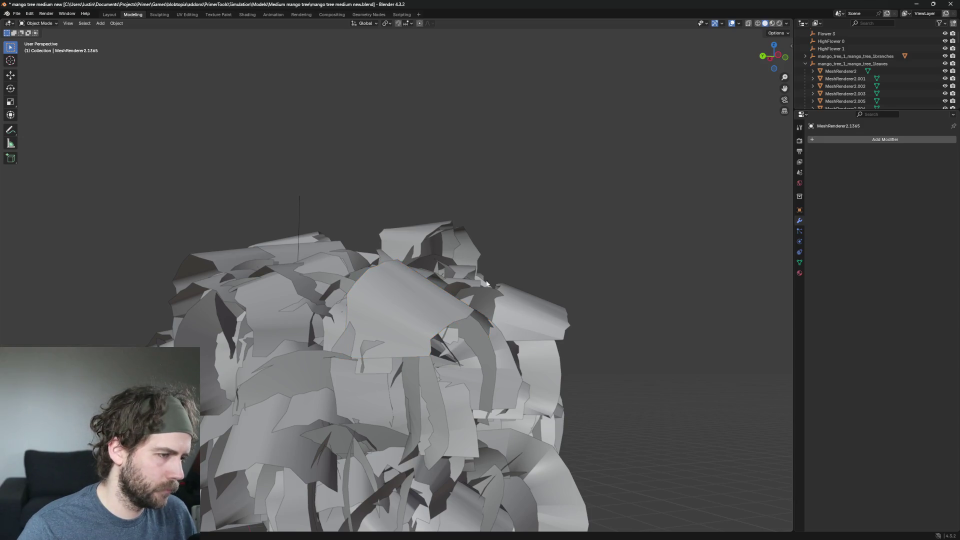
left_click(390, 314)
key("h")
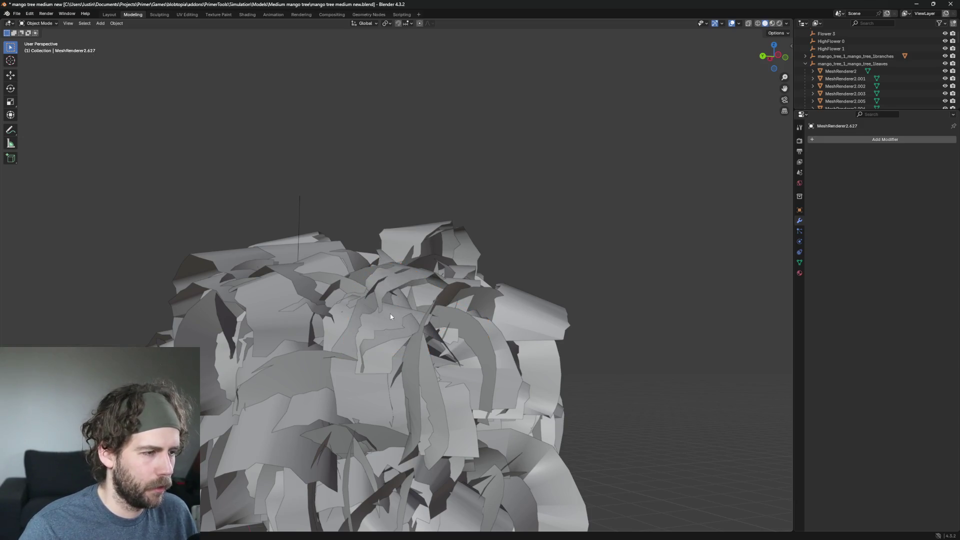
mouse_move(390, 314)
middle_mouse_down()
mouse_move(558, 318)
mouse_move(442, 364)
mouse_move(394, 398)
mouse_move(529, 389)
mouse_move(450, 390)
mouse_move(589, 329)
middle_mouse_up()
scroll(559, 318, "up", 2)
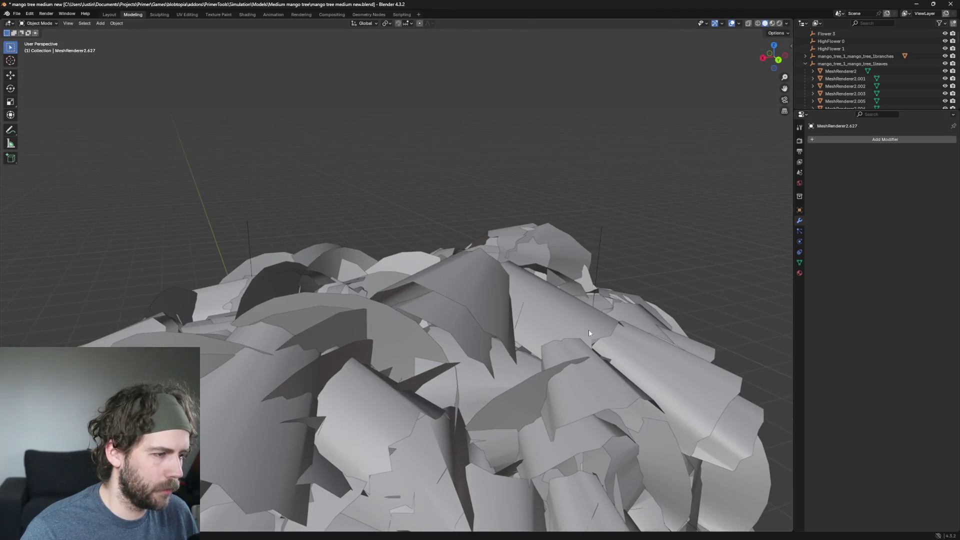
Examine overlapping leaves MeshRenderer2.622/.1360, then delete the selected stray leaf
left_click(498, 306)
left_click(495, 313)
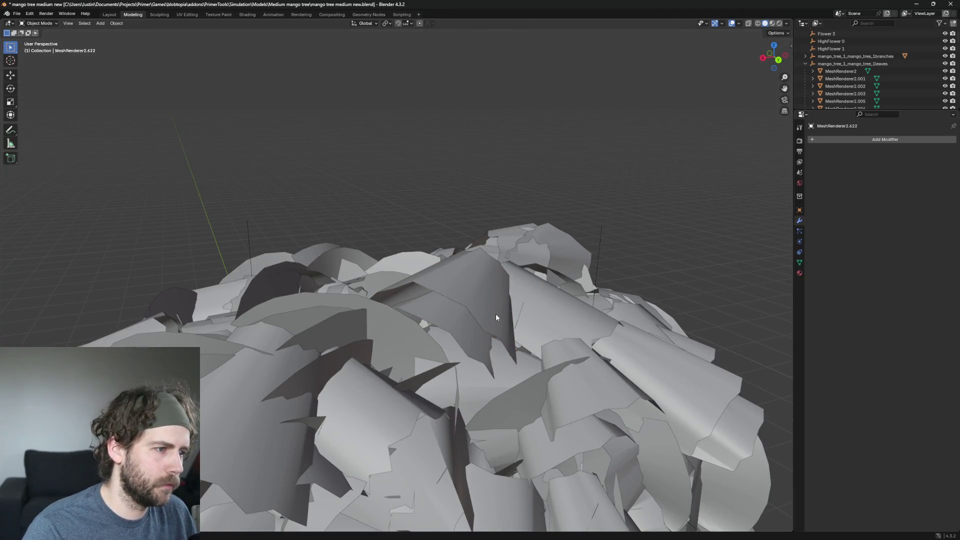
left_click(456, 280)
key("alt+a")
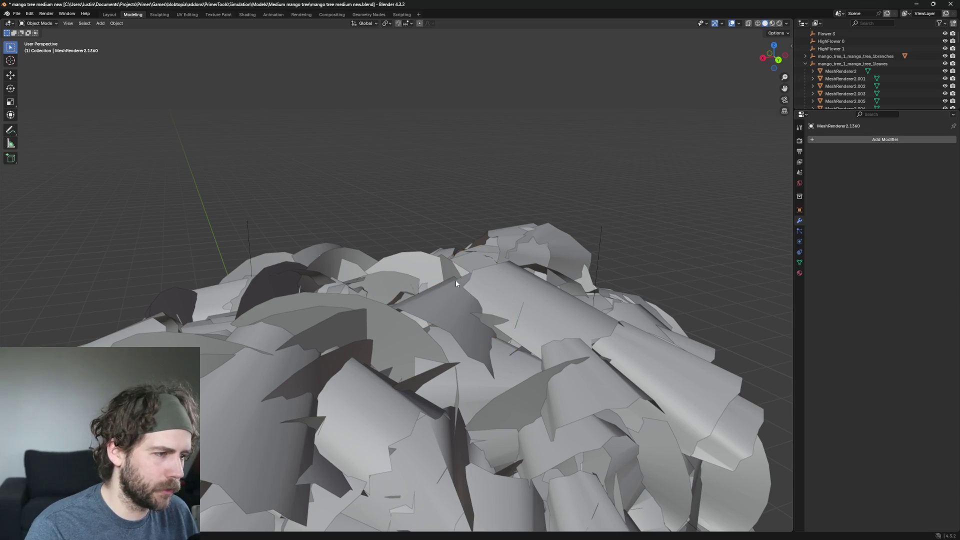
mouse_move(455, 280)
middle_mouse_down()
mouse_move(461, 337)
mouse_move(355, 277)
middle_mouse_up()
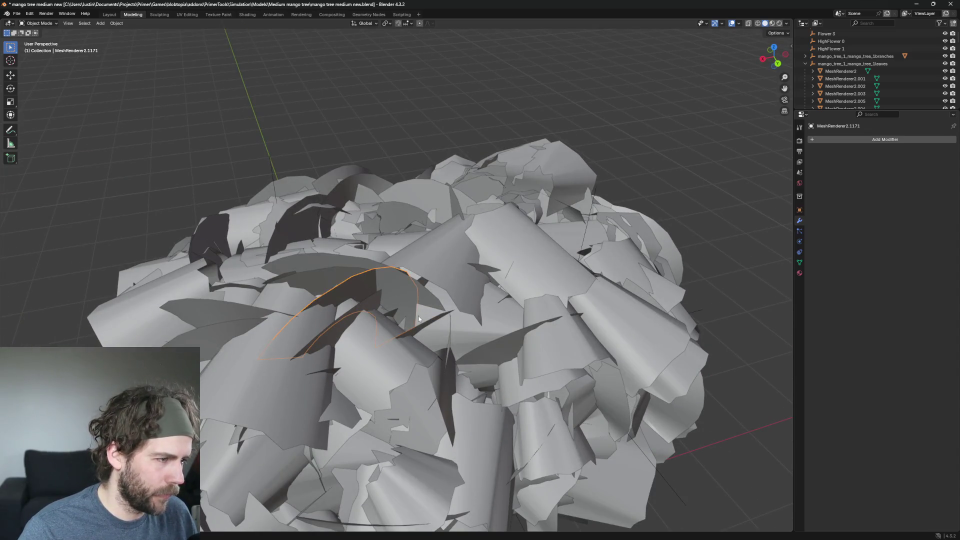
middle_click_drag(418, 320, 400, 290)
key("x")
left_click(400, 292)
Delete MeshRenderer2.387 and the neighbouring stray leaf
left_click(418, 328)
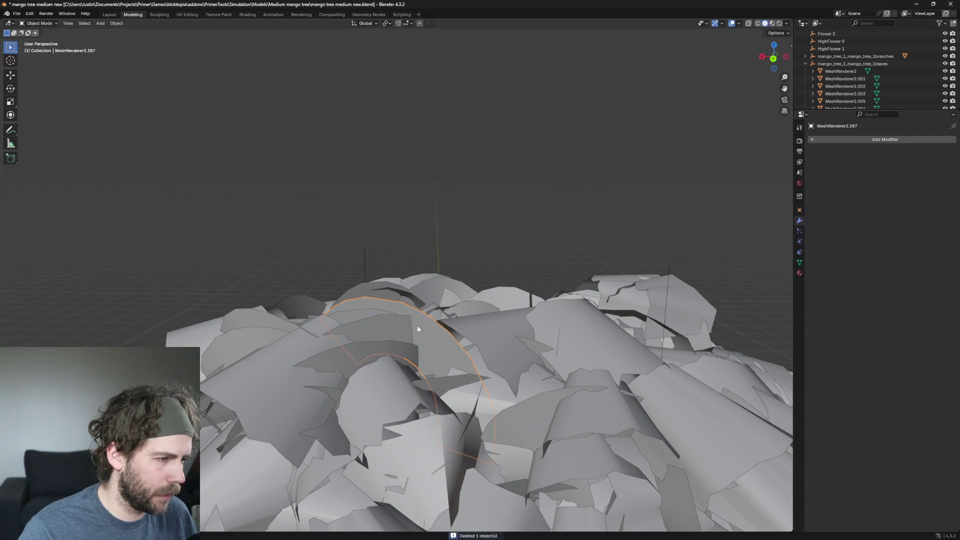
middle_click_drag(447, 336, 462, 342)
key("x")
left_click(487, 338)
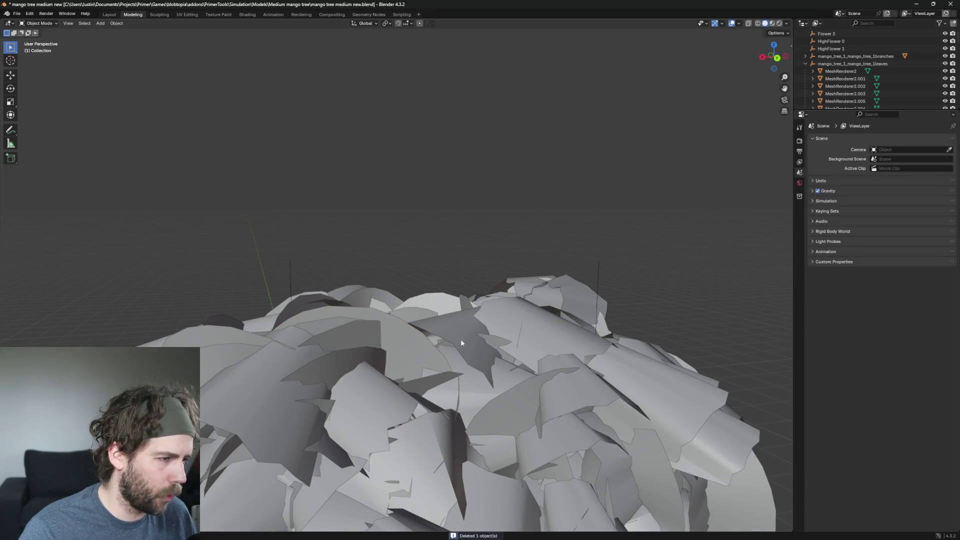
left_click(437, 340)
key("x")
left_click(448, 338)
Delete MeshRenderer2.433 and two more leaves in quick succession
left_click(356, 344)
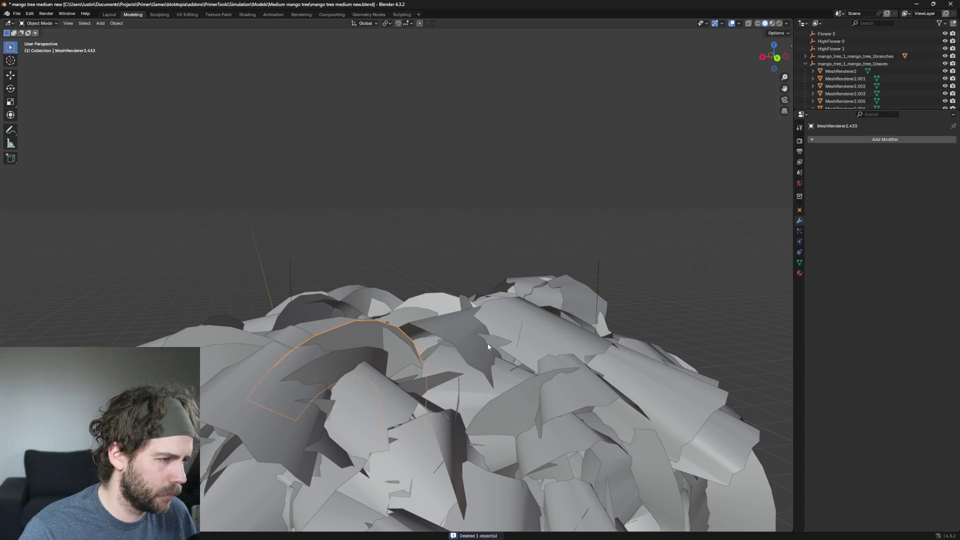
mouse_move(356, 344)
middle_mouse_down()
mouse_move(433, 349)
mouse_move(443, 339)
middle_mouse_up()
left_click(427, 345)
key("x")
left_click(440, 339)
key("x")
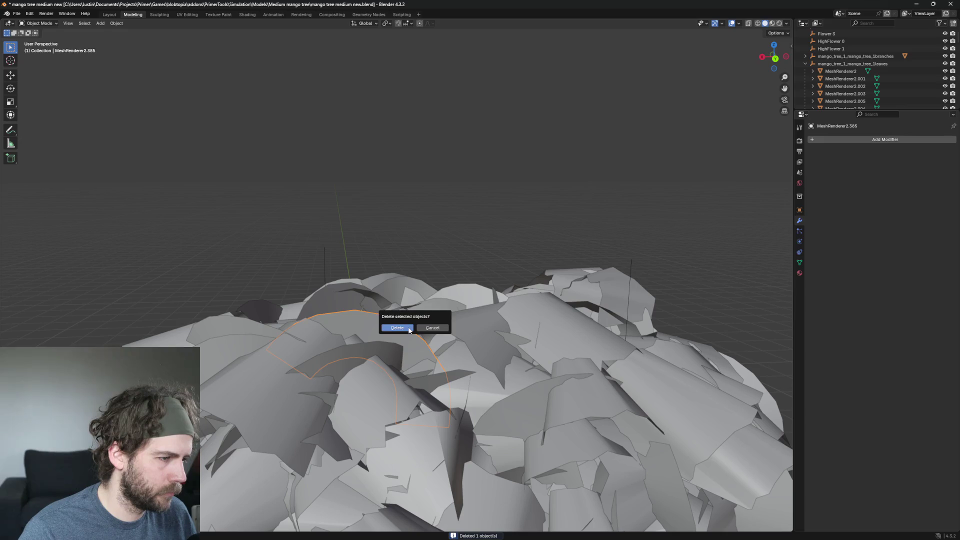
left_click(393, 327)
Delete MeshRenderer2.1318 and the next selected leaf
left_click(367, 353)
mouse_move(367, 353)
middle_mouse_down()
mouse_move(401, 341)
mouse_move(375, 355)
mouse_move(390, 330)
mouse_move(429, 331)
middle_mouse_up()
key("x")
left_click(398, 350)
key("x")
left_click(379, 337)
Remove MeshRenderer2.625 with Delete, then delete MeshRenderer2.683
left_click(358, 314)
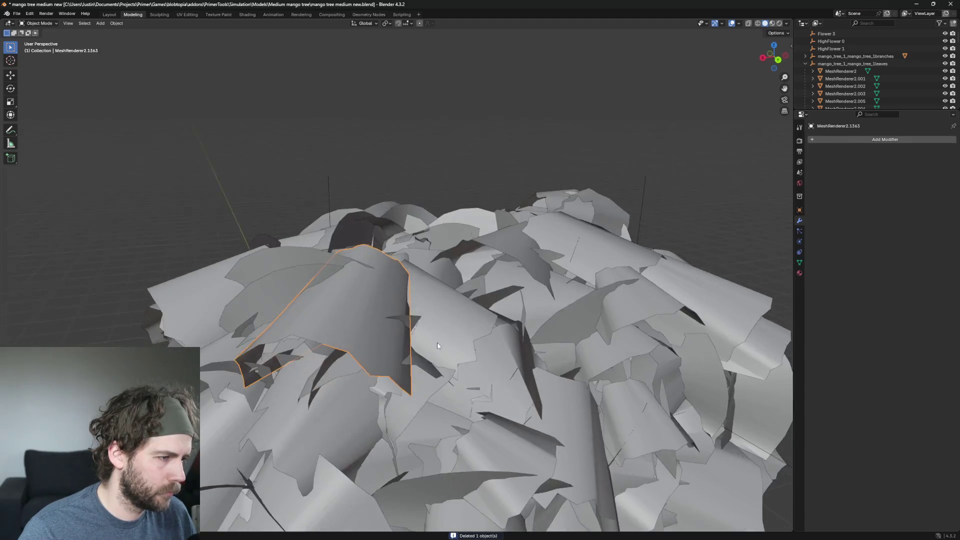
left_click(309, 332)
key("Delete")
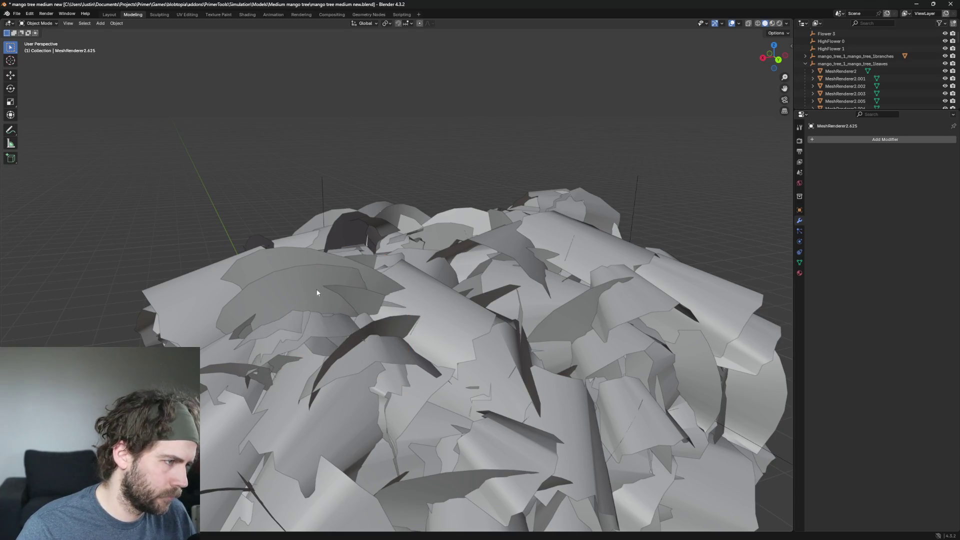
left_click(318, 286)
middle_click_drag(323, 247, 325, 233)
key("x")
left_click(326, 234)
Delete the stray leaves at the top of the canopy one after another
left_click(301, 264)
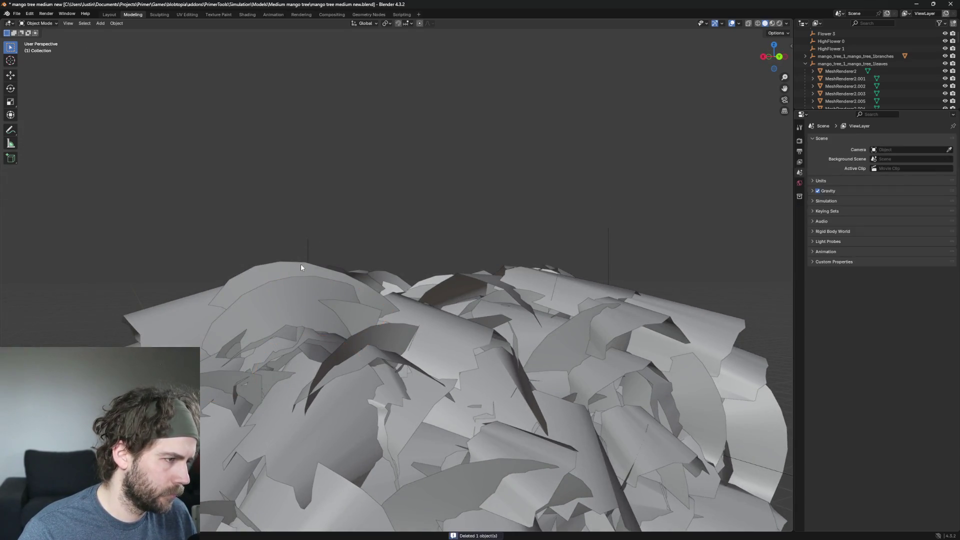
left_click(293, 286)
key("x")
left_click(286, 281)
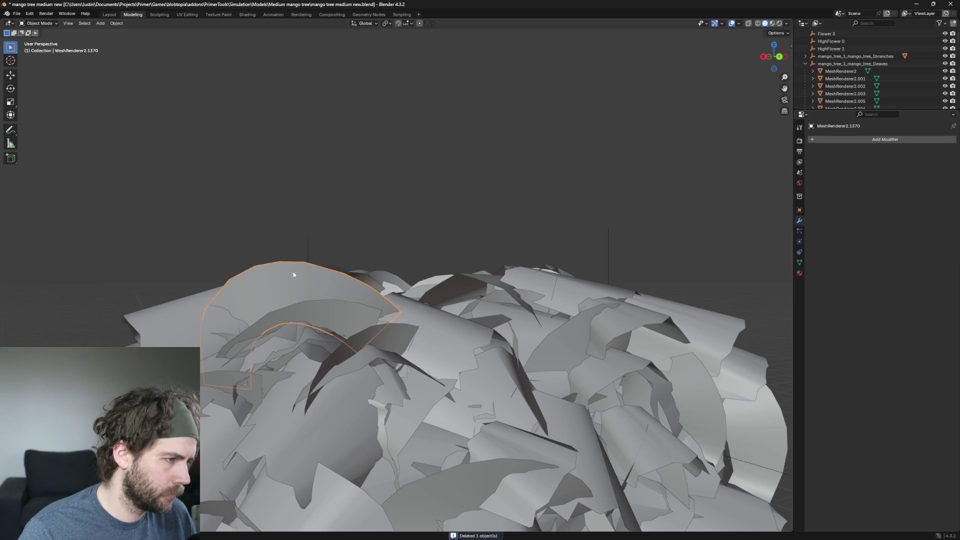
middle_click_drag(292, 274, 327, 279)
key("x")
left_click(318, 277)
left_click(274, 284)
key("x")
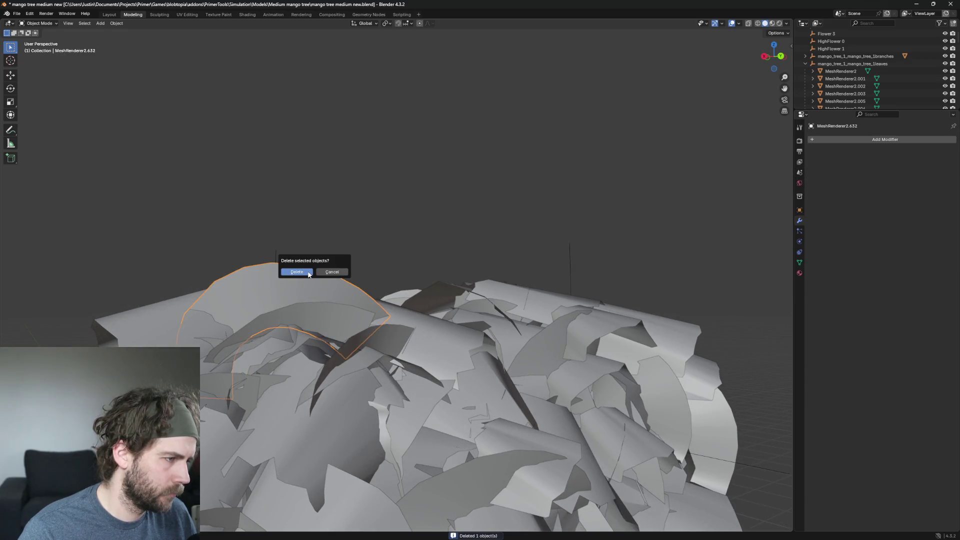
left_click(305, 317)
Hide the central leaf of the cluster, then orbit across the canopy and pick the next leaf
mouse_move(305, 317)
middle_mouse_down()
mouse_move(338, 355)
mouse_move(449, 403)
mouse_move(498, 374)
middle_mouse_up()
left_click(451, 394)
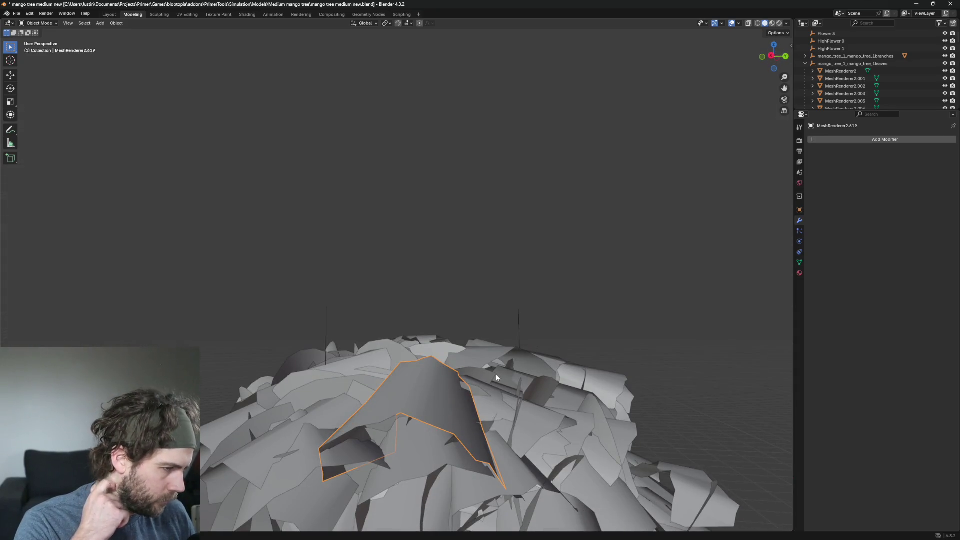
key("alt+a")
left_click(412, 397)
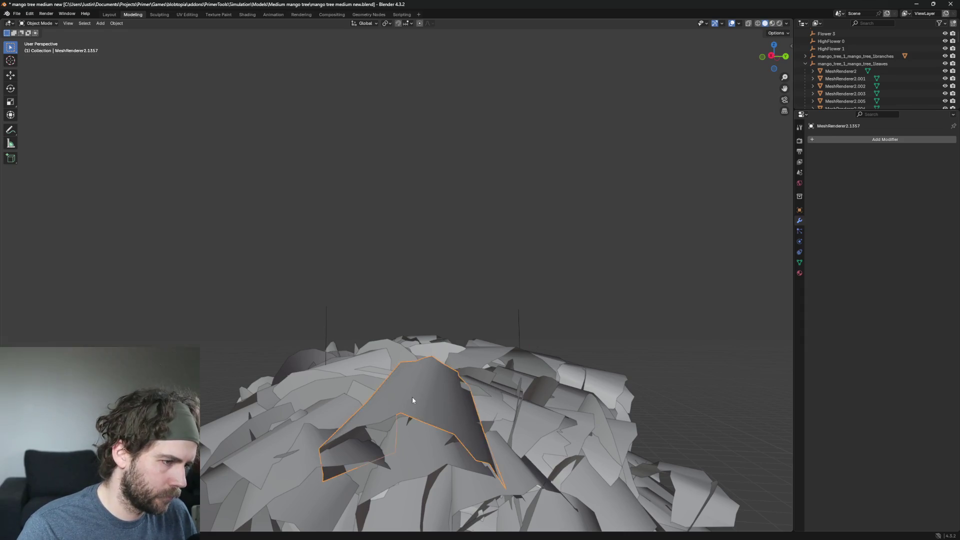
key("h")
mouse_move(407, 388)
middle_mouse_down()
mouse_move(339, 94)
mouse_move(361, 178)
middle_mouse_up()
middle_click_drag(504, 286, 607, 346)
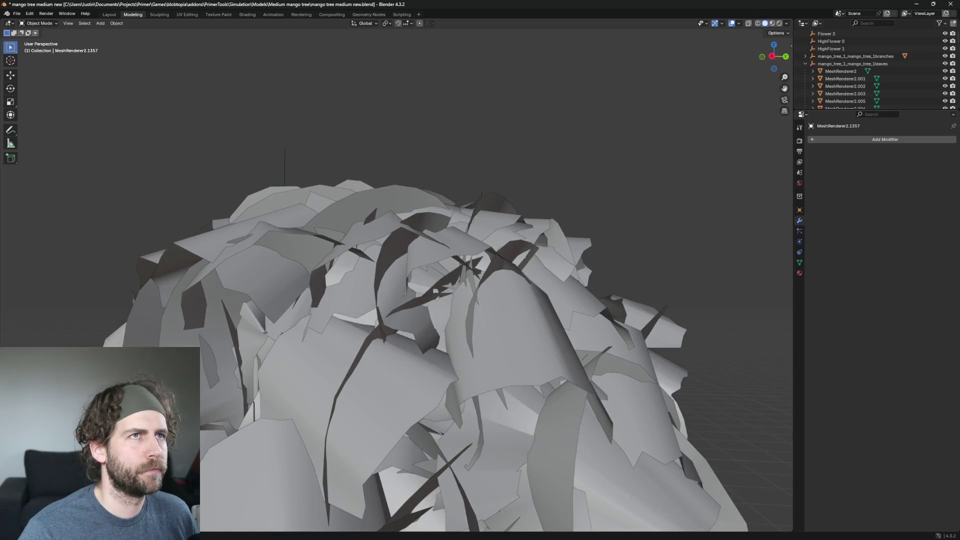
left_click(449, 245)
Delete the first few stray leaves sitting on the top of the canopy
mouse_move(449, 246)
middle_mouse_down()
mouse_move(530, 273)
mouse_move(489, 327)
mouse_move(460, 223)
middle_mouse_up()
mouse_move(422, 154)
middle_mouse_down()
mouse_move(502, 145)
mouse_move(490, 164)
middle_mouse_up()
key("x")
left_click(484, 162)
left_click(466, 144)
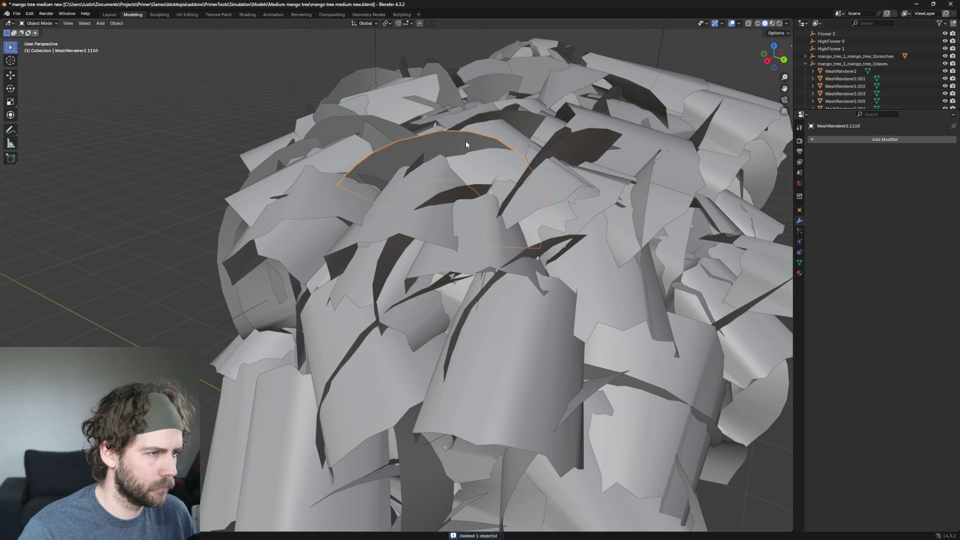
left_click(466, 144)
left_click(376, 229)
mouse_move(376, 229)
middle_mouse_down()
mouse_move(410, 213)
mouse_move(329, 243)
mouse_move(351, 242)
middle_mouse_up()
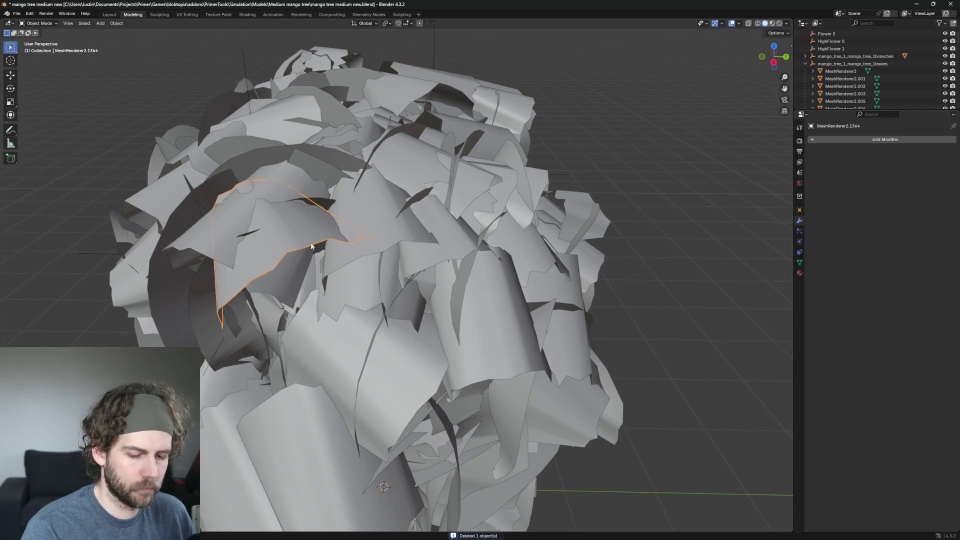
key("h")
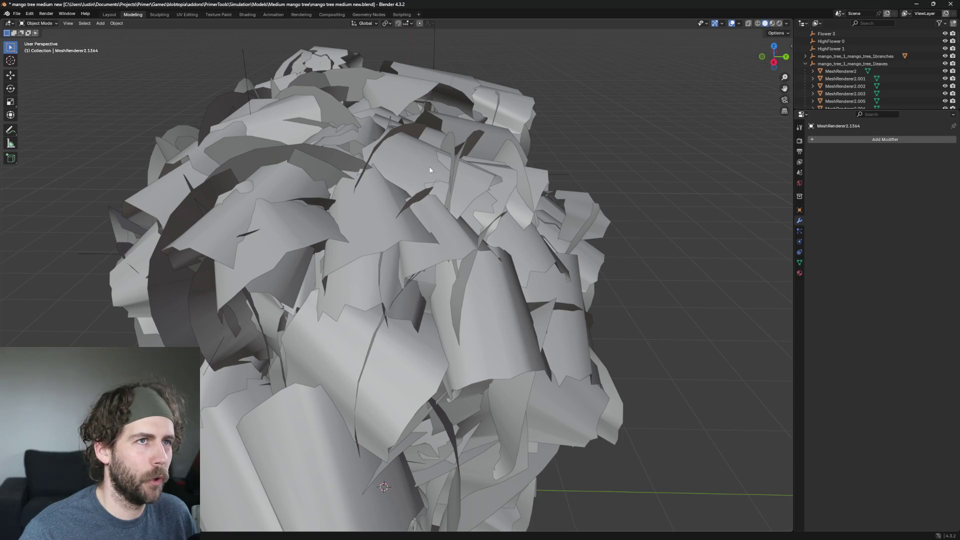
Delete the arc-shaped leaf near the top, cancelling an accidental rotate first, then the neighbouring leaf
middle_click_drag(430, 171, 576, 195)
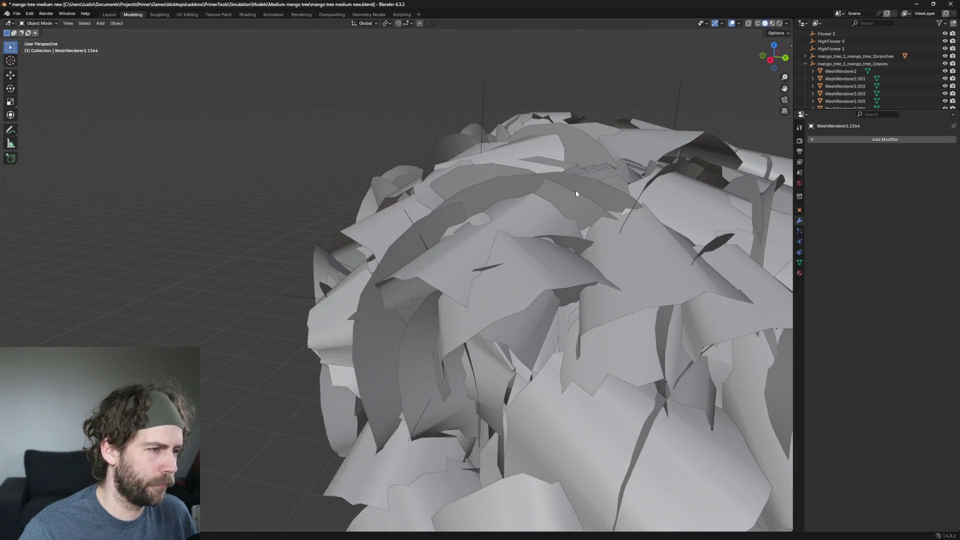
left_click(440, 342)
mouse_move(440, 343)
middle_mouse_down()
mouse_move(525, 316)
mouse_move(503, 365)
mouse_move(487, 350)
mouse_move(460, 165)
mouse_move(560, 196)
mouse_move(553, 202)
middle_mouse_up()
left_click(460, 164)
key("g")
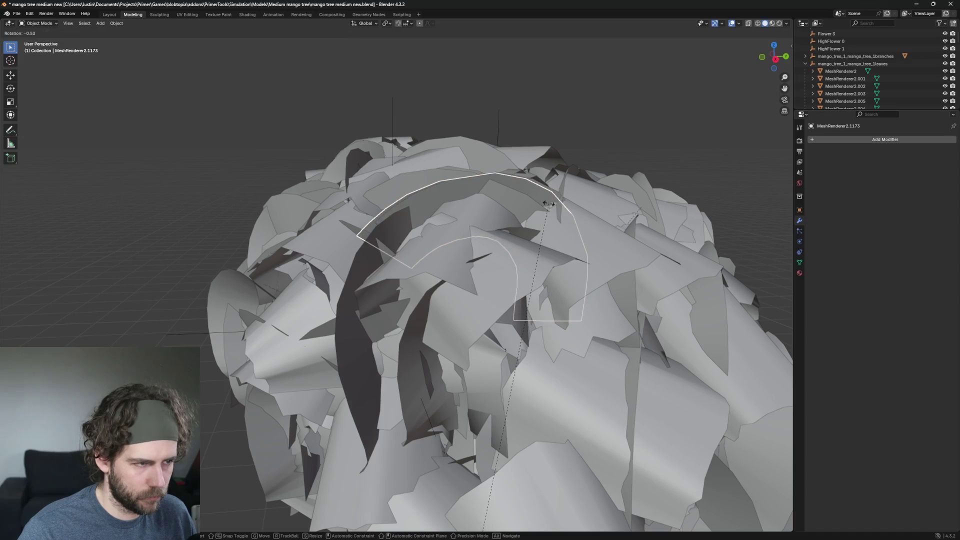
key("Escape")
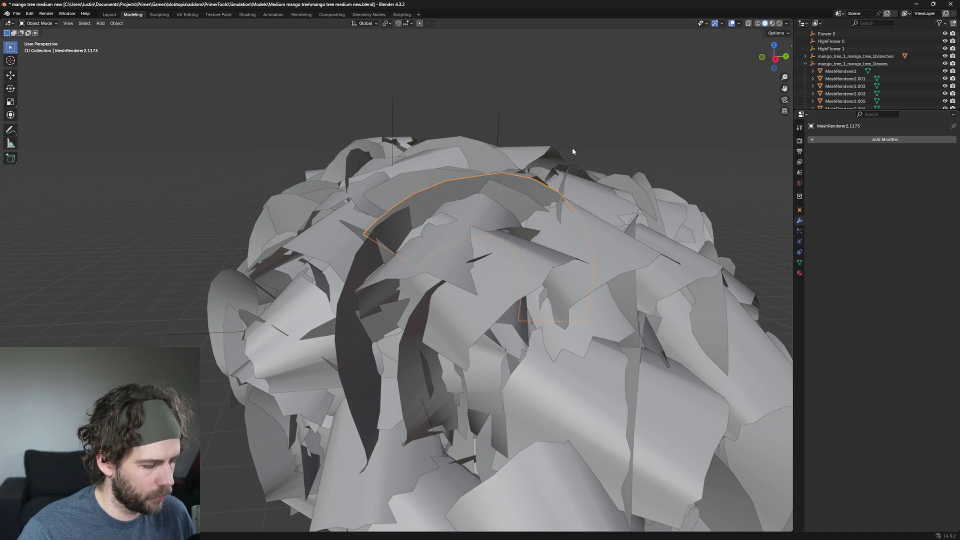
key("x")
left_click(574, 150)
left_click(497, 175)
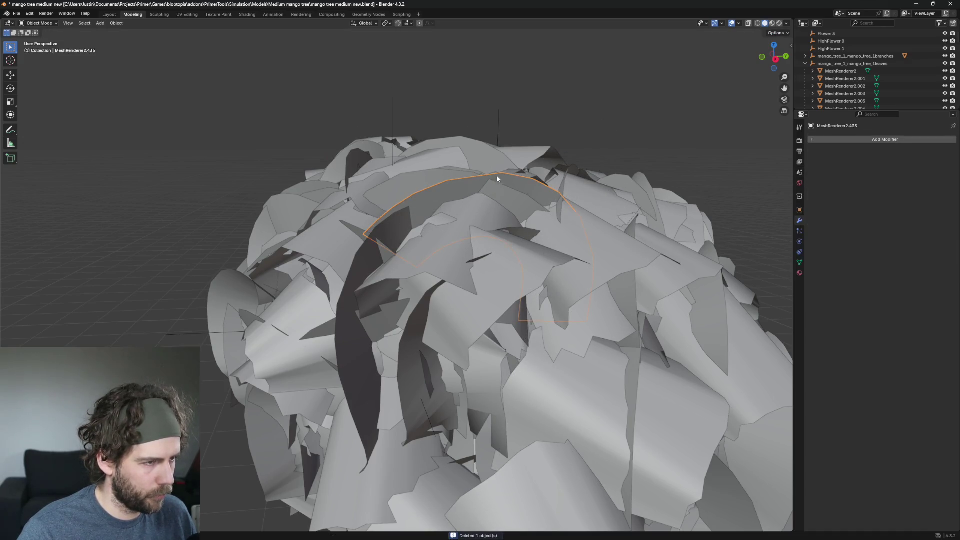
key("x")
left_click(517, 171)
Delete two more leaves resting on top of the canopy from a new angle
middle_click_drag(491, 177, 542, 234)
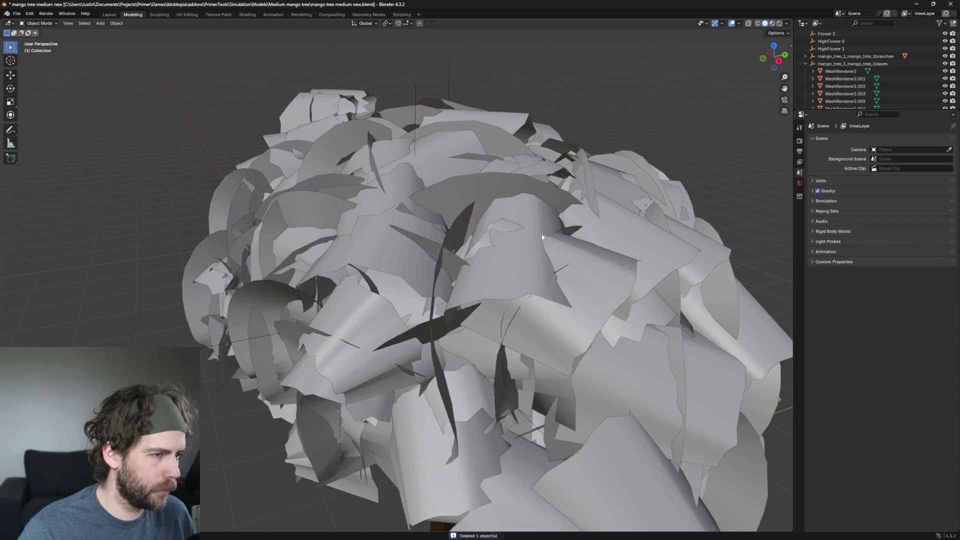
left_click(557, 191)
key("x")
left_click(566, 193)
left_click(481, 193)
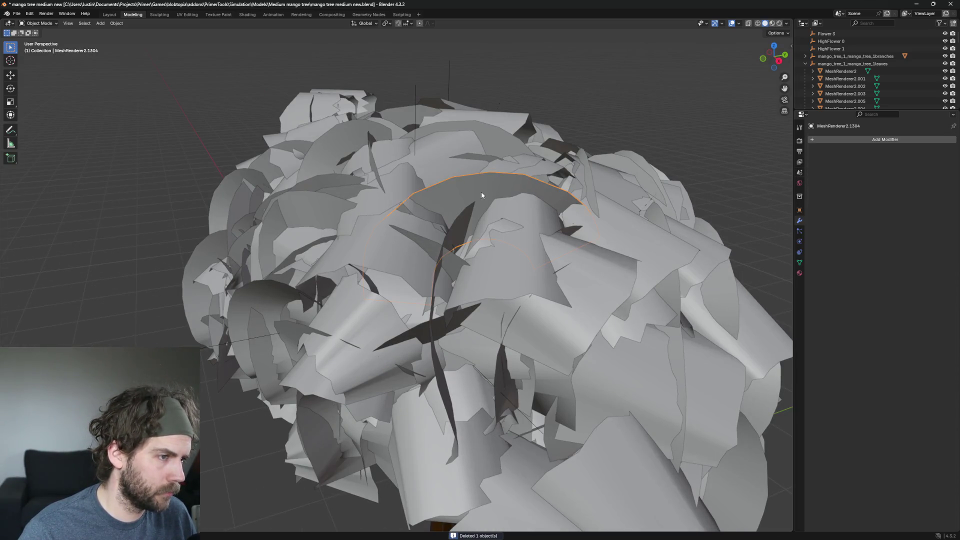
left_click(489, 193)
mouse_move(489, 193)
middle_mouse_down()
mouse_move(562, 235)
mouse_move(554, 265)
middle_mouse_up()
scroll(554, 266, "down", 5)
From a higher view, delete two stray leaves across the canopy
mouse_move(455, 202)
middle_mouse_down()
mouse_move(501, 263)
mouse_move(482, 336)
middle_mouse_up()
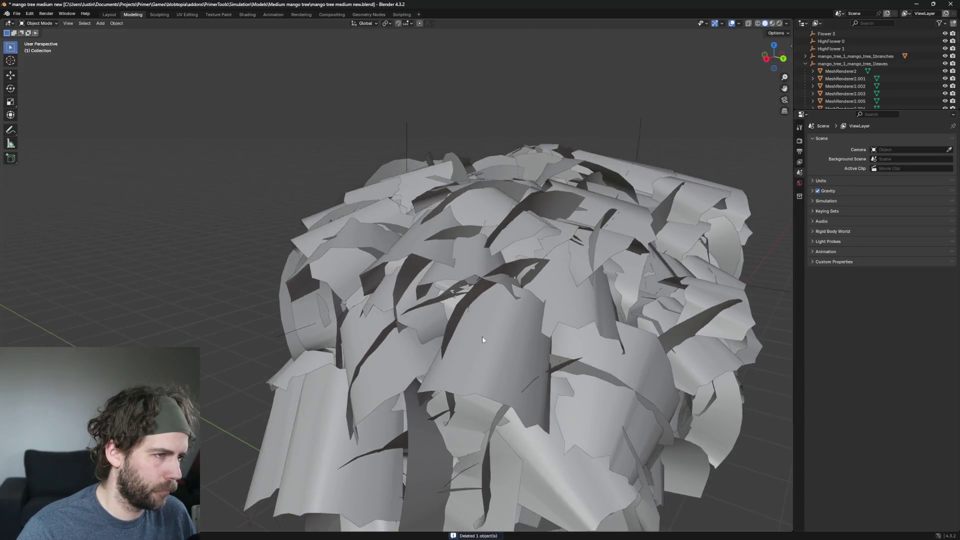
scroll(483, 337, "up", 5)
scroll(482, 320, "down", 3)
scroll(482, 319, "up", 2)
left_click(494, 268)
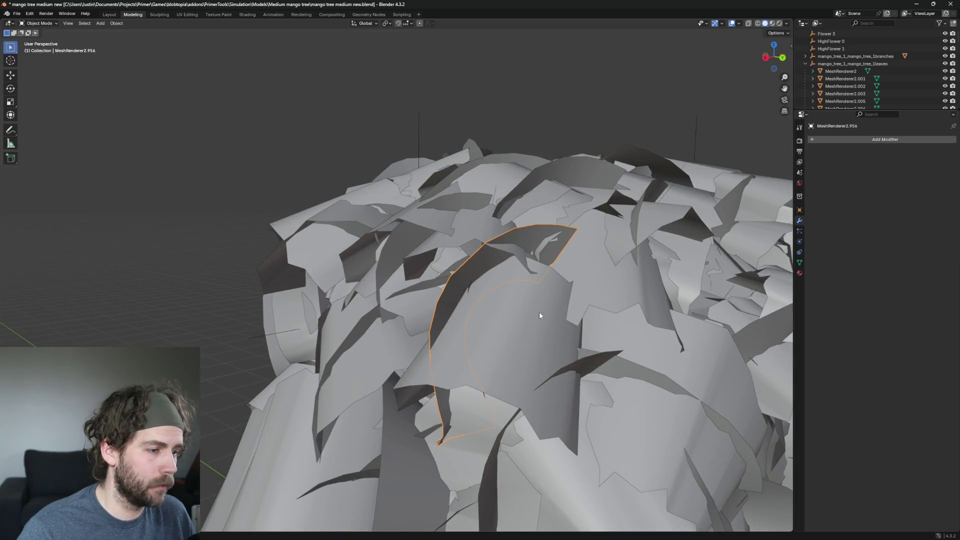
scroll(540, 315, "down", 3)
mouse_move(539, 314)
middle_mouse_down()
mouse_move(596, 297)
mouse_move(561, 313)
mouse_move(545, 400)
mouse_move(502, 358)
middle_mouse_up()
scroll(544, 399, "up", 2)
left_click(484, 251)
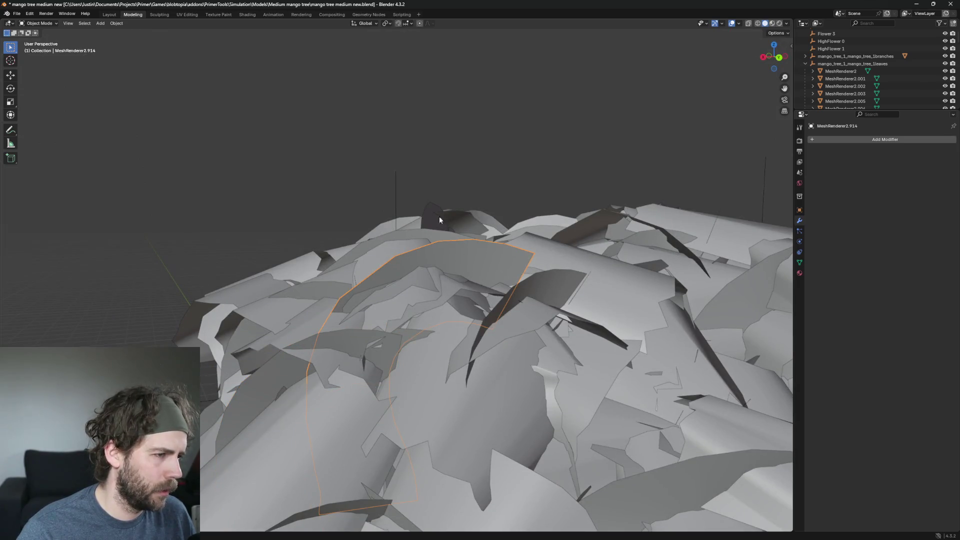
key("x")
left_click(455, 256)
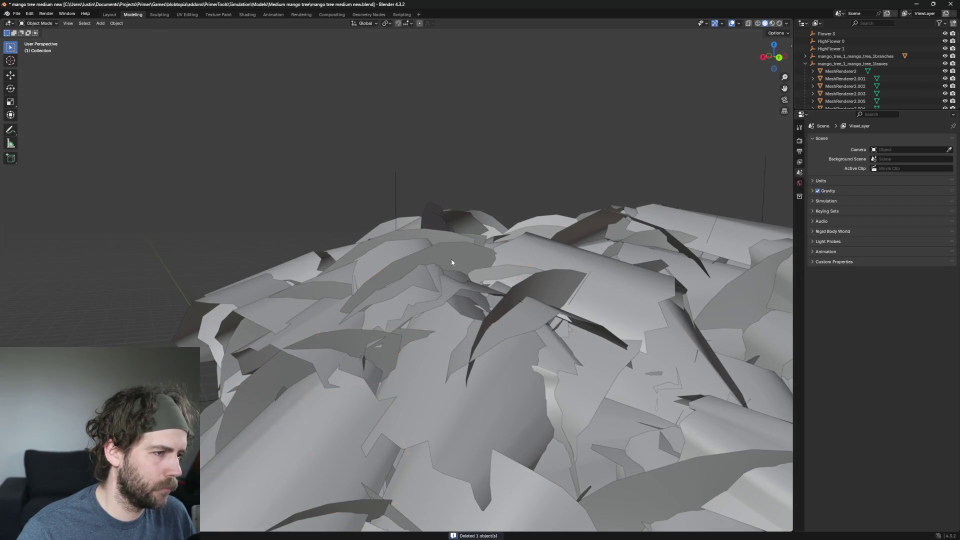
left_click(450, 250)
key("x")
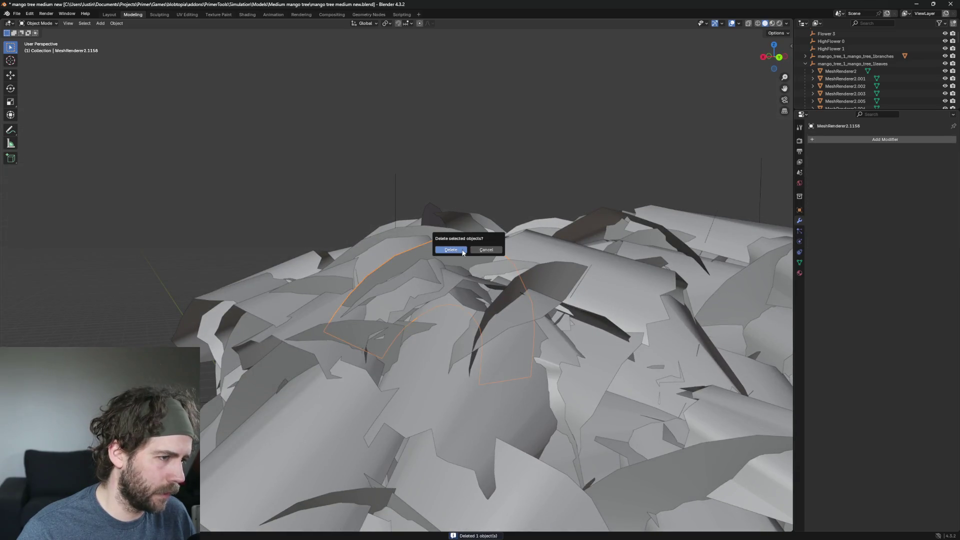
left_click(454, 251)
Delete three more stray leaves, including the cone-shaped leaf near the centre
key("x")
left_click(526, 283)
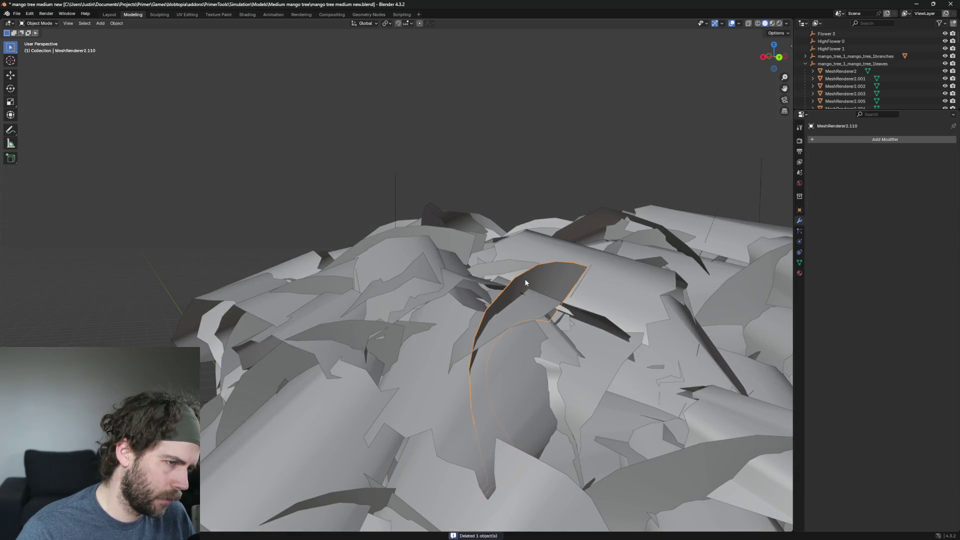
mouse_move(525, 283)
middle_mouse_down()
mouse_move(575, 276)
mouse_move(493, 293)
middle_mouse_up()
key("x")
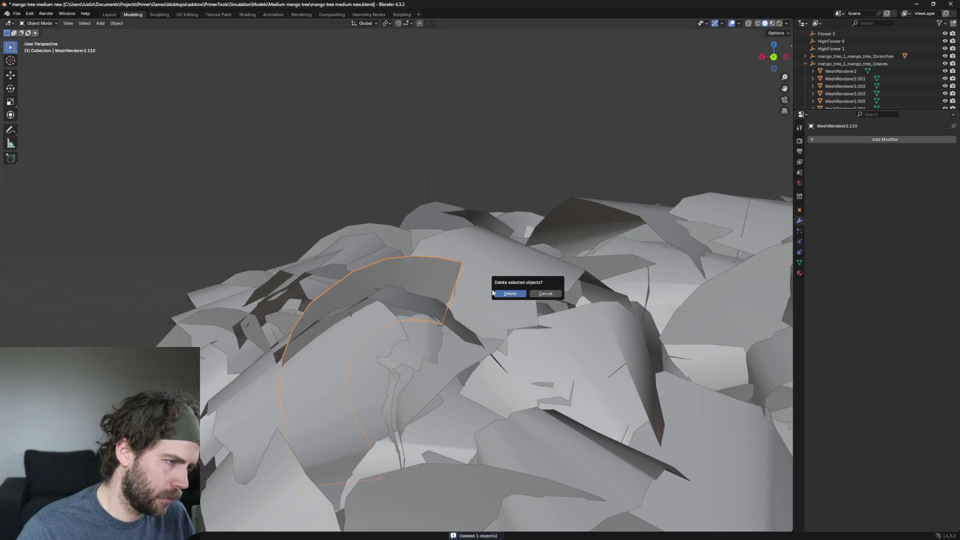
left_click(507, 294)
left_click(478, 278)
key("x")
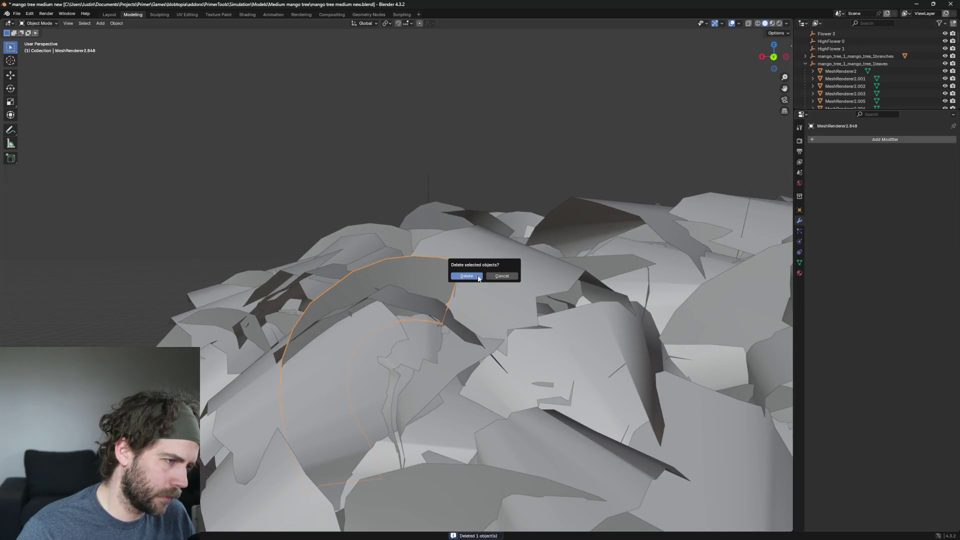
left_click(473, 277)
left_click(605, 254)
middle_click_drag(605, 255, 625, 269)
left_click(625, 270)
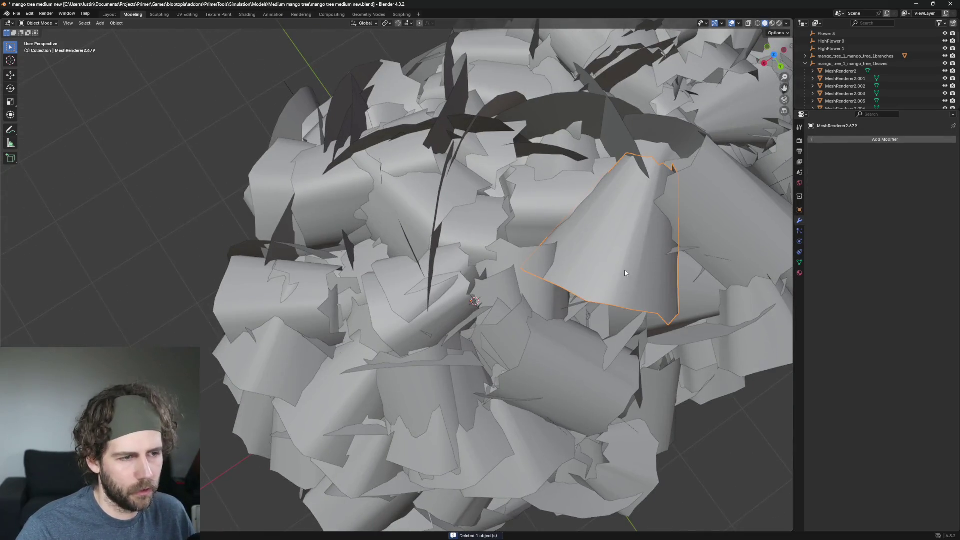
key("Delete")
Delete the central leaf and the leaf near the canopy top
middle_click_drag(682, 296, 712, 313)
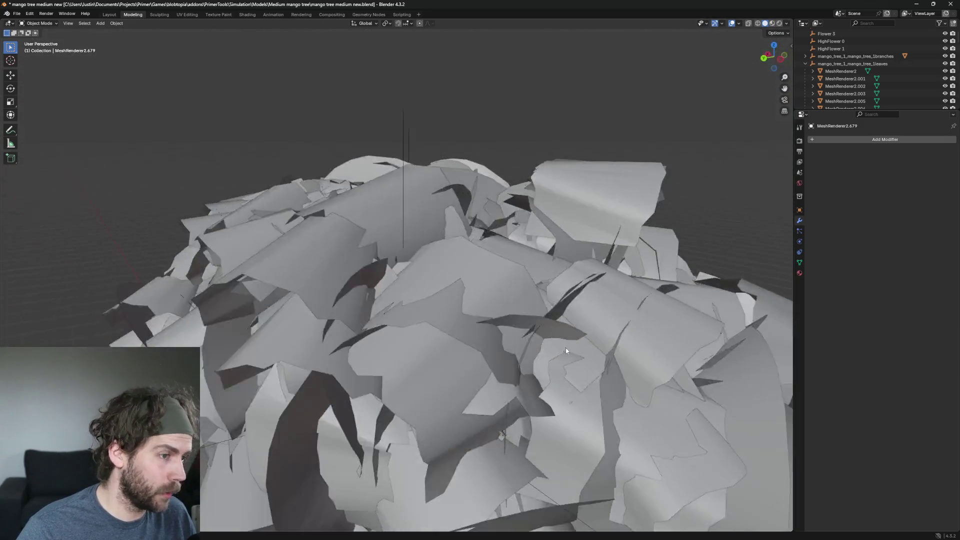
middle_click_drag(715, 310, 604, 360)
middle_click_drag(516, 250, 544, 263)
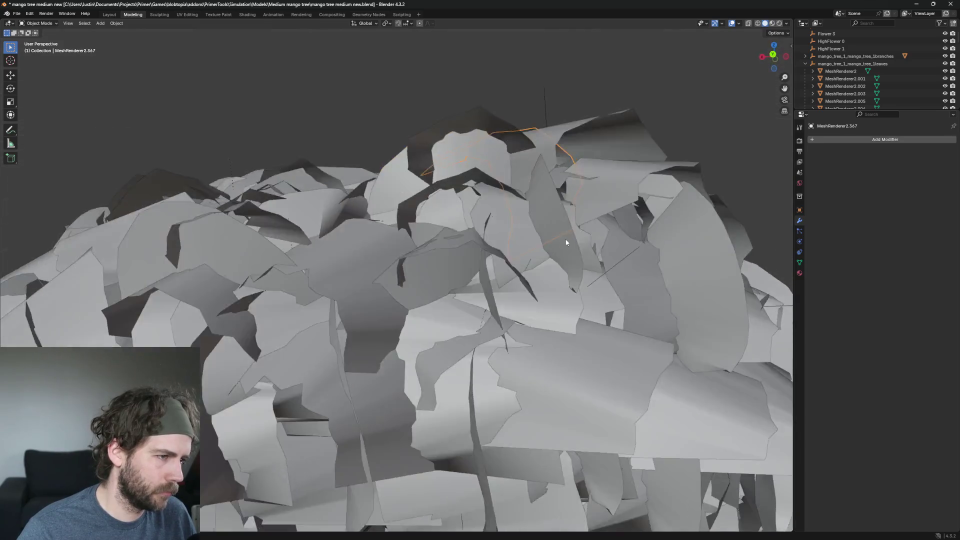
key("alt+a")
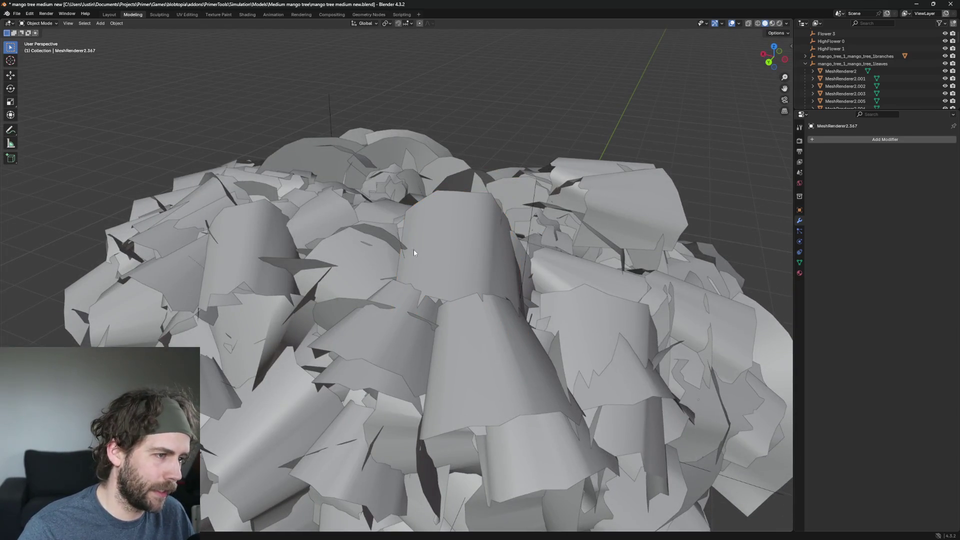
left_click(413, 249)
key("Delete")
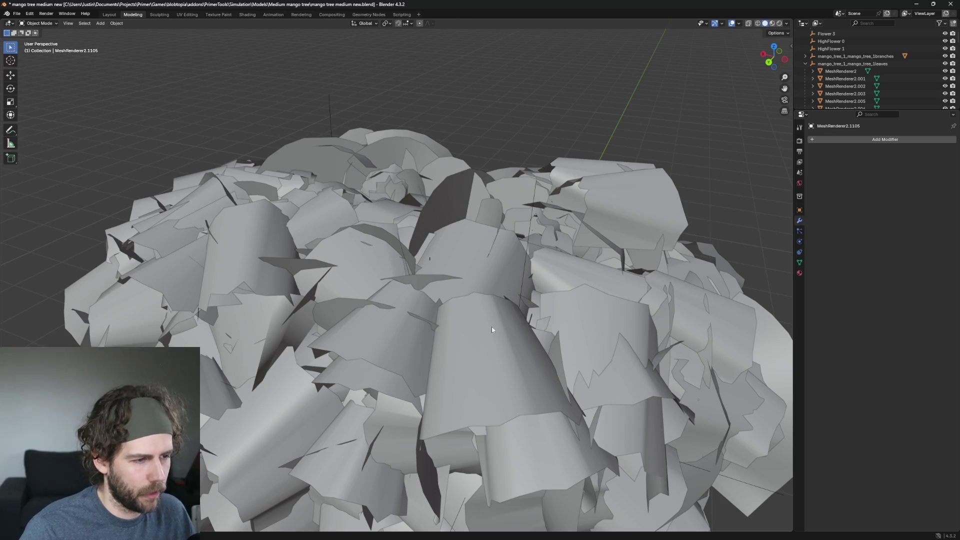
left_click(492, 329)
mouse_move(492, 330)
middle_mouse_down()
mouse_move(521, 373)
mouse_move(516, 420)
middle_mouse_up()
scroll(500, 334, "up", 3)
mouse_move(498, 329)
middle_mouse_down()
mouse_move(556, 323)
mouse_move(502, 332)
middle_mouse_up()
key("alt+a")
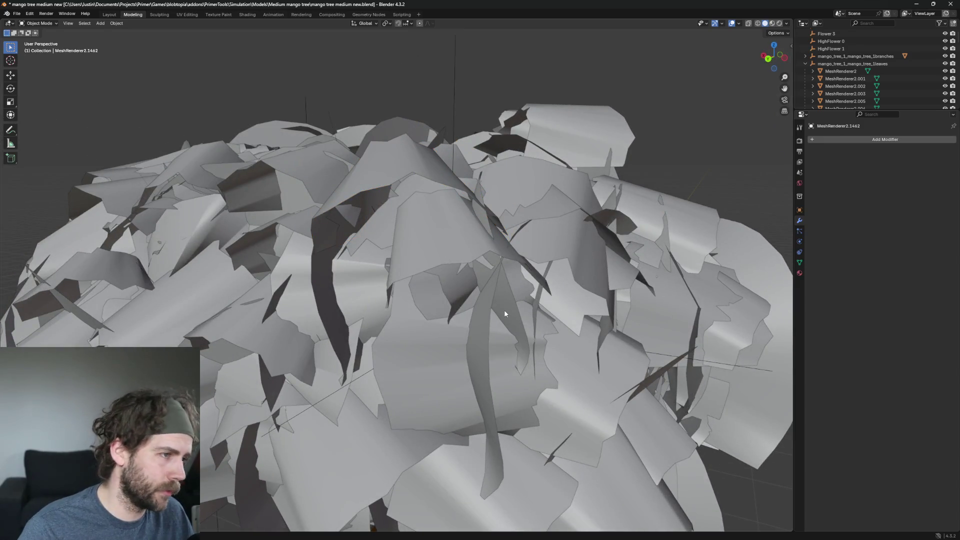
left_click(382, 173)
key("h")
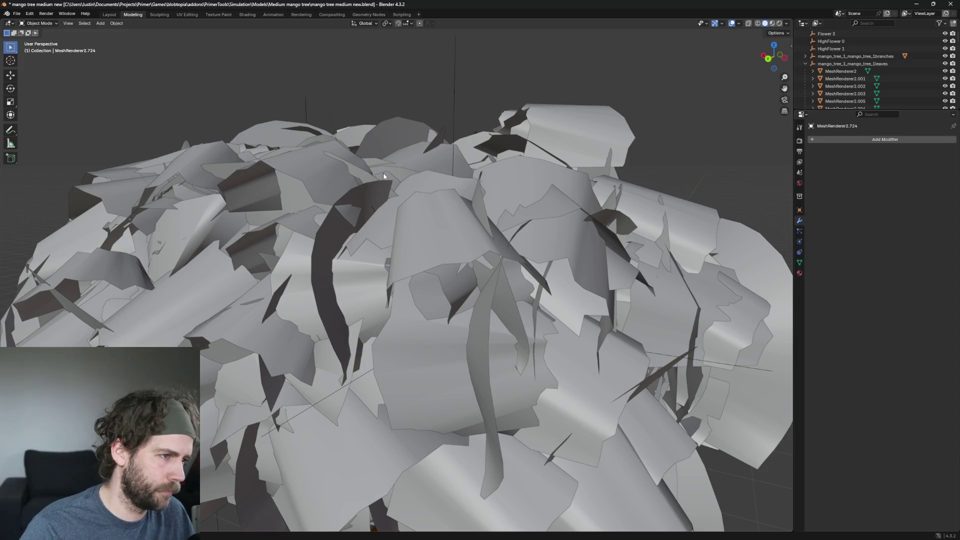
Clear the selection and remove the leaf in the canopy centre
left_click(470, 246)
middle_click_drag(580, 241, 576, 240)
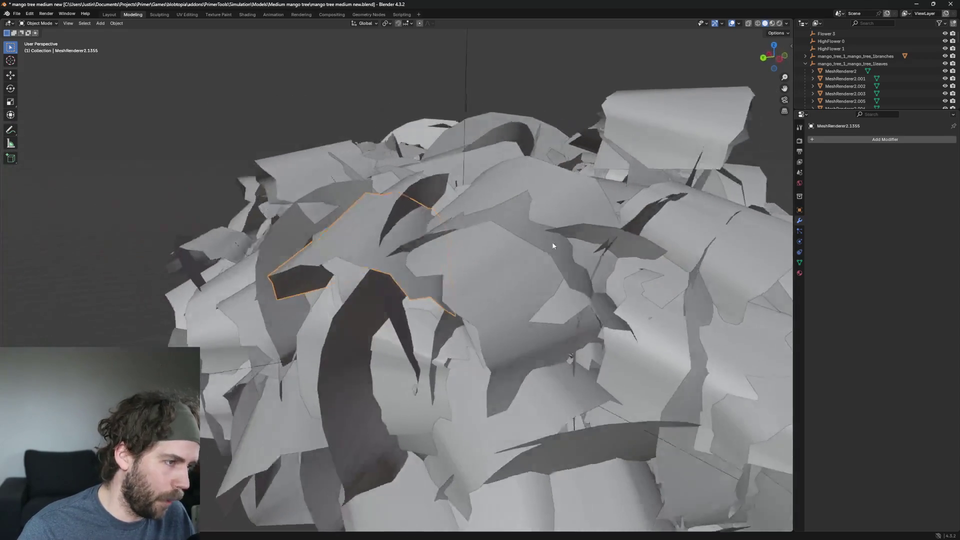
key("alt+a")
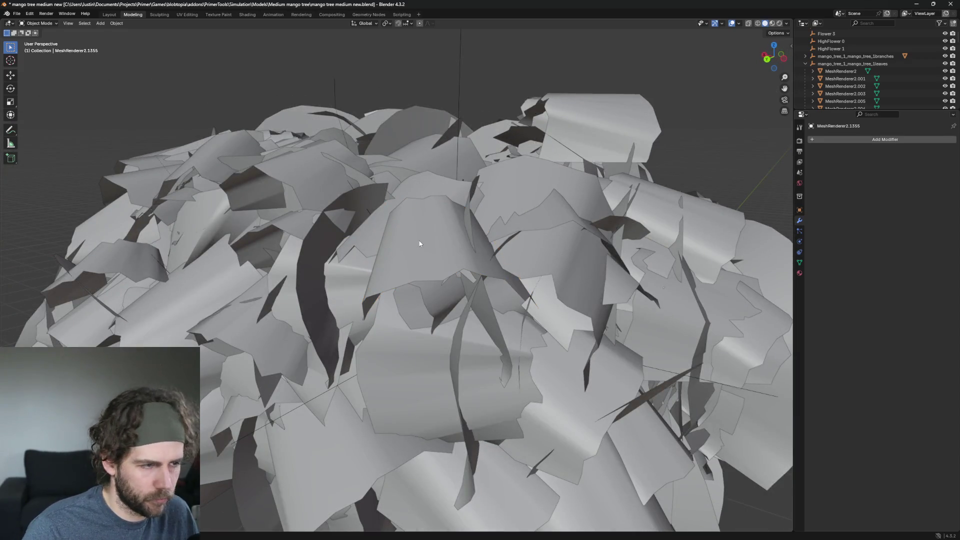
left_click(418, 242)
key("h")
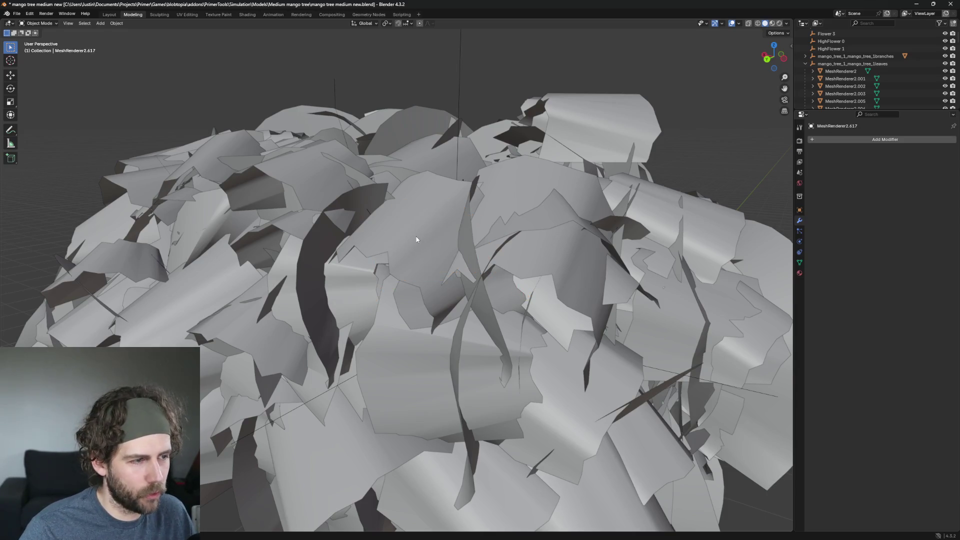
middle_click_drag(520, 256, 551, 256)
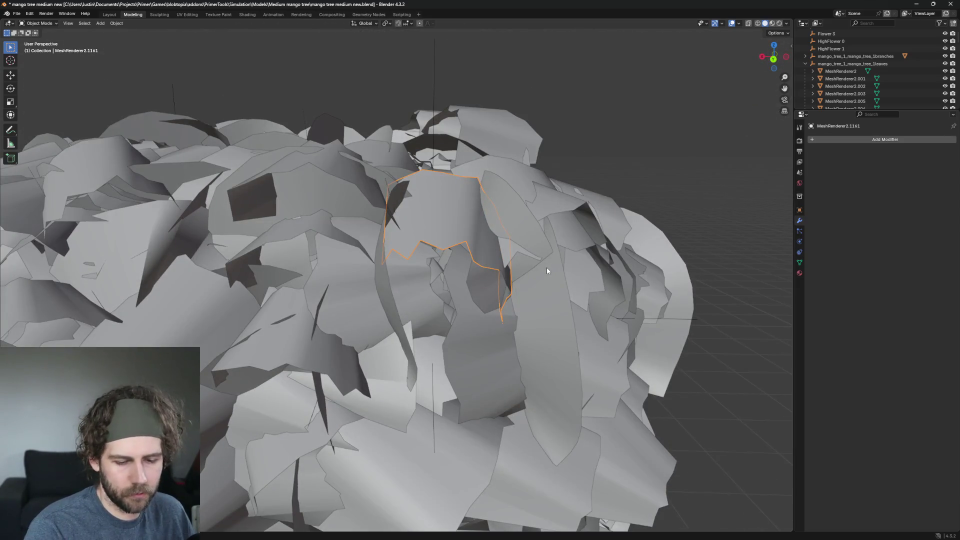
key("alt+a")
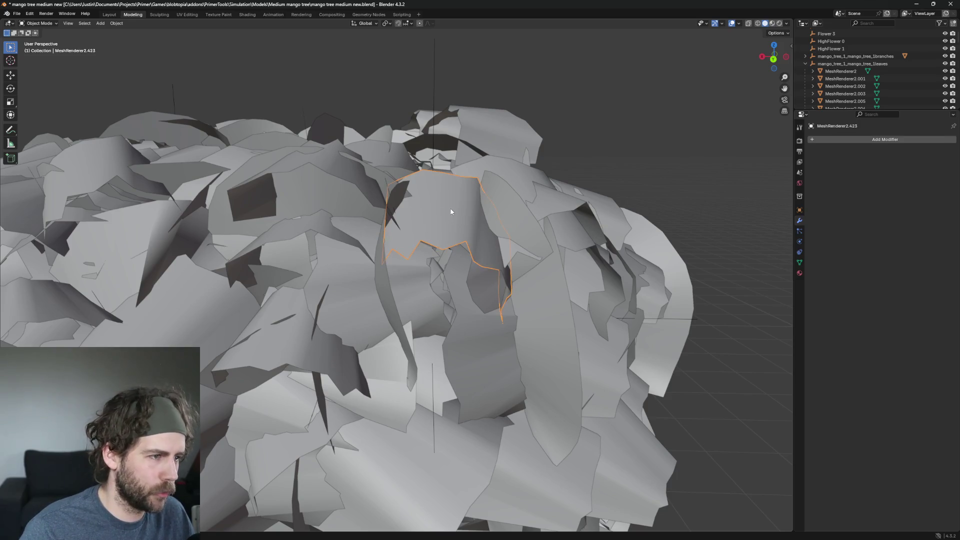
key("h")
scroll(475, 213, "down", 4)
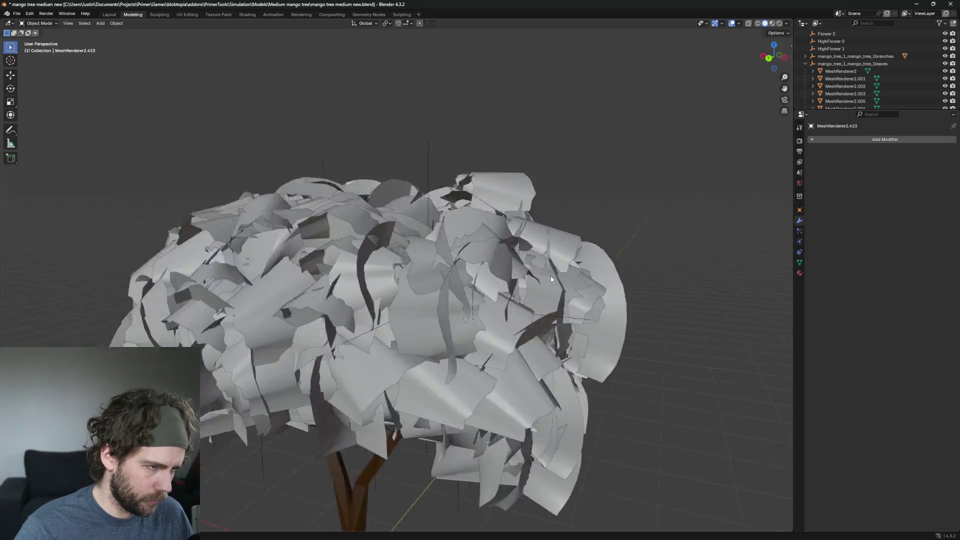
scroll(590, 251, "up", 3)
Looking down on the canopy, delete the curved edge leaf, the curved leaf on the left and the next one
middle_click_drag(589, 251, 495, 295)
mouse_move(570, 313)
middle_mouse_down()
mouse_move(599, 326)
mouse_move(455, 305)
middle_mouse_up()
scroll(604, 323, "up", 3)
scroll(454, 308, "up", 2)
key("x")
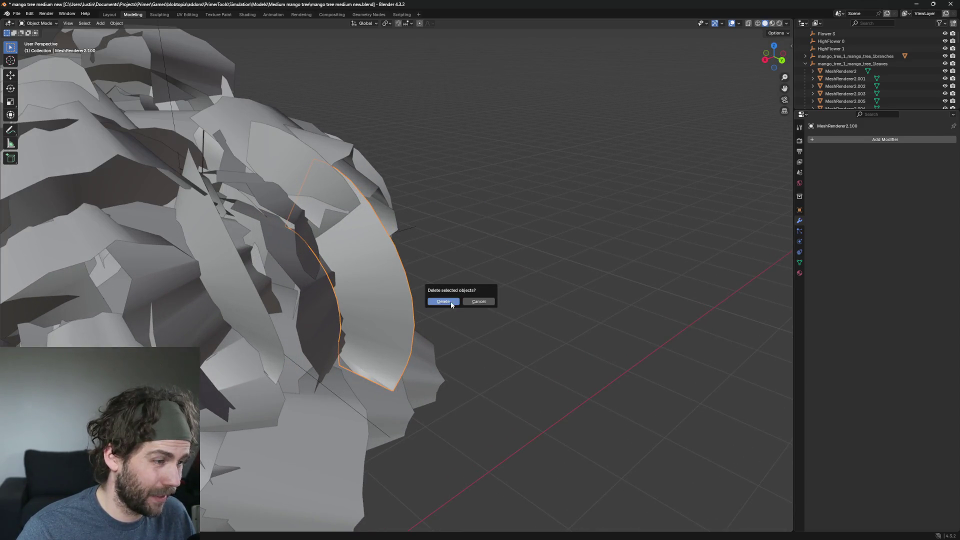
left_click(451, 300)
left_click(409, 295)
left_click(446, 295)
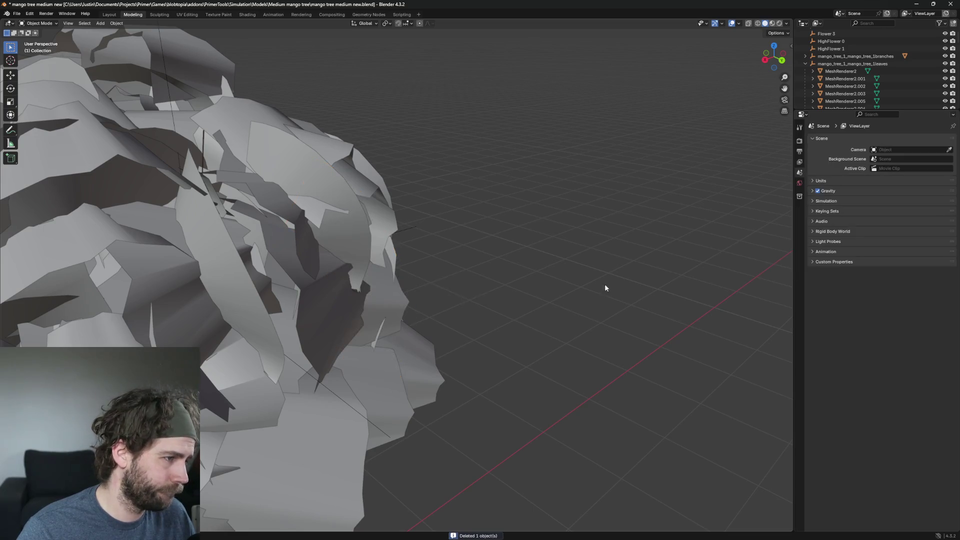
scroll(604, 284, "down", 4)
middle_click_drag(605, 284, 593, 280)
scroll(345, 236, "up", 1)
left_click(346, 239)
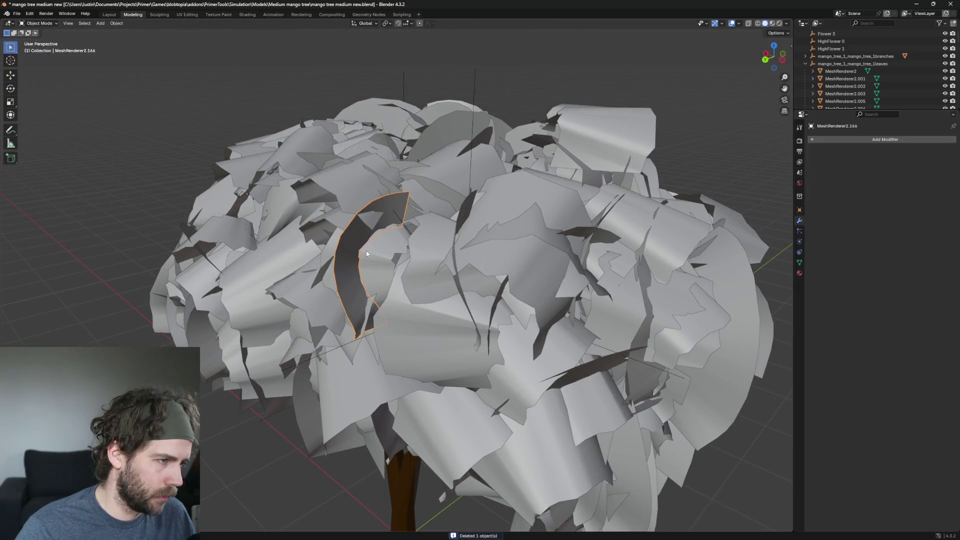
scroll(365, 251, "up", 2)
middle_click_drag(391, 283, 406, 258)
left_click(403, 264)
left_click(389, 273)
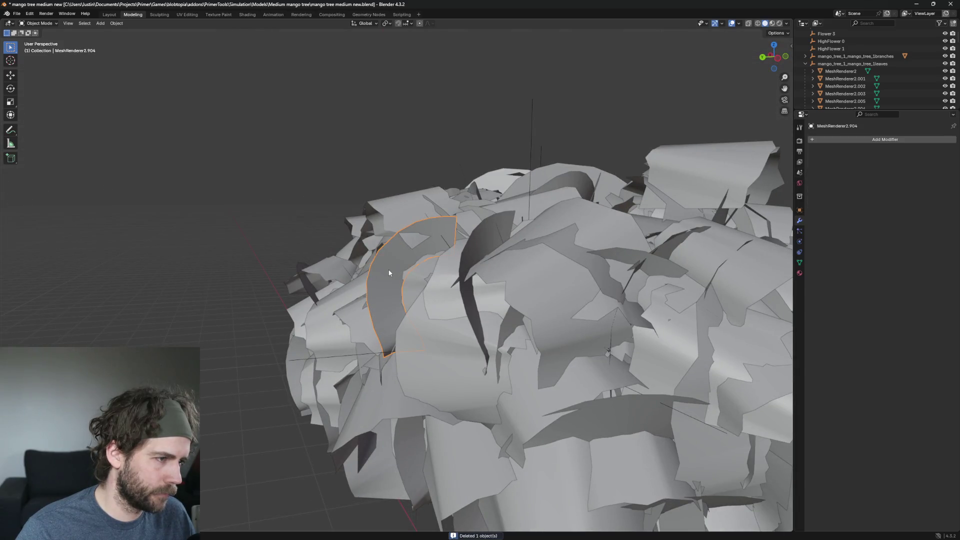
left_click(378, 268)
scroll(390, 270, "down", 3)
scroll(539, 274, "down", 2)
Delete a stray leaf on the canopy edge and the overlapping leaf behind it
mouse_move(539, 274)
middle_mouse_down()
mouse_move(576, 320)
mouse_move(515, 304)
middle_mouse_up()
scroll(528, 321, "up", 4)
scroll(528, 319, "down", 3)
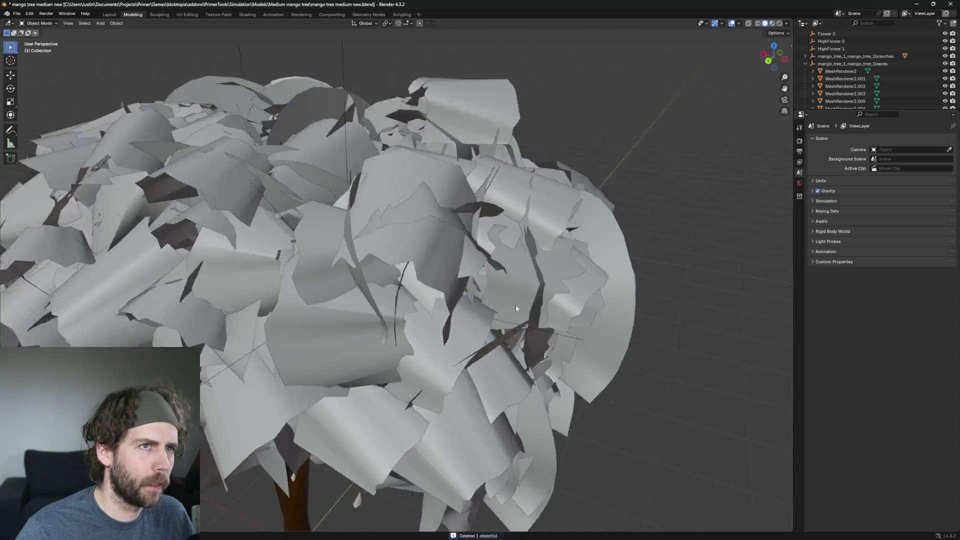
scroll(439, 322, "up", 3)
scroll(438, 321, "up", 1)
scroll(438, 316, "down", 1)
scroll(437, 319, "up", 1)
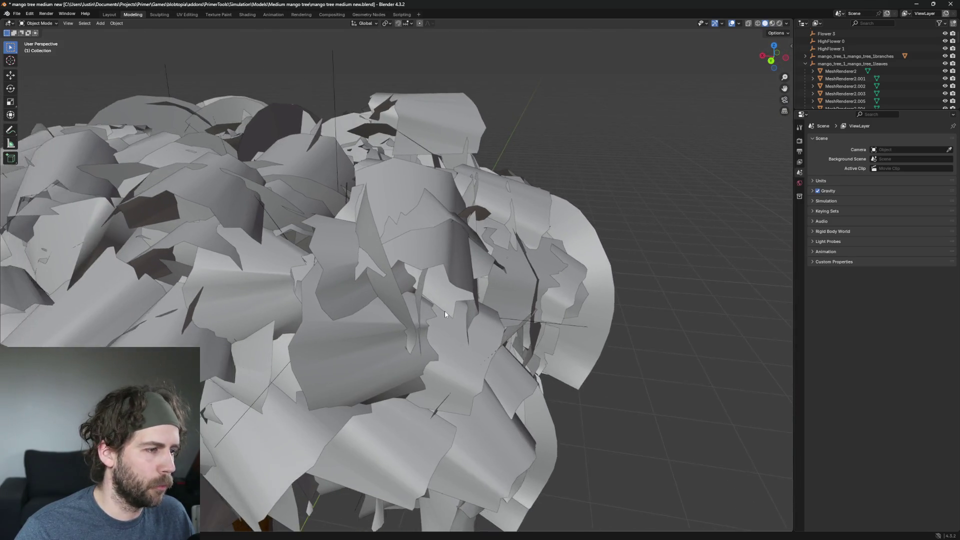
scroll(437, 324, "up", 2)
mouse_move(437, 324)
middle_mouse_down()
mouse_move(563, 349)
mouse_move(622, 337)
mouse_move(574, 333)
middle_mouse_up()
left_click(507, 197)
scroll(589, 322, "down", 3)
key("x")
left_click(502, 276)
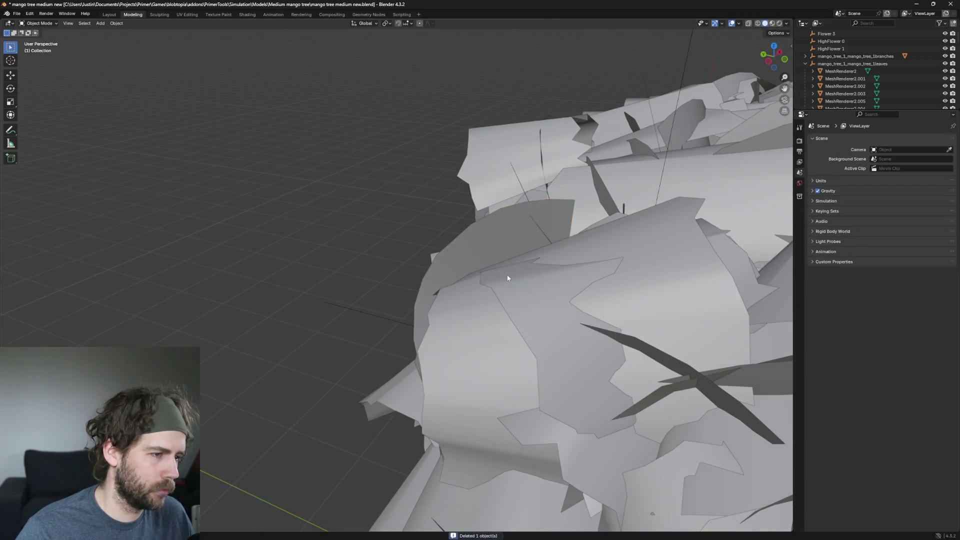
left_click(512, 251)
left_click(509, 252)
scroll(581, 272, "down", 3)
Delete a leaf near the canopy top and the flat leaf in the canopy centre
middle_click_drag(580, 272, 450, 248)
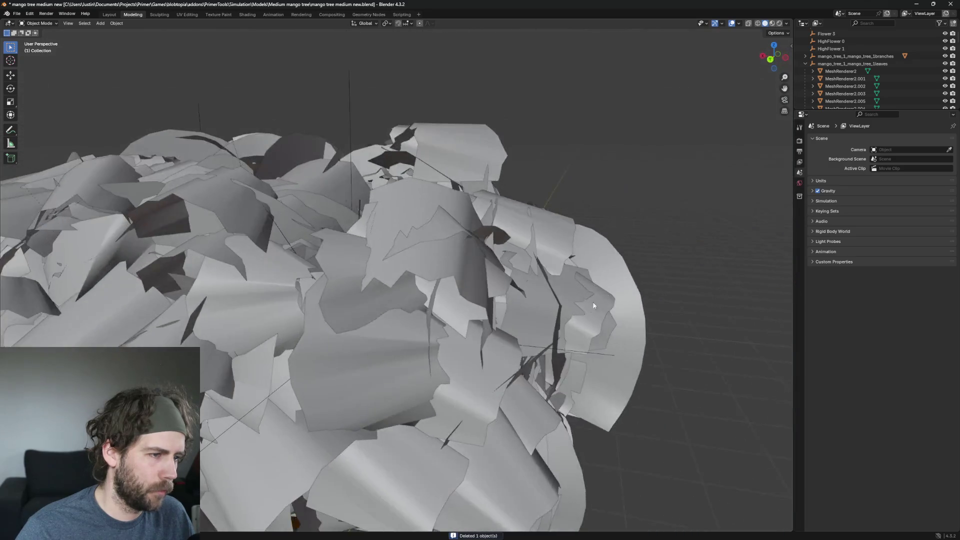
scroll(450, 247, "up", 2)
left_click(371, 215)
key("Delete")
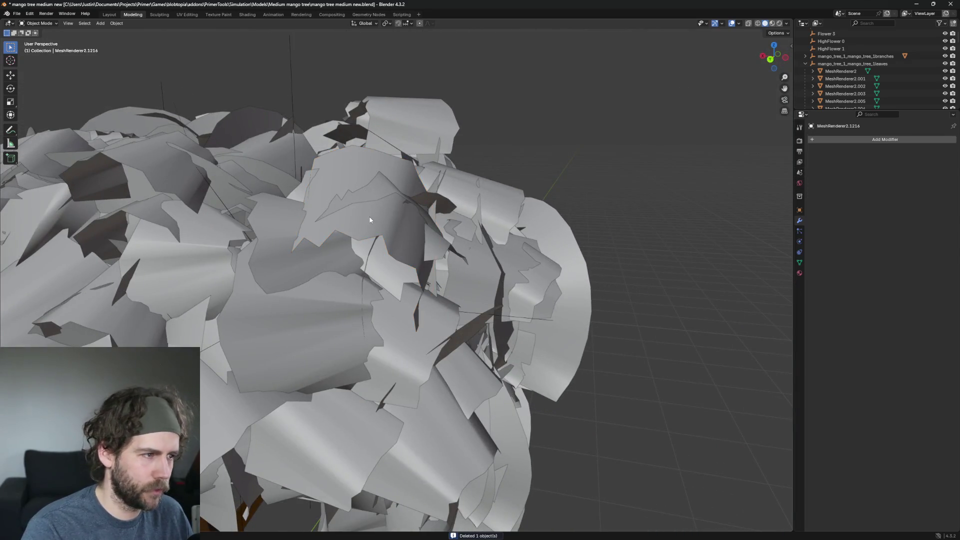
key("h")
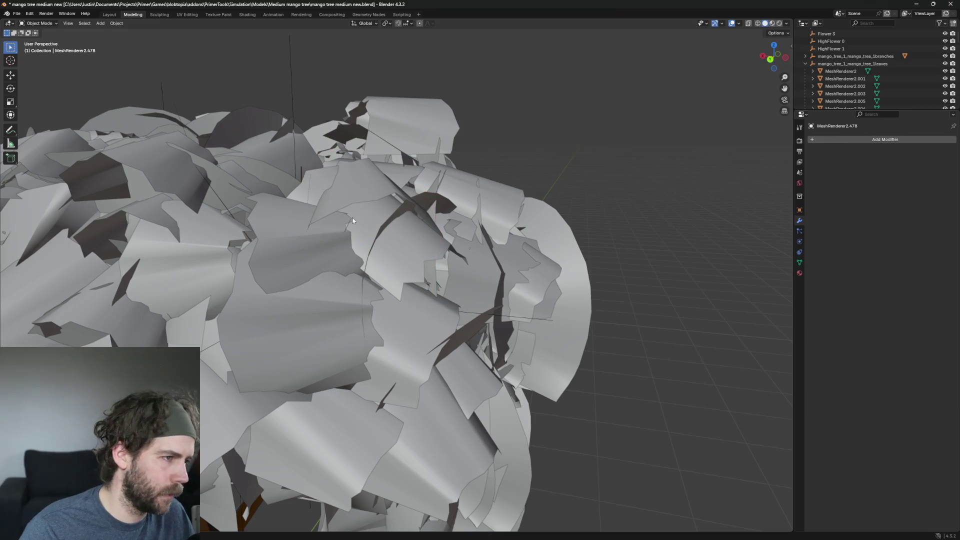
middle_click_drag(371, 188, 435, 343)
scroll(436, 343, "up", 2)
left_click(435, 343)
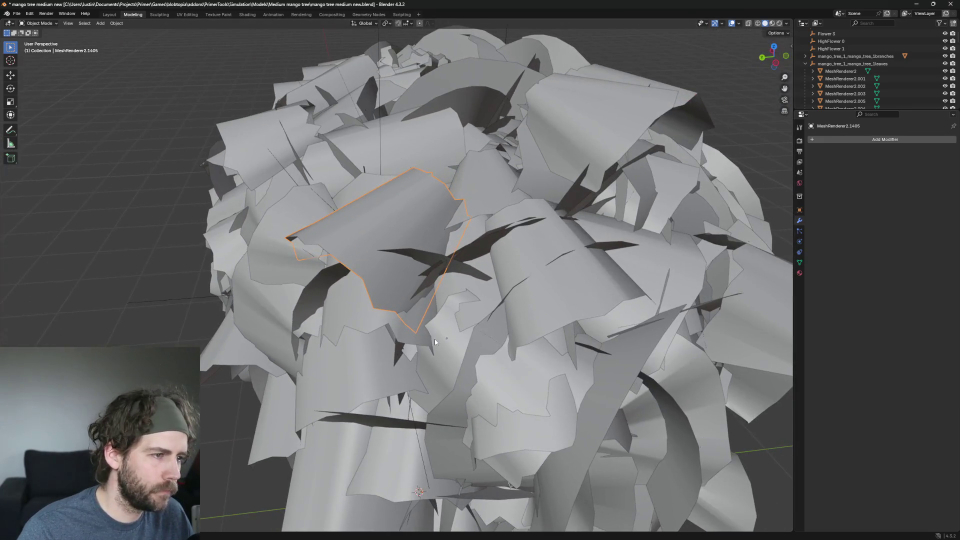
key("h")
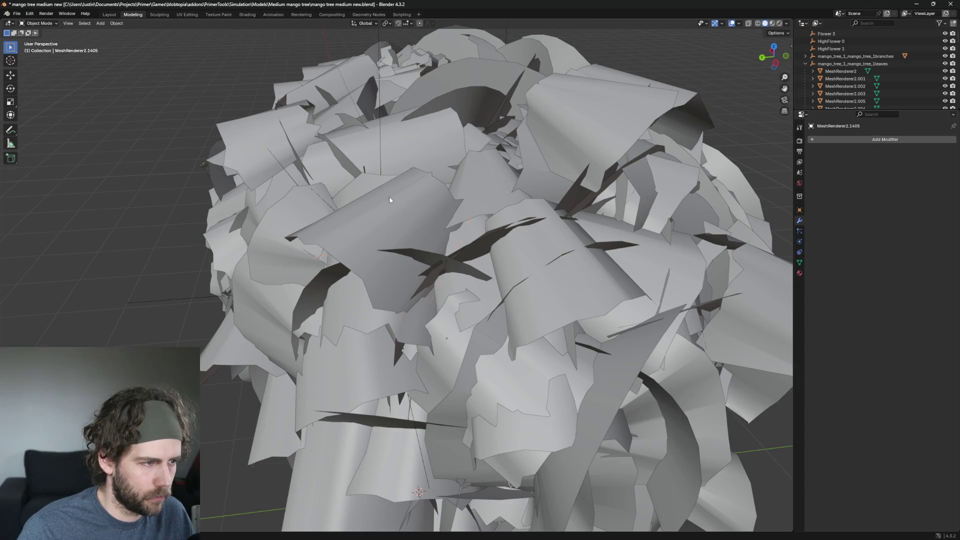
key("h")
From a side-on view, delete another leaf and the arched leaf near the top
mouse_move(389, 197)
middle_mouse_down()
mouse_move(636, 328)
mouse_move(521, 356)
mouse_move(408, 296)
middle_mouse_up()
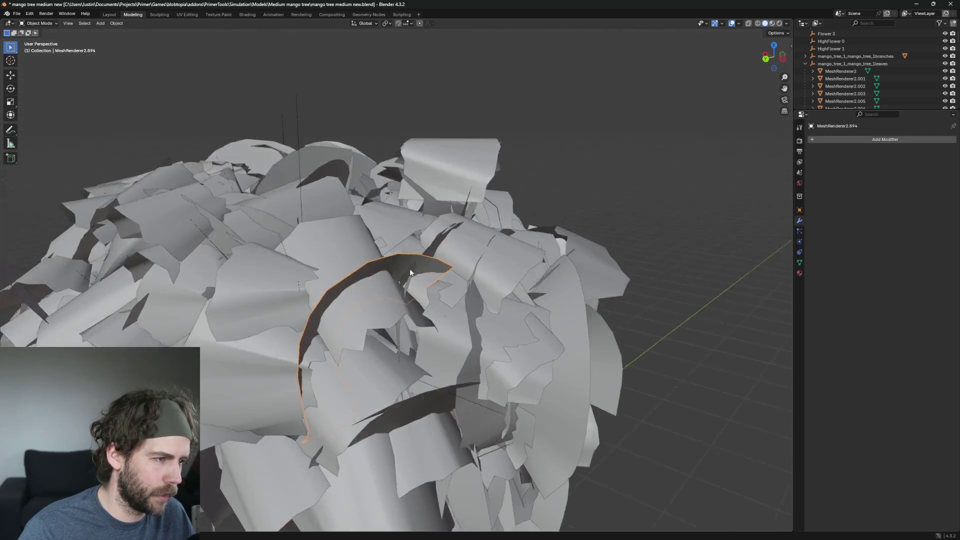
middle_click_drag(394, 261, 385, 249)
key("x")
left_click(385, 252)
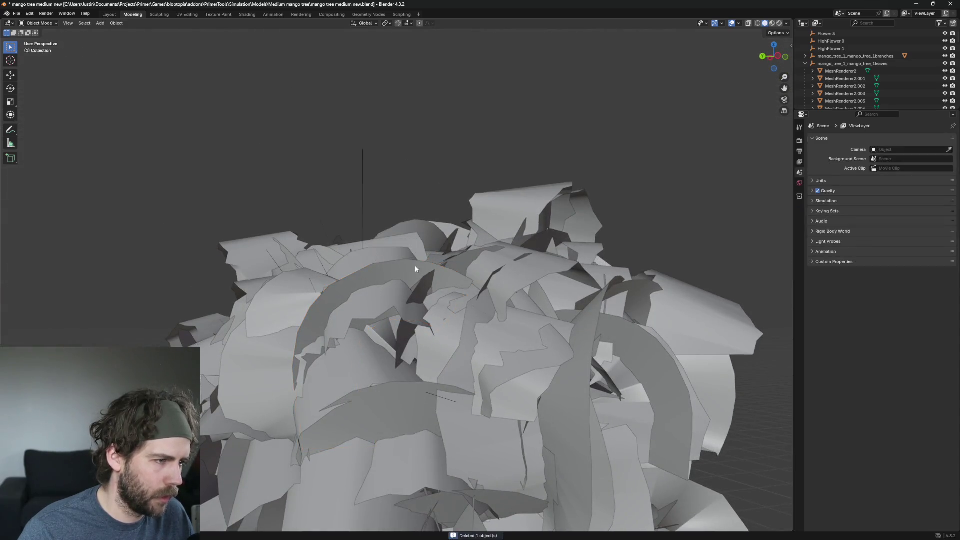
left_click(415, 267)
key("x")
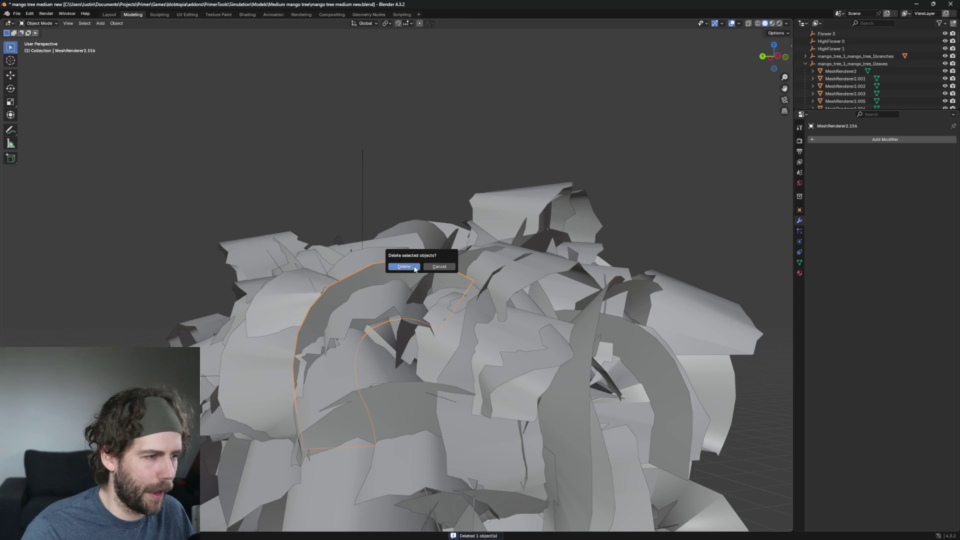
left_click(415, 268)
Delete the tall leaf in the middle of the canopy and pick the next leaf to remove
middle_click_drag(415, 266, 426, 315)
left_click(427, 316)
scroll(364, 298, "up", 3)
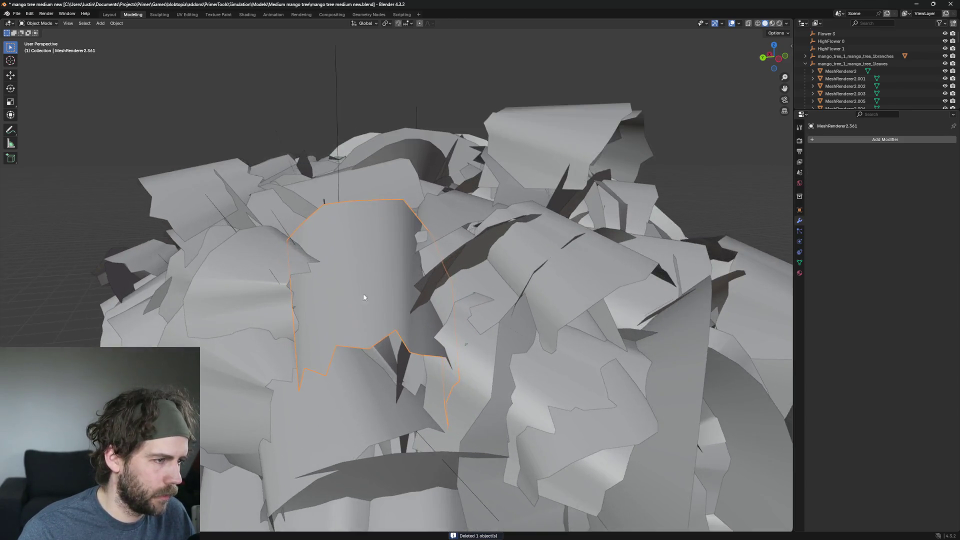
mouse_move(364, 298)
middle_mouse_down()
mouse_move(471, 317)
mouse_move(462, 301)
middle_mouse_up()
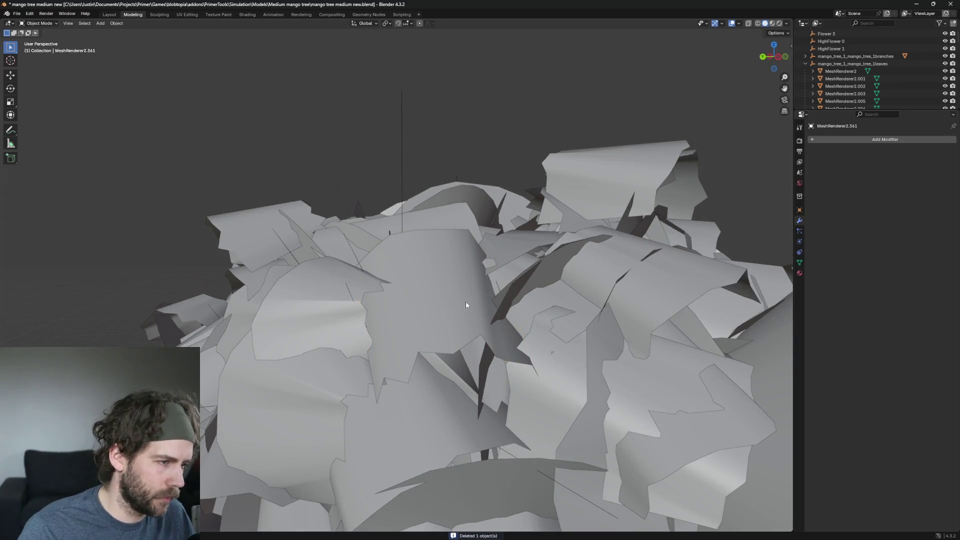
left_click(466, 301)
key("Delete")
left_click(322, 299)
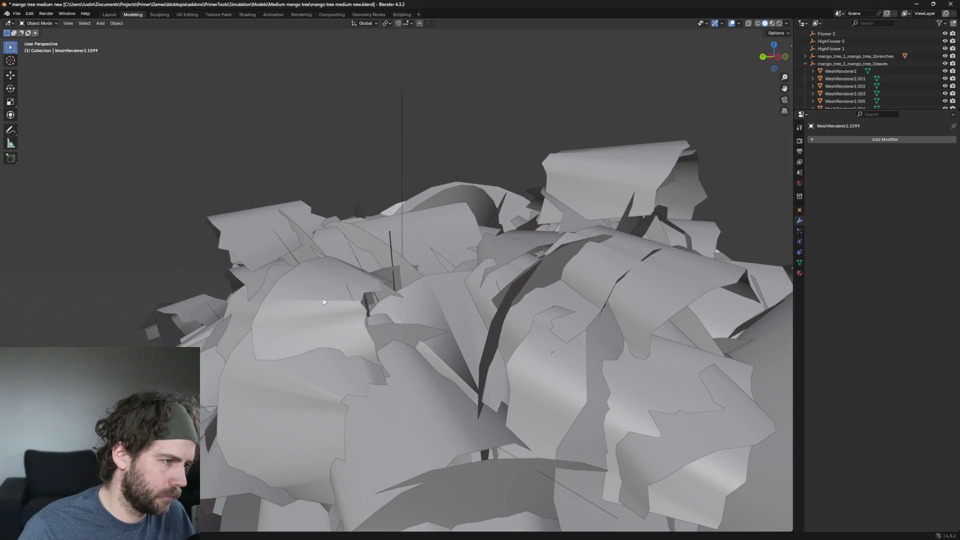
scroll(409, 352, "up", 2)
scroll(409, 353, "down", 5)
scroll(399, 447, "down", 4)
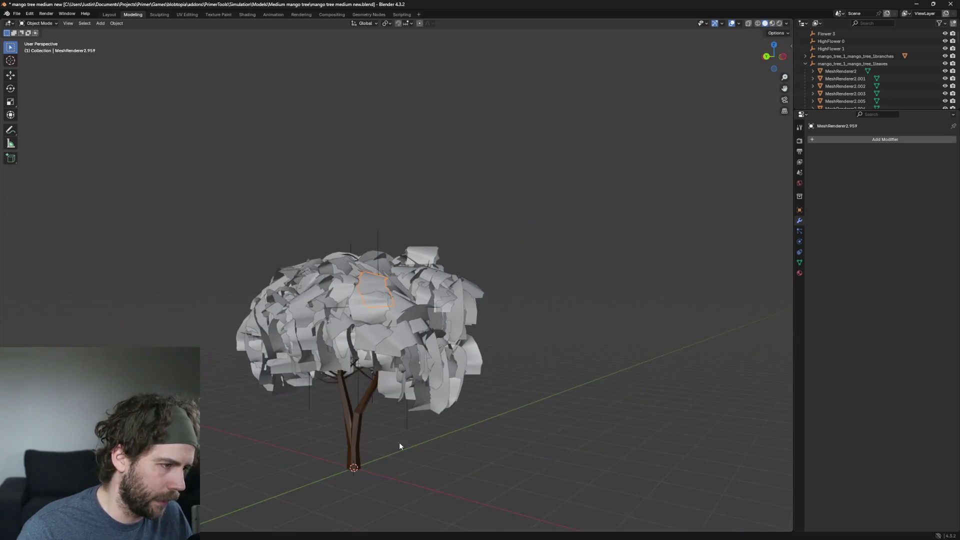
Remove the overlapping leaf and the wide leaf from the canopy front
mouse_move(400, 446)
middle_mouse_down()
mouse_move(506, 412)
mouse_move(427, 443)
mouse_move(398, 388)
mouse_move(393, 460)
middle_mouse_up()
scroll(403, 344, "up", 3)
scroll(487, 297, "up", 2)
scroll(541, 260, "up", 2)
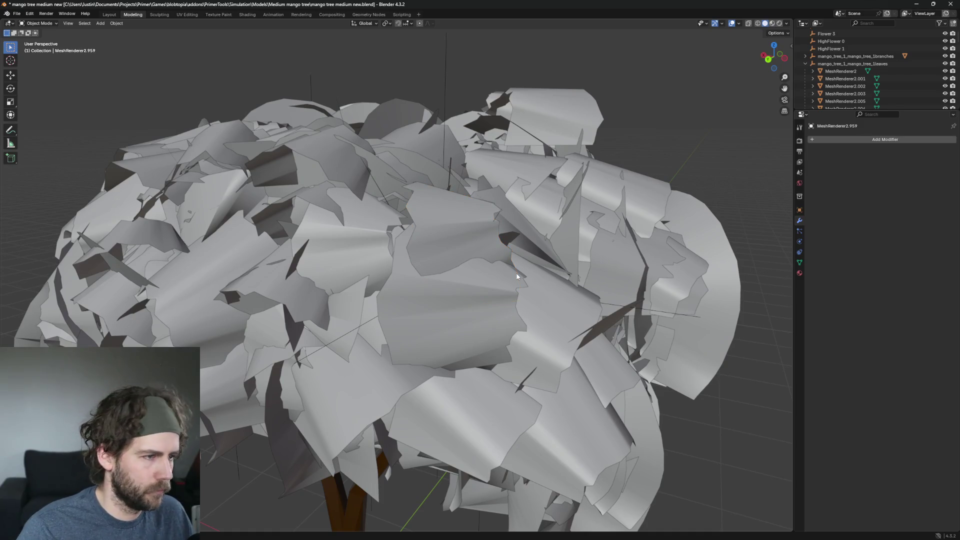
left_click(459, 224)
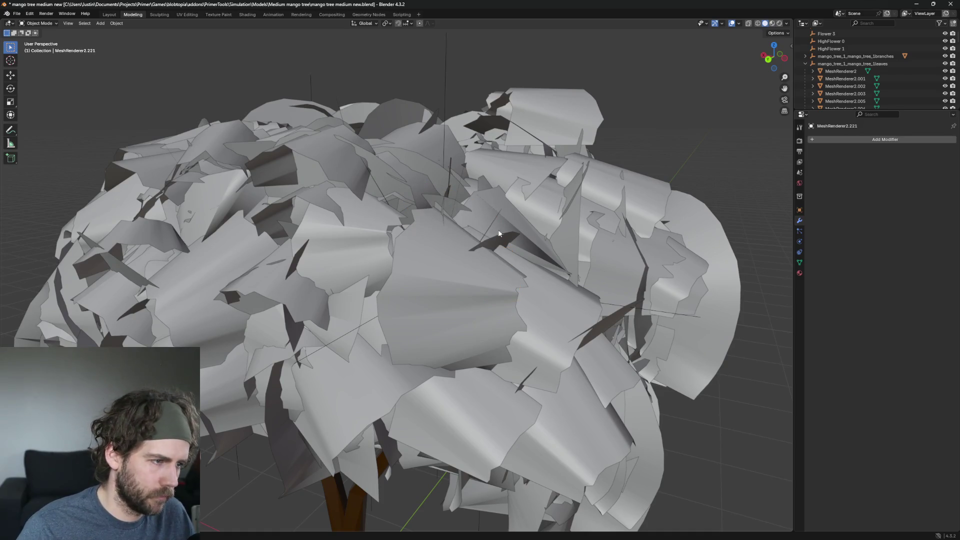
scroll(398, 333, "up", 5)
scroll(398, 332, "down", 8)
scroll(523, 353, "up", 3)
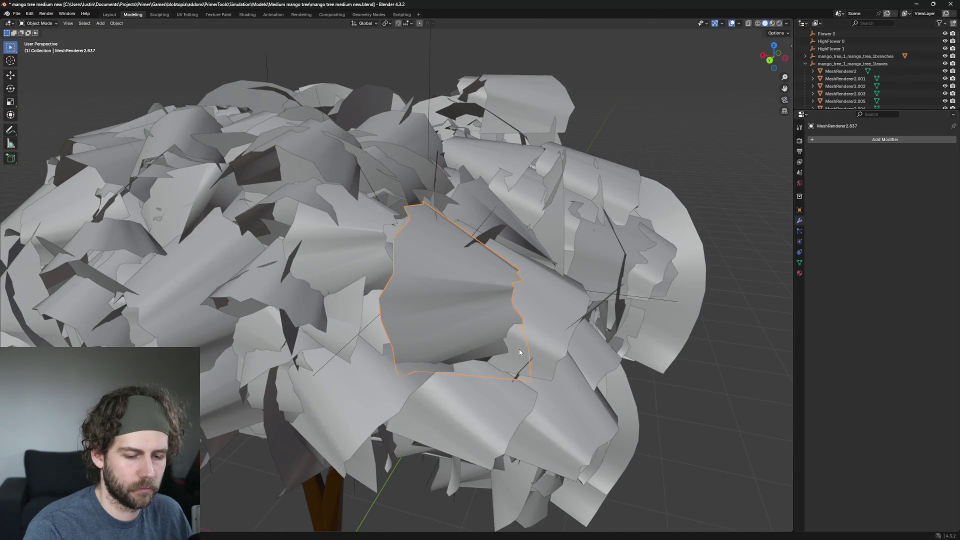
left_click(519, 349)
scroll(456, 307, "down", 4)
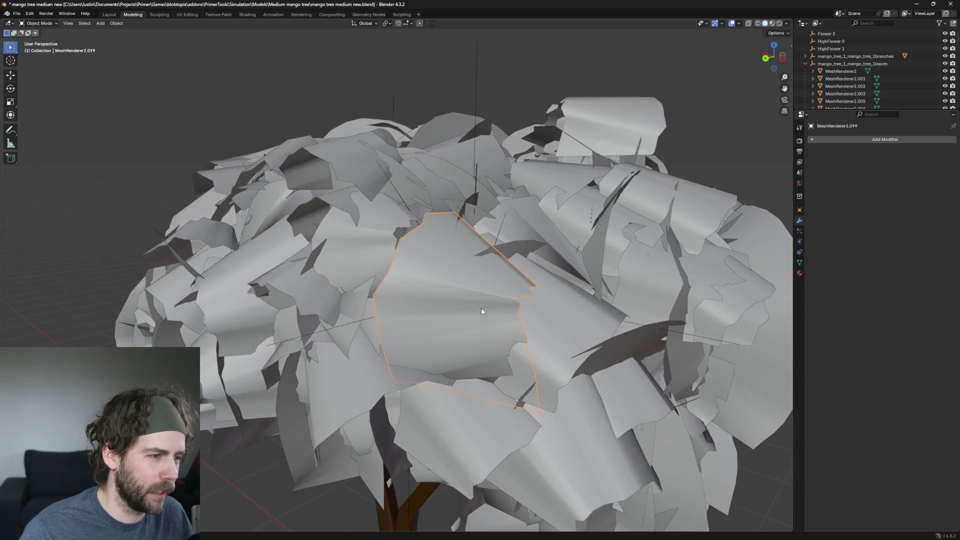
key("h")
left_click(570, 314)
middle_click_drag(570, 315, 620, 375)
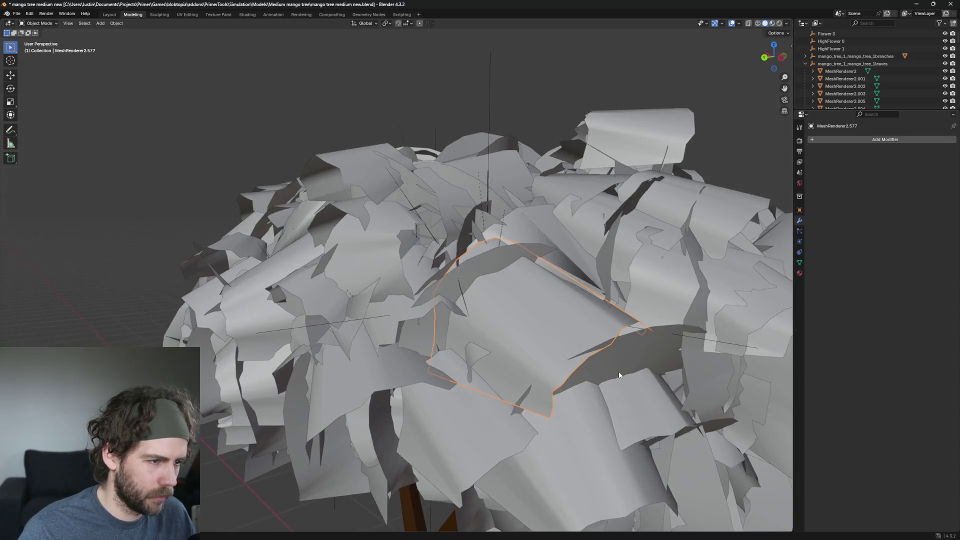
key("h")
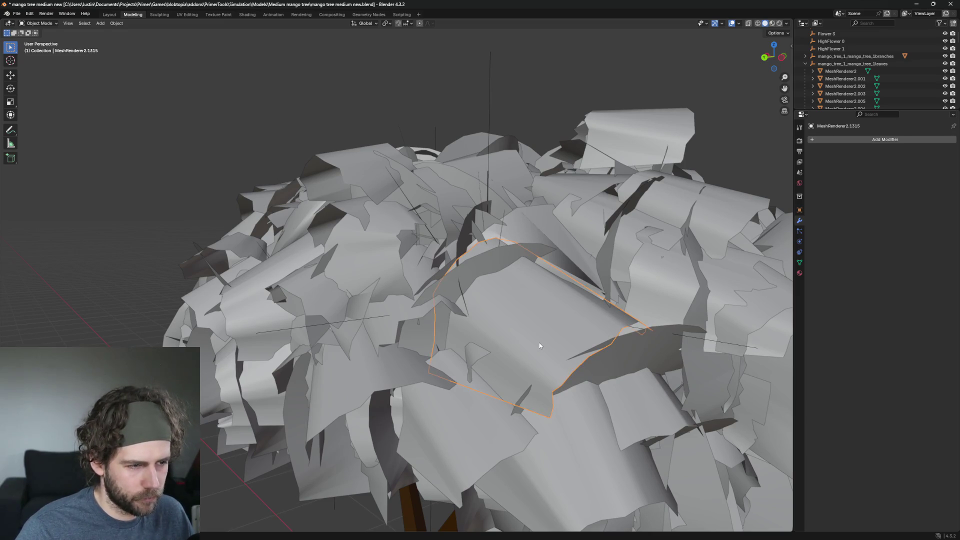
key("h")
Delete the arched leaf behind them and another stray leaf with X > Delete
left_click(484, 263)
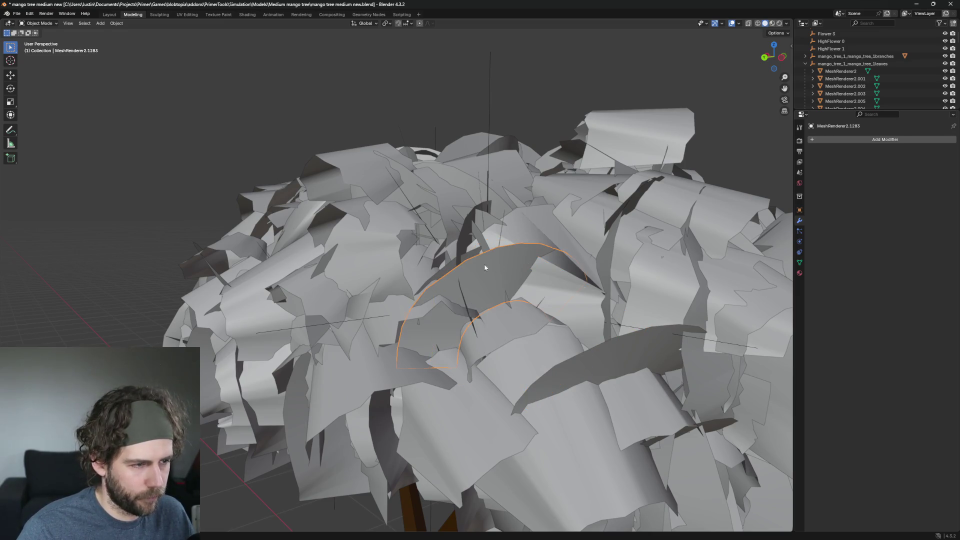
middle_click_drag(483, 263, 547, 311)
key("x")
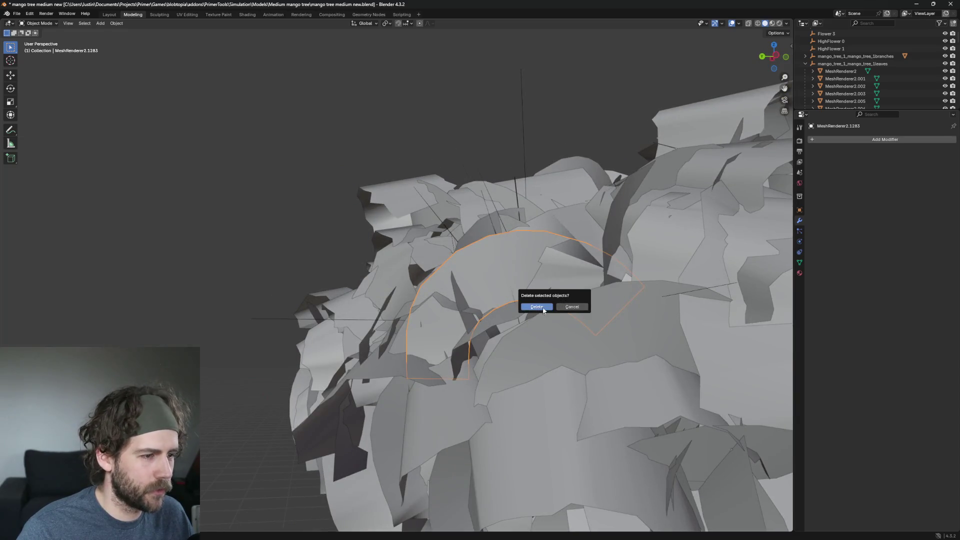
left_click(544, 310)
left_click(493, 262)
key("x")
left_click(526, 284)
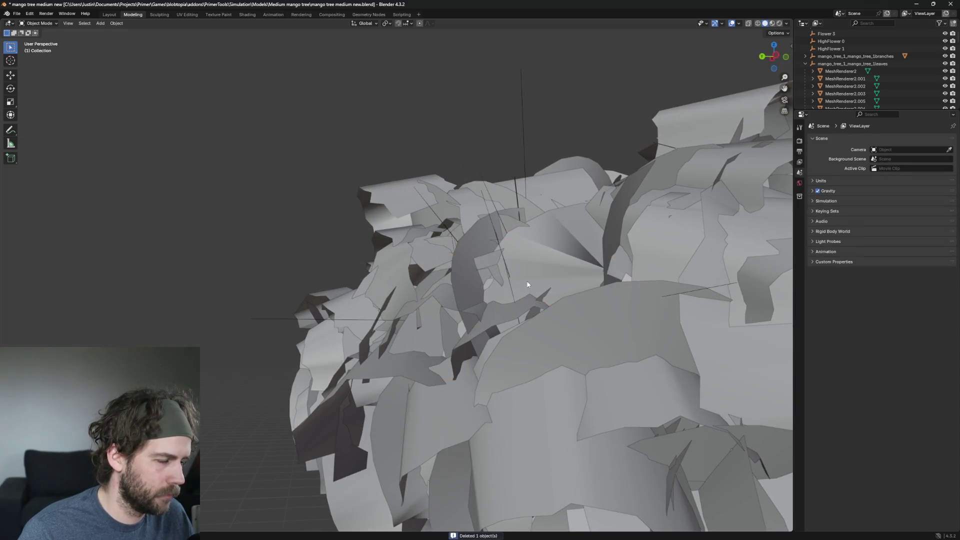
scroll(527, 284, "down", 5)
mouse_move(552, 277)
middle_mouse_down()
mouse_move(594, 300)
mouse_move(516, 320)
middle_mouse_up()
scroll(595, 301, "up", 4)
Delete stray leaf MeshRenderer2.504, undoing once and deleting again
left_click(297, 154)
mouse_move(297, 154)
middle_mouse_down()
mouse_move(547, 242)
mouse_move(512, 204)
middle_mouse_up()
scroll(512, 205, "down", 5)
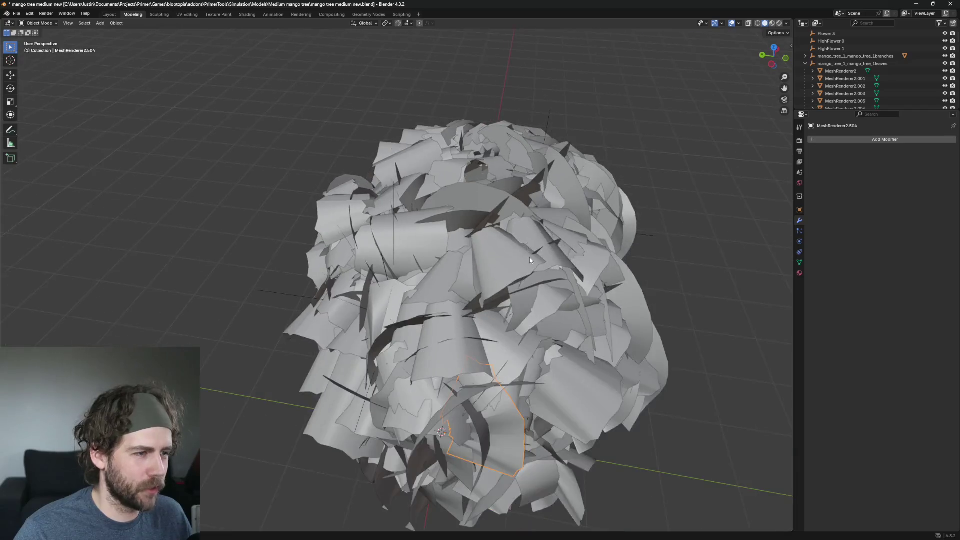
scroll(529, 257, "up", 5)
mouse_move(494, 328)
middle_mouse_down()
mouse_move(452, 314)
mouse_move(512, 298)
middle_mouse_up()
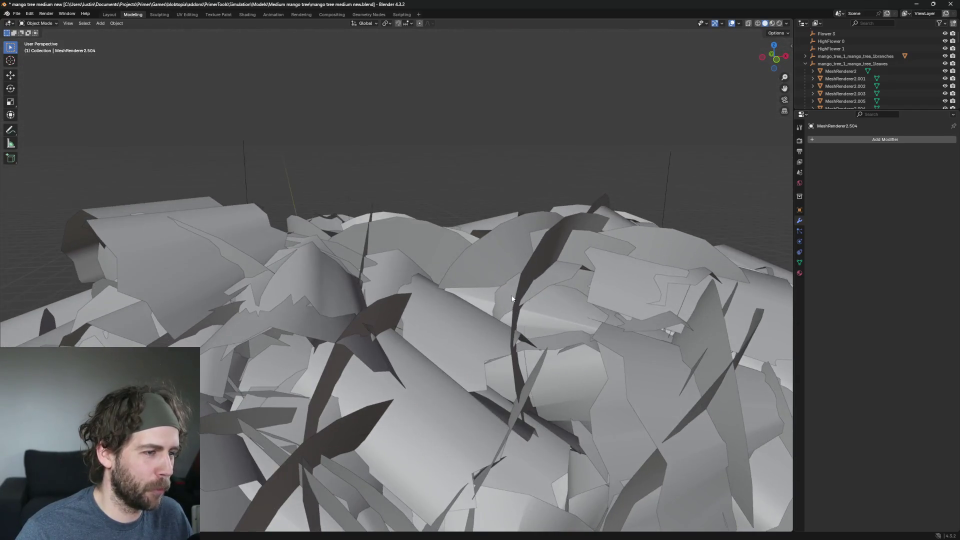
key("x")
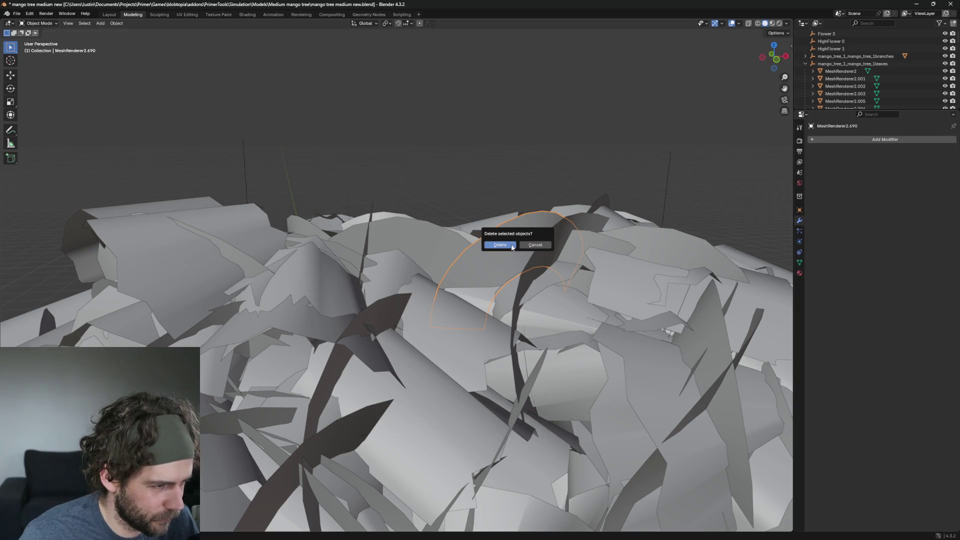
left_click(504, 245)
key("ctrl+z")
key("x")
Delete the next two stray leaves in the canopy
left_click(478, 242)
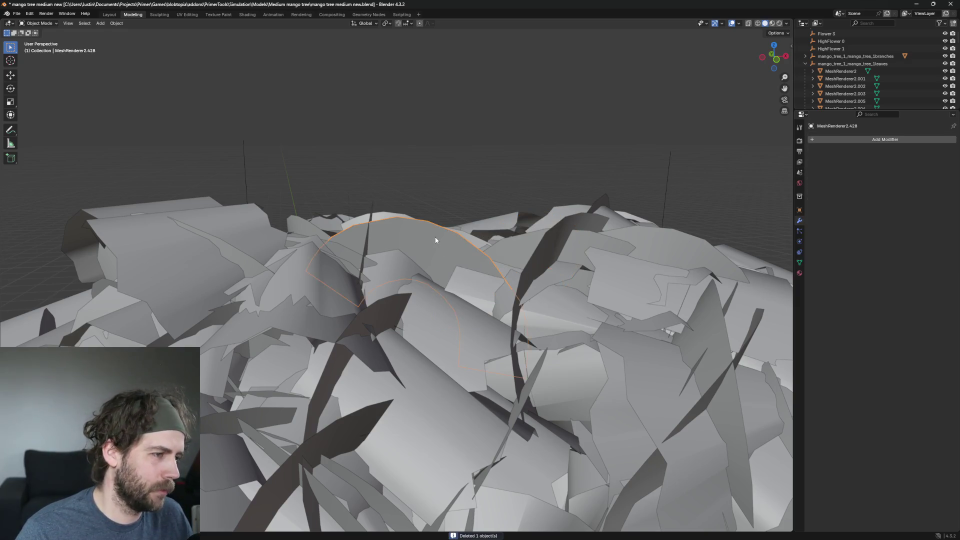
middle_click_drag(477, 242, 467, 248)
key("x")
left_click(461, 261)
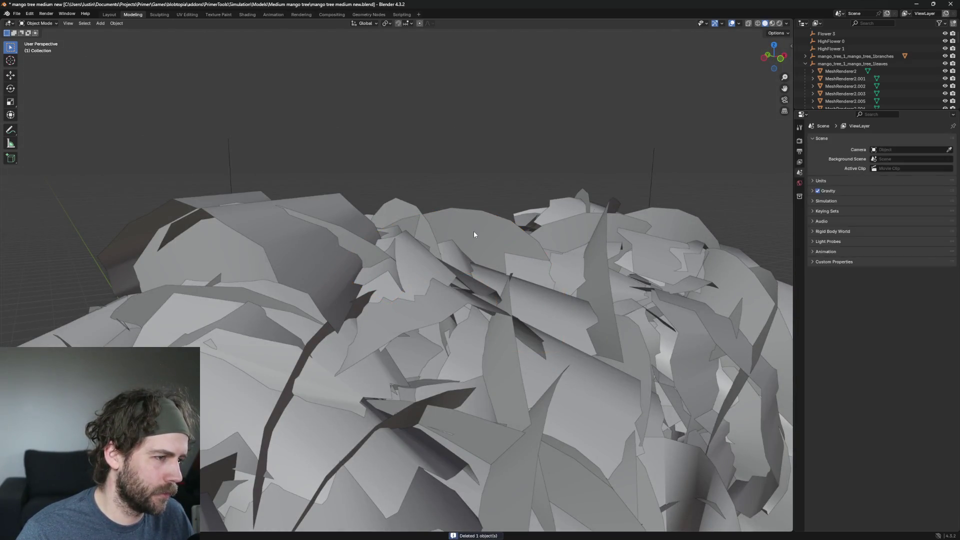
left_click(473, 231)
key("x")
Delete the half-disc leaf MeshRenderer2.439 and the leaf selected after it
mouse_move(464, 230)
middle_mouse_down()
mouse_move(486, 247)
mouse_move(481, 239)
mouse_move(521, 227)
mouse_move(495, 216)
middle_mouse_up()
left_click(480, 239)
key("x")
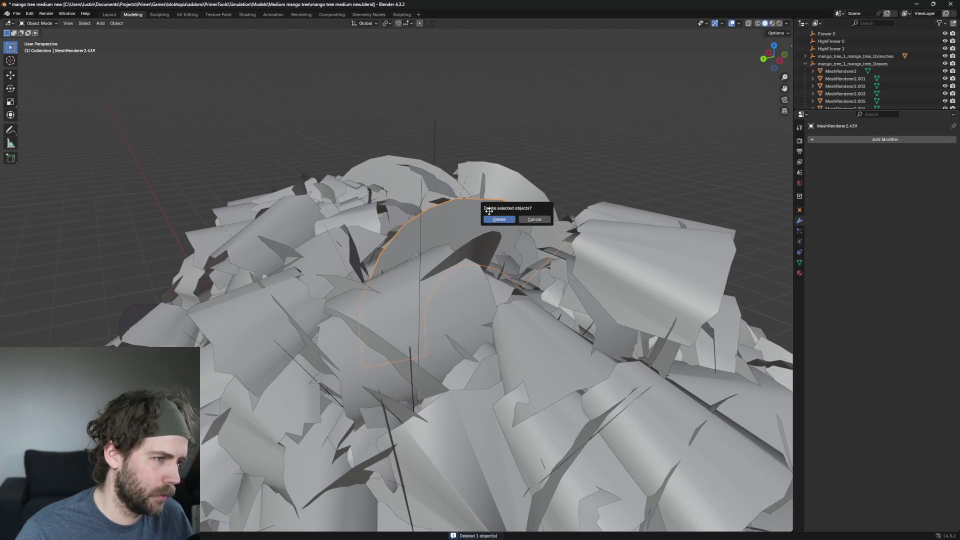
left_click(495, 217)
key("x")
left_click(461, 215)
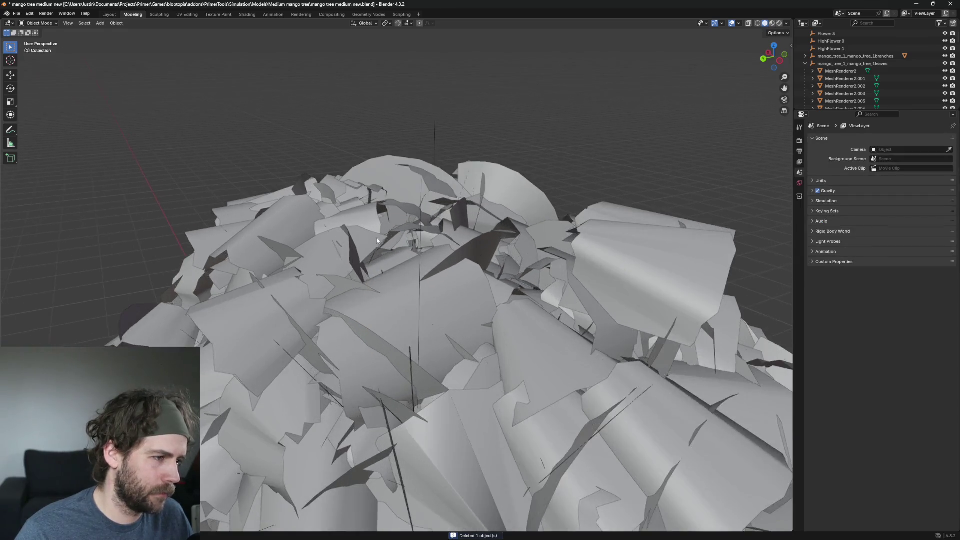
From a side-on view, delete a stray leaf and leaf MeshRenderer2.308
mouse_move(397, 170)
middle_mouse_down()
mouse_move(419, 232)
mouse_move(314, 241)
middle_mouse_up()
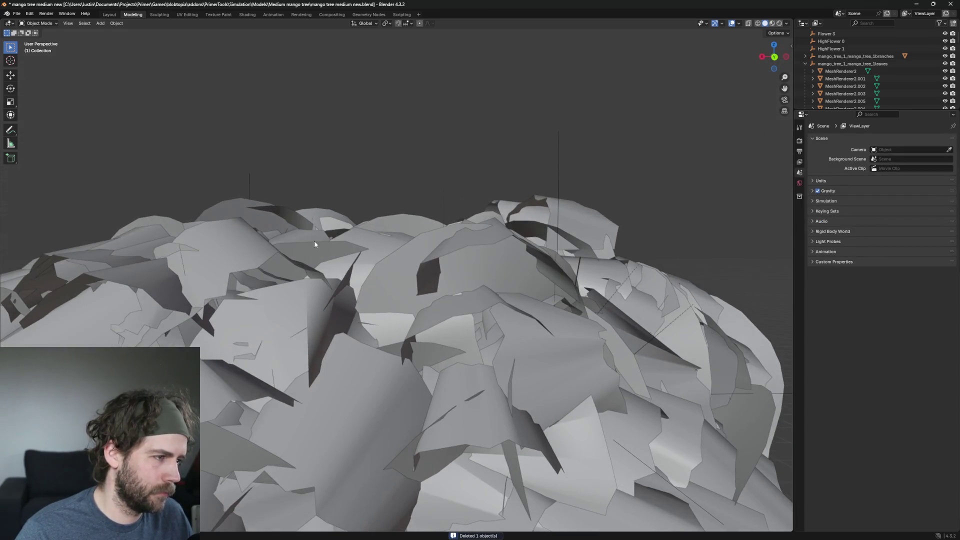
left_click(314, 240)
key("x")
left_click(316, 251)
key("x")
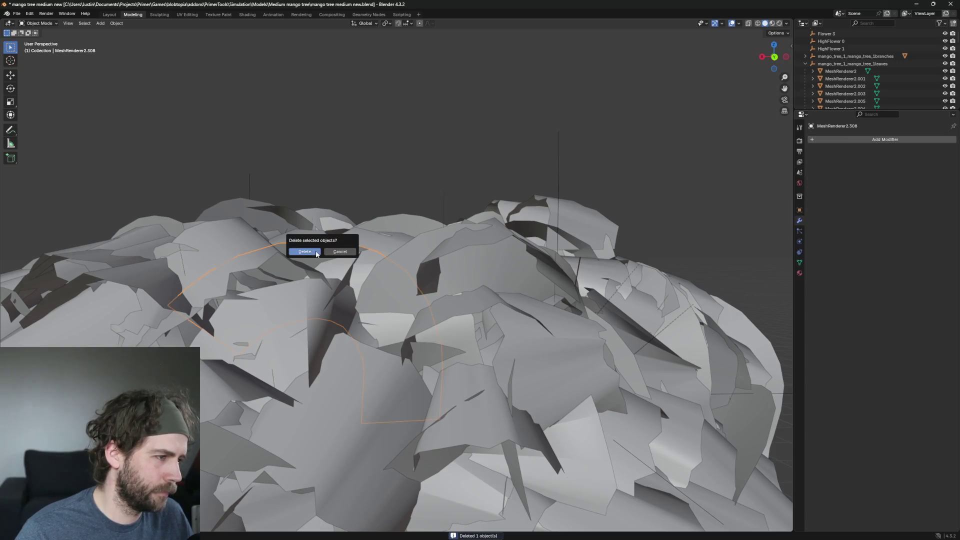
left_click(316, 251)
scroll(321, 252, "down", 3)
Delete leaf MeshRenderer2.370 and another stray canopy leaf with the Delete key
middle_click_drag(321, 252, 289, 313)
scroll(301, 302, "up", 3)
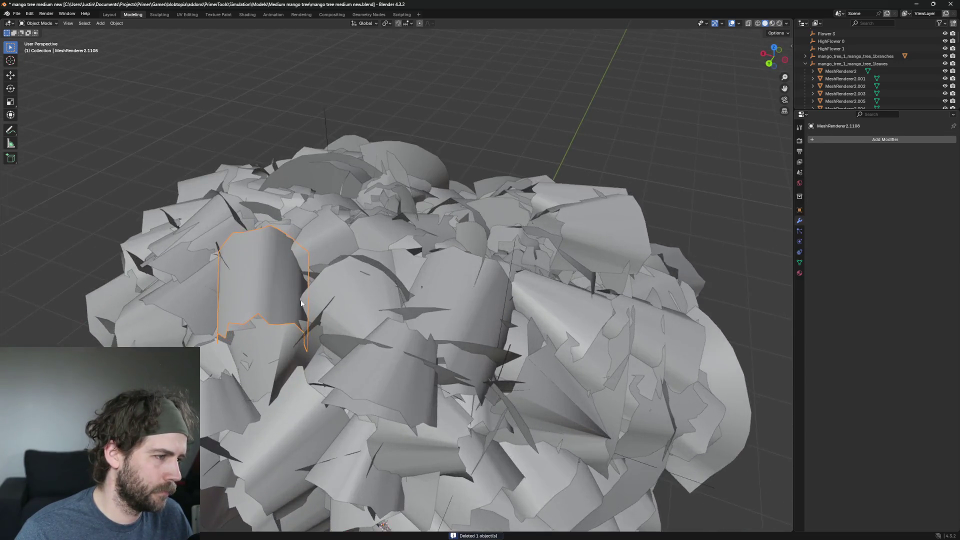
scroll(300, 303, "down", 3)
scroll(471, 309, "up", 3)
scroll(480, 265, "up", 2)
mouse_move(480, 264)
middle_mouse_down()
mouse_move(463, 256)
mouse_move(501, 273)
mouse_move(532, 325)
mouse_move(554, 274)
mouse_move(570, 335)
middle_mouse_up()
left_click(429, 255)
scroll(519, 273, "down", 2)
key("Delete")
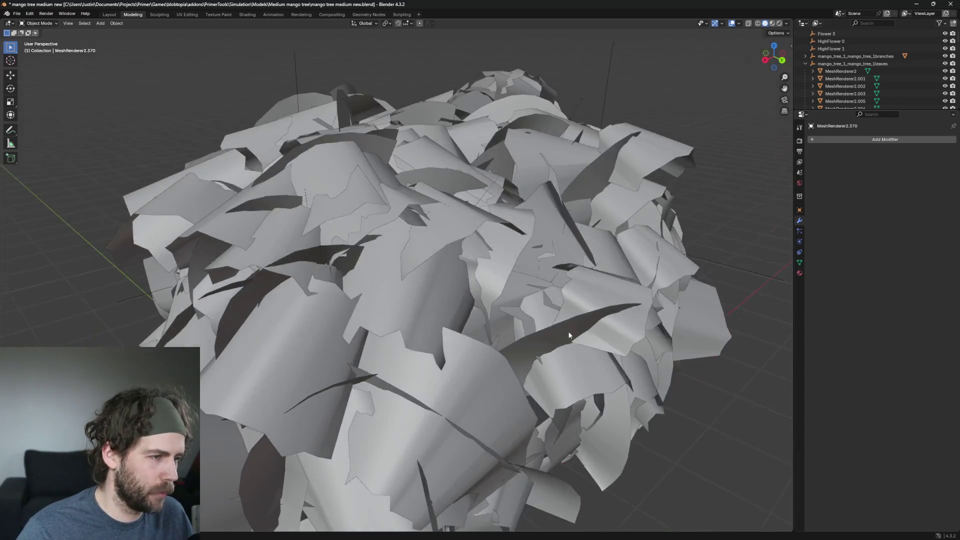
mouse_move(559, 261)
middle_mouse_down()
mouse_move(546, 275)
mouse_move(557, 265)
middle_mouse_up()
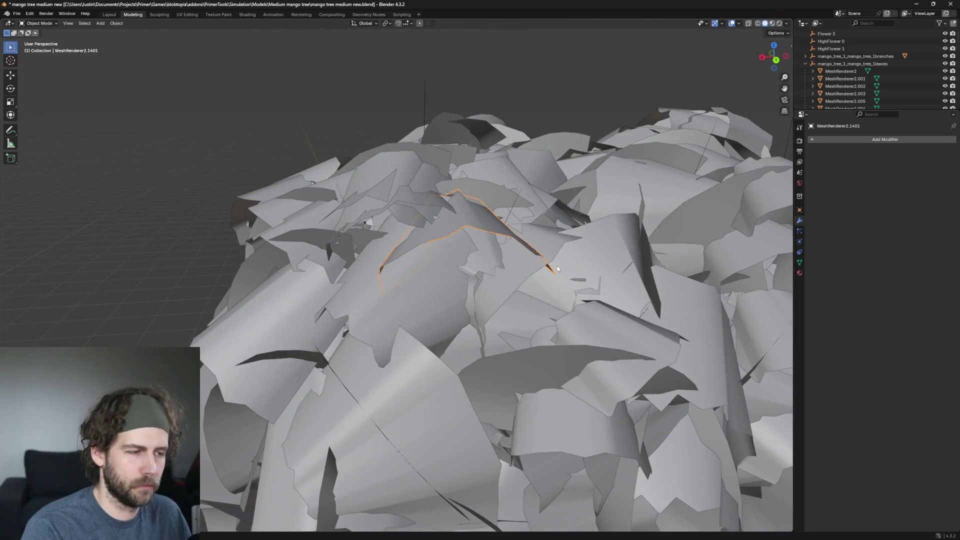
left_click(567, 240)
key("Delete")
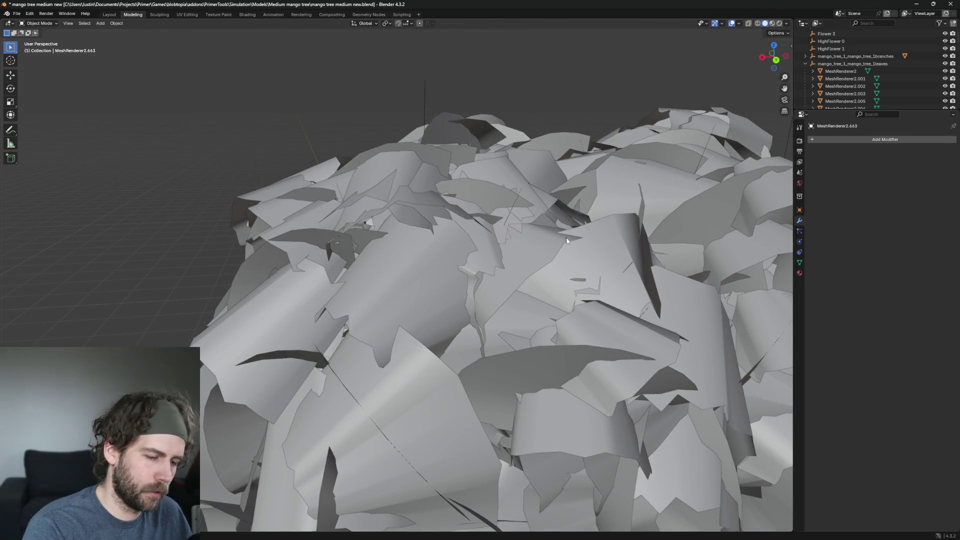
Delete a selected leaf, then leaves MeshRenderer2.1351 and MeshRenderer2.613
middle_click_drag(433, 282, 526, 296)
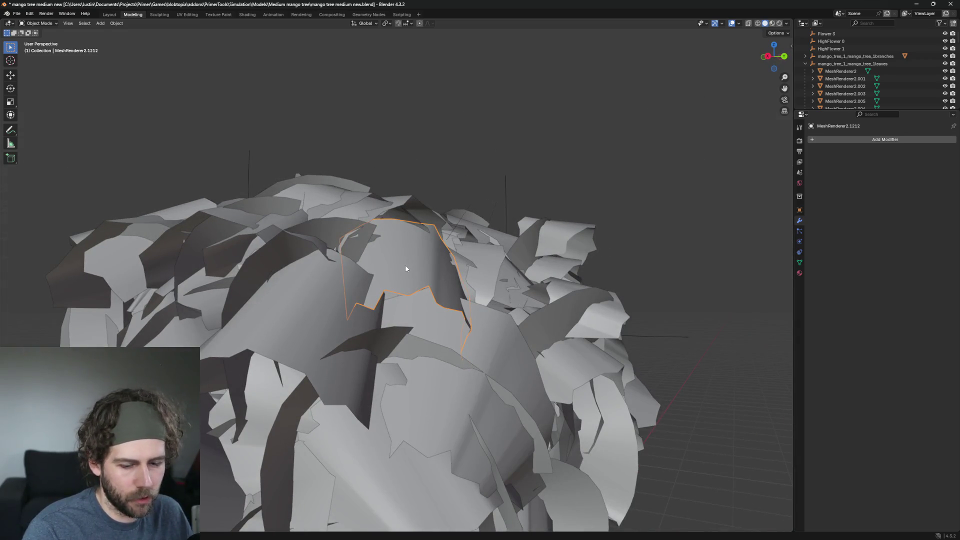
key("Delete")
left_click(358, 324)
mouse_move(357, 324)
middle_mouse_down()
mouse_move(455, 286)
mouse_move(443, 304)
mouse_move(508, 321)
middle_mouse_up()
key("Delete")
left_click(421, 371)
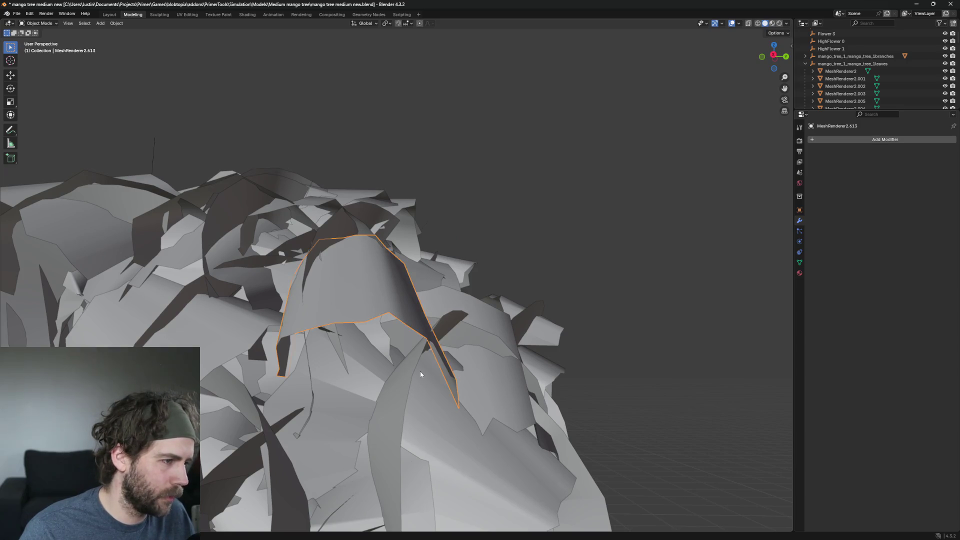
middle_click_drag(420, 371, 466, 412)
key("Delete")
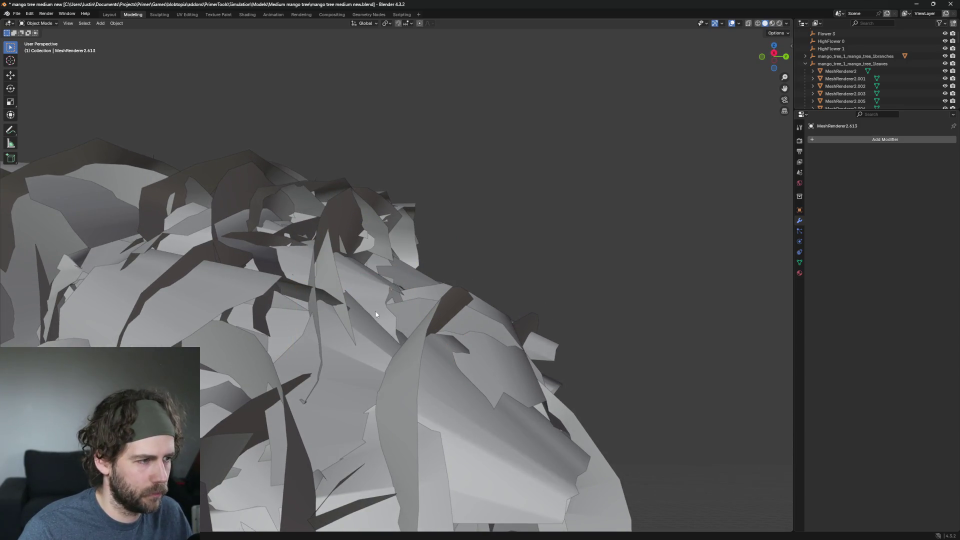
scroll(368, 341, "down", 5)
Orbit the leaf cluster and bring up the viewport shading pie menu
middle_click_drag(399, 360, 240, 321)
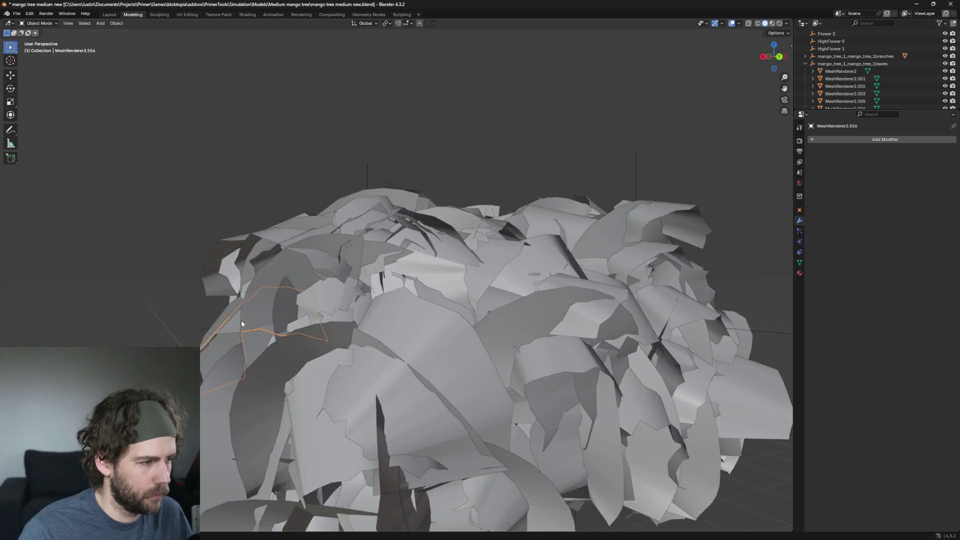
scroll(440, 339, "up", 3)
middle_click_drag(440, 339, 440, 350)
scroll(442, 357, "down", 2)
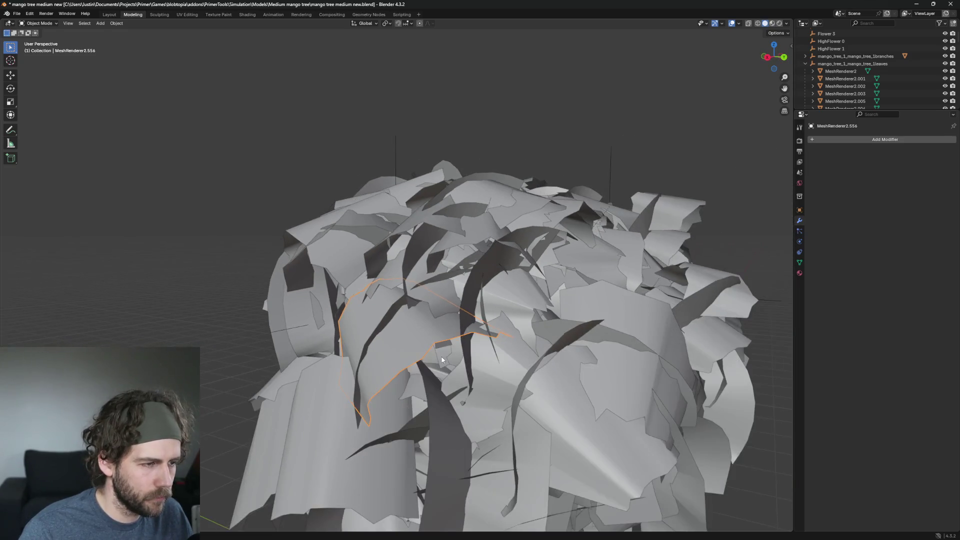
key("z")
Show the tree in material colours, inspect leaves 2.1257, 2.955, 2.1294, then clear the selection
left_click(442, 405)
scroll(453, 398, "up", 2)
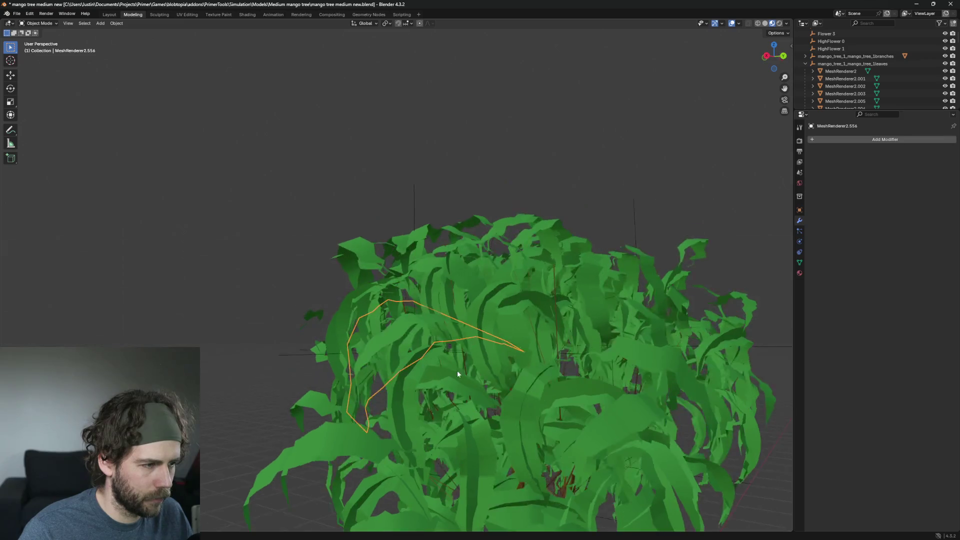
scroll(456, 371, "up", 2)
scroll(443, 359, "up", 2)
scroll(442, 360, "up", 2)
scroll(470, 223, "up", 2)
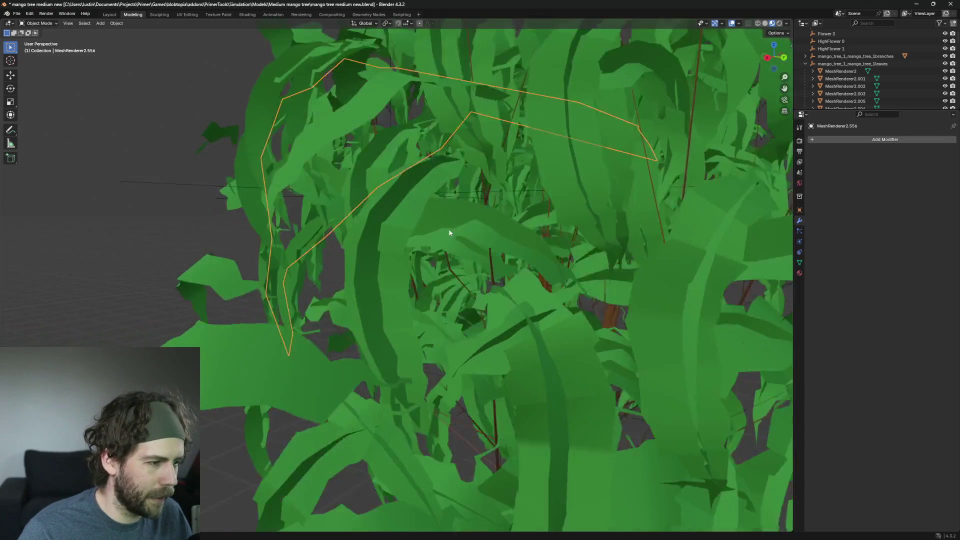
scroll(448, 229, "up", 2)
scroll(436, 274, "up", 2)
middle_click_drag(575, 295, 511, 181)
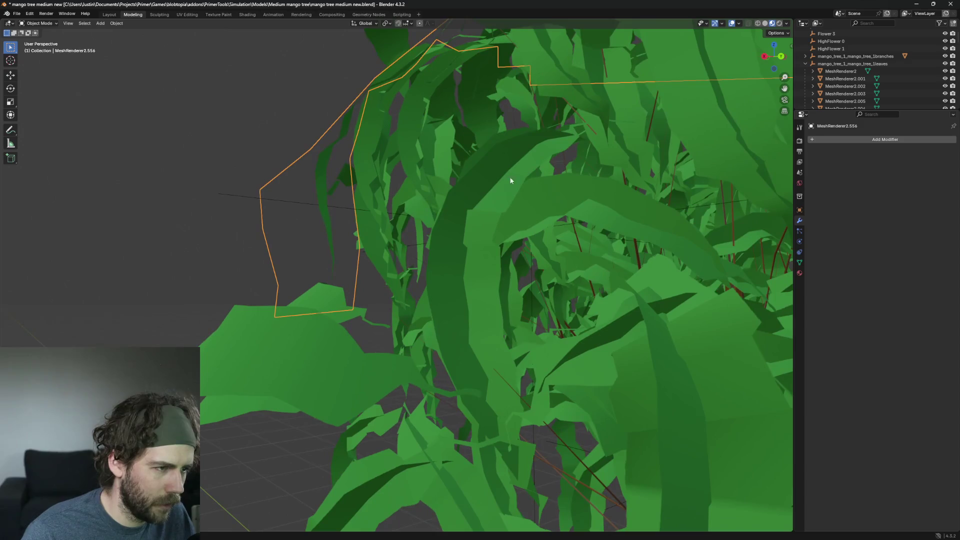
mouse_move(466, 284)
middle_mouse_down()
mouse_move(510, 262)
mouse_move(429, 268)
mouse_move(621, 275)
mouse_move(622, 315)
mouse_move(725, 315)
mouse_move(622, 317)
mouse_move(292, 268)
mouse_move(437, 276)
middle_mouse_up()
left_click(382, 206)
mouse_move(382, 206)
middle_mouse_down()
mouse_move(395, 219)
mouse_move(470, 223)
mouse_move(488, 284)
mouse_move(417, 271)
mouse_move(315, 206)
middle_mouse_up()
left_click(472, 223)
left_click(453, 280)
scroll(445, 264, "down", 3)
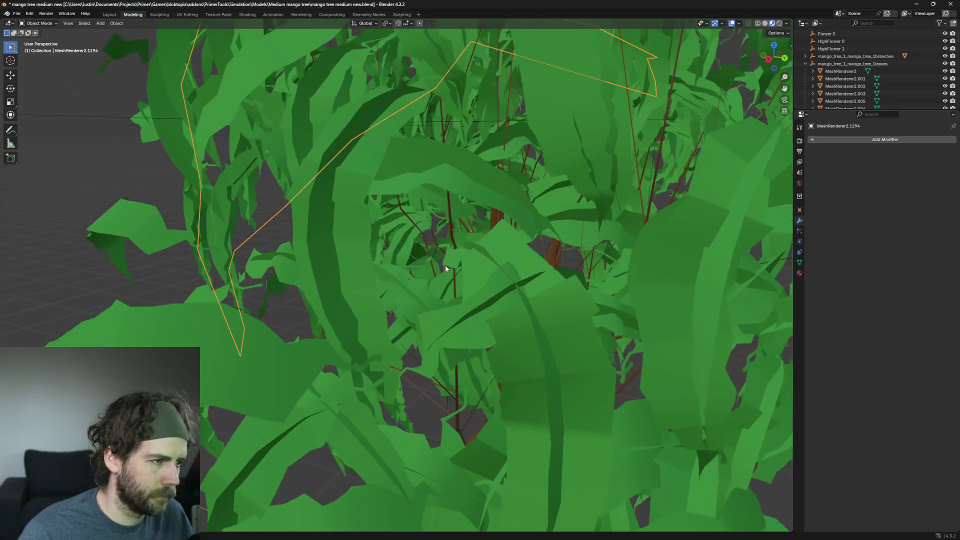
scroll(444, 265, "down", 3)
mouse_move(445, 265)
middle_mouse_down()
mouse_move(484, 256)
mouse_move(464, 273)
middle_mouse_up()
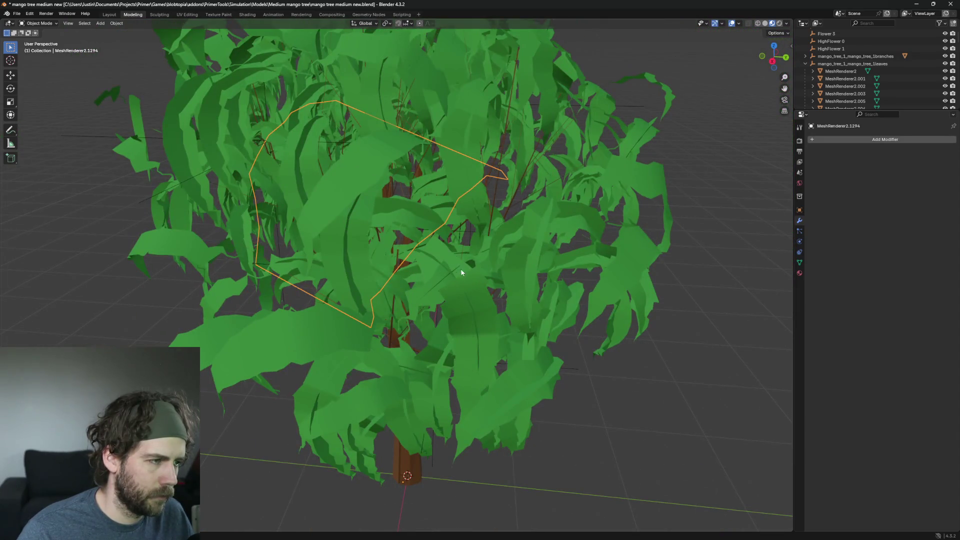
key("alt+a")
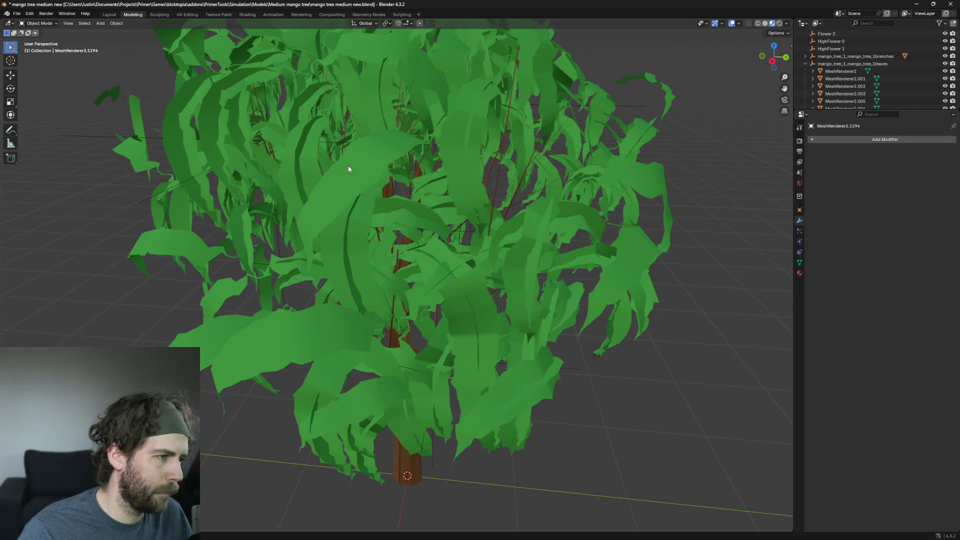
Pick through canopy leaves and delete leaf MeshRenderer2.776, then bring up the shading menu
left_click(349, 169)
left_click(412, 199)
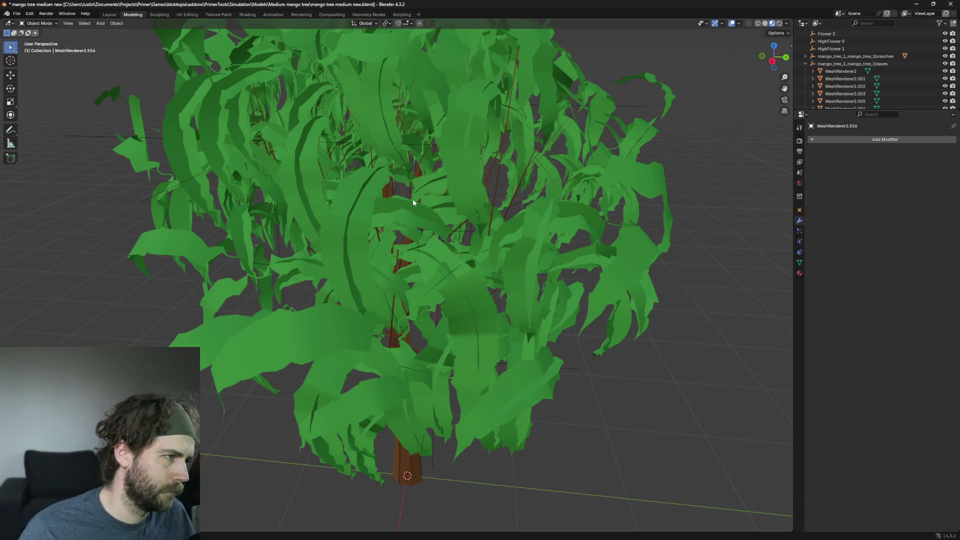
scroll(435, 237, "up", 2)
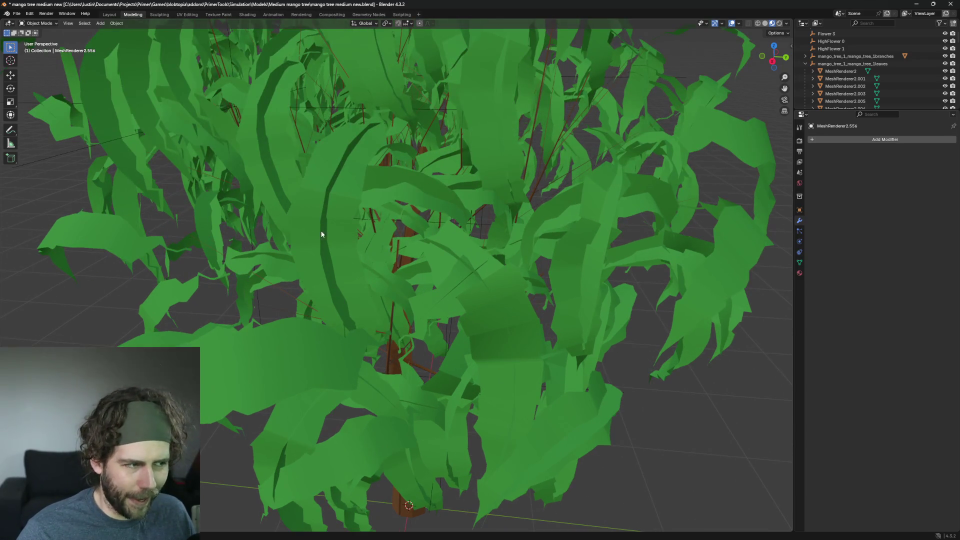
scroll(373, 277, "down", 3)
scroll(377, 214, "down", 2)
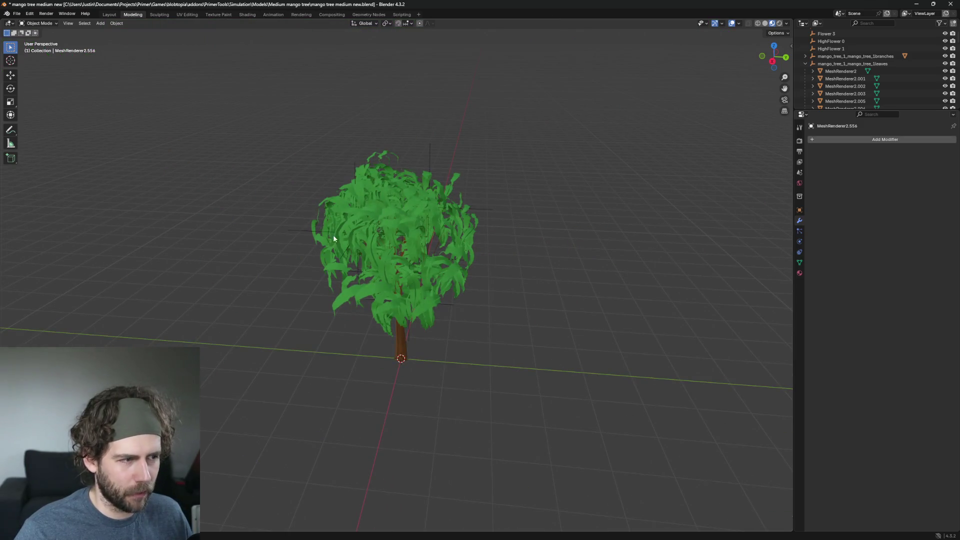
middle_click_drag(333, 235, 394, 285)
scroll(393, 288, "up", 2)
scroll(448, 226, "up", 3)
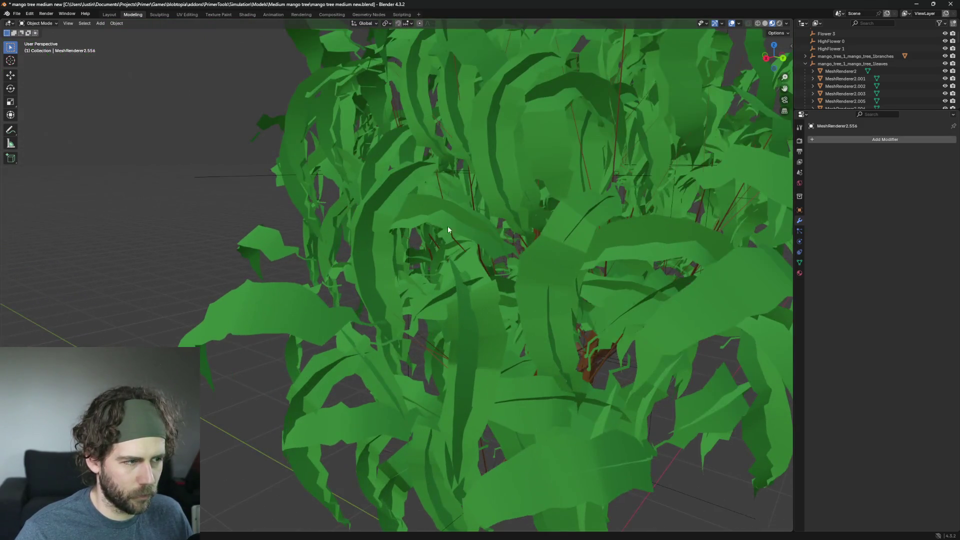
mouse_move(448, 226)
middle_mouse_down()
mouse_move(489, 251)
mouse_move(365, 262)
mouse_move(518, 256)
mouse_move(373, 260)
mouse_move(406, 286)
mouse_move(358, 261)
mouse_move(457, 276)
mouse_move(408, 250)
middle_mouse_up()
left_click(431, 251)
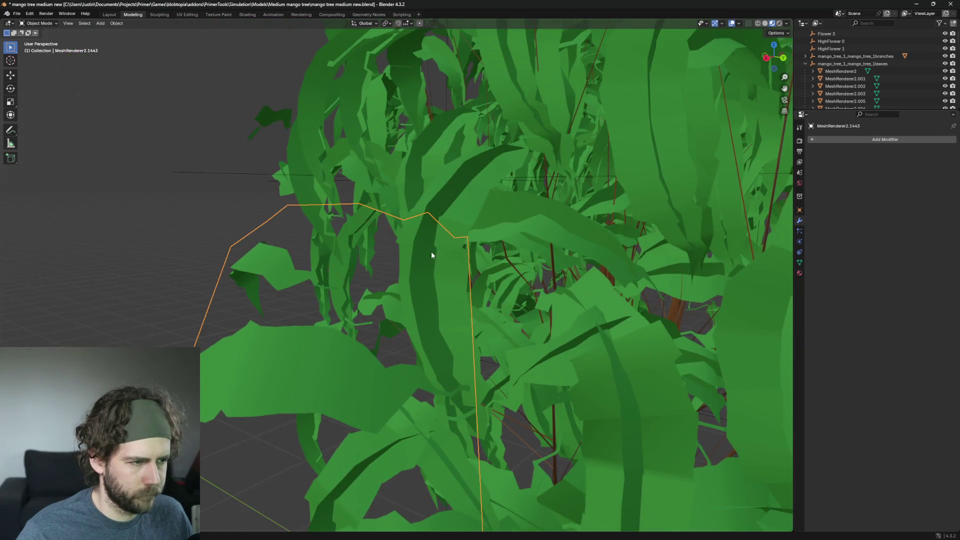
left_click(457, 193)
scroll(512, 245, "down", 5)
middle_click_drag(509, 251, 503, 246)
key("x")
left_click(503, 247)
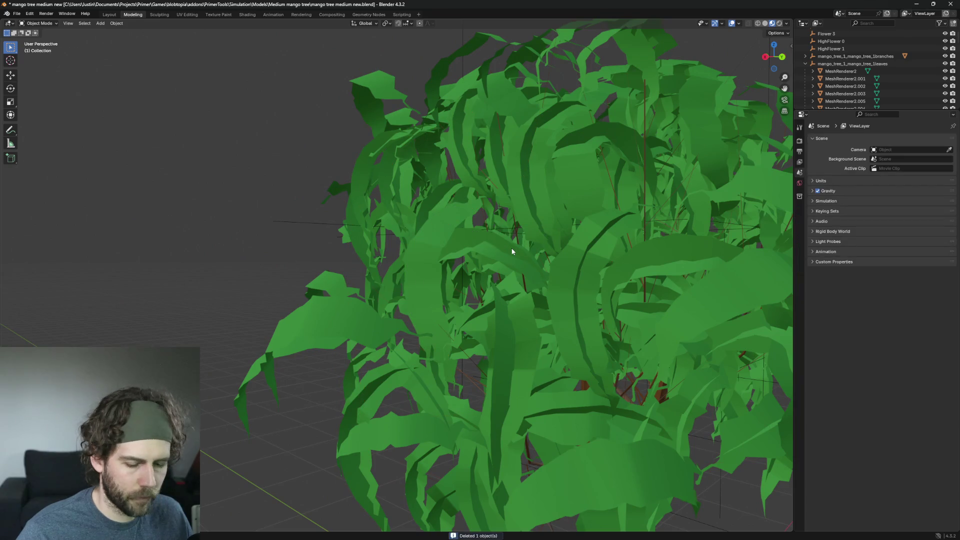
key("z")
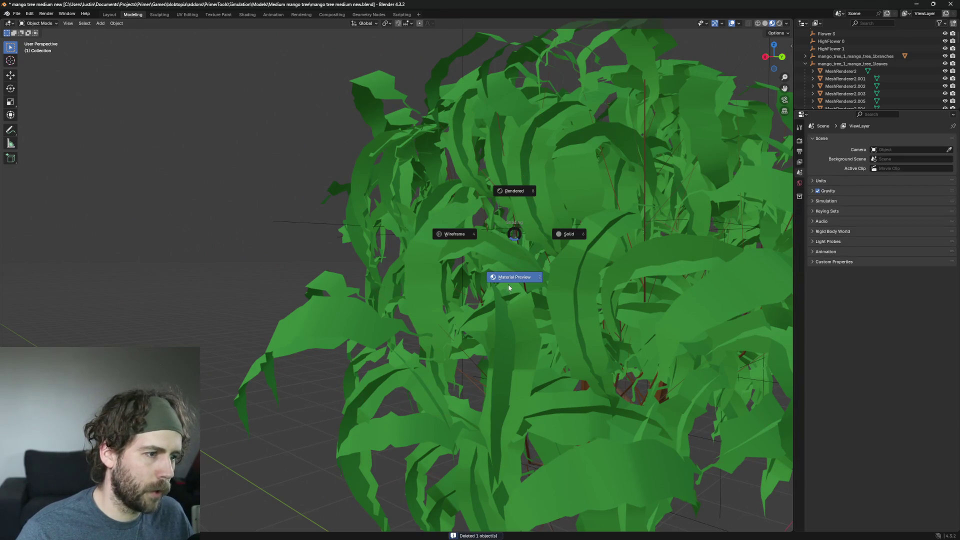
Switch the Blender viewport back to plain grey shading and orbit to another side of the tree
left_click(508, 284)
key("z")
key("6")
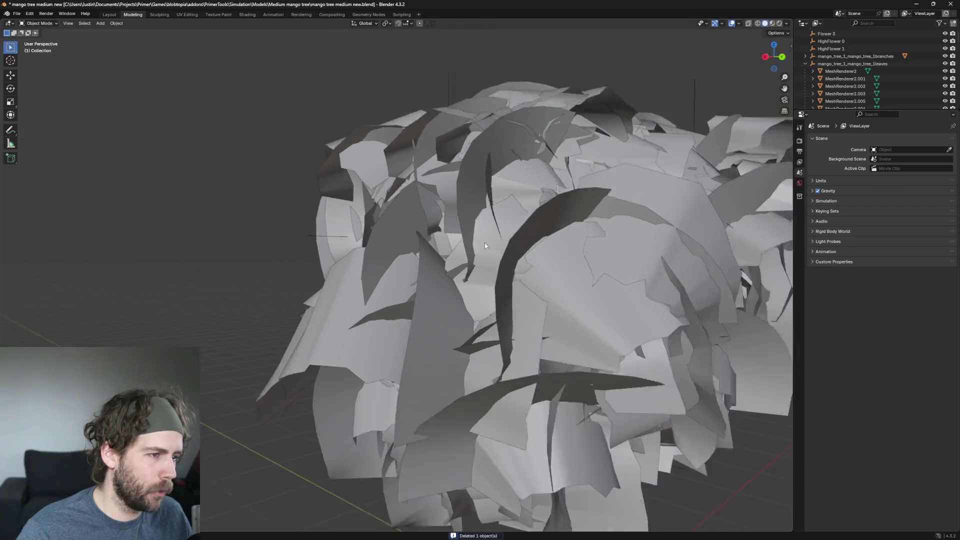
scroll(485, 243, "down", 3)
middle_click_drag(563, 250, 440, 299)
scroll(440, 300, "up", 4)
Delete five stray leaves from the canopy viewed from above, one at a time
left_click(440, 218)
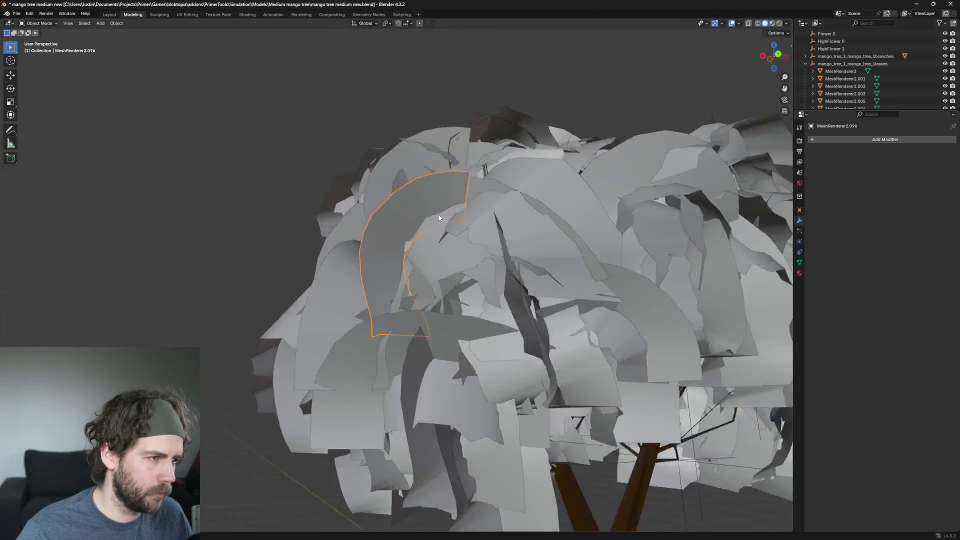
middle_click_drag(440, 218, 438, 228)
key("Delete")
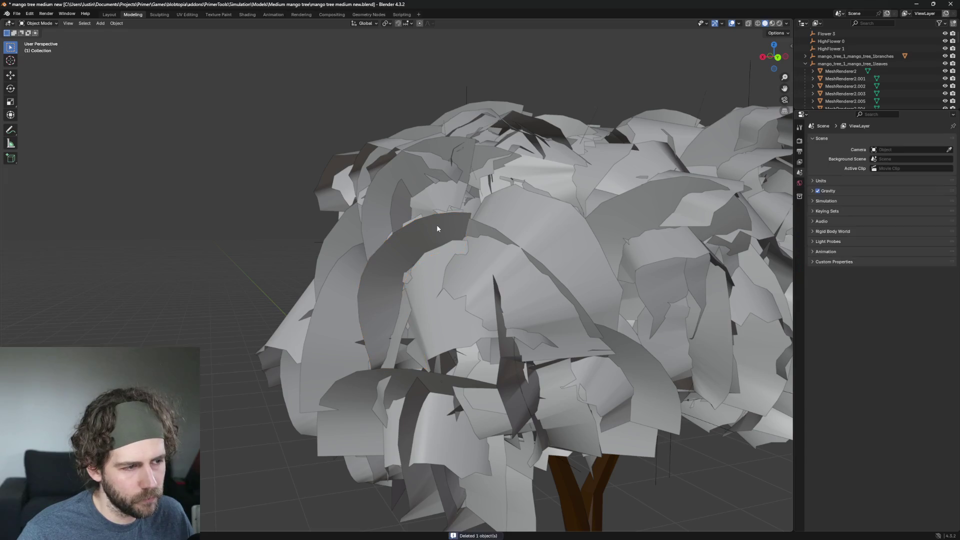
left_click(407, 232)
key("Delete")
scroll(409, 233, "up", 3)
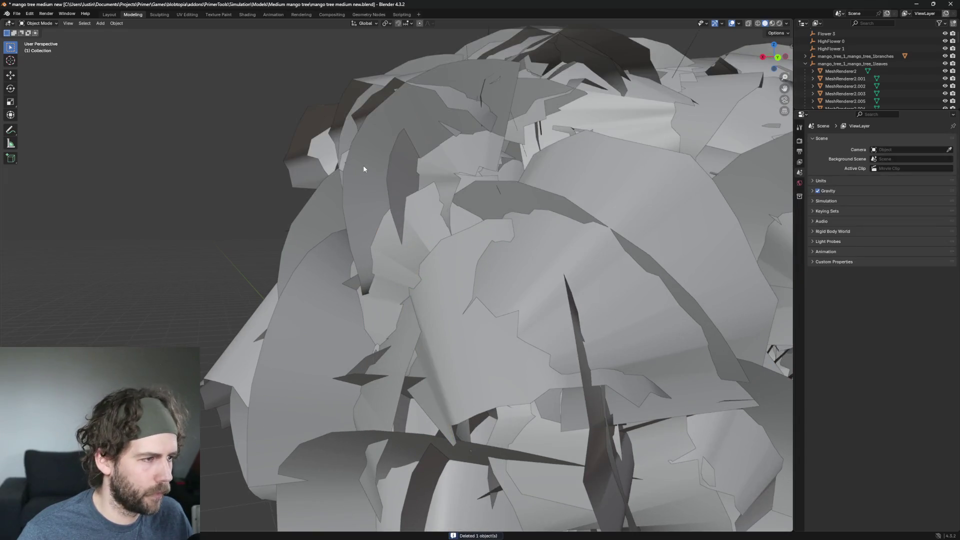
left_click(362, 165)
key("x")
left_click(381, 160)
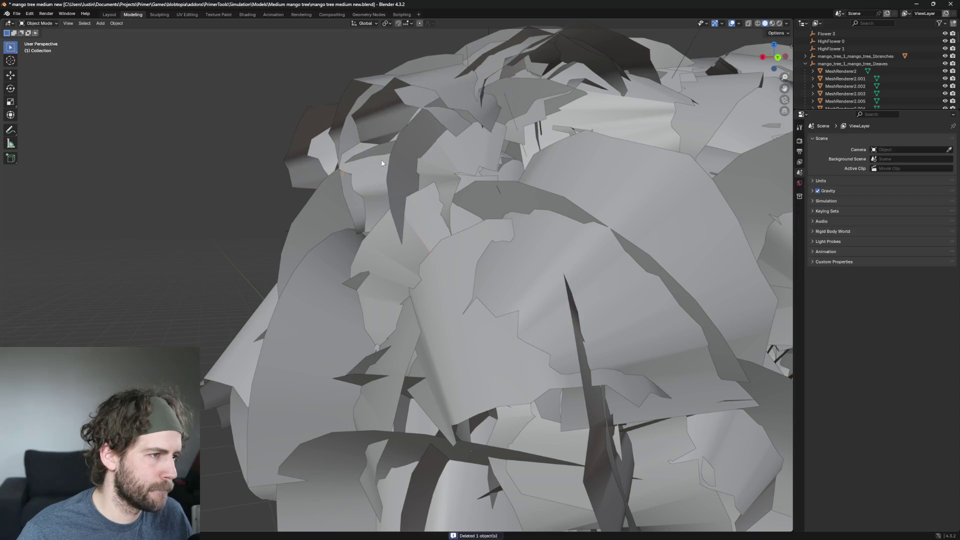
left_click(404, 164)
mouse_move(404, 164)
middle_mouse_down()
mouse_move(497, 184)
mouse_move(475, 190)
middle_mouse_up()
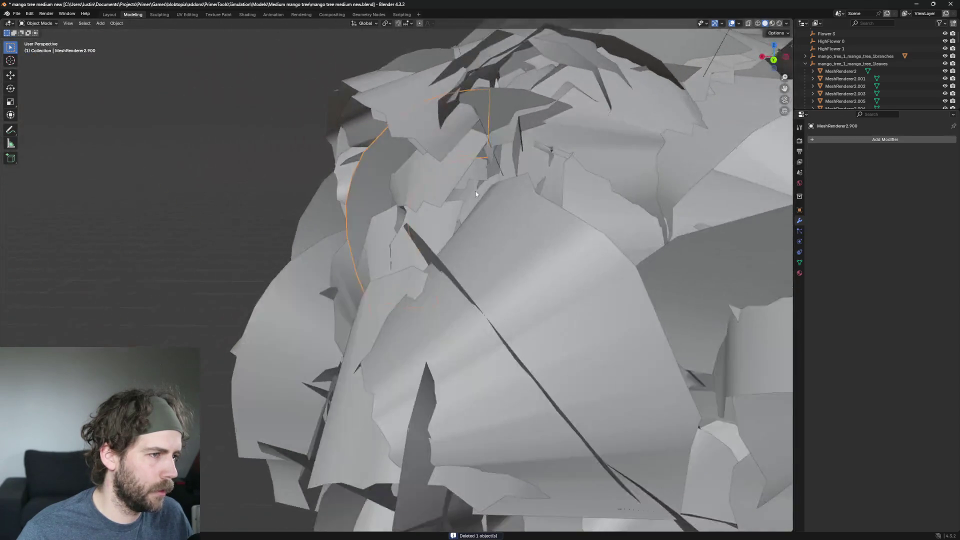
key("x")
left_click(450, 191)
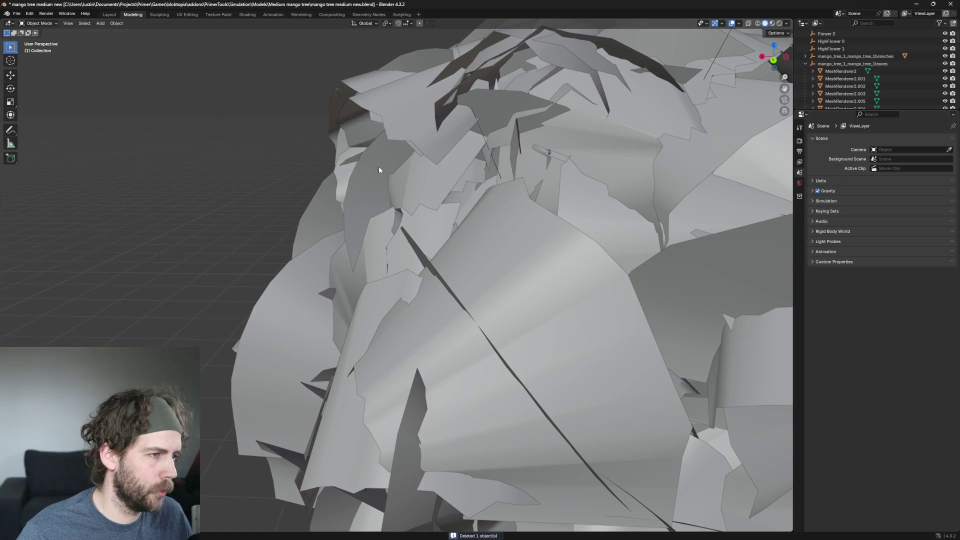
left_click(412, 176)
key("x")
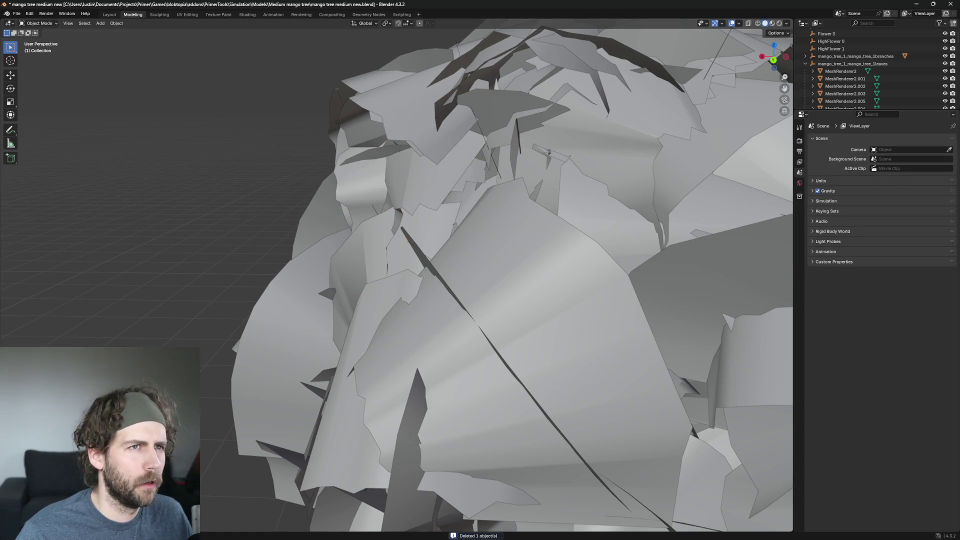
scroll(511, 259, "down", 4)
scroll(510, 259, "down", 3)
scroll(527, 265, "down", 2)
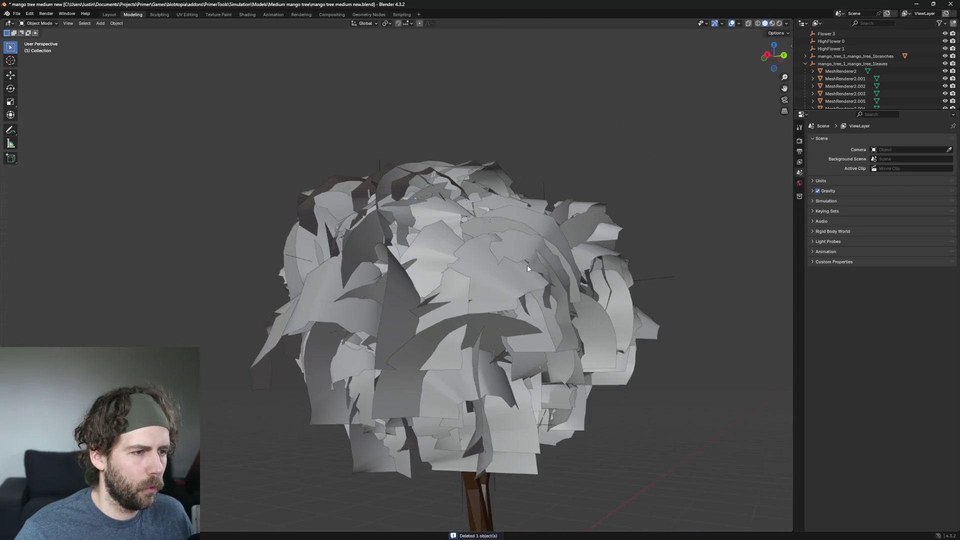
Remove further single leaves around the canopy, re-picking the right leaf before each deletion
mouse_move(527, 264)
middle_mouse_down()
mouse_move(374, 277)
mouse_move(488, 319)
middle_mouse_up()
scroll(489, 319, "up", 3)
scroll(411, 340, "up", 2)
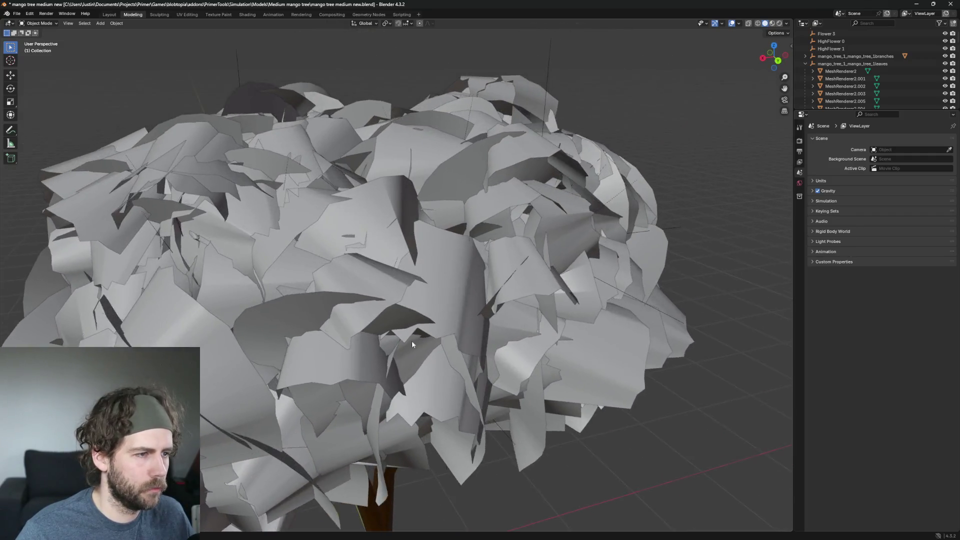
scroll(479, 139, "up", 2)
scroll(473, 195, "down", 2)
left_click(390, 255)
key("x")
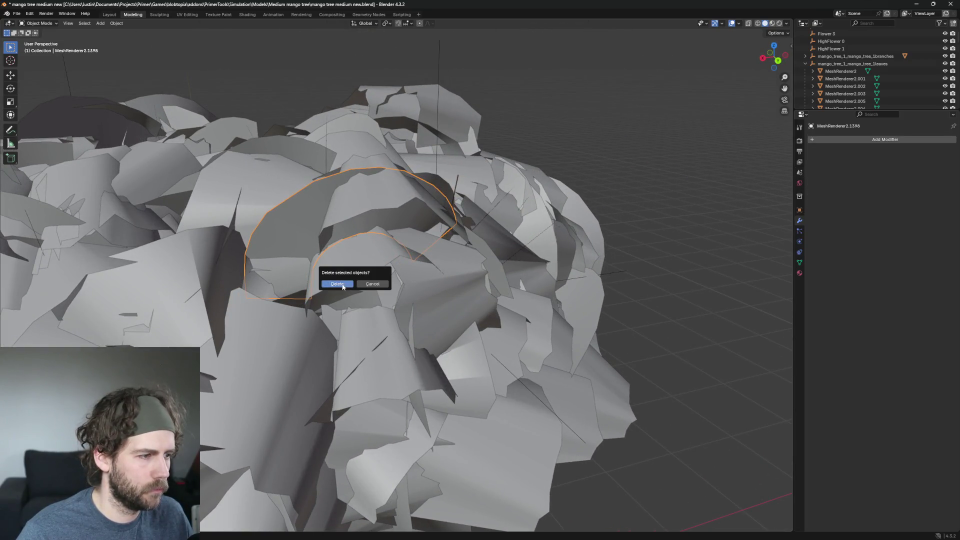
left_click(345, 287)
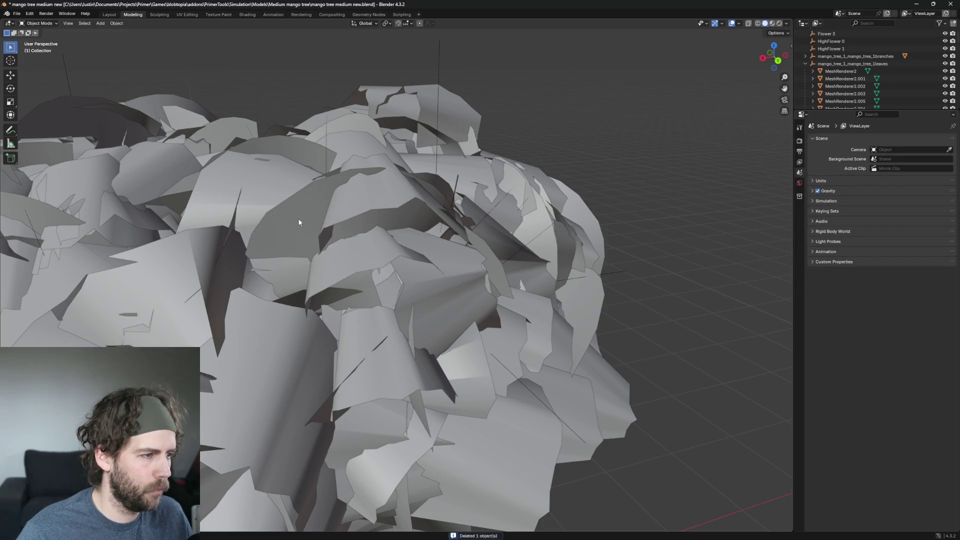
left_click(293, 225)
key("x")
left_click(440, 207)
scroll(440, 206, "down", 3)
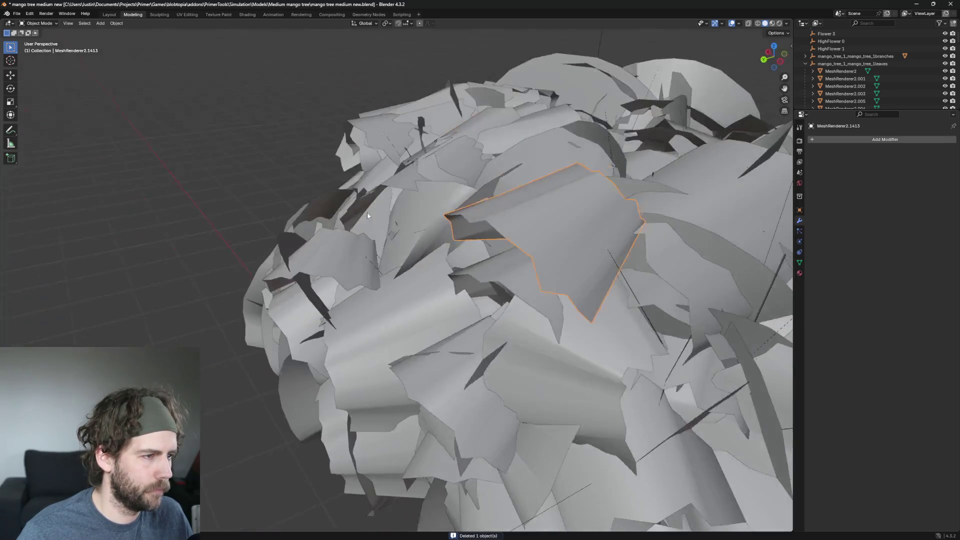
middle_click_drag(367, 212, 355, 215)
scroll(355, 216, "up", 3)
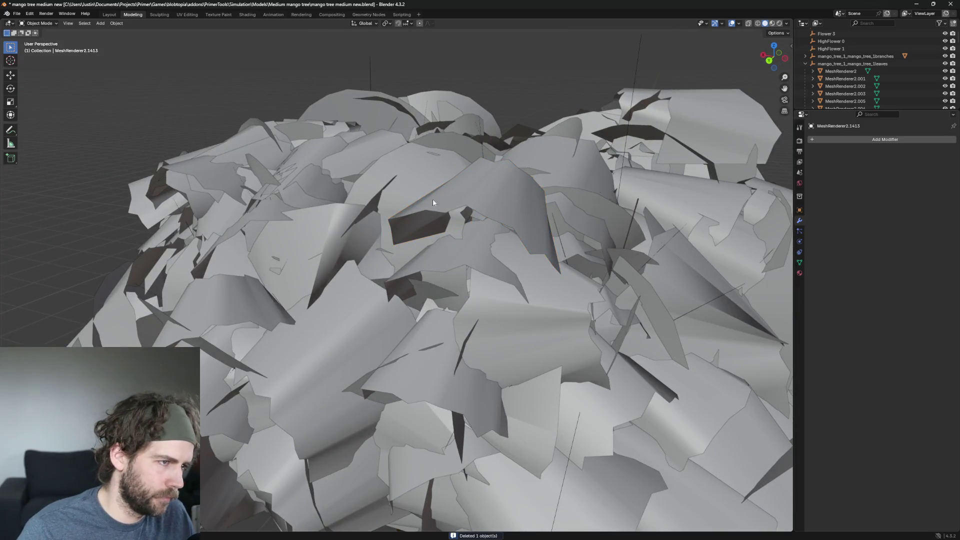
left_click(461, 187)
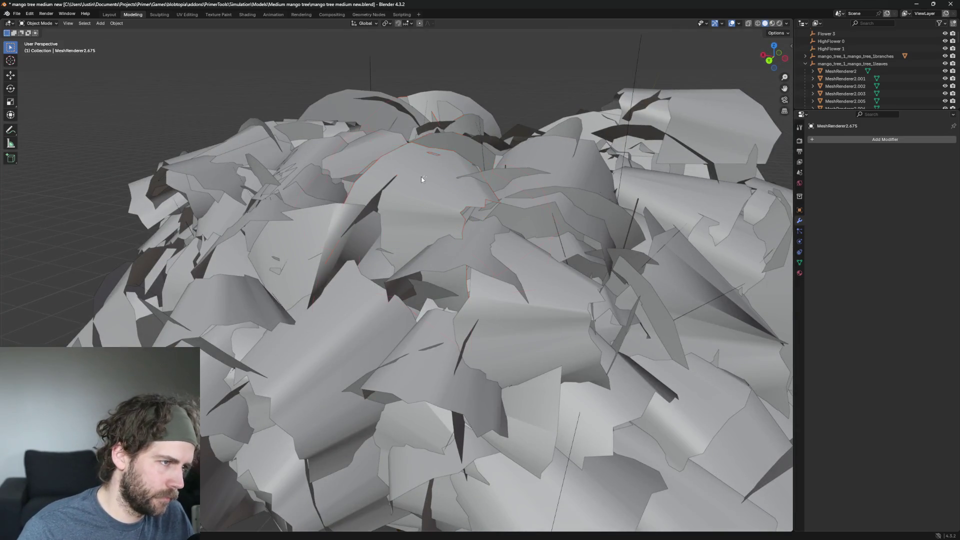
left_click(421, 177)
scroll(388, 200, "up", 3)
middle_click_drag(444, 300, 482, 318)
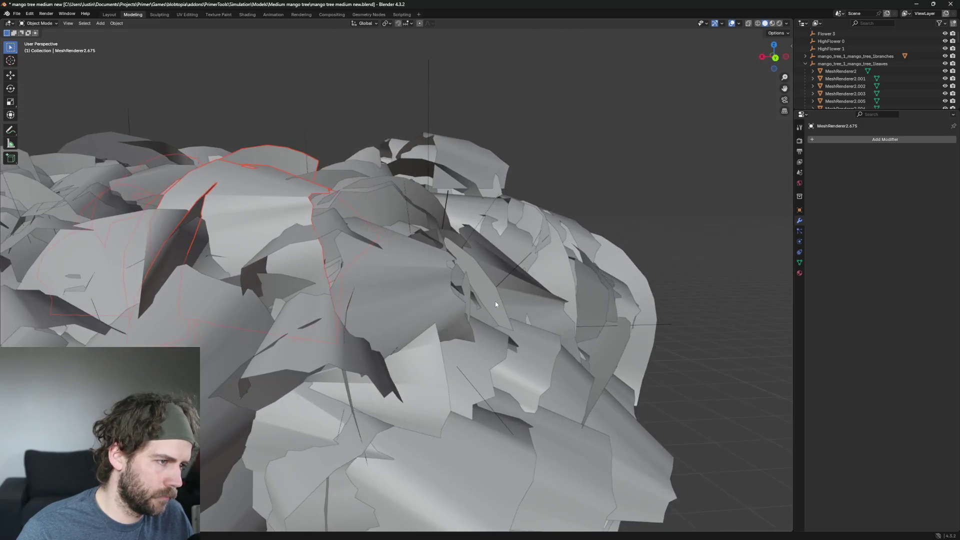
left_click(480, 317)
left_click(477, 319)
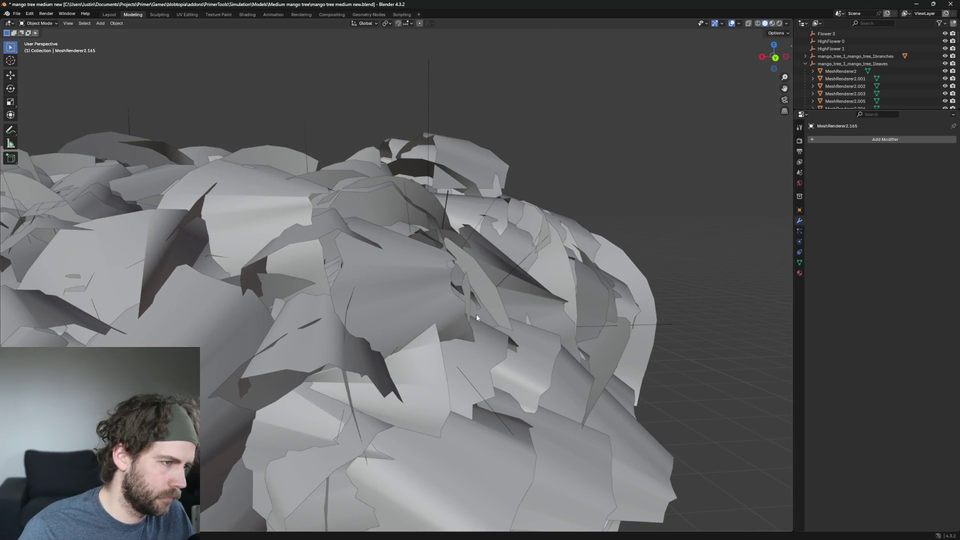
left_click(412, 295)
key("Delete")
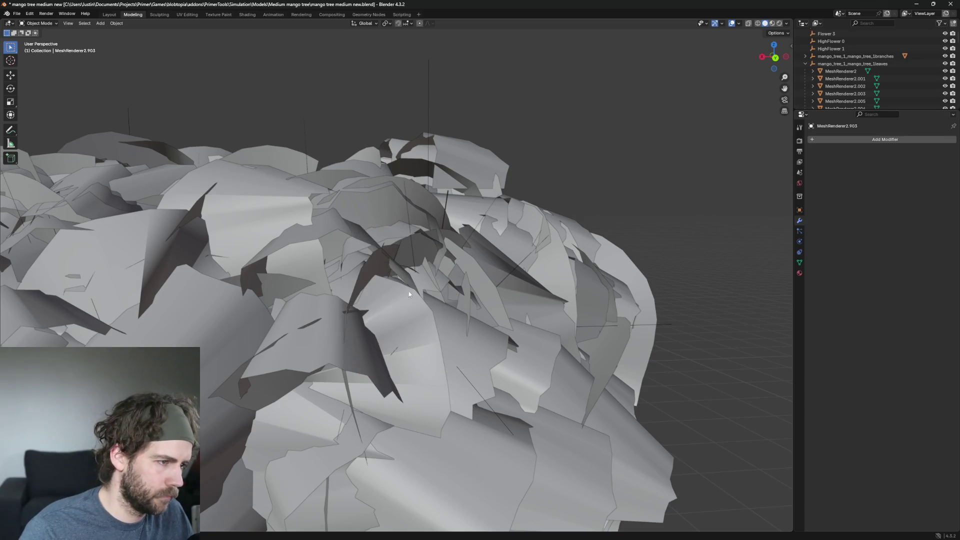
left_click(408, 291)
scroll(519, 384, "down", 3)
scroll(455, 396, "down", 2)
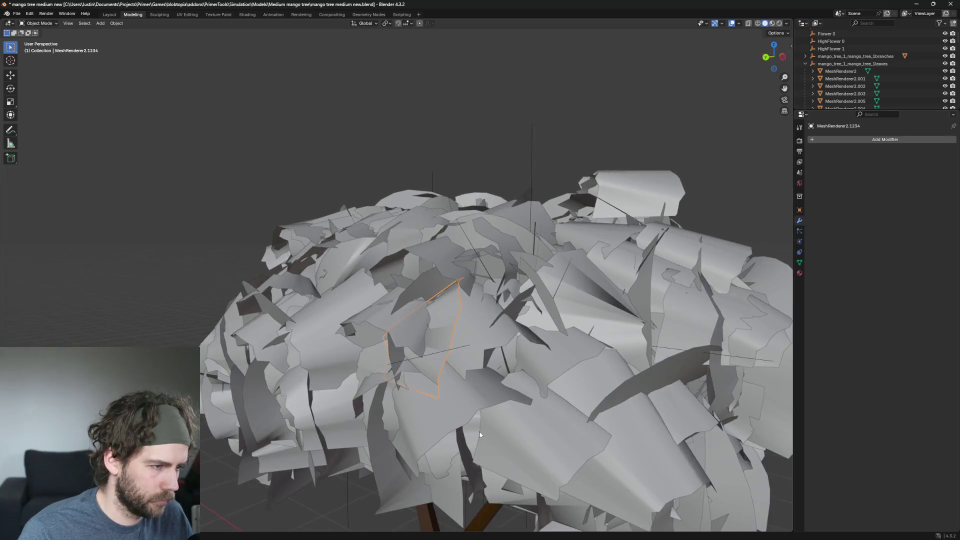
From a lower angle, remove several more stray leaves on the canopy's underside and flank
middle_click_drag(479, 431, 399, 307)
scroll(439, 261, "up", 5)
scroll(438, 260, "down", 3)
scroll(402, 280, "down", 2)
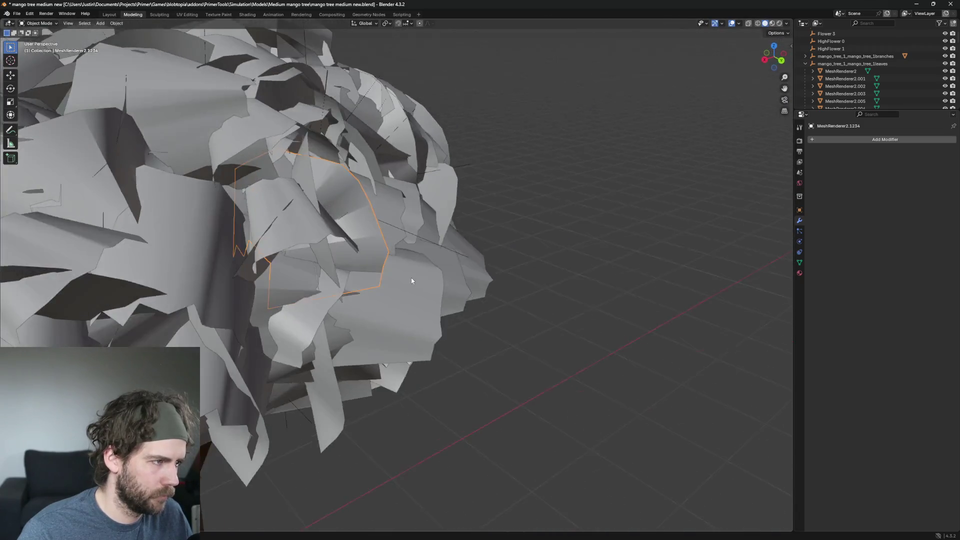
scroll(412, 280, "up", 1)
scroll(422, 278, "up", 3)
scroll(362, 288, "down", 3)
left_click(330, 225)
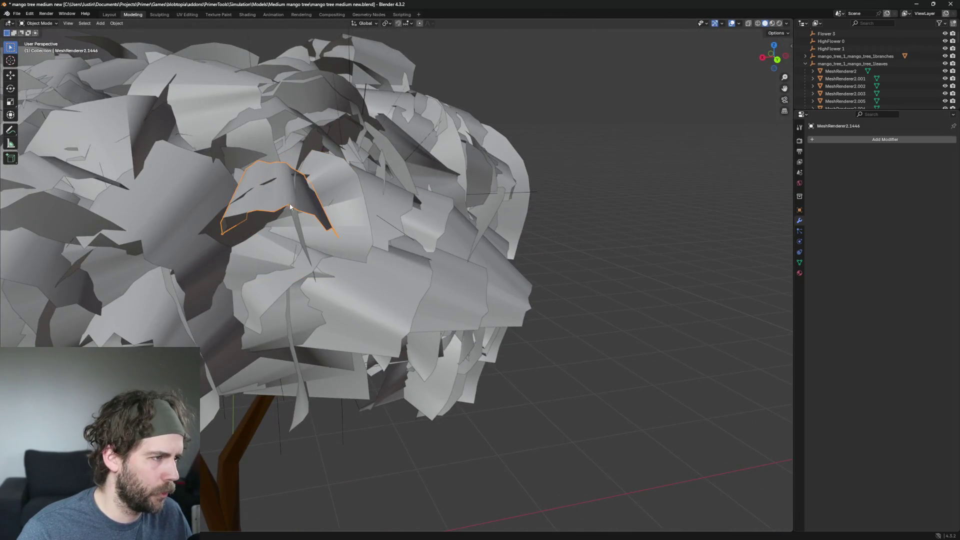
middle_click_drag(330, 225, 417, 276)
scroll(397, 246, "up", 4)
scroll(397, 246, "down", 3)
scroll(417, 277, "up", 3)
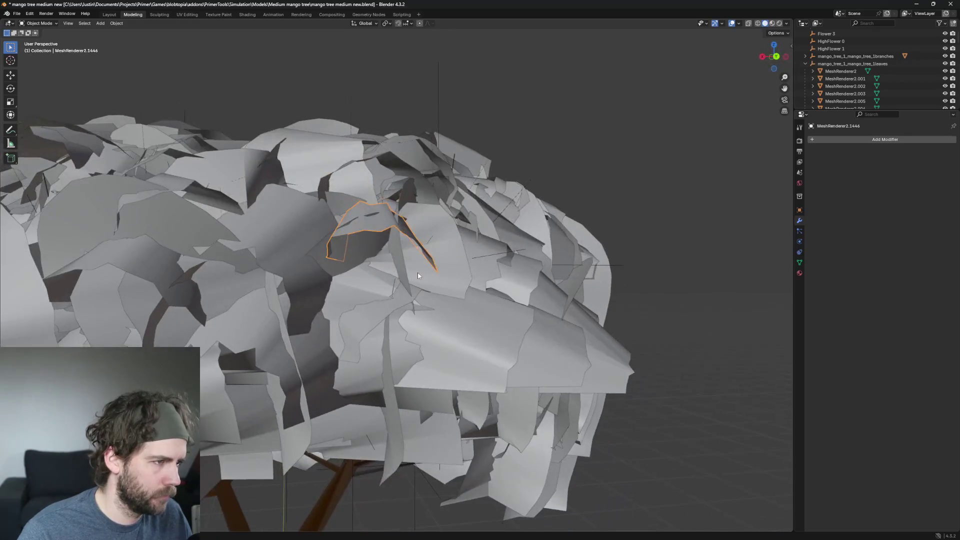
key("h")
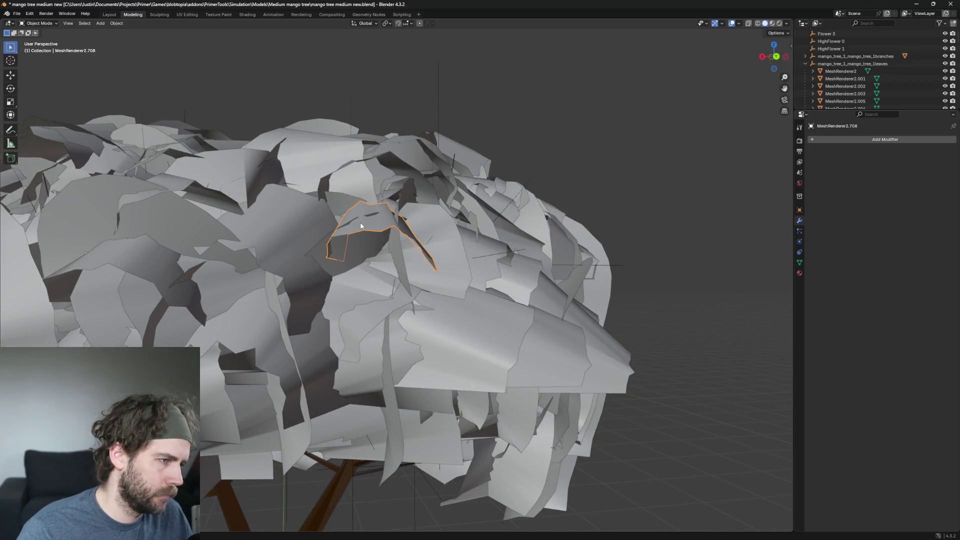
key("h")
left_click(360, 222)
scroll(411, 273, "up", 2)
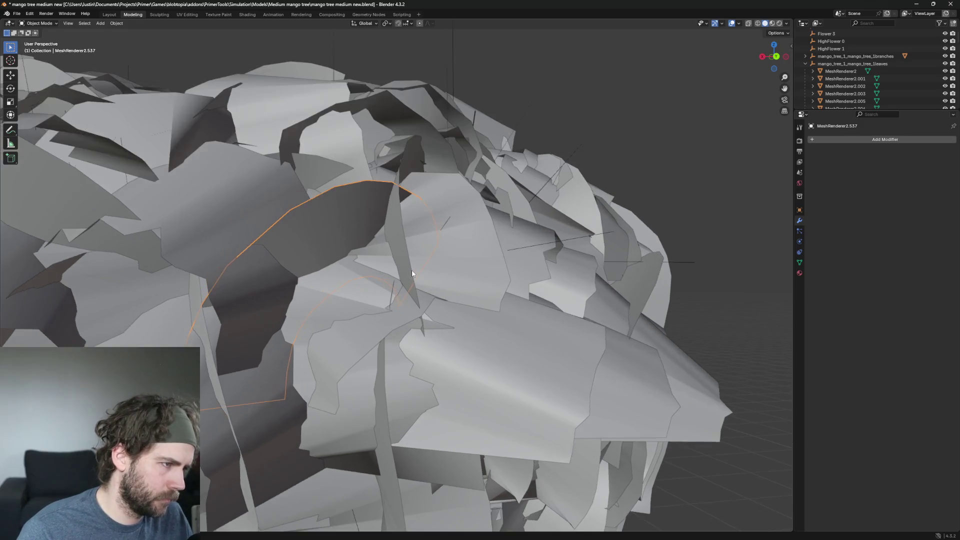
scroll(412, 274, "down", 2)
key("x")
left_click(402, 270)
left_click(348, 239)
key("x")
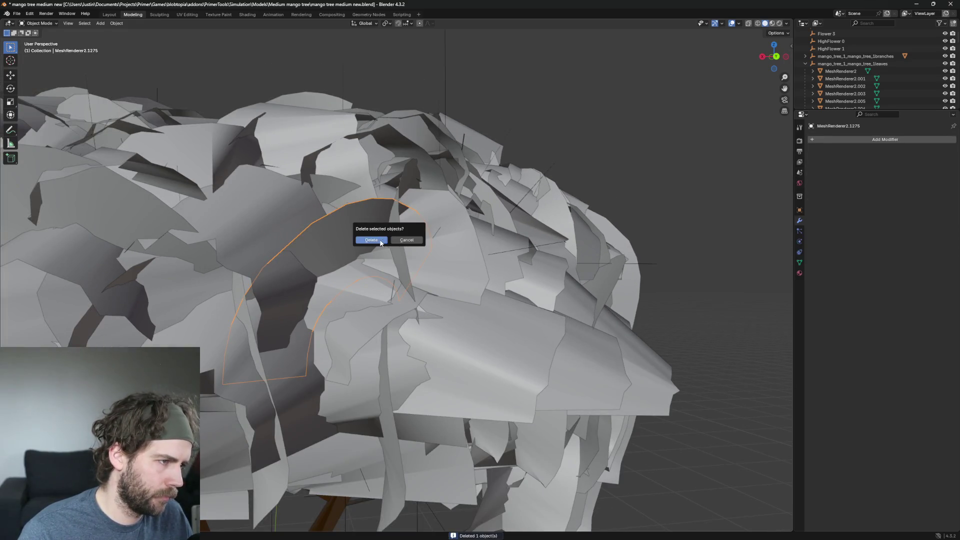
left_click(371, 240)
scroll(460, 285, "down", 2)
scroll(462, 285, "down", 1)
scroll(461, 285, "down", 1)
left_click(380, 245)
scroll(380, 244, "up", 3)
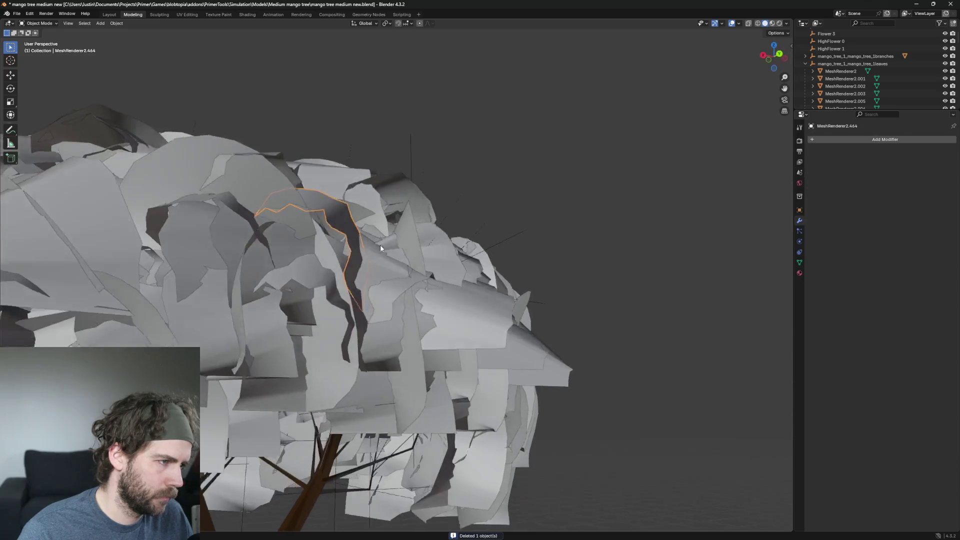
middle_click_drag(379, 244, 523, 277)
scroll(523, 277, "down", 2)
scroll(523, 277, "up", 2)
scroll(523, 277, "up", 2)
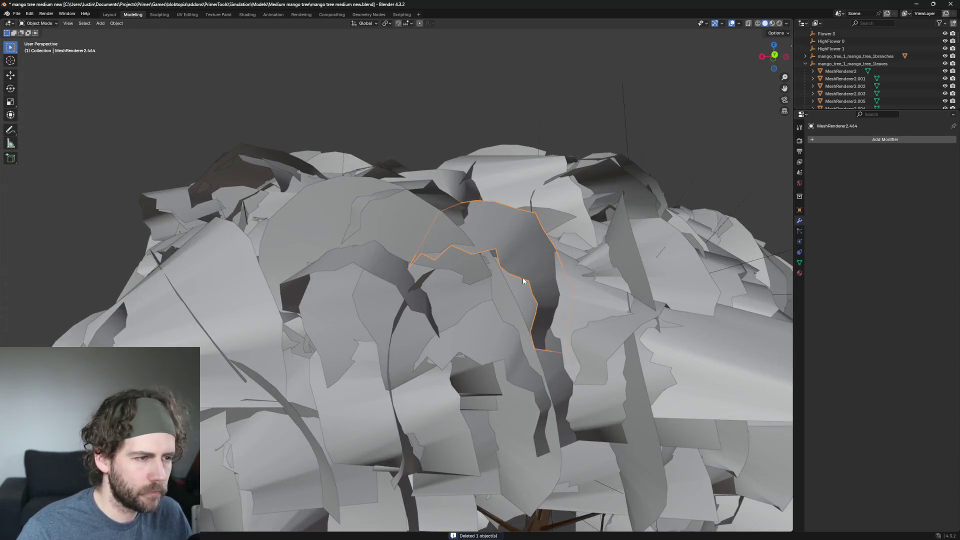
left_click(521, 278)
left_click(513, 252)
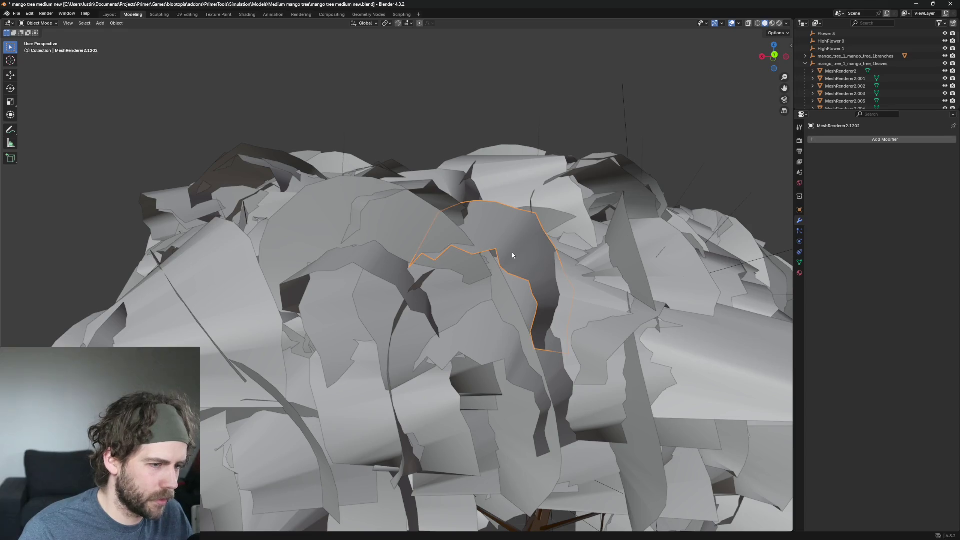
key("h")
scroll(512, 255, "down", 3)
Delete two leaves at the very top of the canopy after orbiting around the tree
mouse_move(499, 267)
middle_mouse_down()
mouse_move(499, 309)
mouse_move(552, 330)
middle_mouse_up()
scroll(552, 330, "up", 3)
scroll(552, 330, "down", 3)
mouse_move(427, 343)
middle_mouse_down()
mouse_move(526, 288)
mouse_move(583, 309)
mouse_move(460, 296)
middle_mouse_up()
scroll(461, 297, "up", 3)
mouse_move(400, 308)
middle_mouse_down()
mouse_move(366, 202)
mouse_move(468, 322)
mouse_move(546, 114)
mouse_move(506, 215)
middle_mouse_up()
left_click(546, 115)
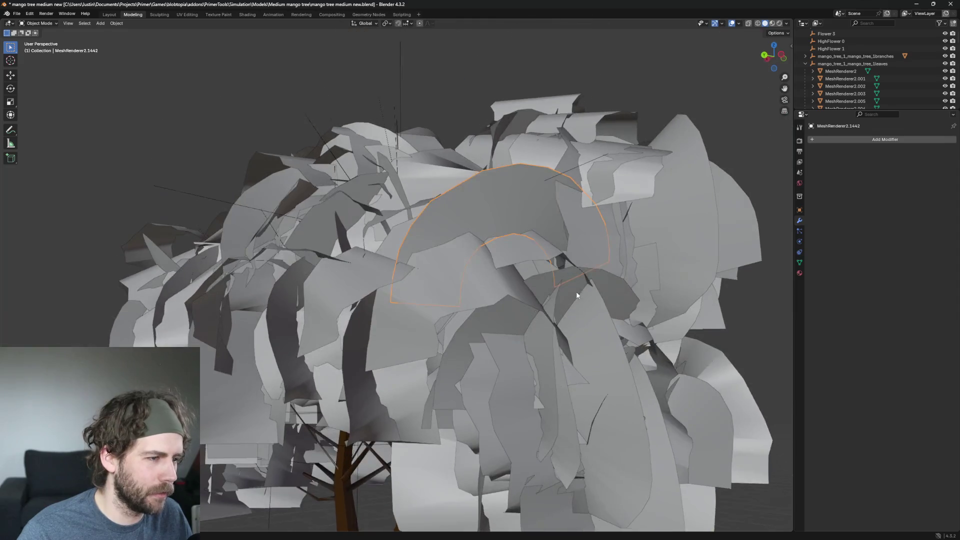
key("x")
left_click(495, 183)
key("x")
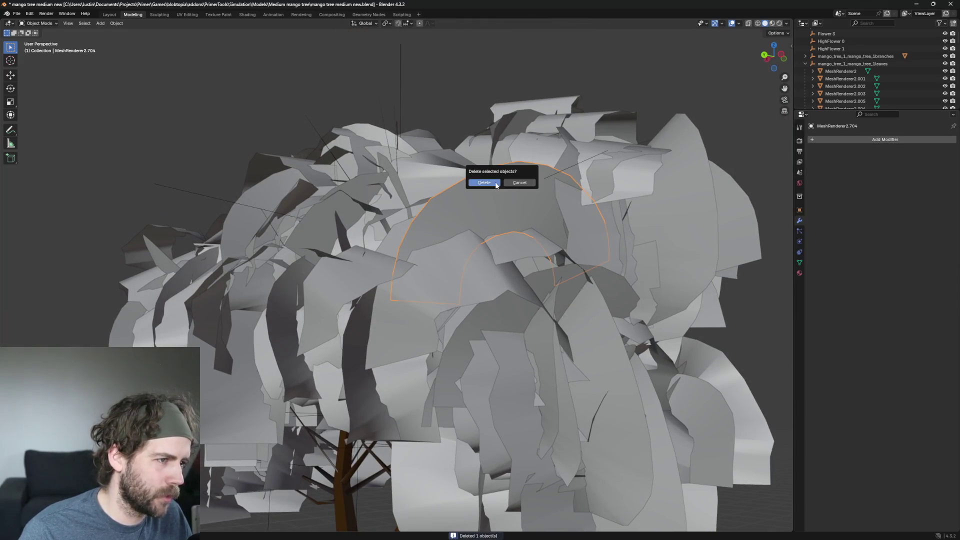
left_click(493, 184)
left_click(414, 256)
mouse_move(414, 255)
middle_mouse_down()
mouse_move(509, 326)
mouse_move(494, 308)
mouse_move(505, 294)
middle_mouse_up()
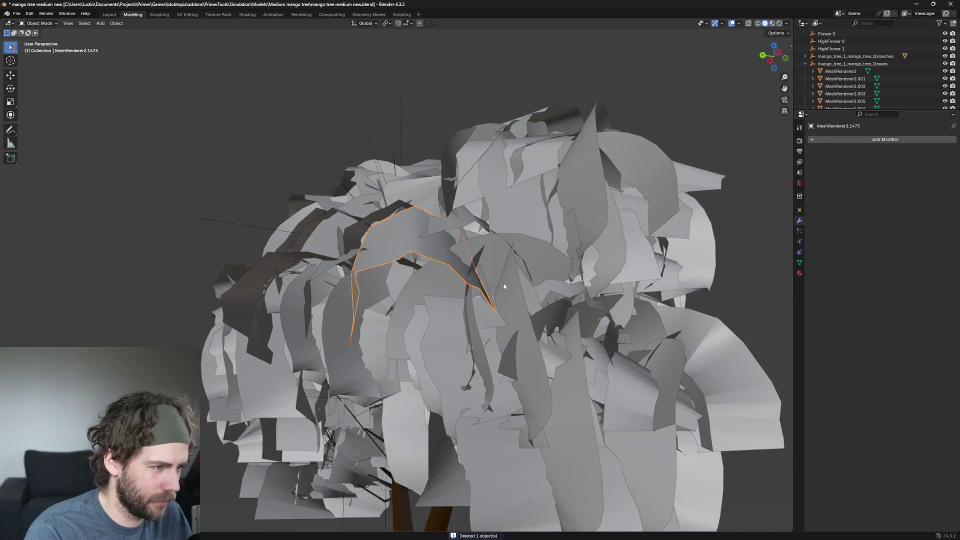
Deselect everything, then delete leaves near the canopy centre and on its left side
key("alt+a")
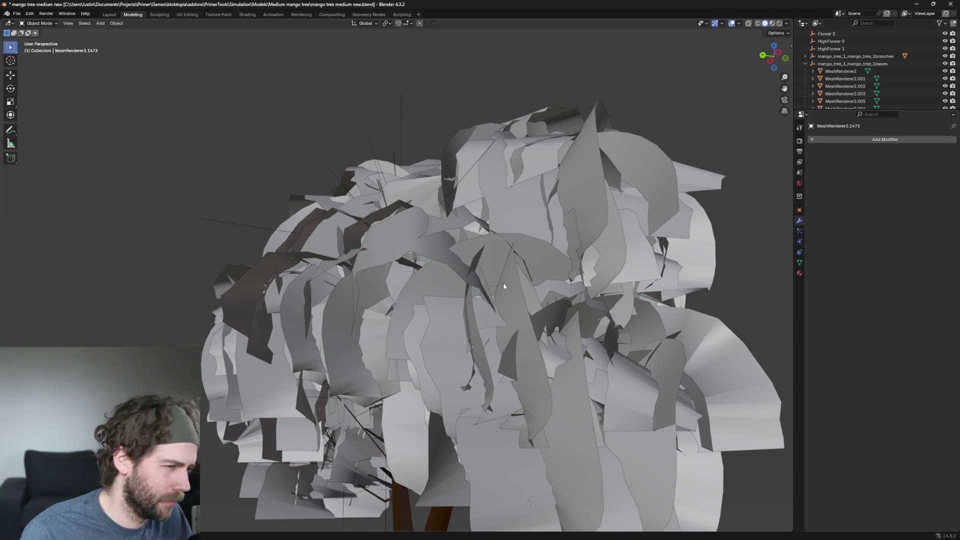
left_click(400, 243)
key("Delete")
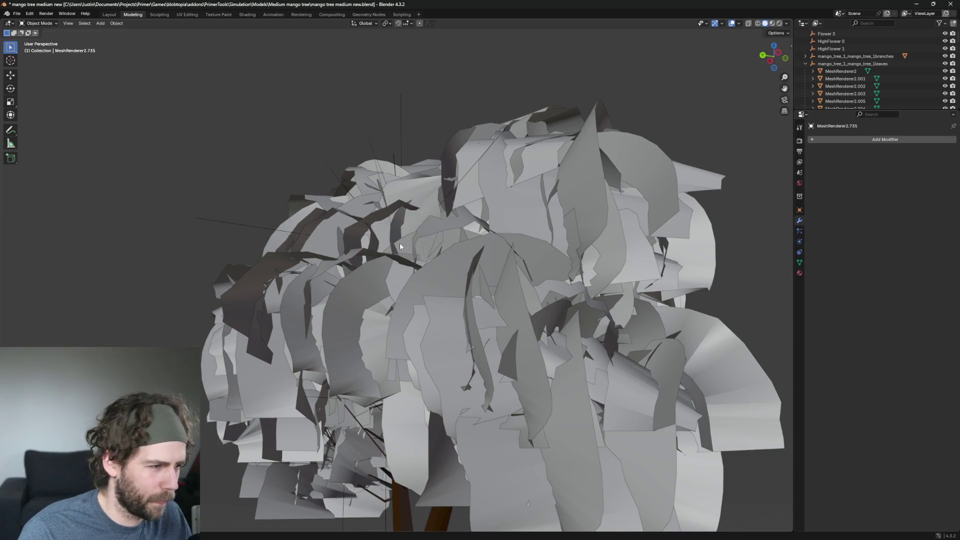
key("x")
mouse_move(447, 344)
middle_mouse_down()
mouse_move(437, 321)
mouse_move(485, 317)
mouse_move(405, 341)
mouse_move(485, 338)
middle_mouse_up()
left_click(450, 339)
left_click(401, 292)
left_click(501, 312)
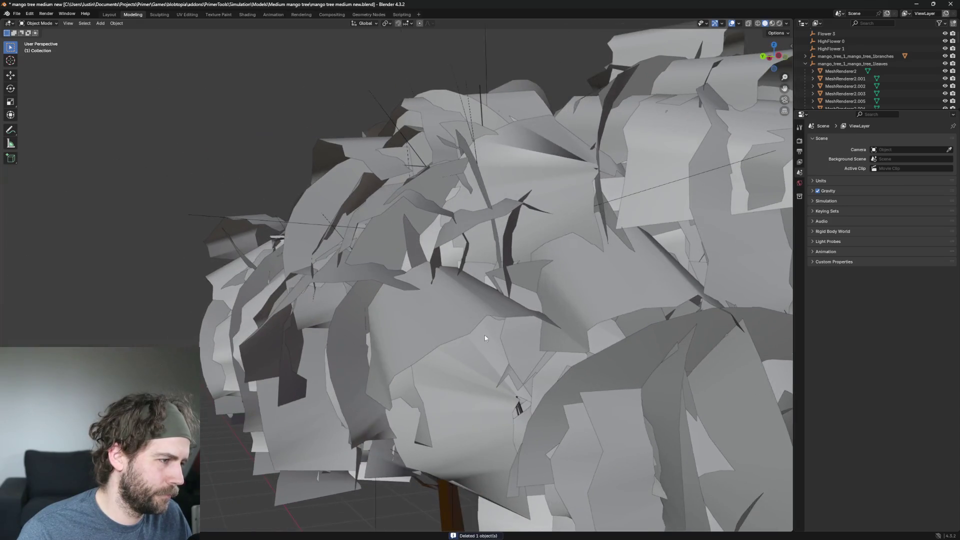
left_click(357, 340)
key("x")
left_click(351, 335)
left_click(347, 337)
key("x")
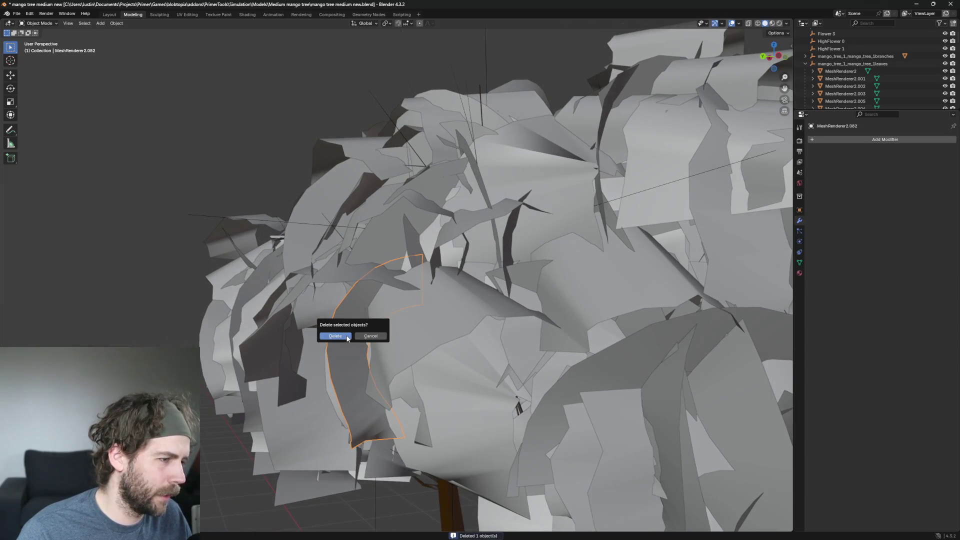
left_click(353, 335)
scroll(454, 352, "down", 3)
middle_click_drag(421, 321, 458, 310)
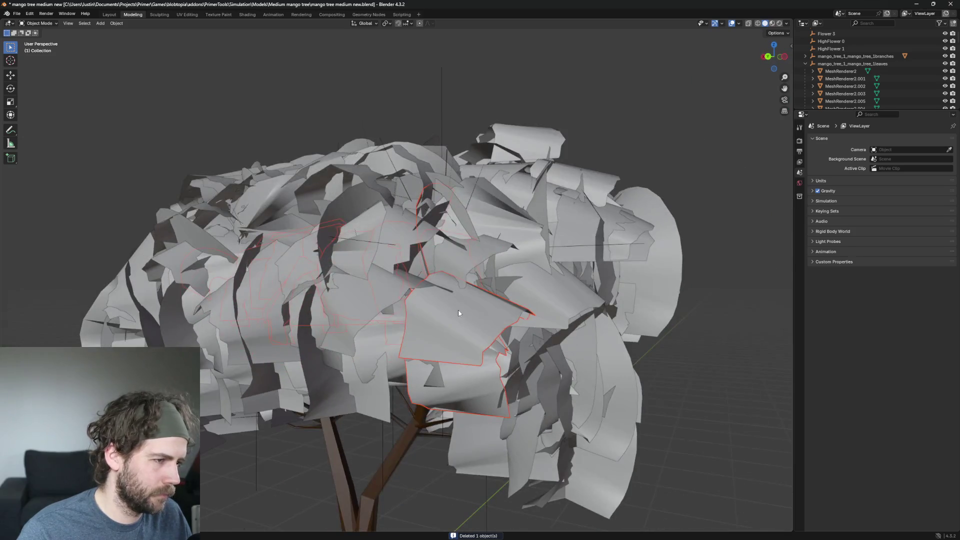
Try selecting leaves on the canopy top, then clear the selection without deleting anything
left_click(459, 309)
scroll(547, 316, "up", 4)
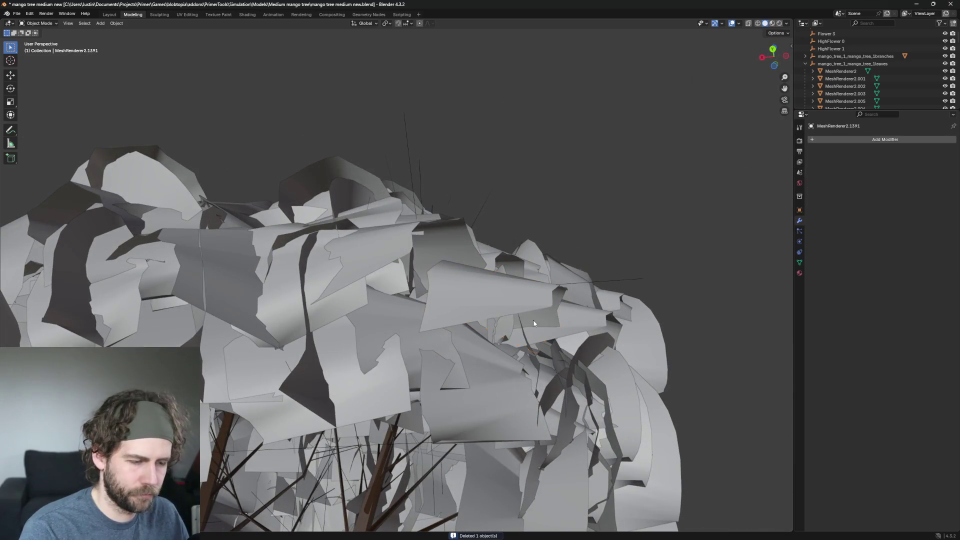
left_click_drag(533, 319, 467, 281)
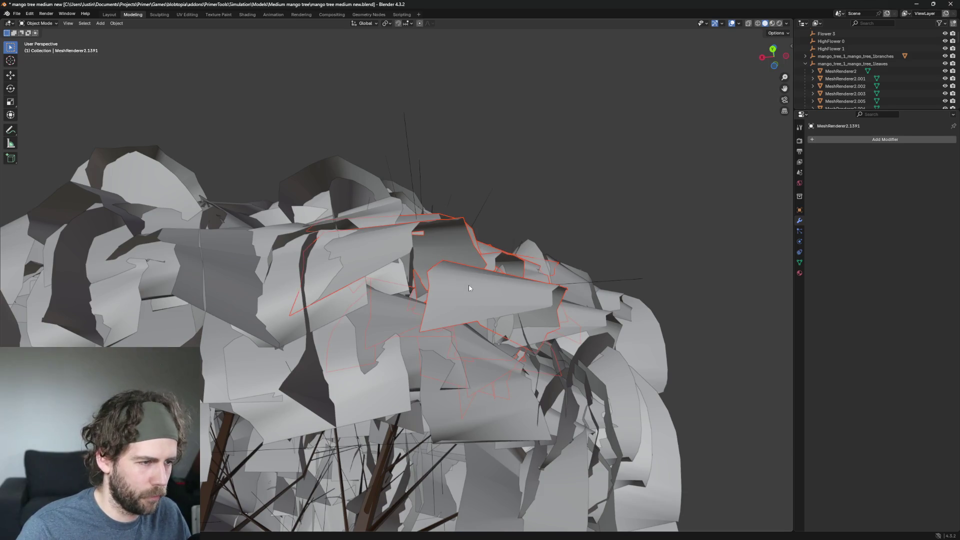
key("alt+a")
left_click(488, 281)
key("alt+a")
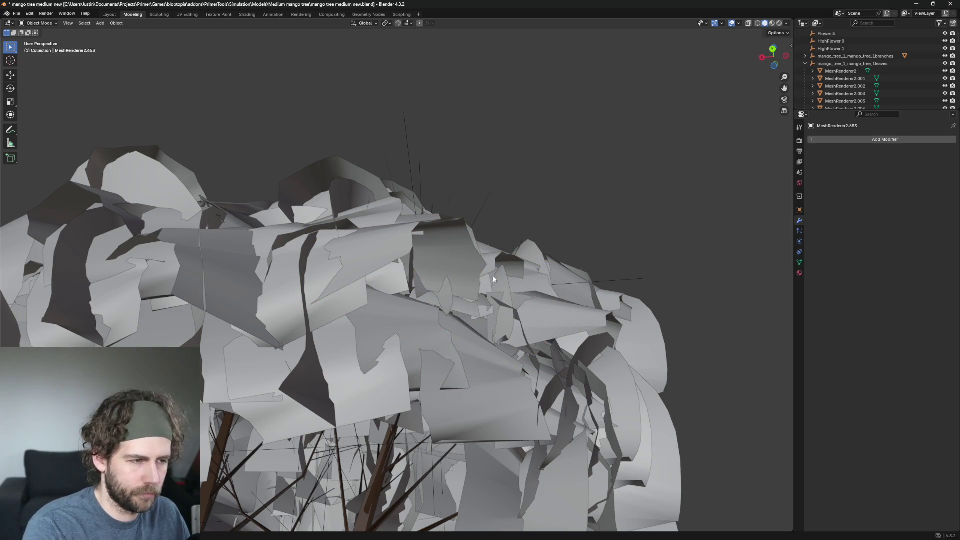
scroll(450, 300, "down", 5)
View the whole tree from the side and delete two leaves there
mouse_move(419, 323)
middle_mouse_down()
mouse_move(608, 348)
mouse_move(560, 349)
mouse_move(650, 397)
middle_mouse_up()
scroll(607, 347, "up", 5)
left_click(560, 351)
key("x")
left_click(649, 398)
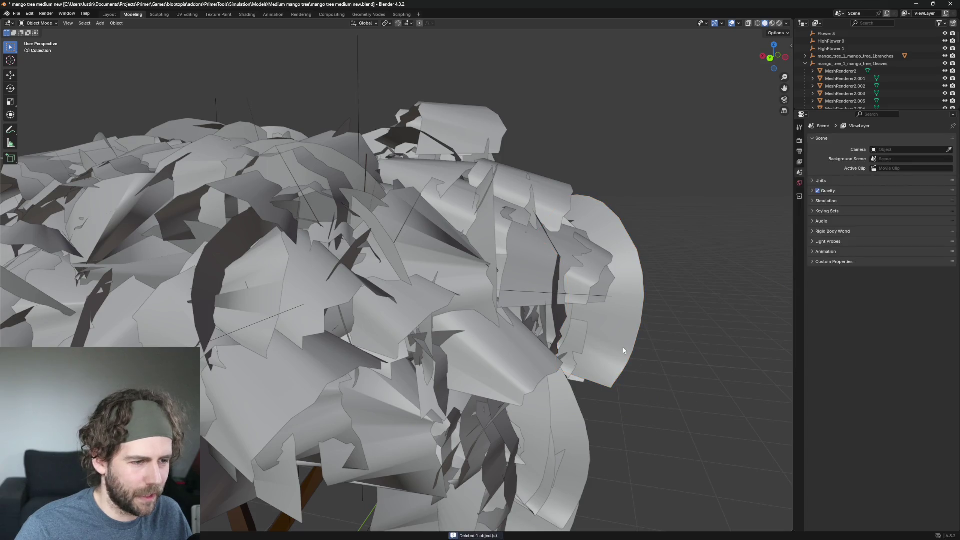
left_click(622, 348)
key("x")
mouse_move(635, 349)
middle_mouse_down()
mouse_move(678, 379)
mouse_move(647, 364)
middle_mouse_up()
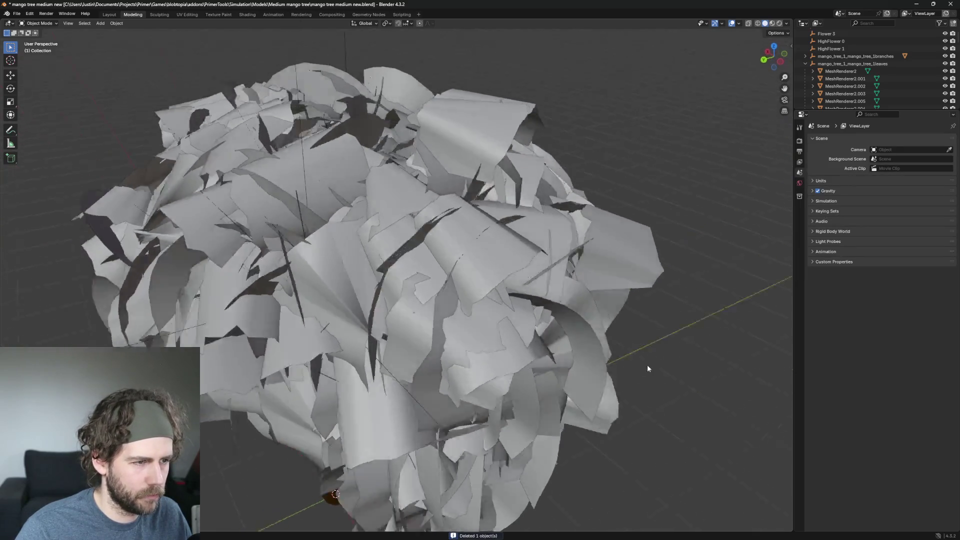
scroll(647, 365, "down", 2)
Remove the large centre leaf, its neighbours and the dark upright leaf on the canopy top
left_click(444, 101)
middle_click_drag(444, 101, 537, 231)
scroll(536, 231, "up", 3)
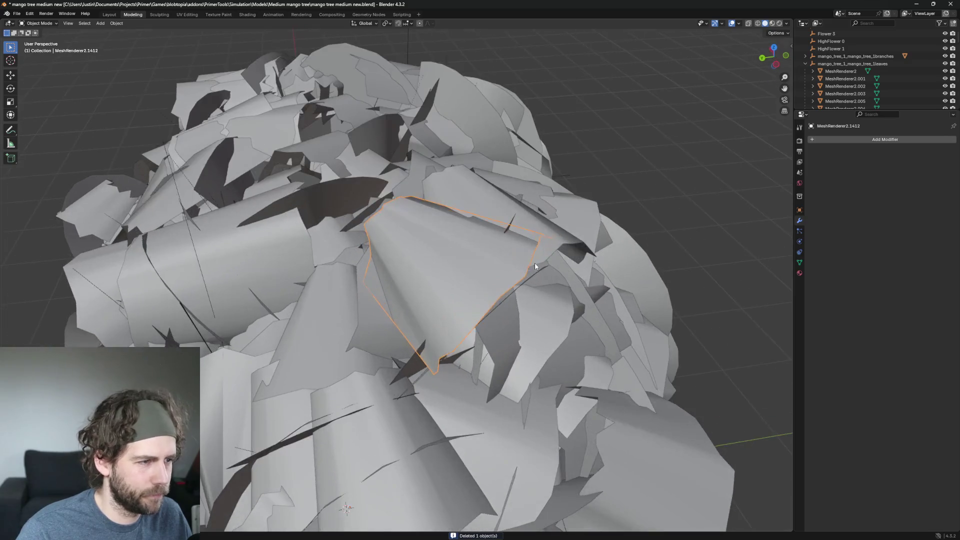
left_click(538, 252)
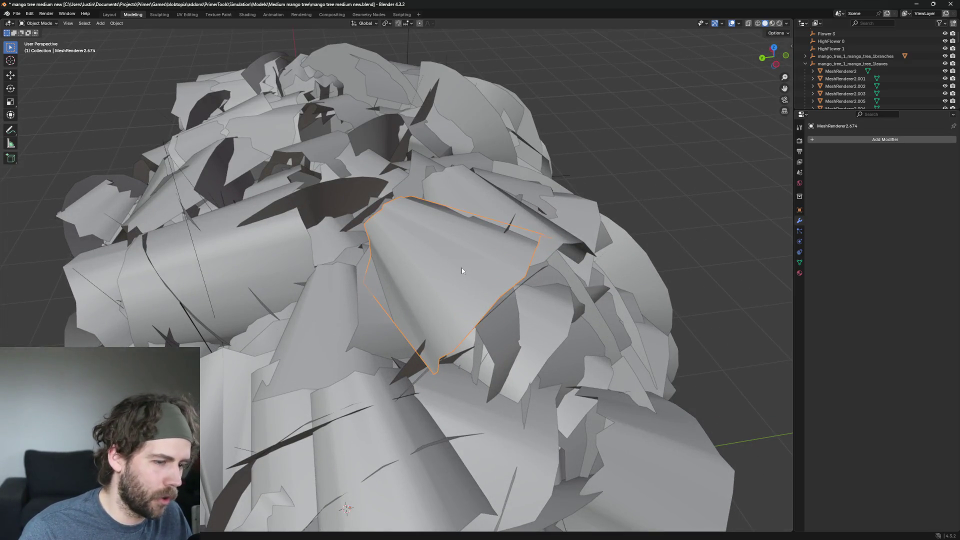
key("h")
left_click(458, 234)
mouse_move(458, 234)
middle_mouse_down()
mouse_move(625, 218)
mouse_move(499, 240)
mouse_move(533, 220)
middle_mouse_up()
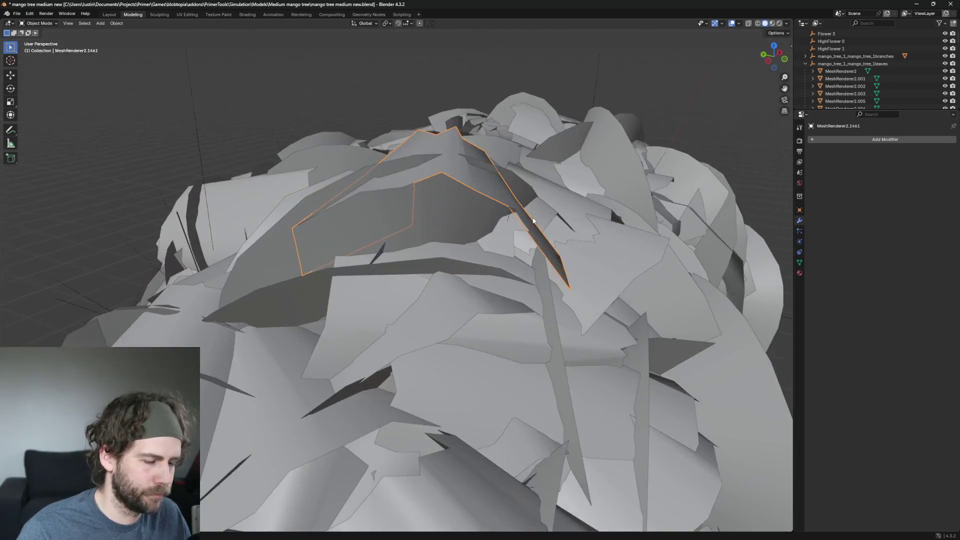
key("h")
left_click(477, 183)
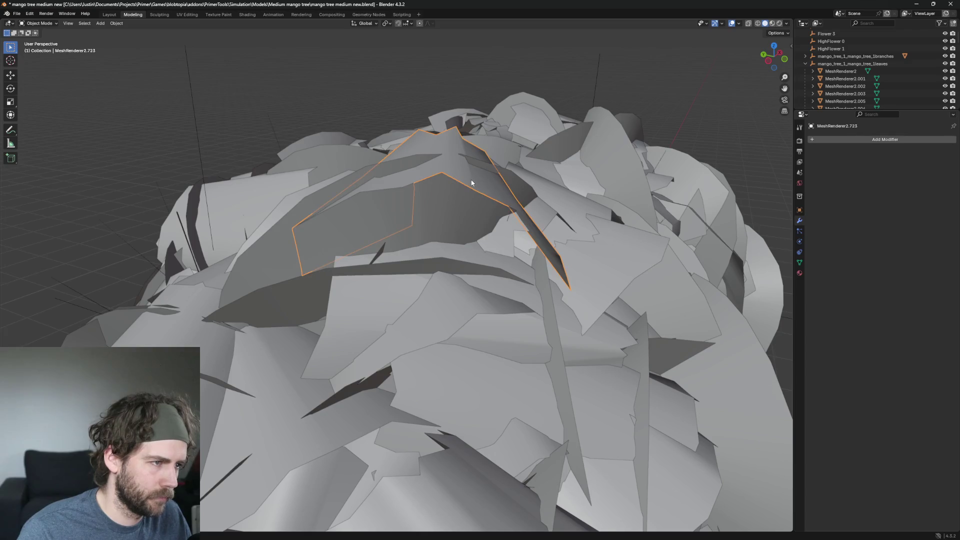
key("h")
left_click(479, 187)
middle_click_drag(478, 187, 518, 181)
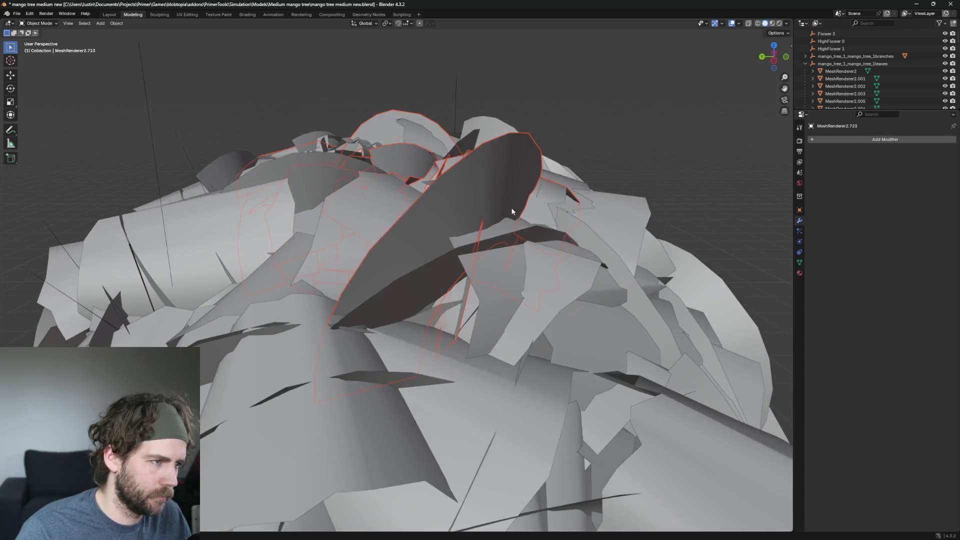
left_click(517, 180)
key("x")
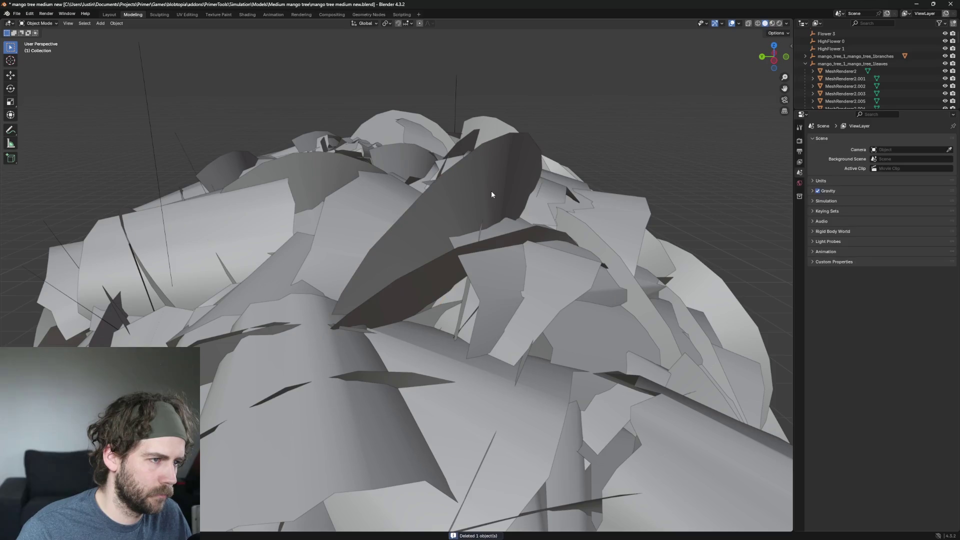
left_click(492, 190)
key("x")
Delete the large curved, arched and left-edge leaves on the canopy's left side
middle_click_drag(616, 209, 512, 194)
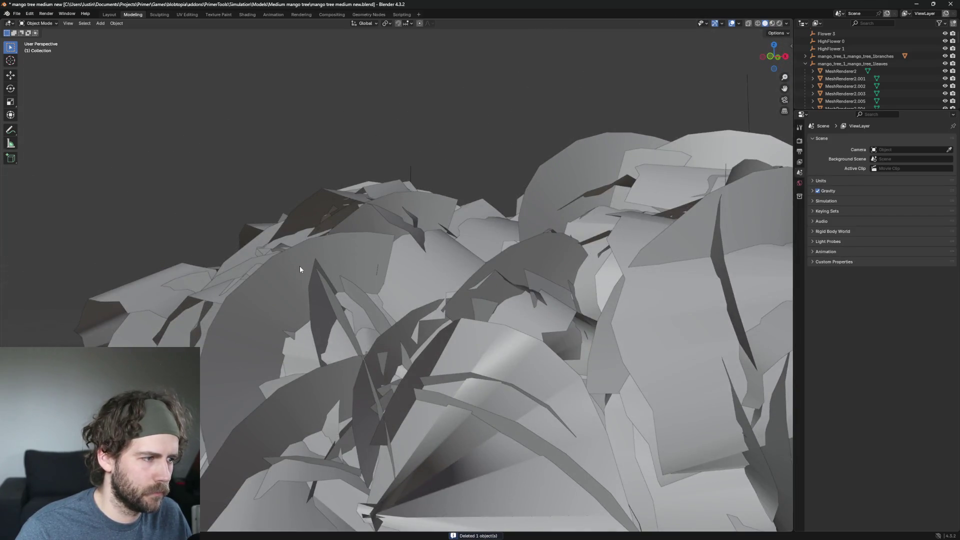
left_click(299, 265)
key("x")
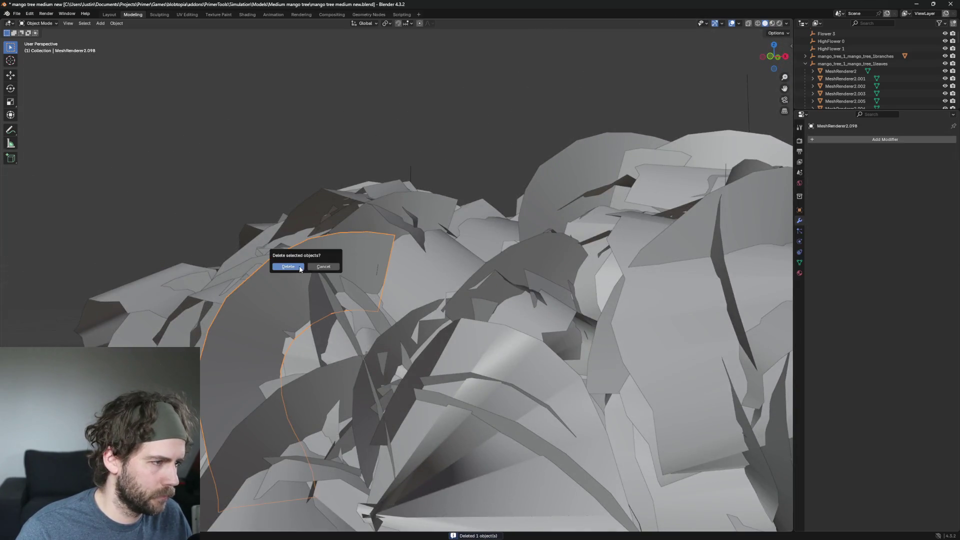
left_click(295, 273)
key("x")
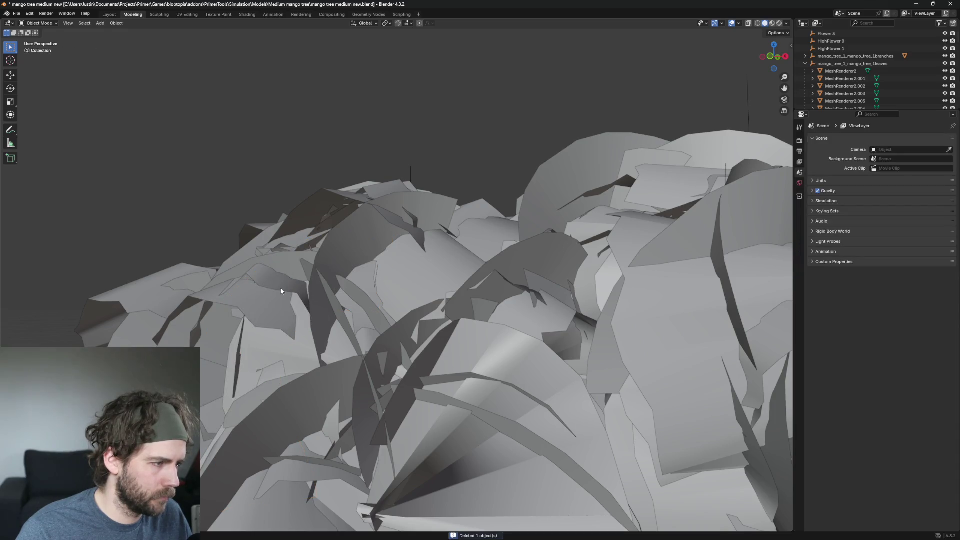
mouse_move(282, 291)
middle_mouse_down()
mouse_move(379, 265)
mouse_move(385, 283)
middle_mouse_up()
left_click(372, 279)
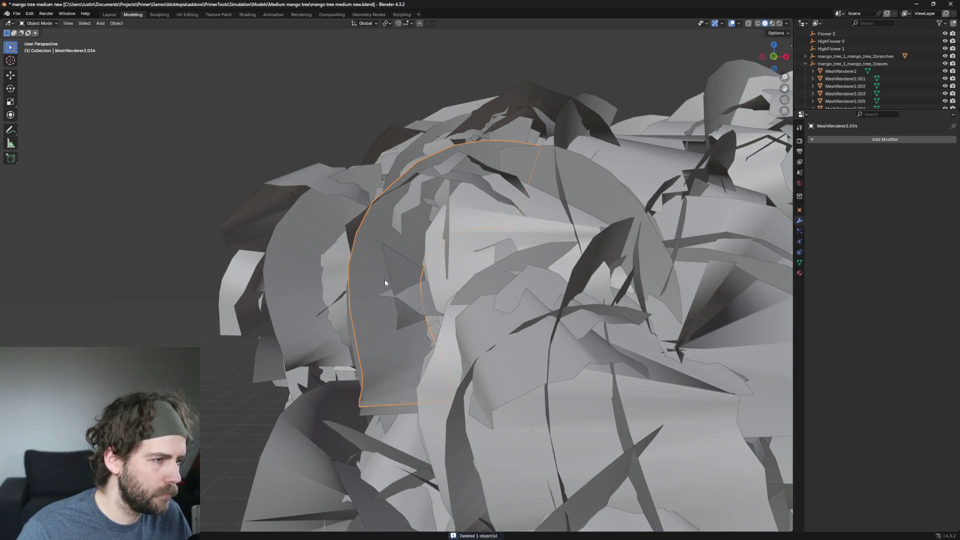
key("x")
left_click(359, 282)
key("x")
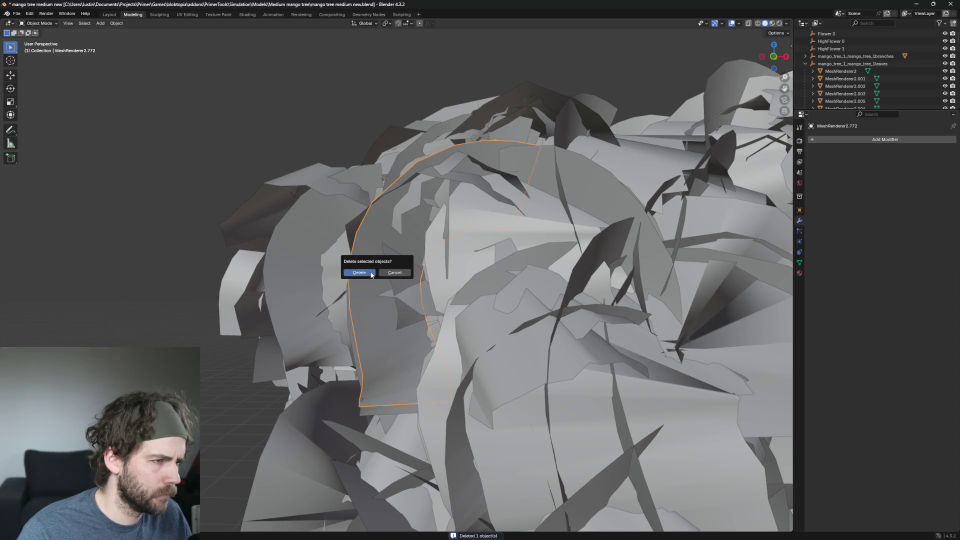
left_click(371, 274)
left_click(295, 253)
key("x")
left_click(297, 252)
key("x")
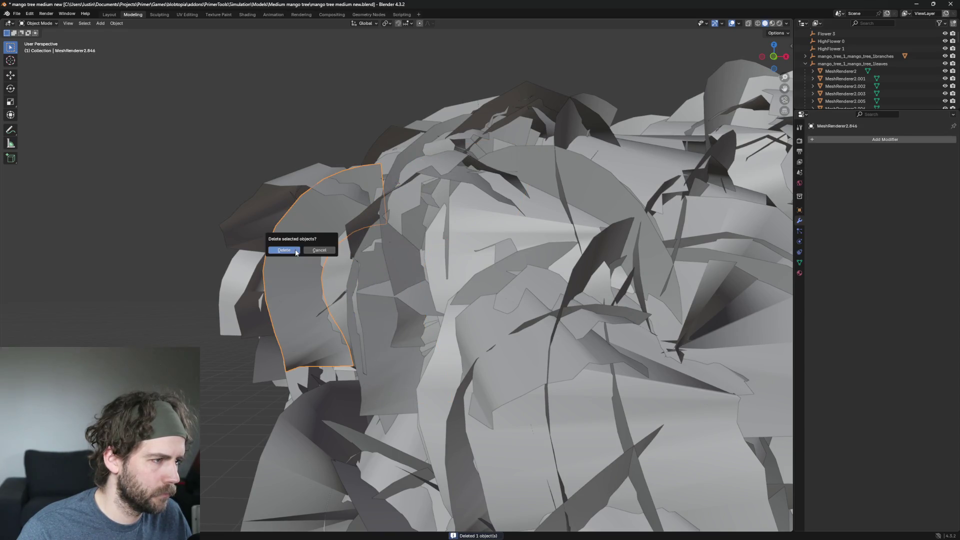
Orbit out over the canopy, delete a leaf near its centre and pick the next one below
middle_click_drag(300, 252, 349, 210)
left_click(457, 217)
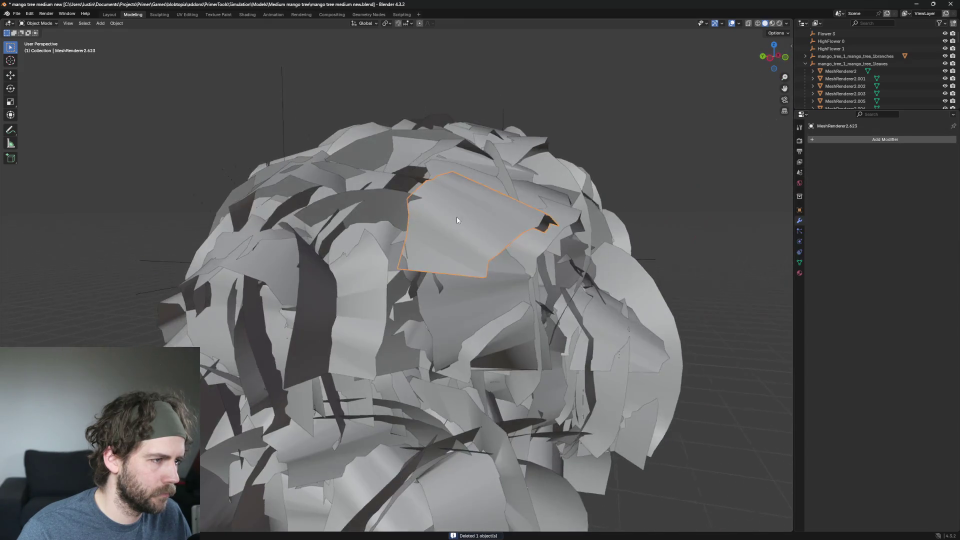
key("alt+a")
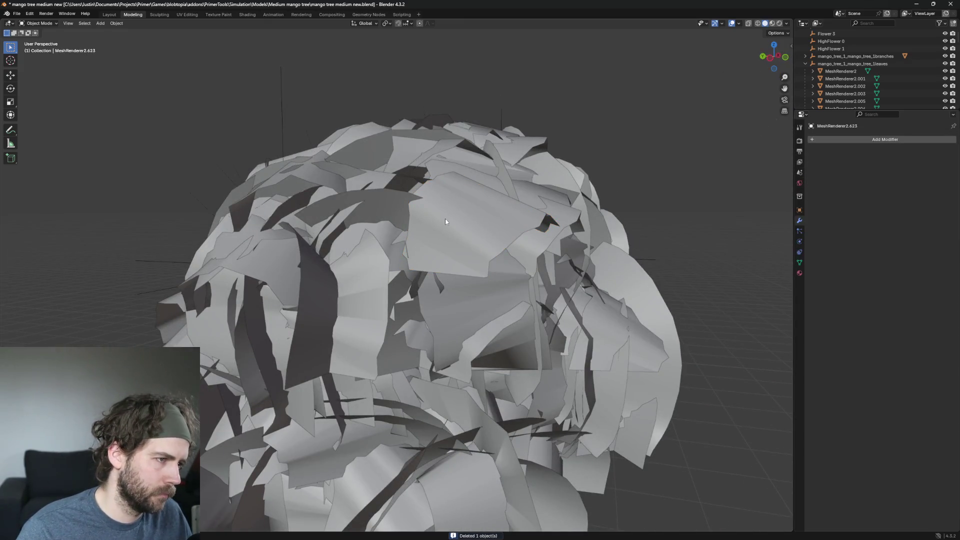
scroll(445, 218, "down", 5)
mouse_move(445, 219)
middle_mouse_down()
mouse_move(535, 323)
mouse_move(502, 334)
mouse_move(436, 328)
middle_mouse_up()
scroll(518, 318, "up", 5)
scroll(518, 322, "down", 4)
scroll(436, 328, "up", 3)
left_click(472, 253)
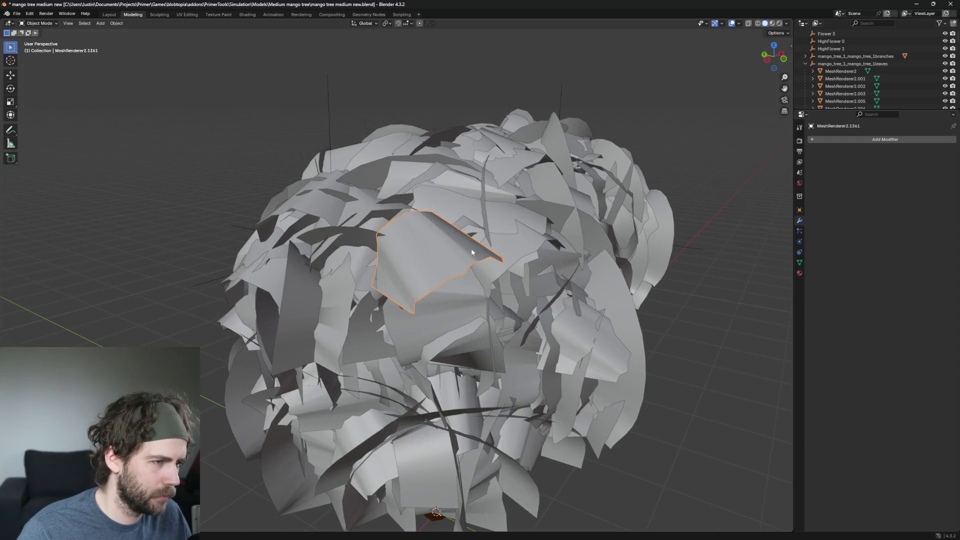
key("Delete")
left_click(466, 314)
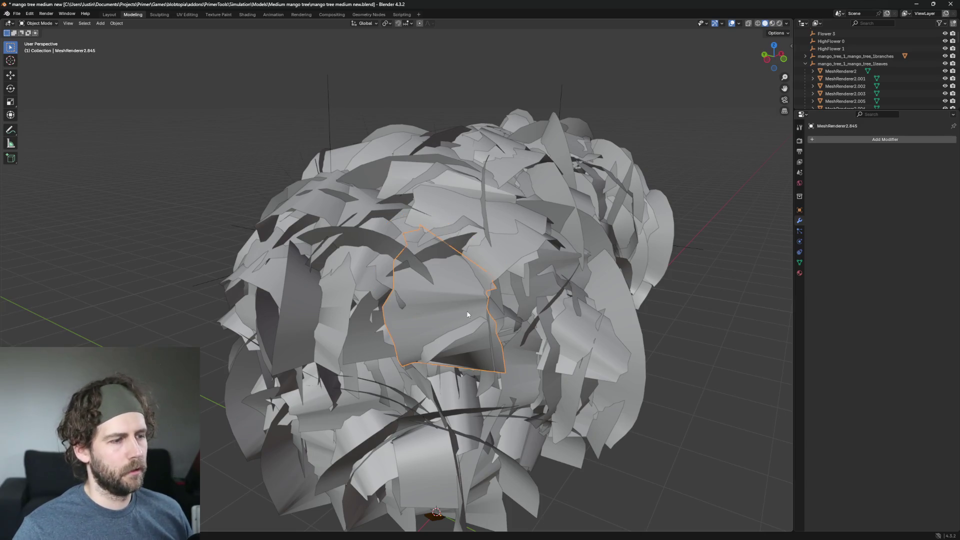
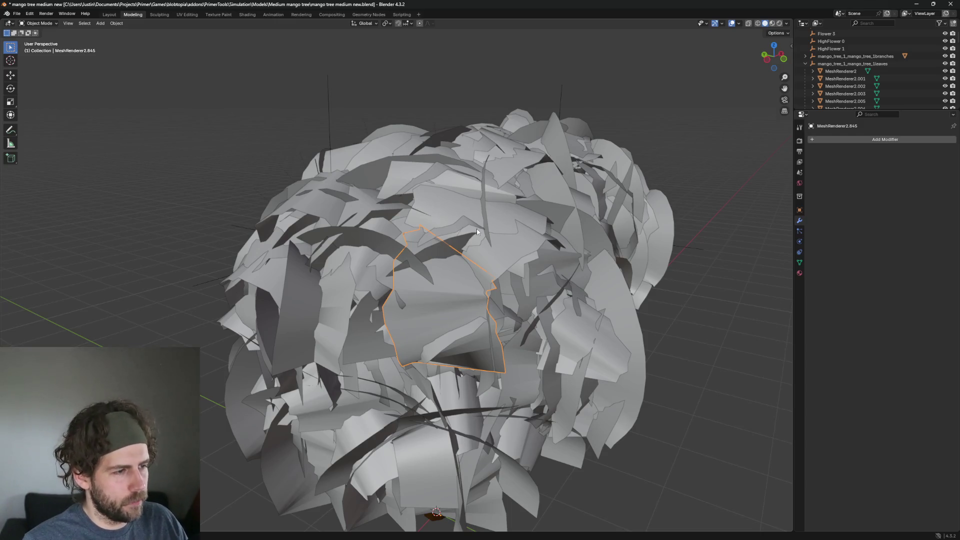
scroll(386, 239, "up", 2)
Delete the two arc-shaped stray leaves sticking out of the mango tree canopy
middle_click_drag(386, 239, 453, 243)
left_click(454, 242)
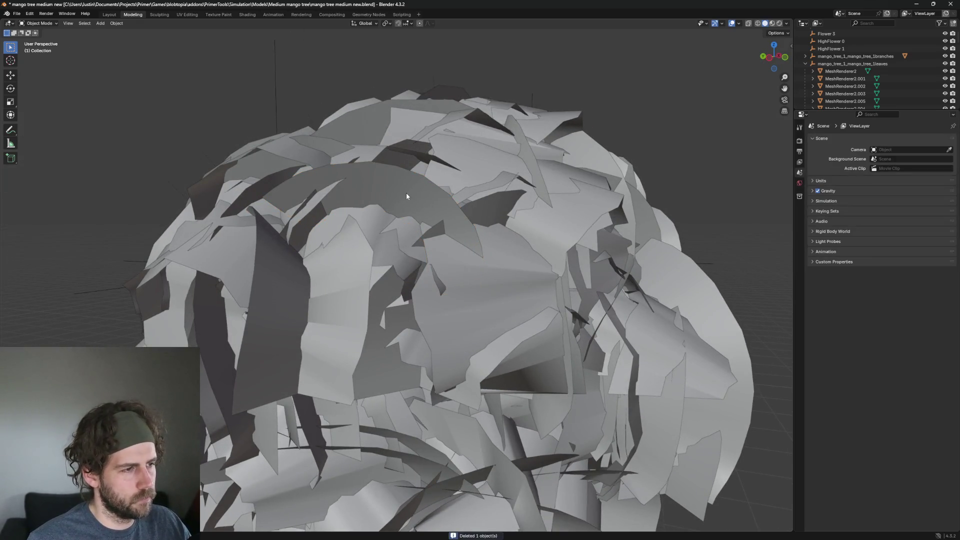
key("Delete")
left_click(357, 255)
mouse_move(444, 294)
middle_mouse_down()
mouse_move(476, 314)
mouse_move(415, 258)
mouse_move(475, 223)
middle_mouse_up()
left_click(419, 247)
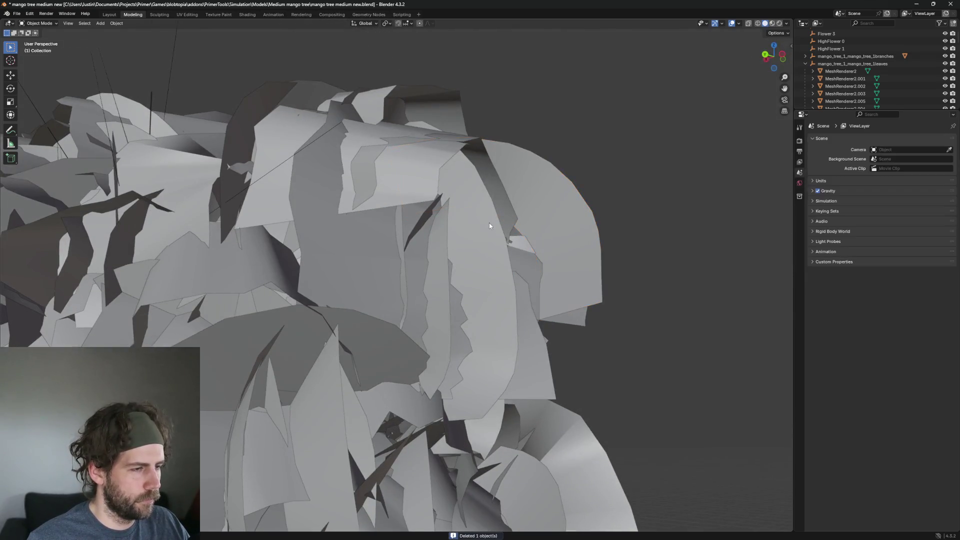
key("Delete")
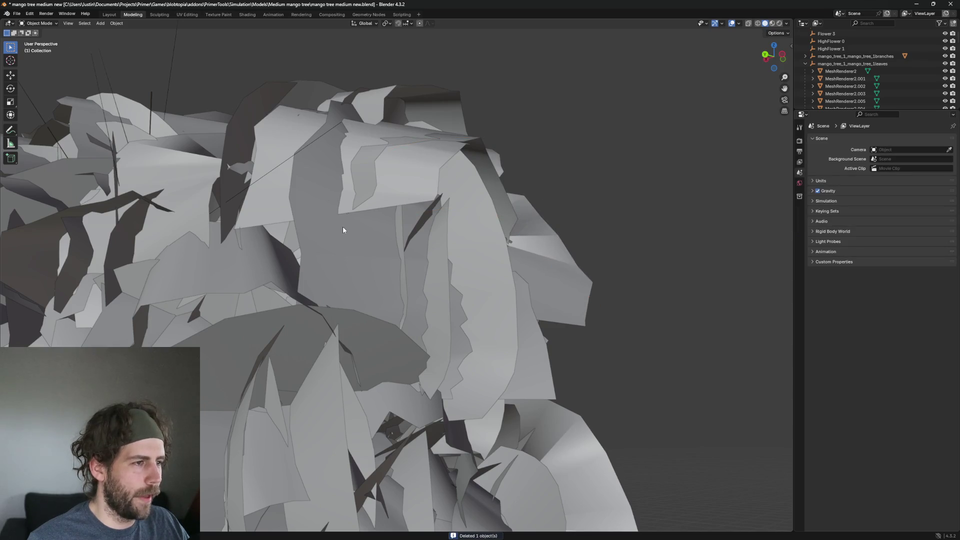
left_click(342, 229)
mouse_move(464, 251)
middle_mouse_down()
mouse_move(433, 257)
mouse_move(477, 243)
mouse_move(511, 269)
middle_mouse_up()
scroll(433, 278, "down", 3)
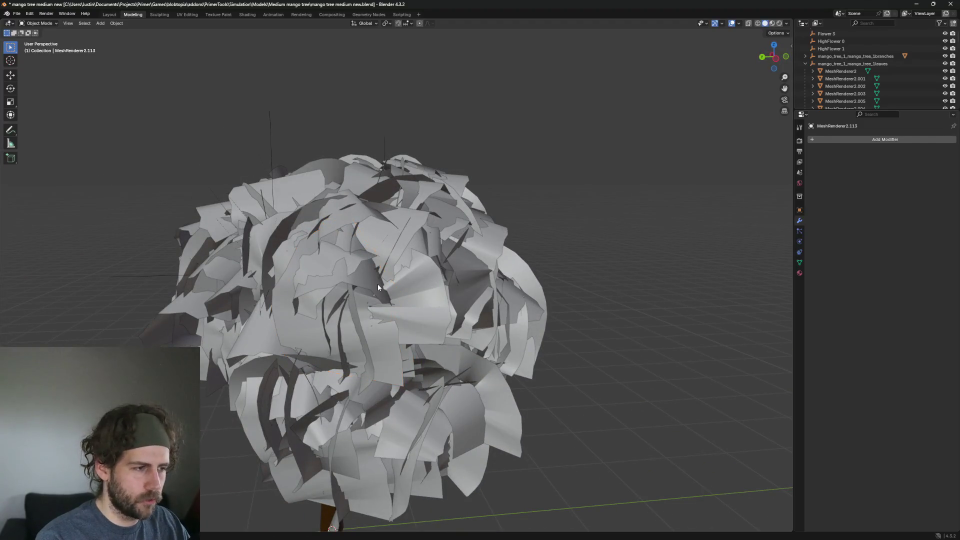
Delete a leaf on the canopy edge, a front leaf and its overlapping duplicate
key("alt+a")
scroll(377, 284, "up", 3)
mouse_move(382, 287)
middle_mouse_down()
mouse_move(567, 298)
mouse_move(470, 296)
mouse_move(564, 315)
mouse_move(410, 328)
middle_mouse_up()
left_click(410, 327)
scroll(410, 328, "up", 2)
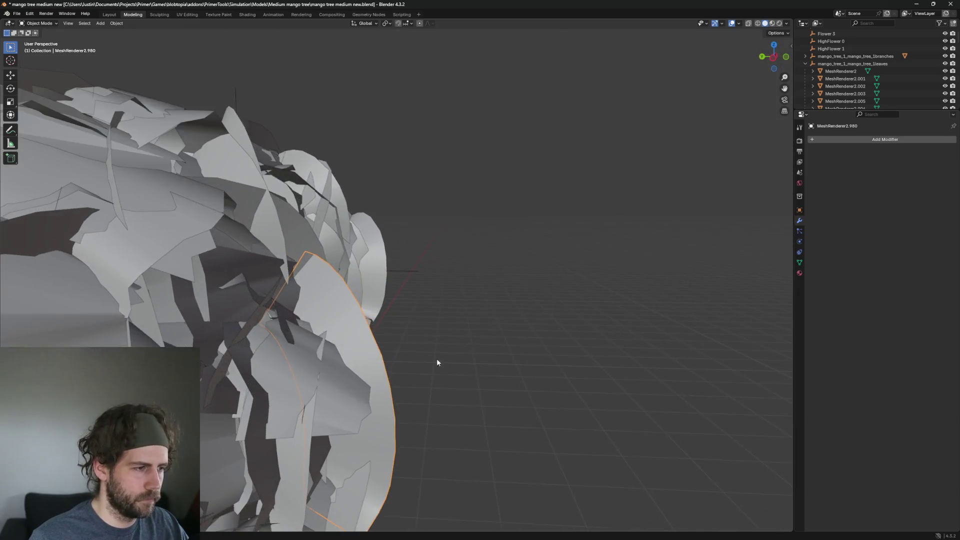
scroll(436, 359, "up", 2)
scroll(502, 295, "up", 1)
key("x")
left_click(464, 367)
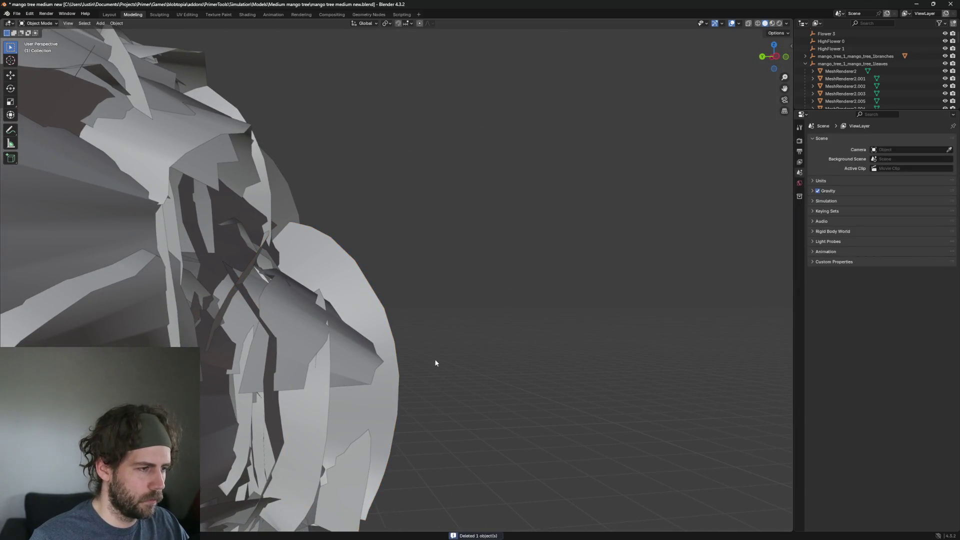
left_click(337, 348)
scroll(414, 370, "down", 2)
scroll(413, 370, "down", 2)
middle_click_drag(413, 369, 371, 353)
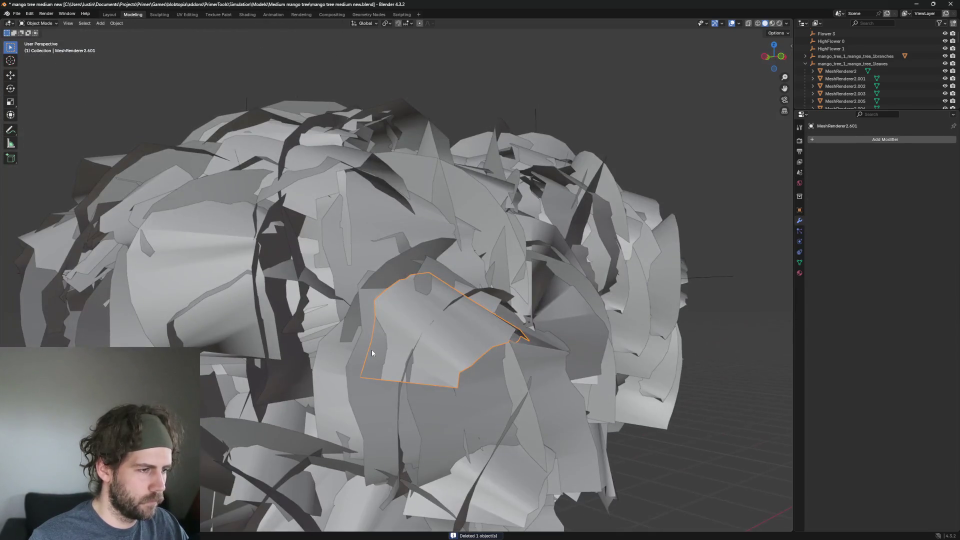
key("Delete")
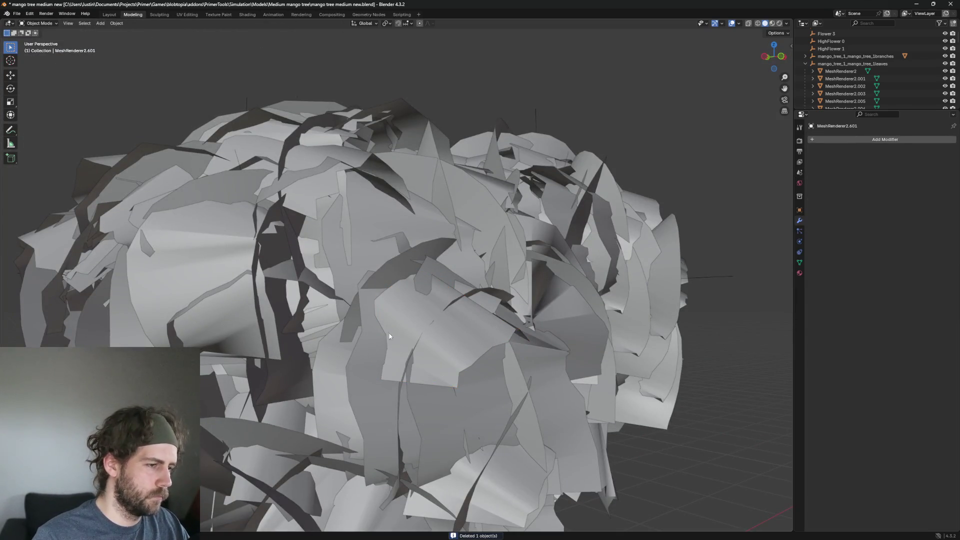
left_click(452, 350)
key("Delete")
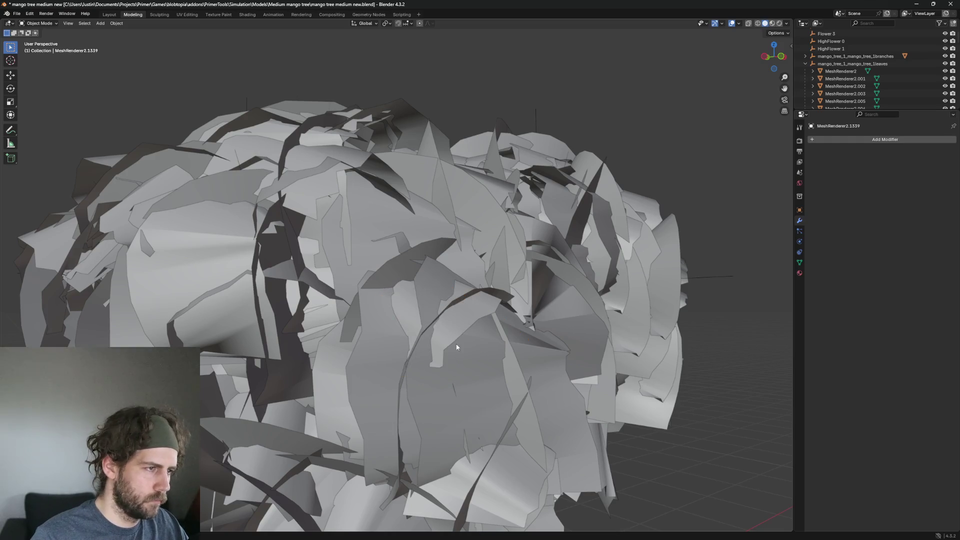
Delete the leaf on the canopy's right edge and the overlapping leaf left behind
left_click(223, 271)
mouse_move(223, 271)
middle_mouse_down()
mouse_move(497, 288)
mouse_move(469, 334)
middle_mouse_up()
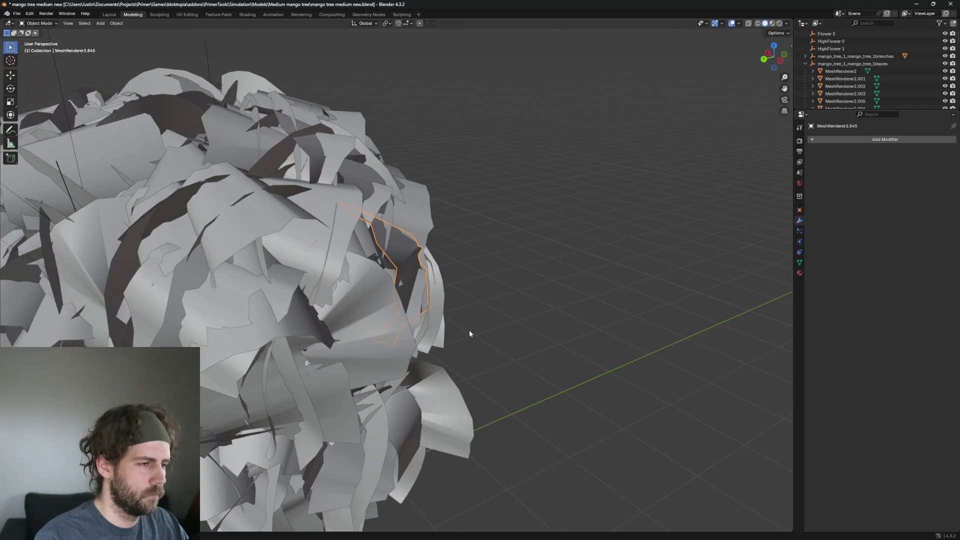
key("Delete")
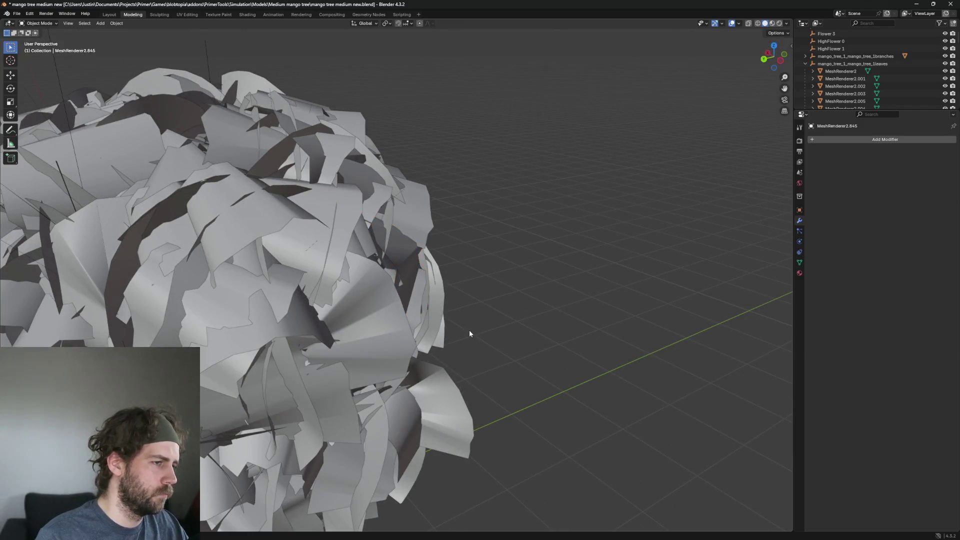
left_click(429, 275)
key("Delete")
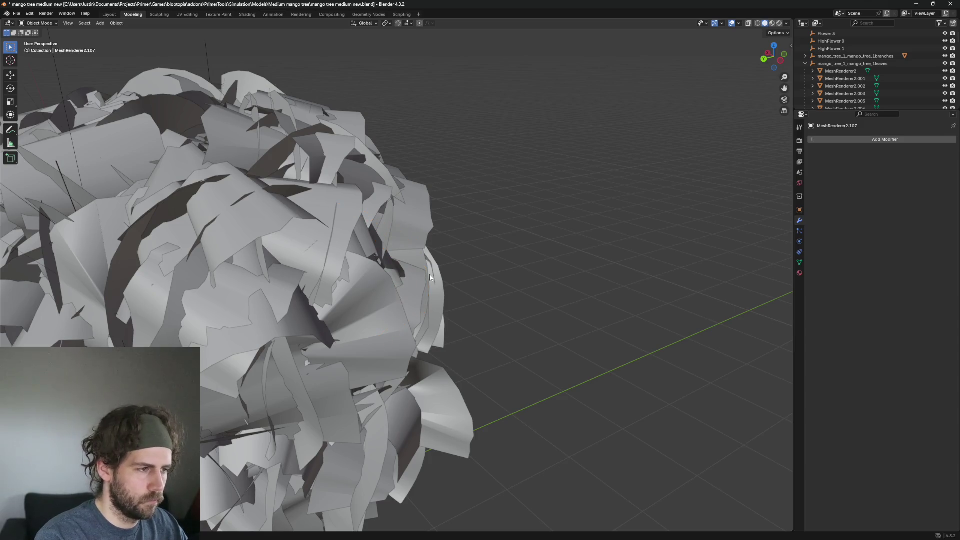
Delete two leaves near the canopy top and the curved leaf lying across it
middle_click_drag(352, 267, 442, 327)
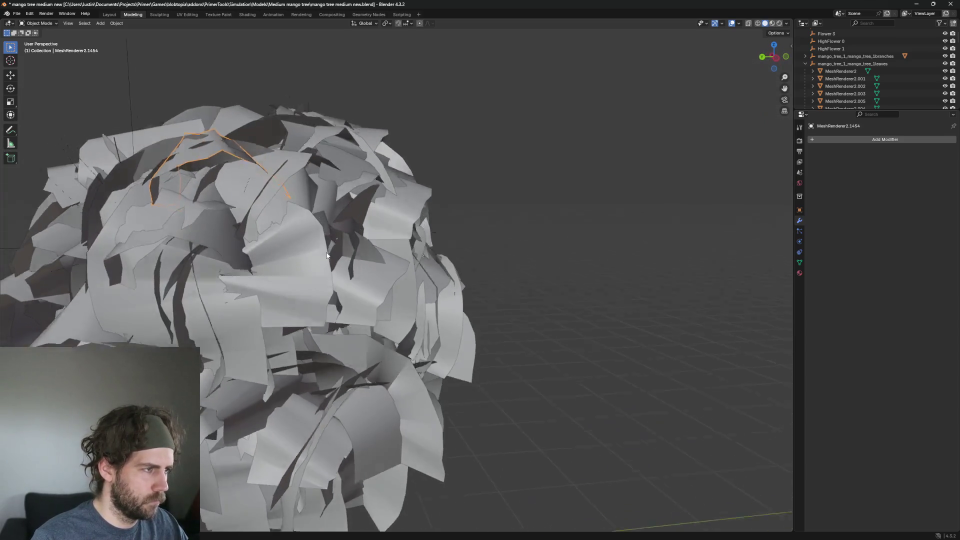
left_click(443, 327)
scroll(503, 363, "up", 3)
middle_click_drag(503, 363, 494, 354)
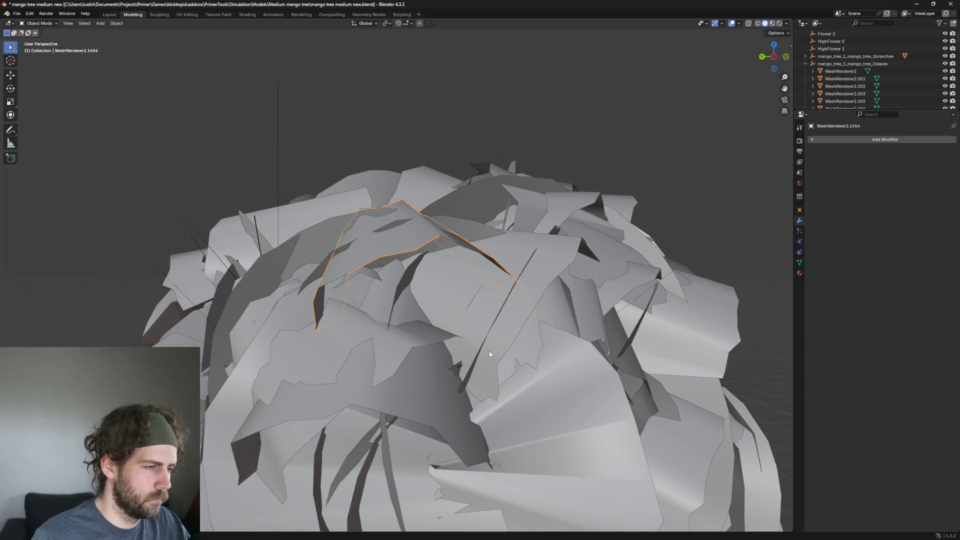
key("Delete")
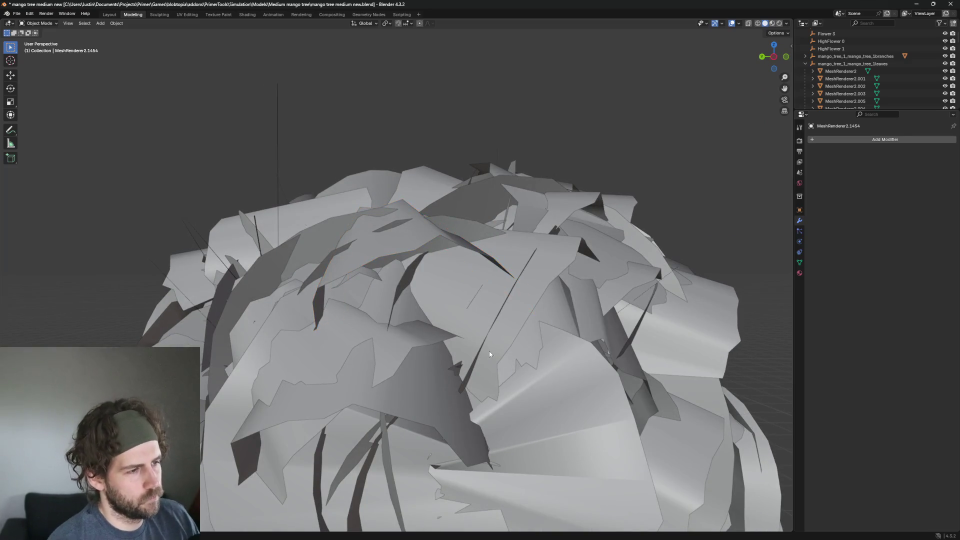
left_click(403, 254)
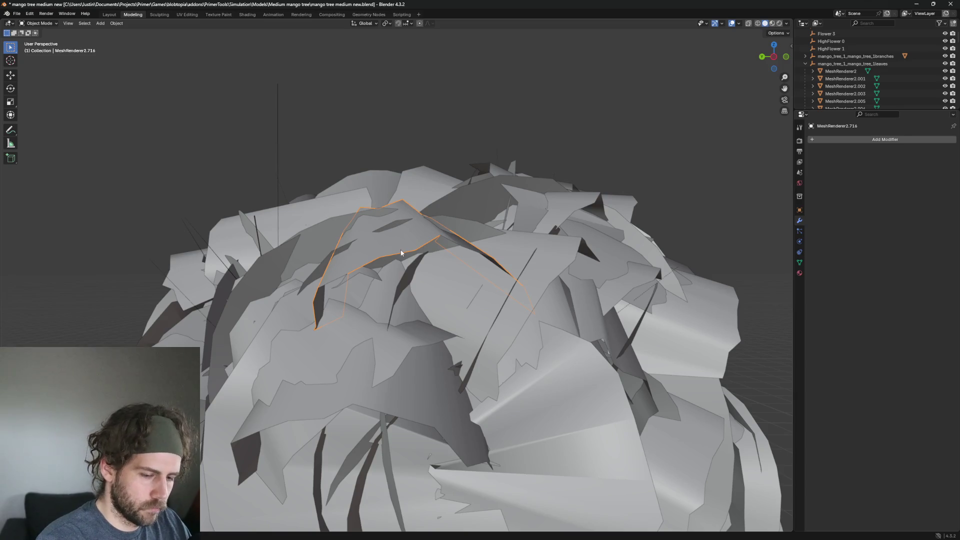
key("Delete")
left_click(443, 231)
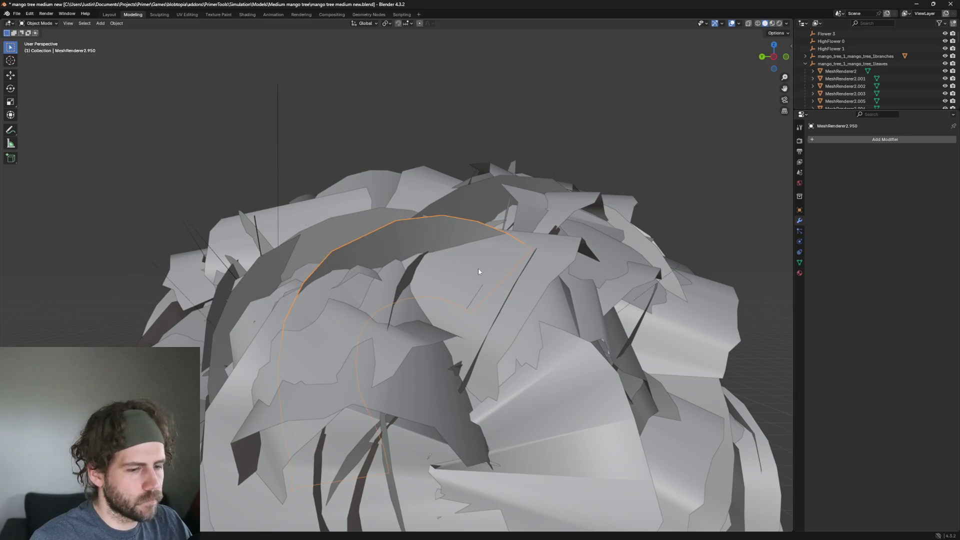
key("Delete")
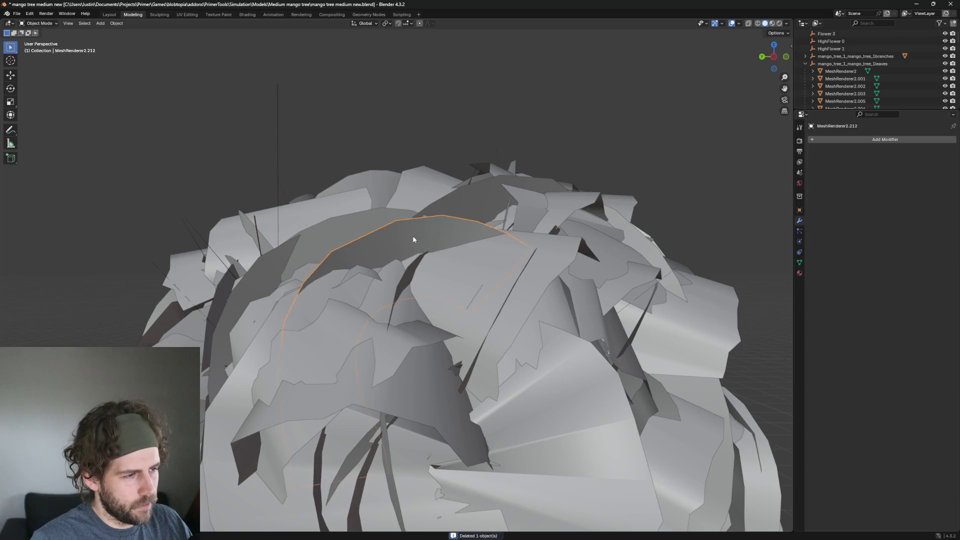
Delete another curved leaf and the large curved leaf at the top of the crown
left_click(371, 231)
middle_click_drag(371, 232, 488, 215)
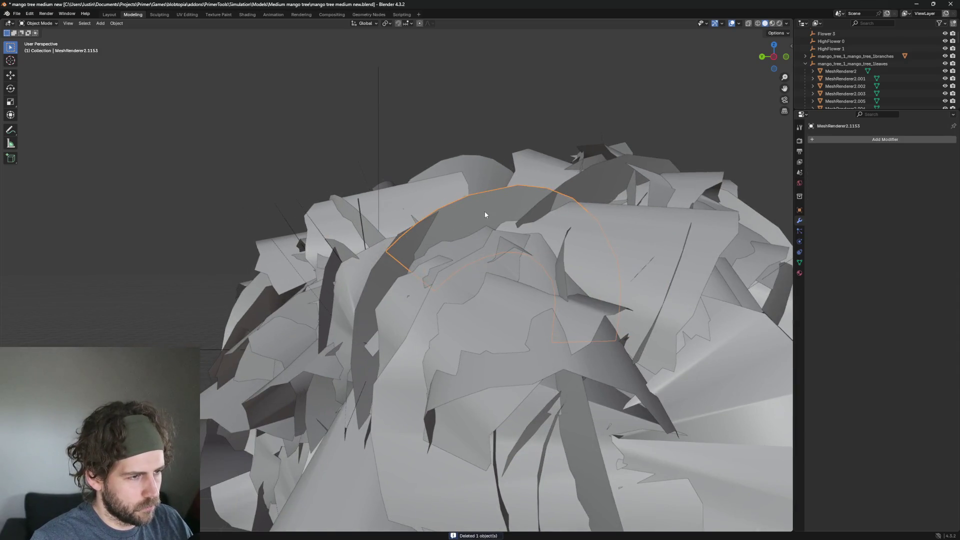
key("Delete")
left_click(486, 210)
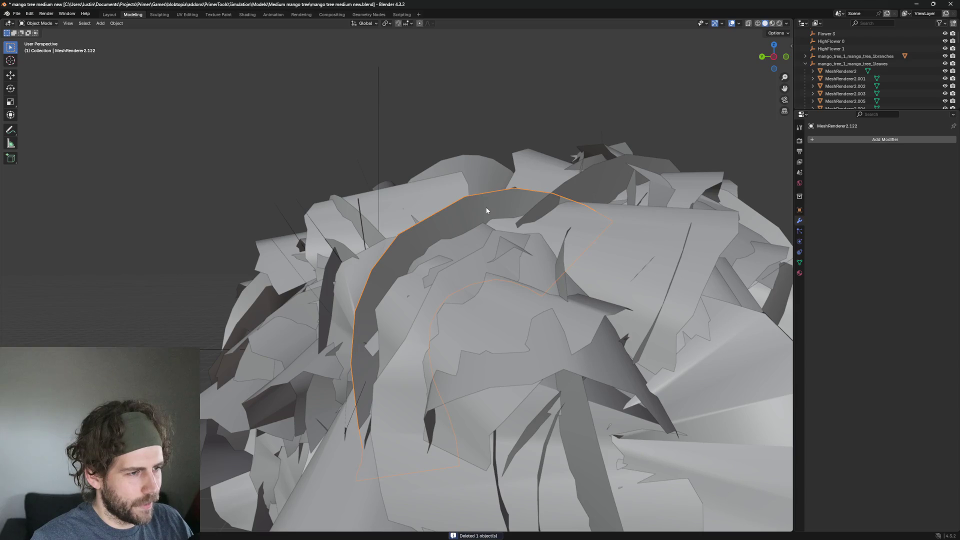
left_click(458, 200)
key("Delete")
scroll(450, 194, "down", 3)
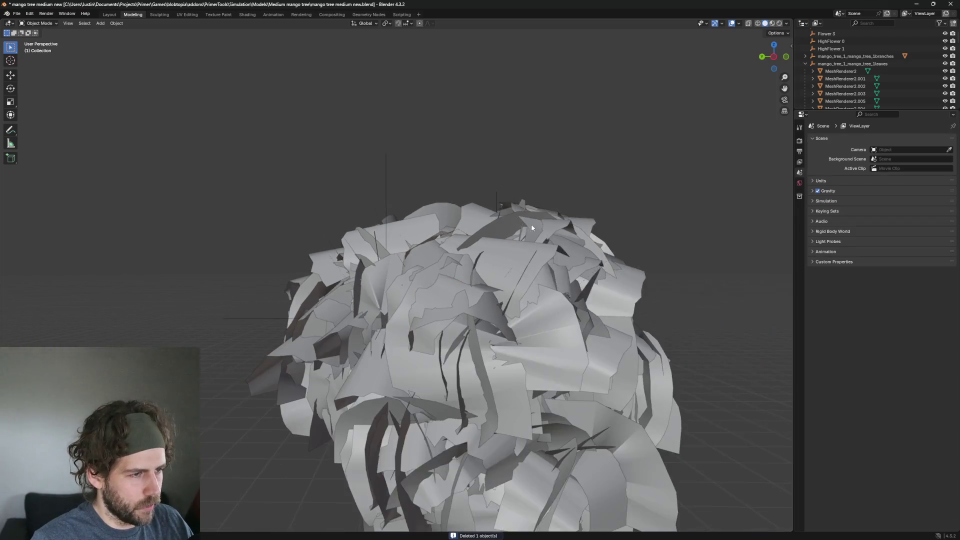
scroll(472, 278, "up", 3)
scroll(397, 231, "up", 3)
Delete the long leaf on the canopy top and another stray leaf beside it
left_click(524, 277)
key("Delete")
scroll(523, 277, "down", 3)
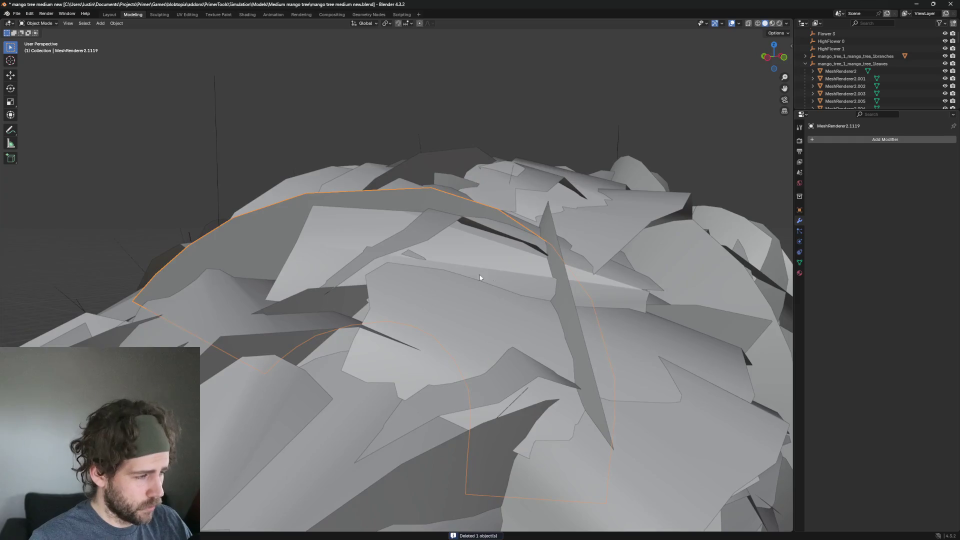
scroll(479, 274, "up", 3)
left_click(435, 259)
key("Delete")
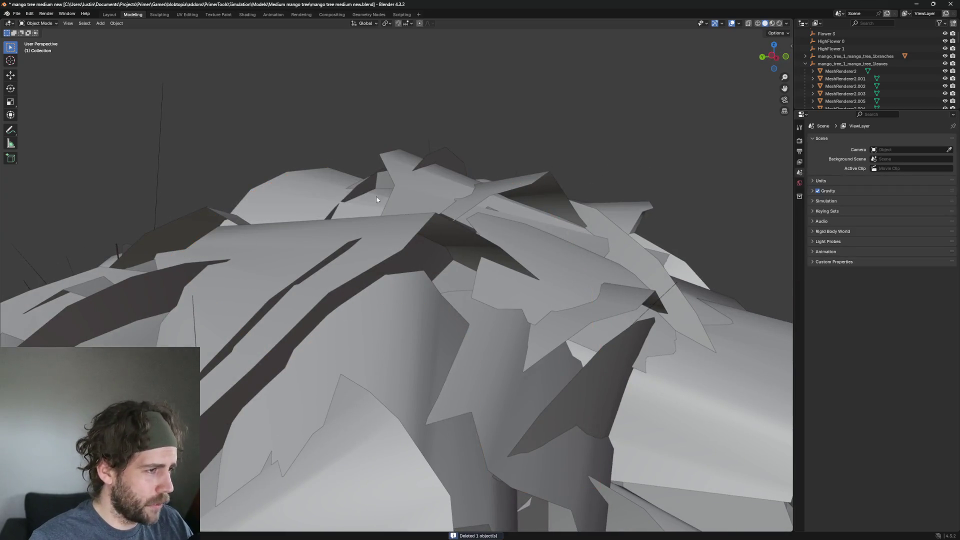
scroll(376, 196, "down", 3)
scroll(369, 232, "up", 3)
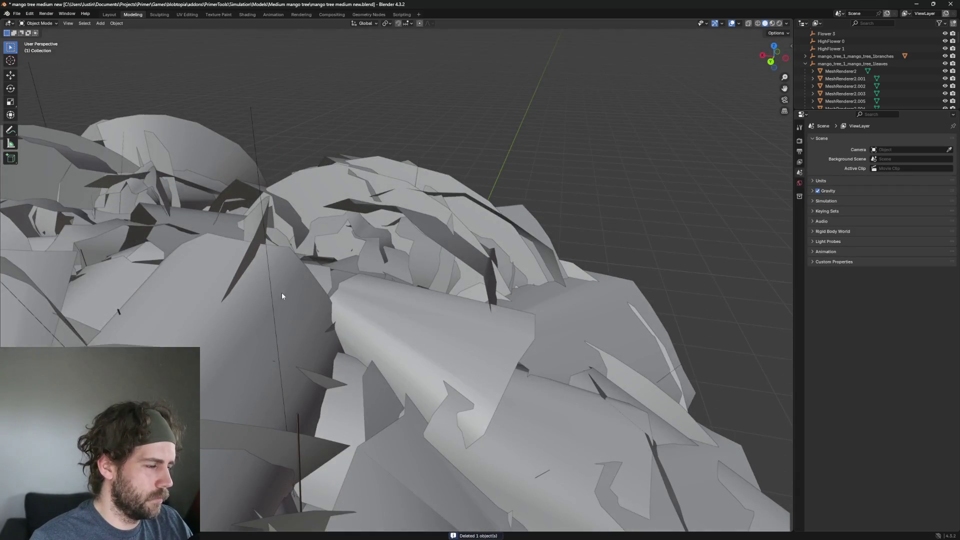
scroll(282, 296, "down", 2)
Among the overlapping central leaves, pick the one underneath and hide it
left_click(483, 240)
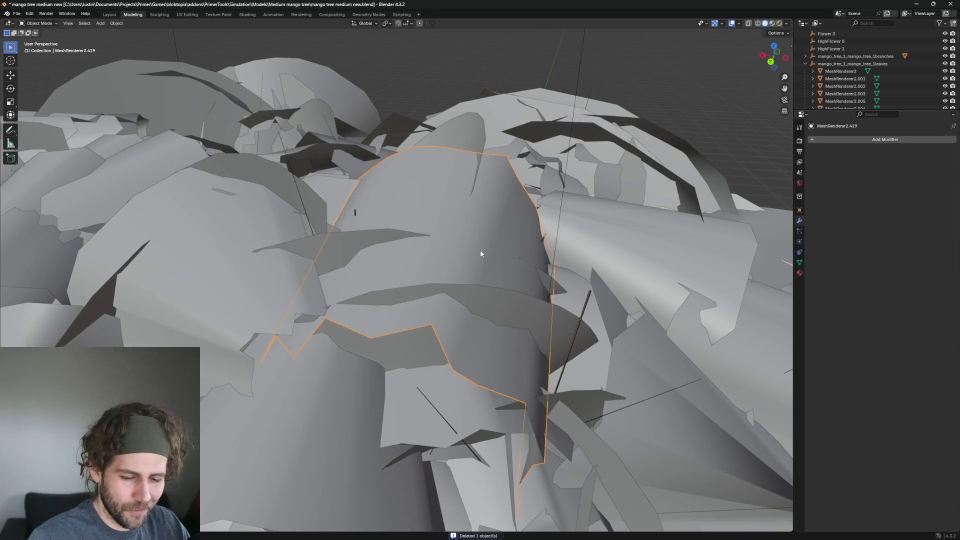
key("alt+a")
left_click(482, 227)
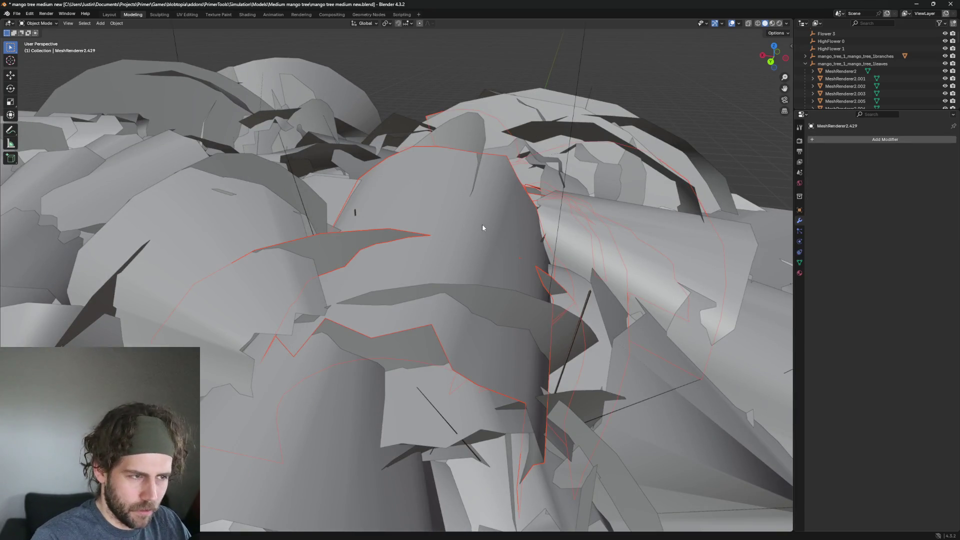
left_click(483, 224)
left_click(469, 62)
left_click(489, 201)
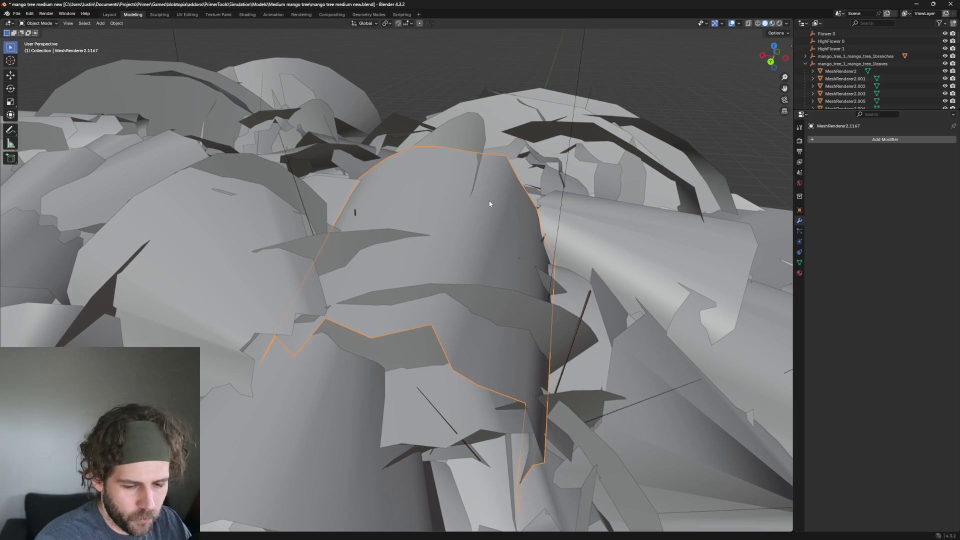
key("h")
scroll(490, 200, "down", 3)
Remove the curved leaf near the top, the next stray leaf and the one in front of the darker leaf
mouse_move(489, 201)
middle_mouse_down()
mouse_move(421, 206)
mouse_move(328, 173)
middle_mouse_up()
left_click(327, 173)
key("h")
left_click(305, 222)
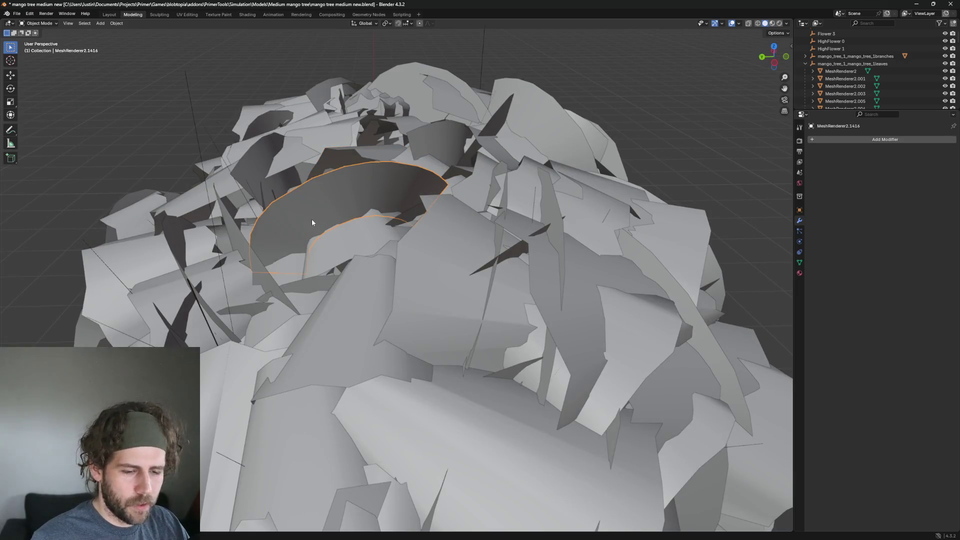
key("Delete")
middle_click_drag(339, 244, 439, 242)
left_click(439, 242)
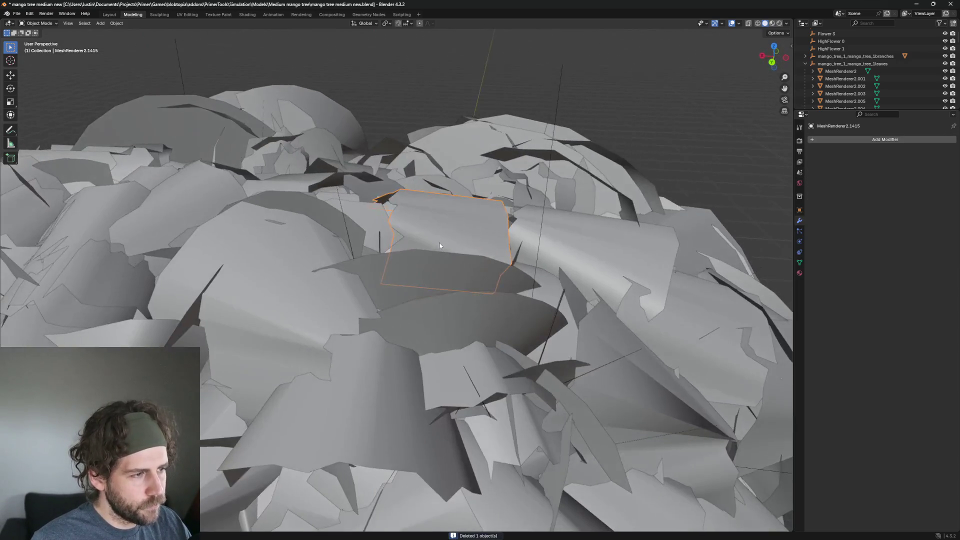
key("h")
left_click(415, 246)
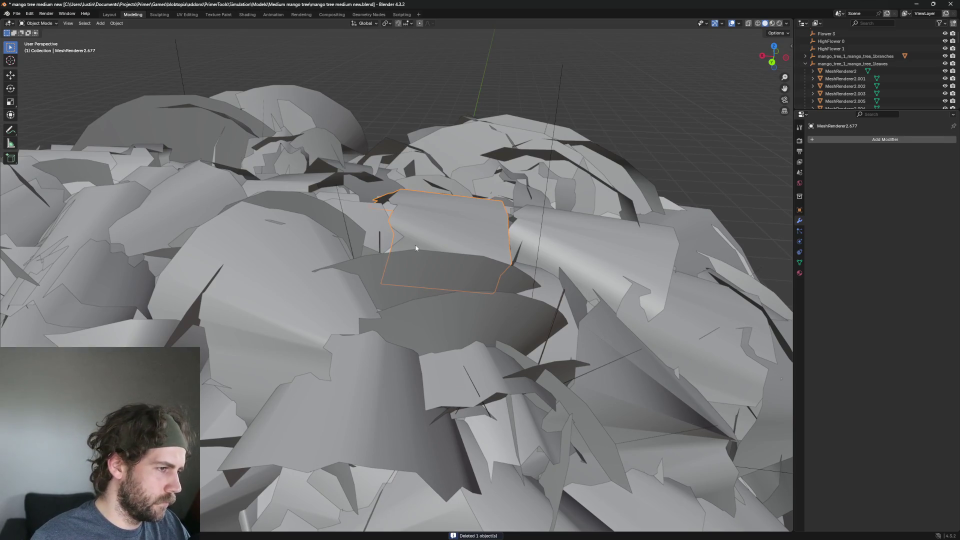
key("h")
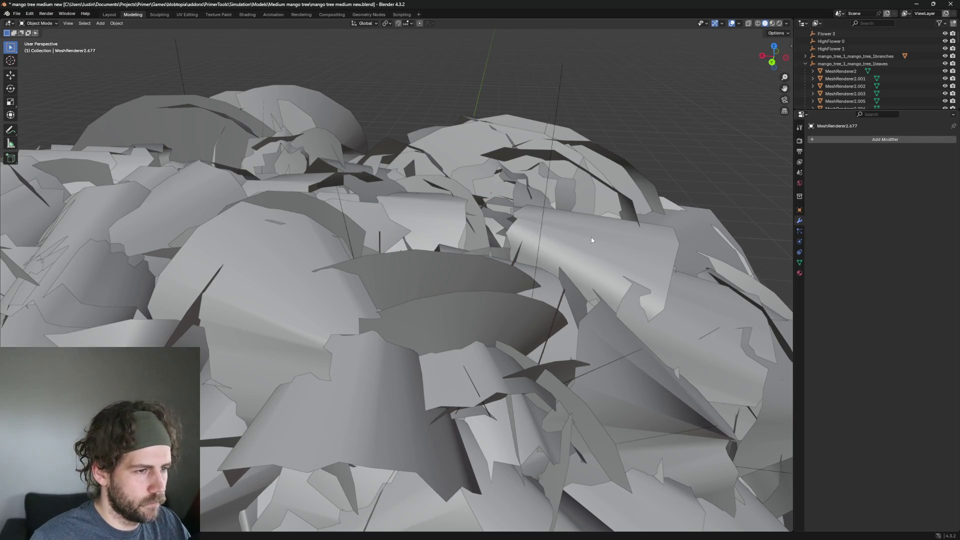
Remove two more stray leaves, then show the transform panel for a leaf on the right side
left_click(591, 237)
middle_click_drag(592, 237, 644, 293)
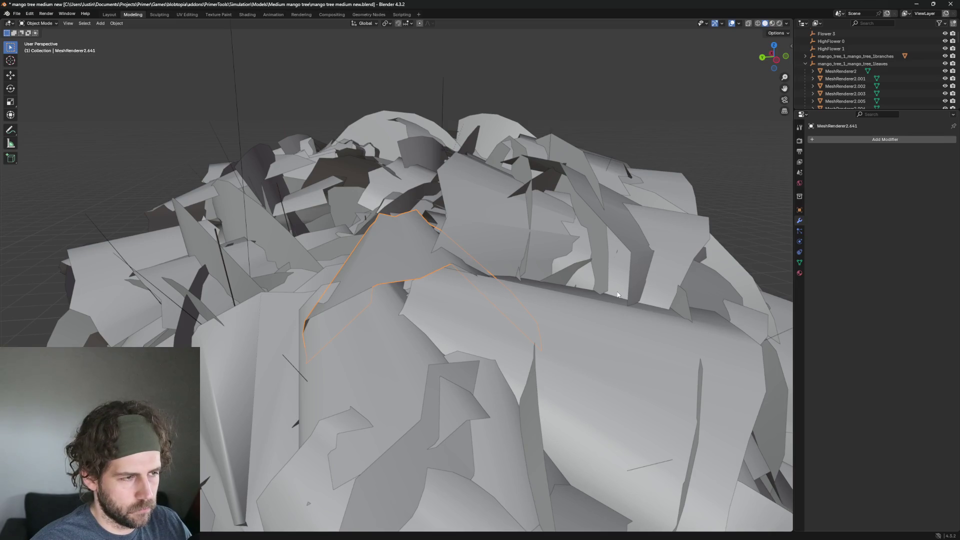
key("h")
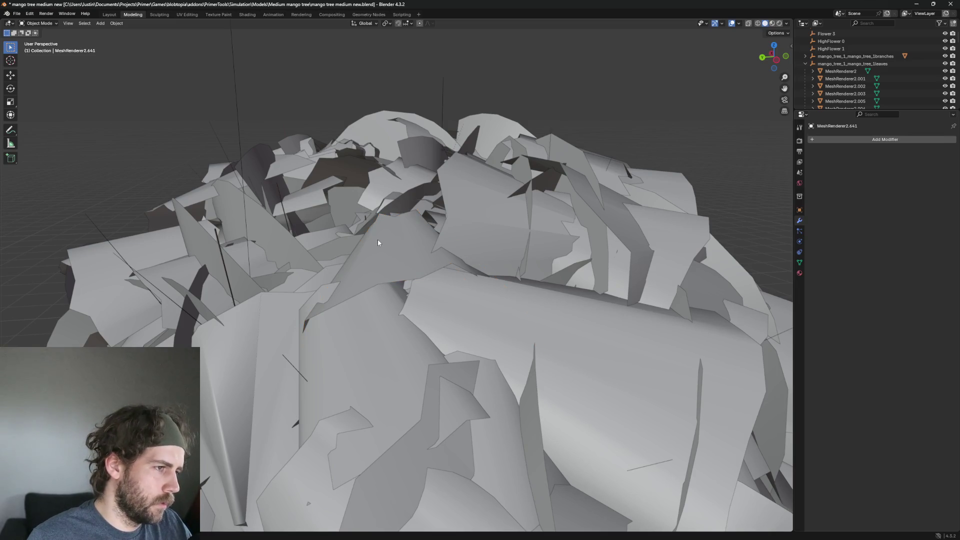
left_click(377, 239)
key("h")
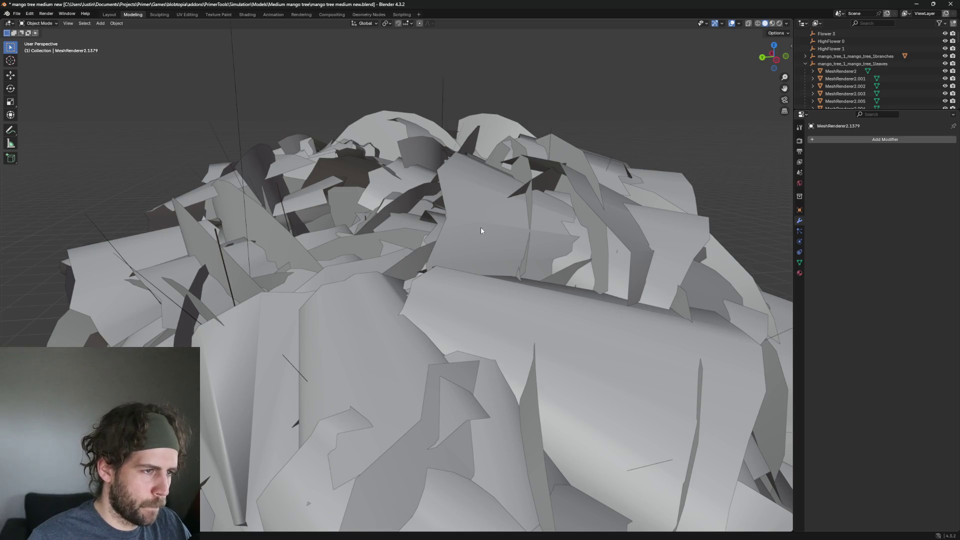
middle_click_drag(481, 227, 544, 255)
left_click(544, 256)
key("n")
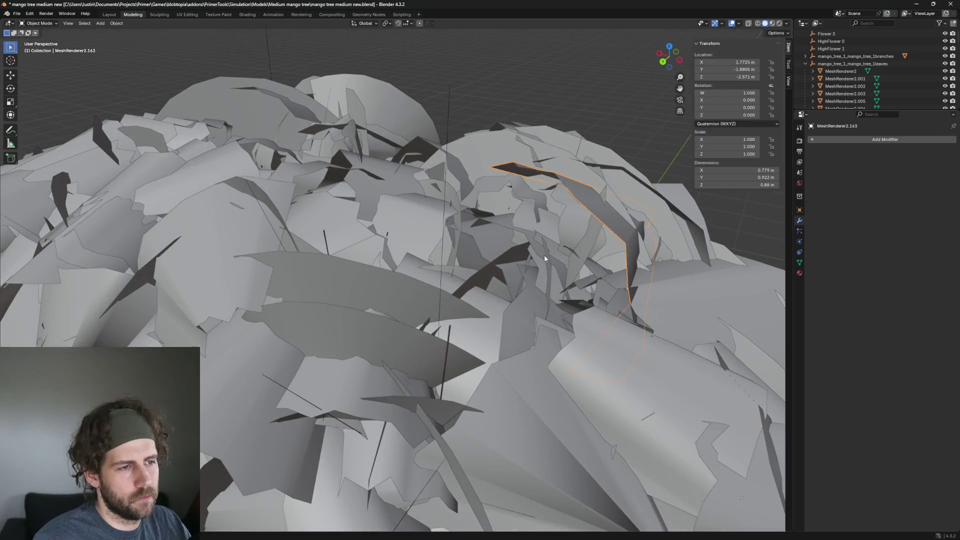
Inspect a couple of leaves up close, then remove the large leaf in the canopy centre
left_click(760, 264)
left_click(614, 215)
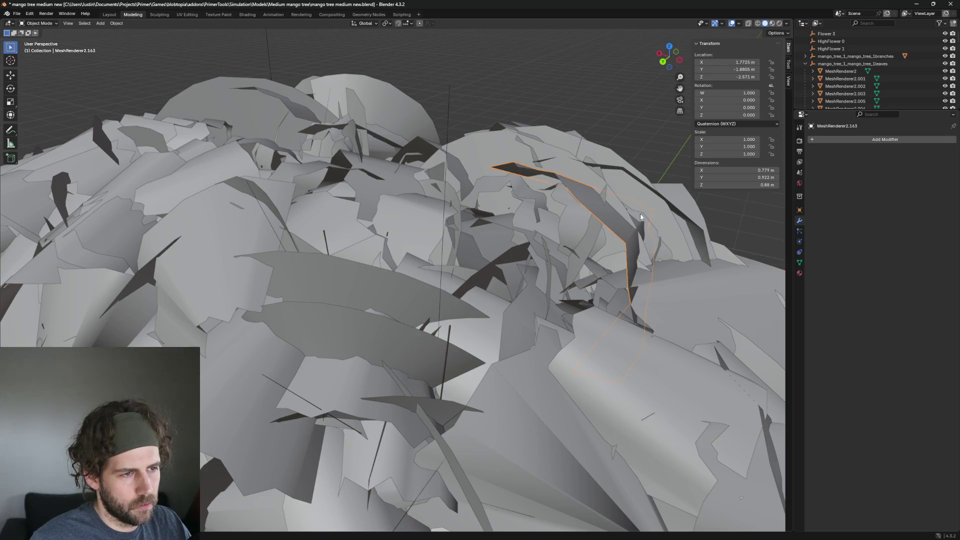
key("KP_Decimal")
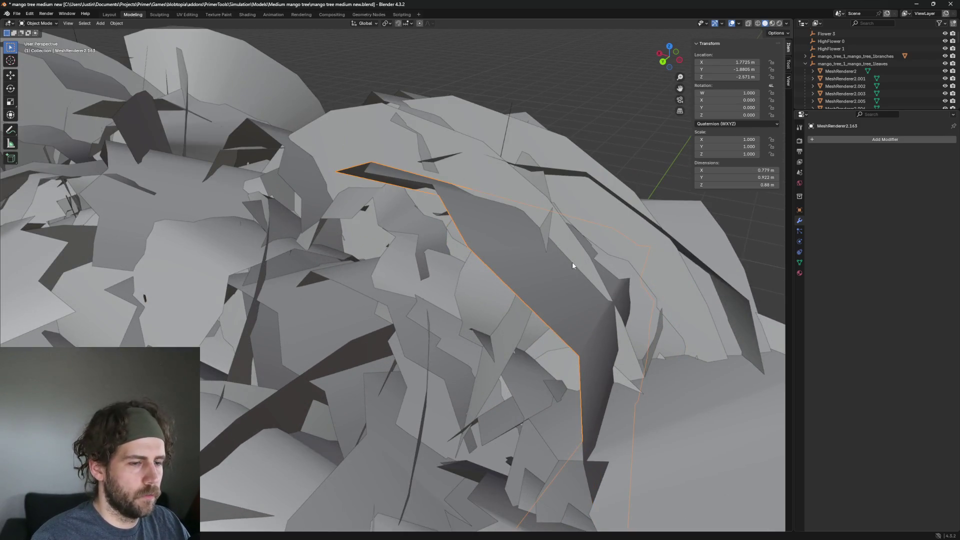
key("alt+a")
left_click(547, 274)
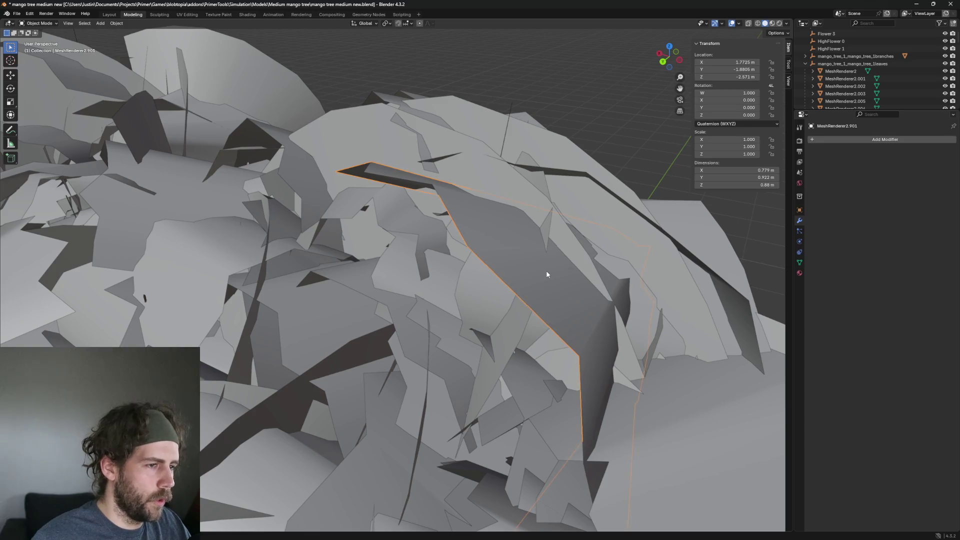
key("h")
Delete the curved leaf near the top, undoing once and deleting it again
middle_click_drag(547, 275, 392, 249)
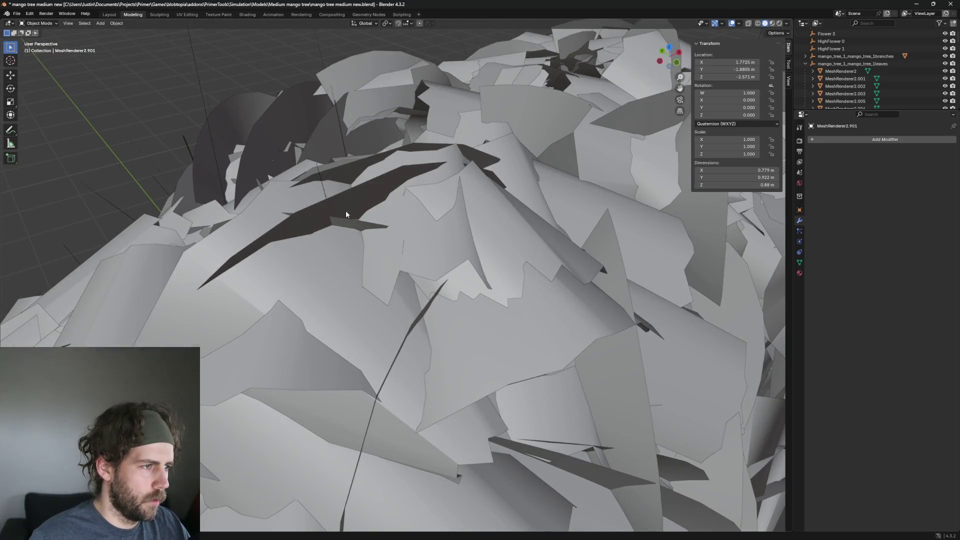
left_click(346, 211)
key("KP_Decimal")
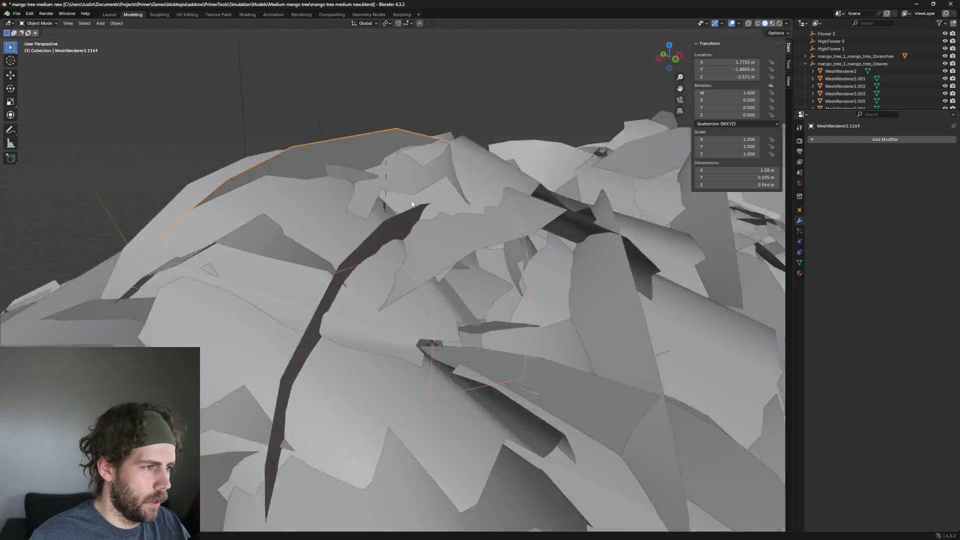
middle_click_drag(343, 170, 348, 163)
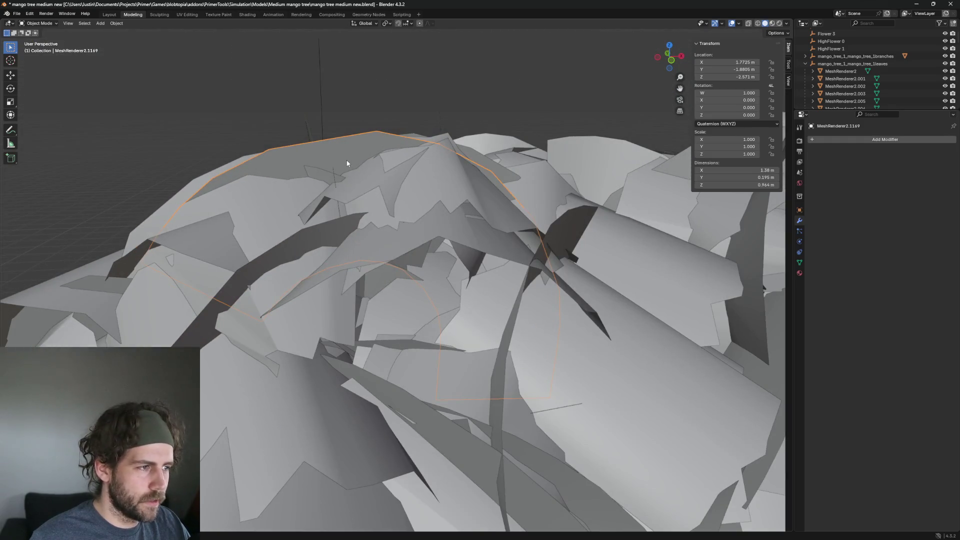
key("Delete")
key("ctrl+z")
key("Delete")
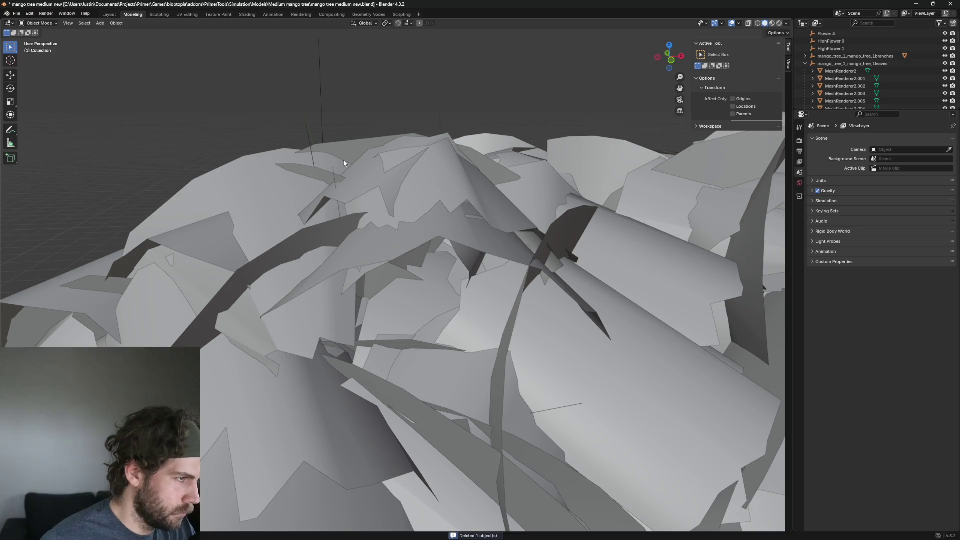
scroll(347, 150, "down", 5)
Delete a leaf sitting on the canopy top from a lower viewing angle
mouse_move(348, 142)
middle_mouse_down()
mouse_move(376, 197)
mouse_move(385, 179)
mouse_move(362, 194)
middle_mouse_up()
left_click(362, 195)
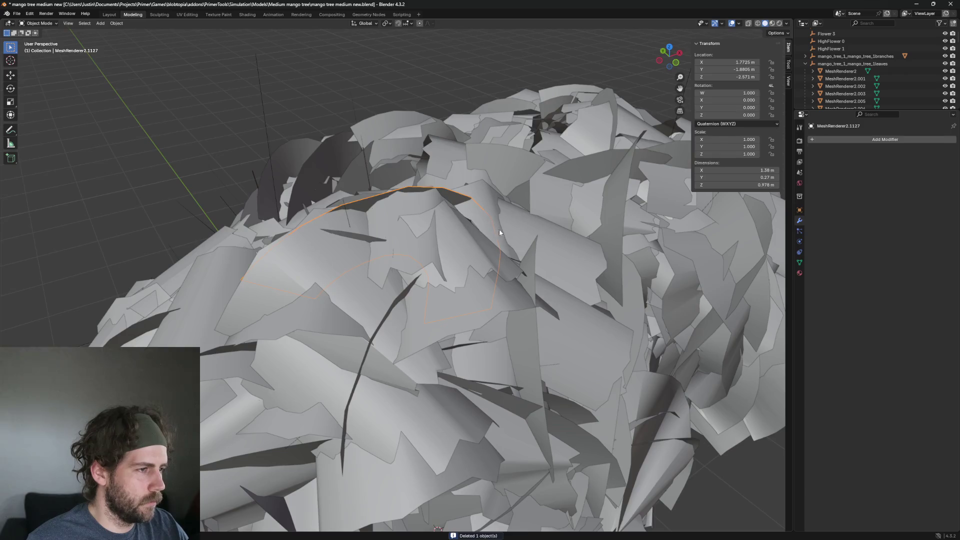
mouse_move(498, 233)
middle_mouse_down()
mouse_move(485, 198)
mouse_move(468, 208)
middle_mouse_up()
key("Delete")
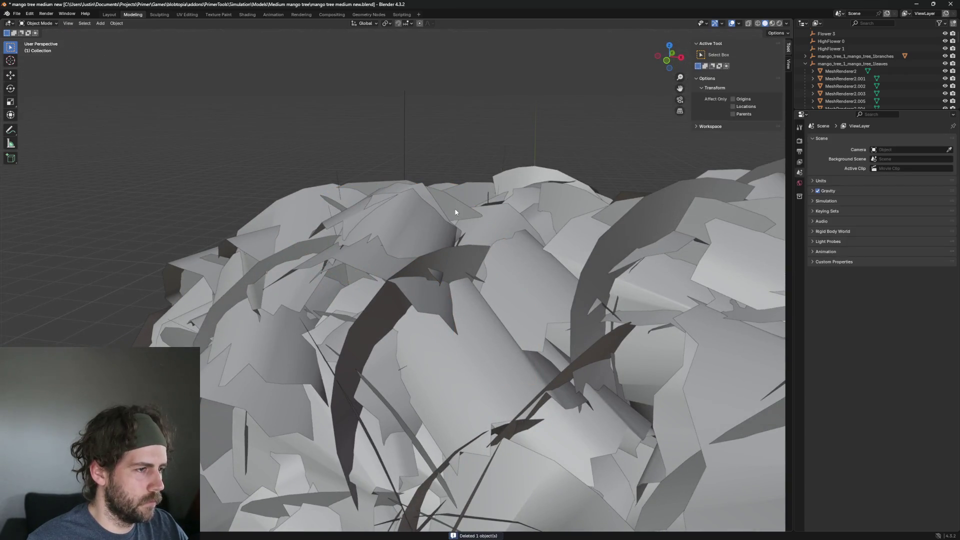
After reselecting among the small top leaves, delete the top-right leaf and the next one along
left_click(469, 208)
left_click(465, 194)
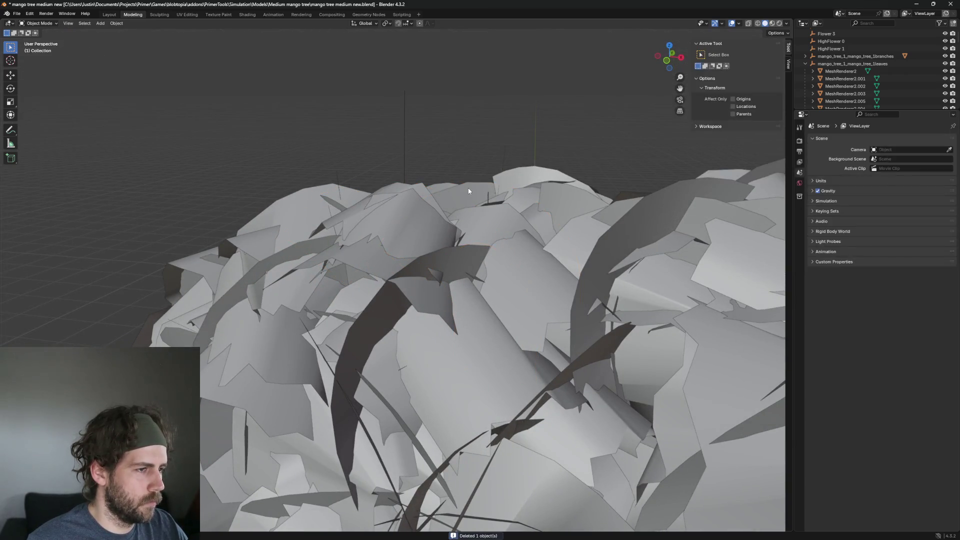
left_click(469, 191)
left_click(495, 185)
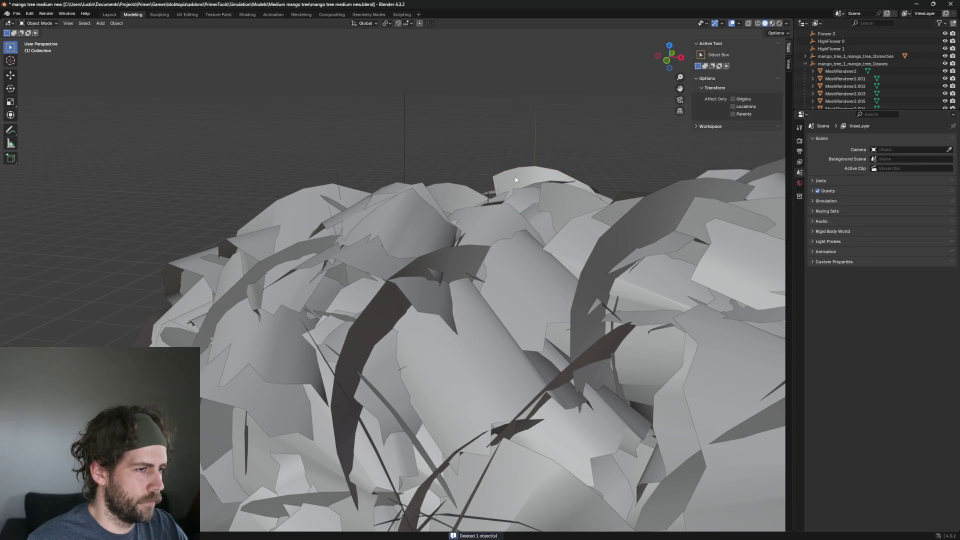
left_click(515, 180)
left_click(581, 196)
key("Delete")
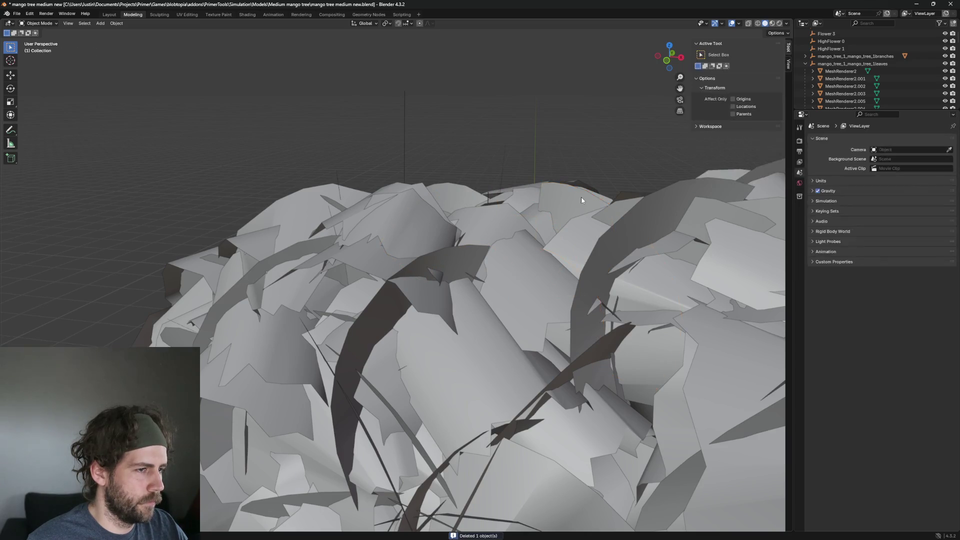
left_click(581, 197)
key("Delete")
Delete the tall curved leaf on the right, a nearby leaf and the next one near the top
left_click(641, 227)
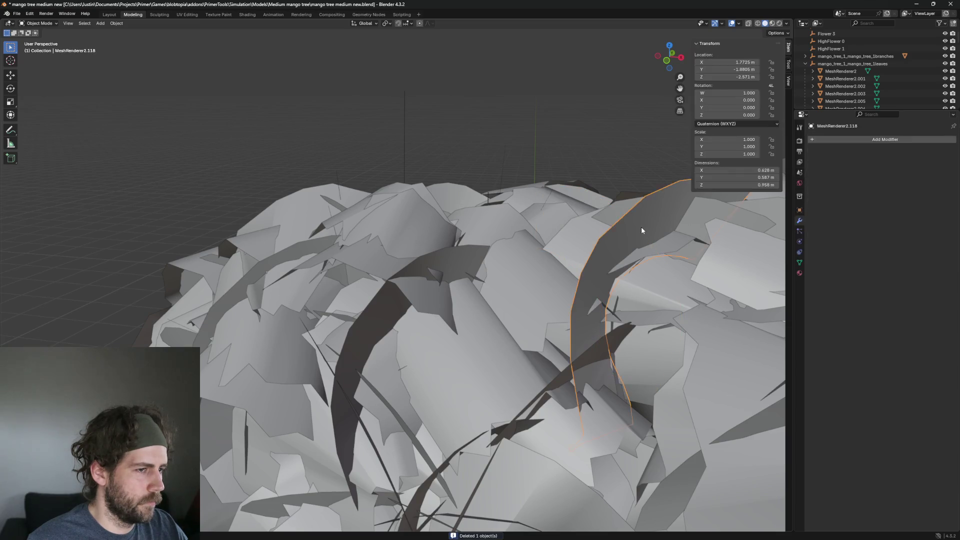
mouse_move(641, 226)
middle_mouse_down()
mouse_move(664, 232)
mouse_move(662, 224)
mouse_move(614, 223)
middle_mouse_up()
scroll(615, 223, "down", 3)
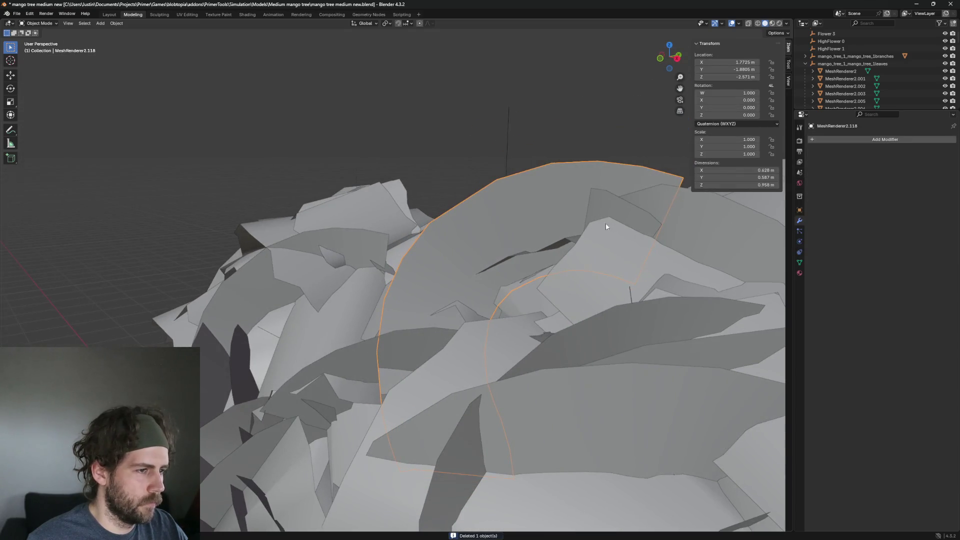
key("Delete")
left_click(527, 201)
key("Delete")
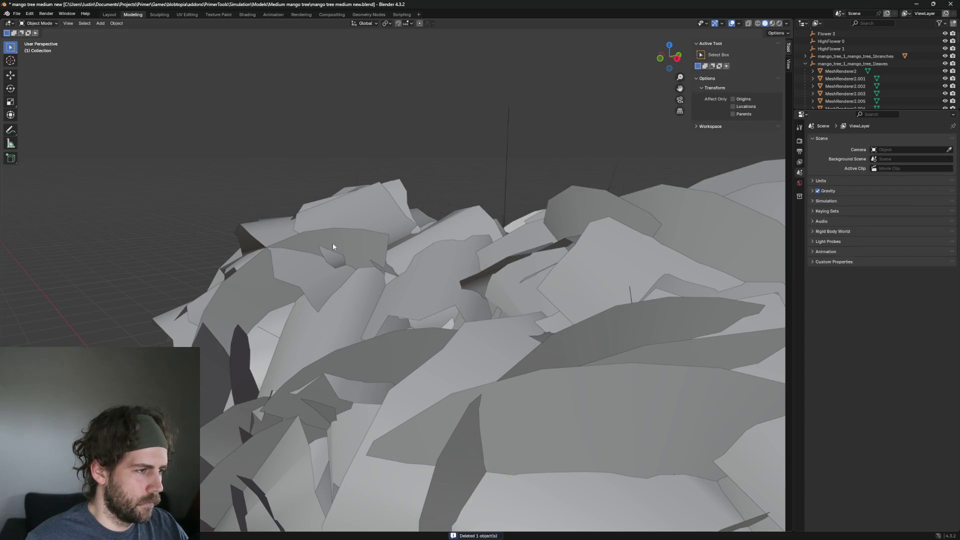
left_click(332, 243)
key("Delete")
key("Delete")
Delete the peaked leaf in the canopy centre and the large leaf on the front
left_click(409, 215)
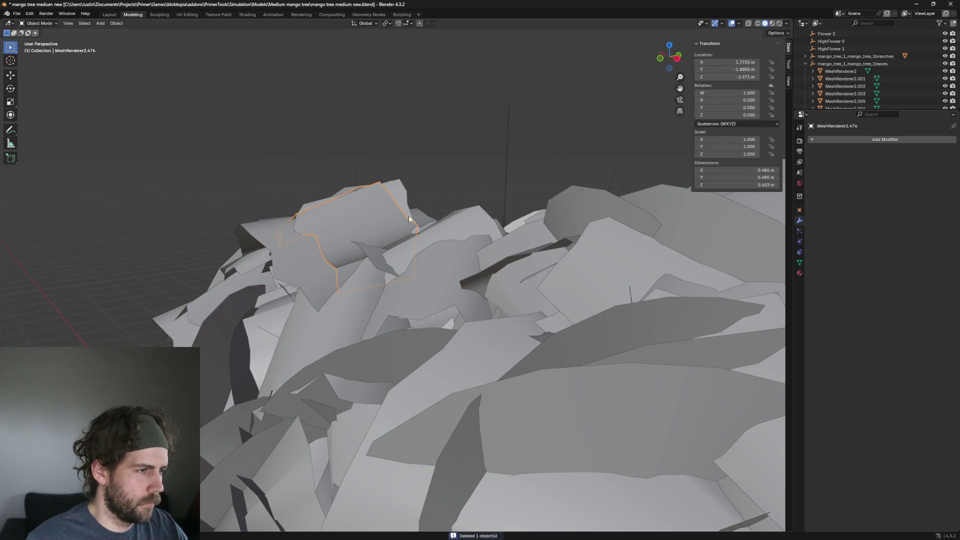
middle_click_drag(409, 215, 454, 229)
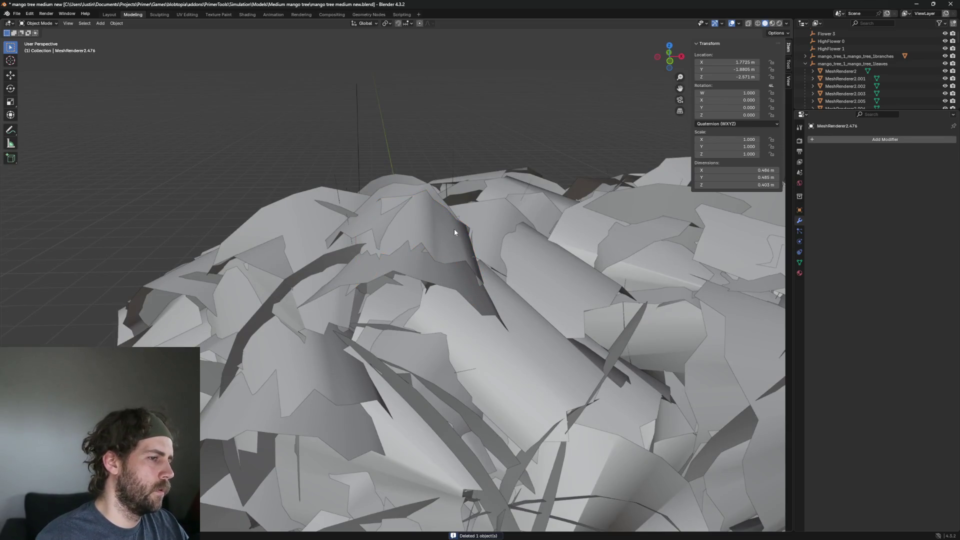
left_click(455, 234)
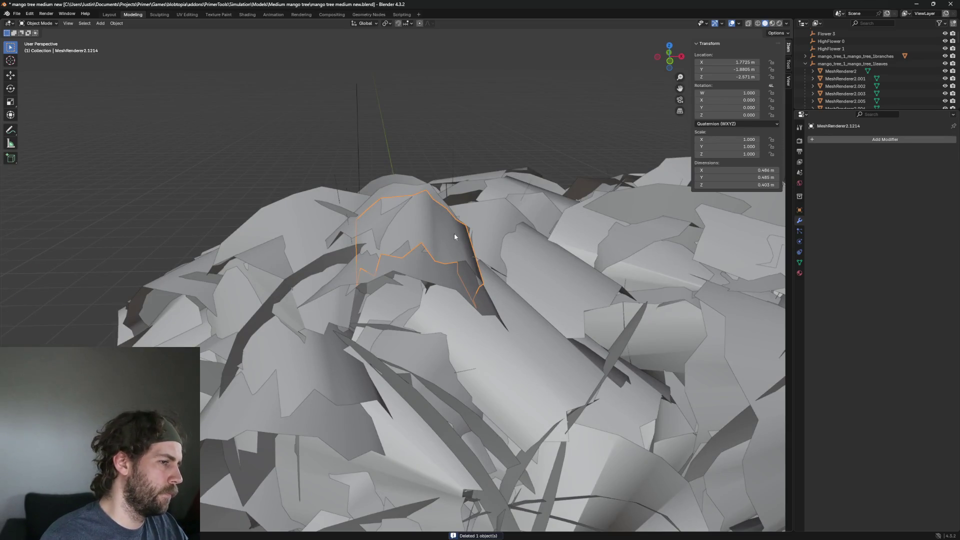
key("Delete")
scroll(454, 237, "up", 2)
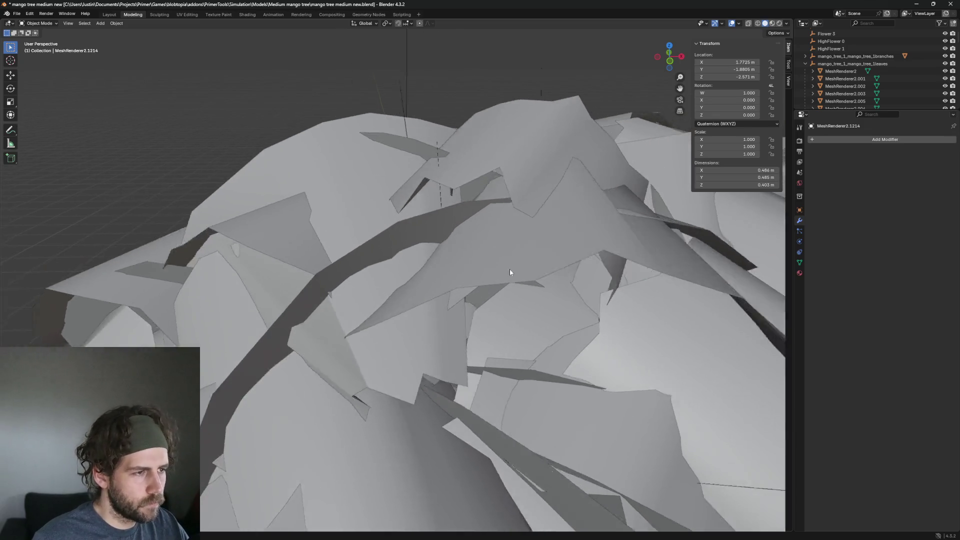
middle_click_drag(509, 268, 506, 315)
scroll(506, 316, "down", 5)
left_click(494, 261)
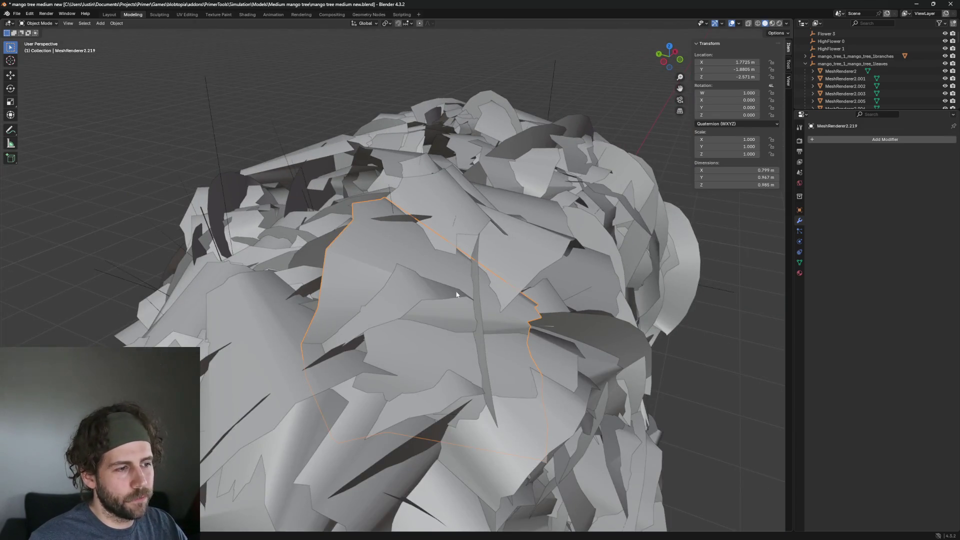
middle_click_drag(494, 261, 459, 268)
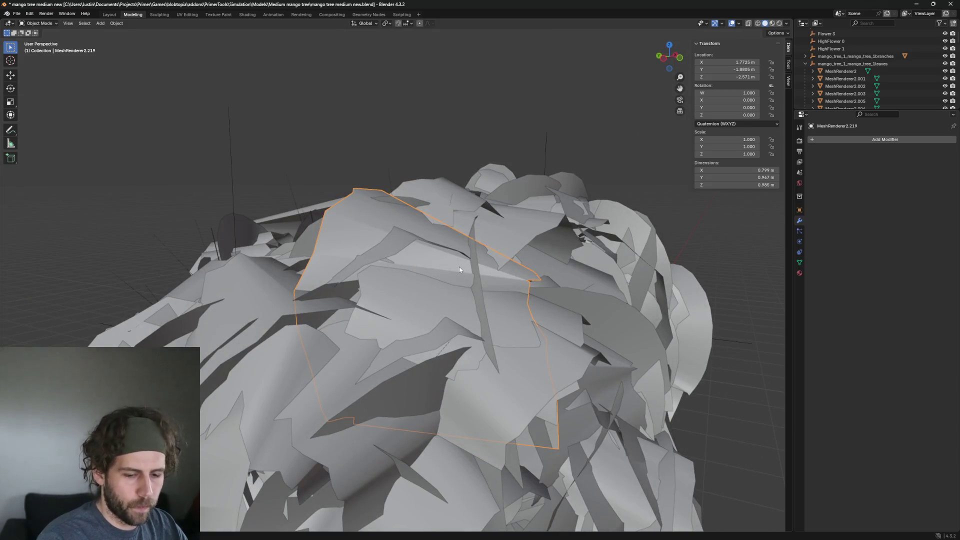
key("Delete")
Remove one more leaf, then pick a stray leaf from a fresh canopy view
left_click(371, 230)
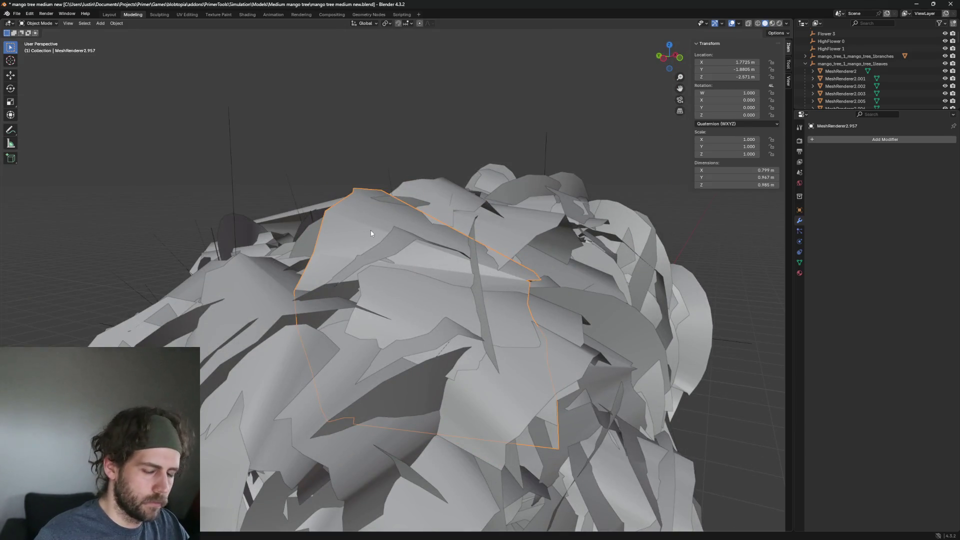
key("h")
middle_click_drag(371, 230, 464, 294)
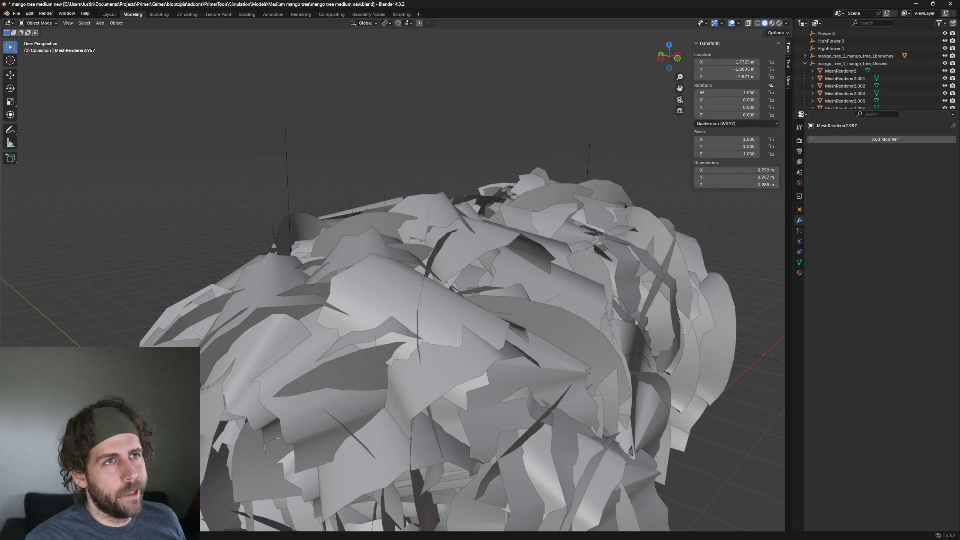
left_click(586, 338)
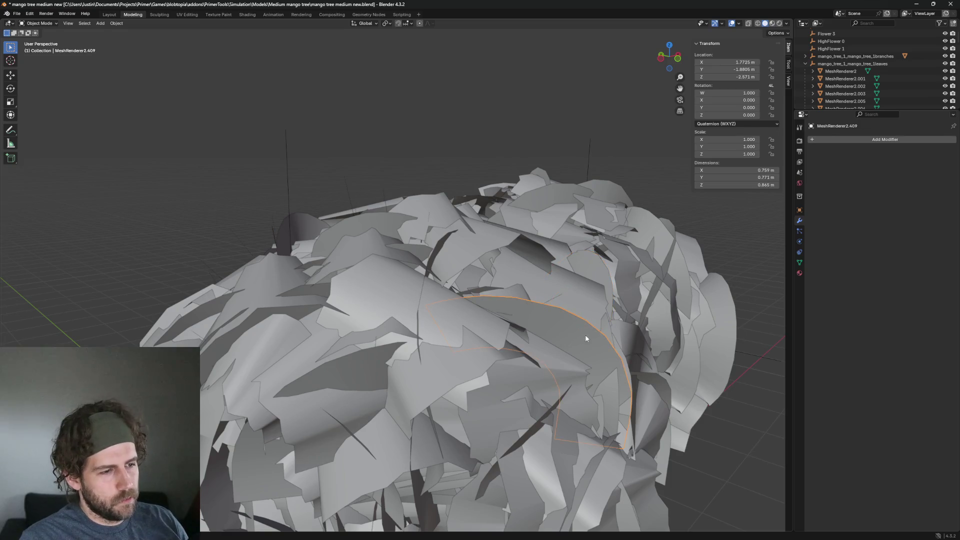
Delete the picked stray leaf, another canopy leaf and the leaf on the right edge
key("Delete")
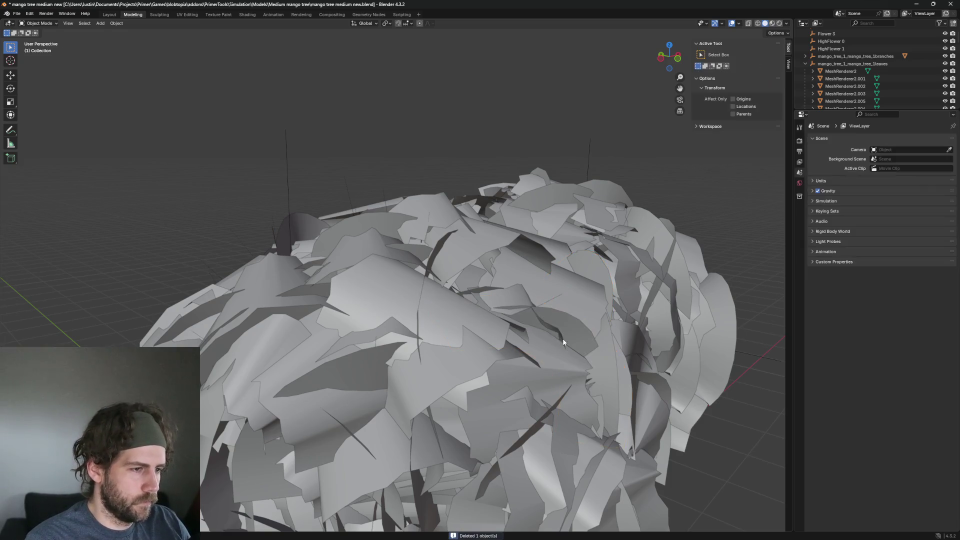
left_click(589, 273)
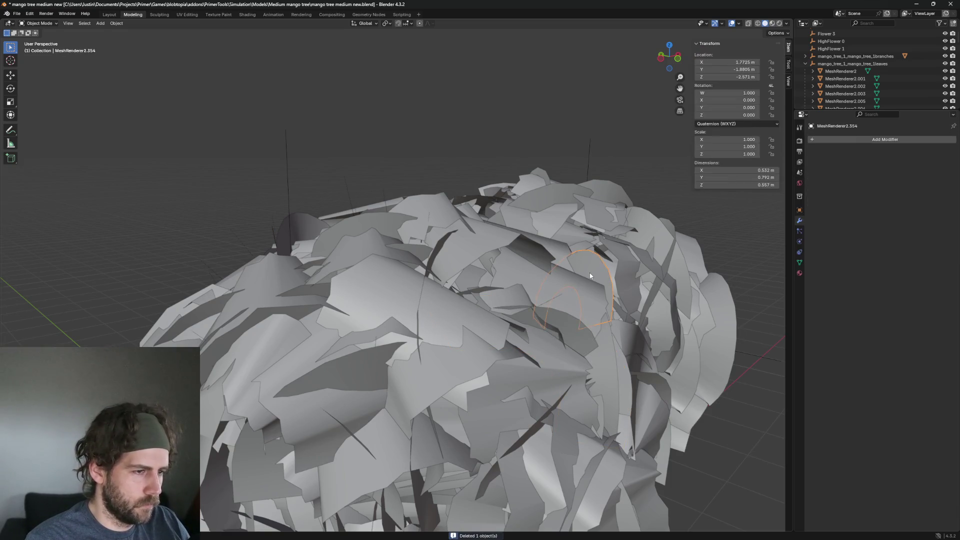
left_click(648, 231)
key("Delete")
left_click(711, 284)
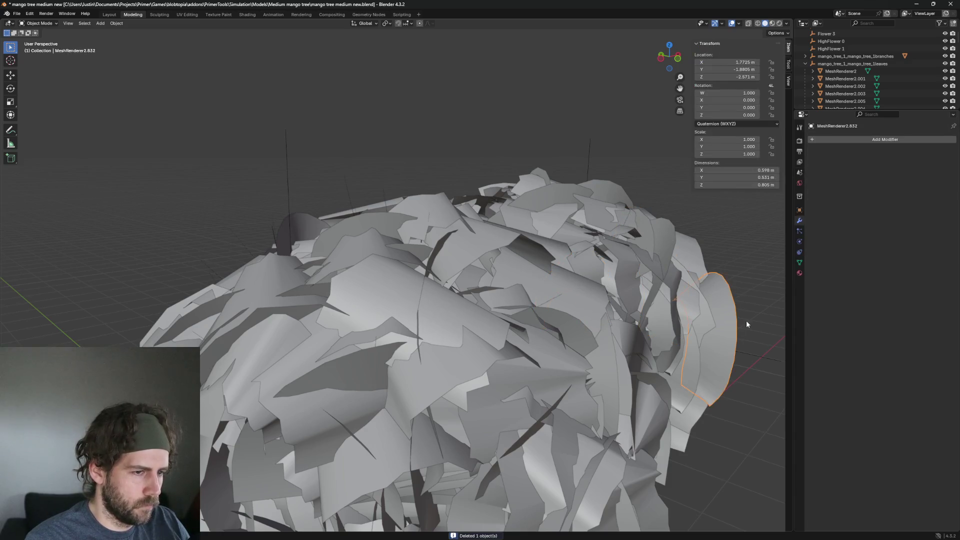
mouse_move(747, 321)
middle_mouse_down()
mouse_move(768, 322)
mouse_move(634, 309)
mouse_move(617, 362)
mouse_move(612, 339)
middle_mouse_up()
scroll(769, 320, "up", 5)
scroll(611, 342, "down", 2)
key("Delete")
scroll(290, 225, "down", 5)
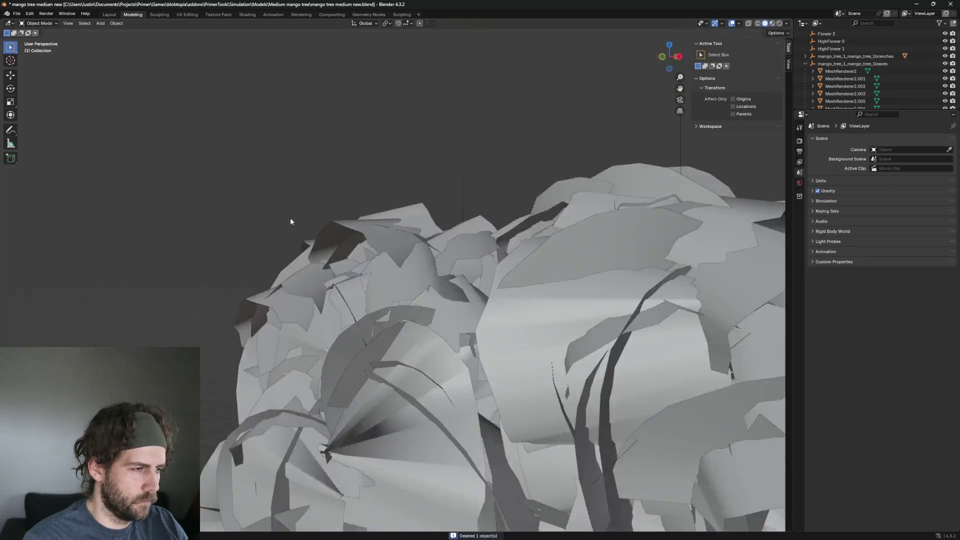
scroll(324, 245, "down", 3)
scroll(428, 311, "up", 4)
Pick among overlapping upper-left leaves and orbit to inspect a curved leaf atop the crown
left_click(520, 377)
middle_click_drag(519, 377, 617, 356)
scroll(616, 360, "down", 3)
scroll(450, 301, "up", 3)
middle_click_drag(450, 301, 262, 254)
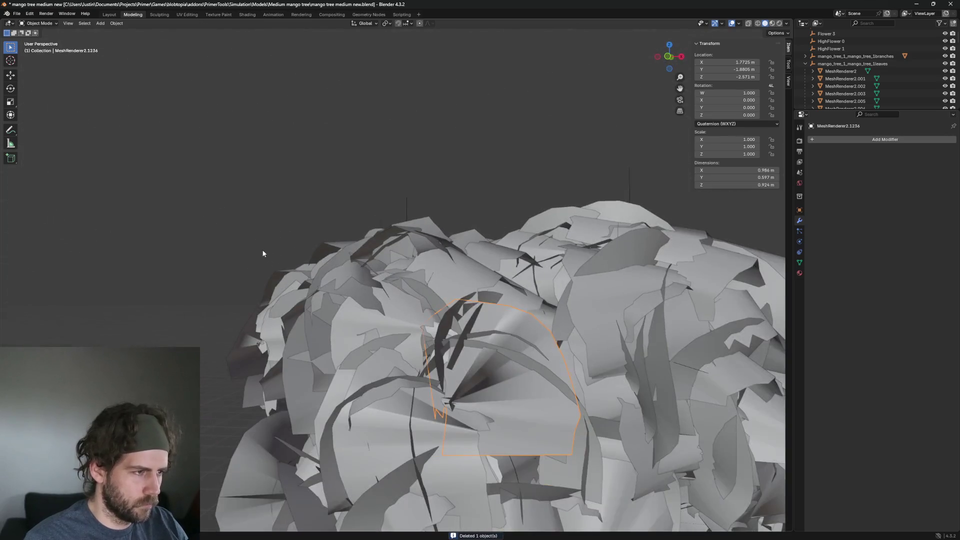
left_click(337, 256)
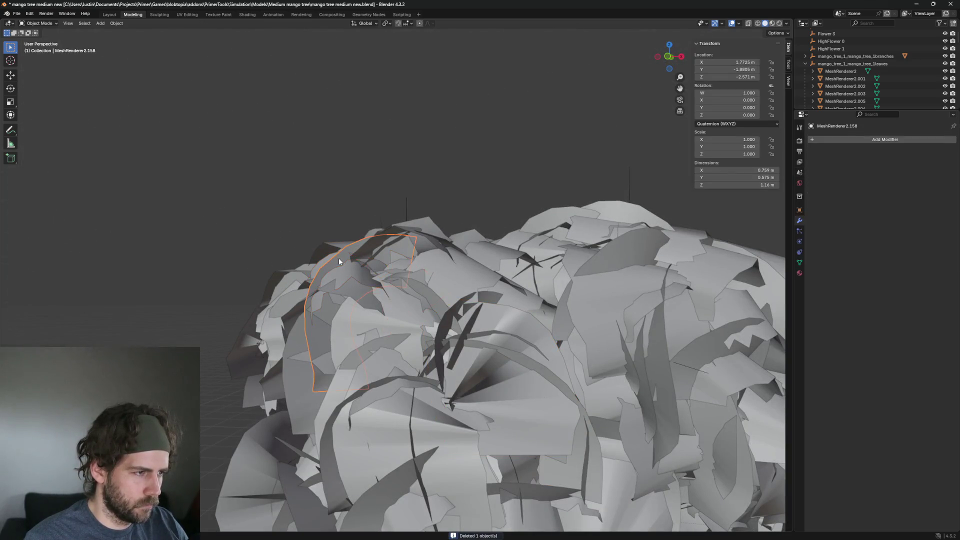
left_click(346, 263)
mouse_move(346, 262)
middle_mouse_down()
mouse_move(499, 292)
mouse_move(576, 320)
mouse_move(463, 253)
middle_mouse_up()
middle_click_drag(566, 292, 554, 290)
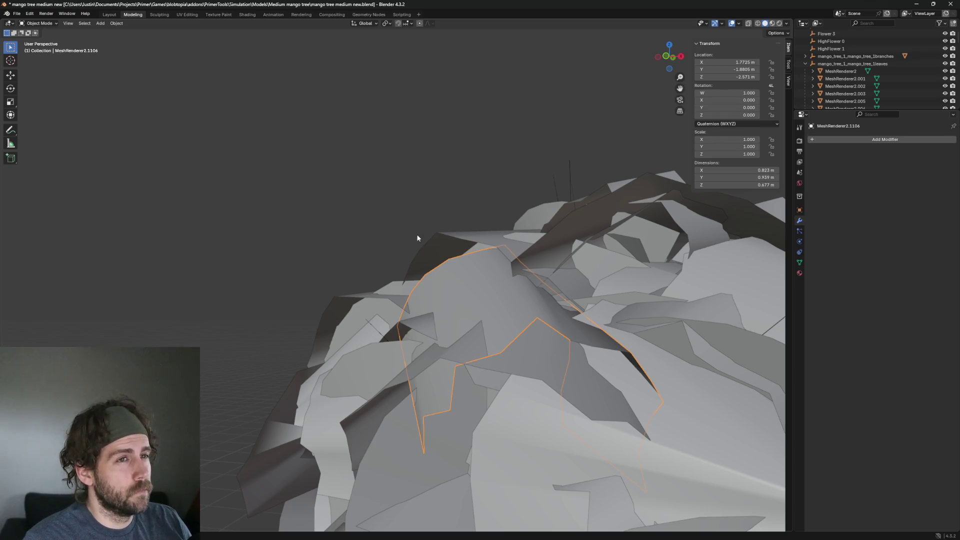
mouse_move(417, 238)
middle_mouse_down()
mouse_move(424, 250)
mouse_move(439, 224)
mouse_move(436, 262)
mouse_move(422, 240)
mouse_move(540, 265)
mouse_move(479, 265)
mouse_move(489, 248)
mouse_move(506, 260)
middle_mouse_up()
scroll(422, 240, "down", 2)
scroll(479, 258, "down", 2)
scroll(500, 238, "up", 2)
scroll(533, 263, "down", 5)
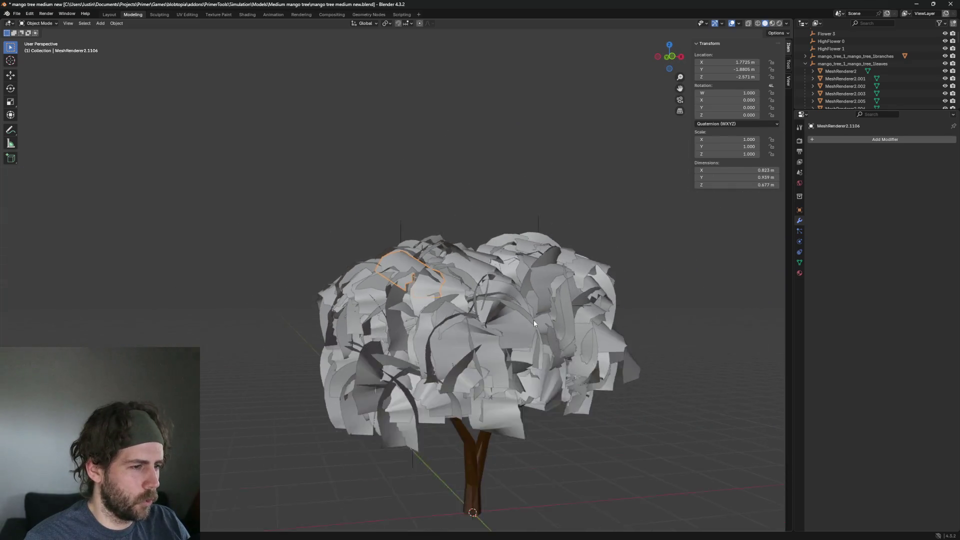
middle_click_drag(533, 300, 480, 309)
scroll(480, 309, "up", 2)
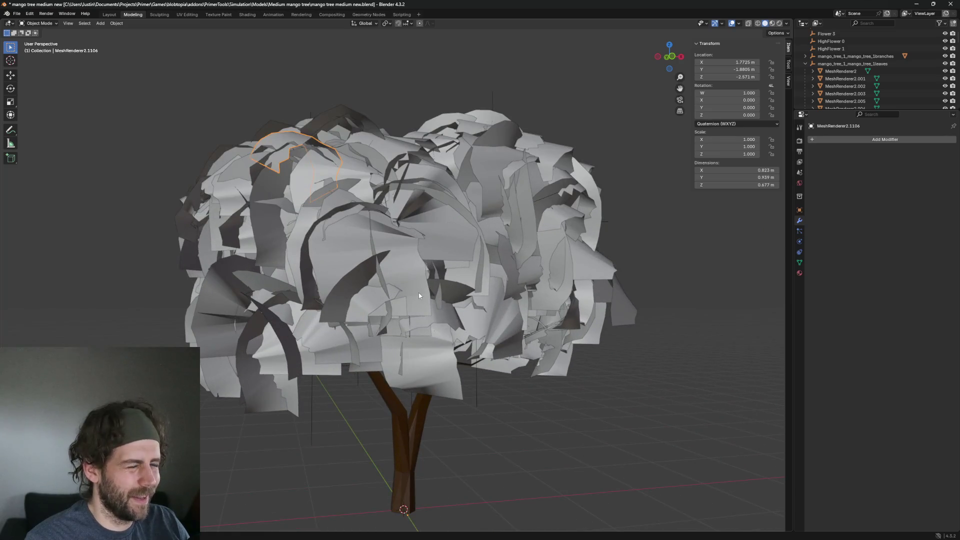
scroll(419, 292, "up", 2)
scroll(413, 293, "up", 2)
scroll(410, 292, "up", 2)
scroll(408, 292, "up", 1)
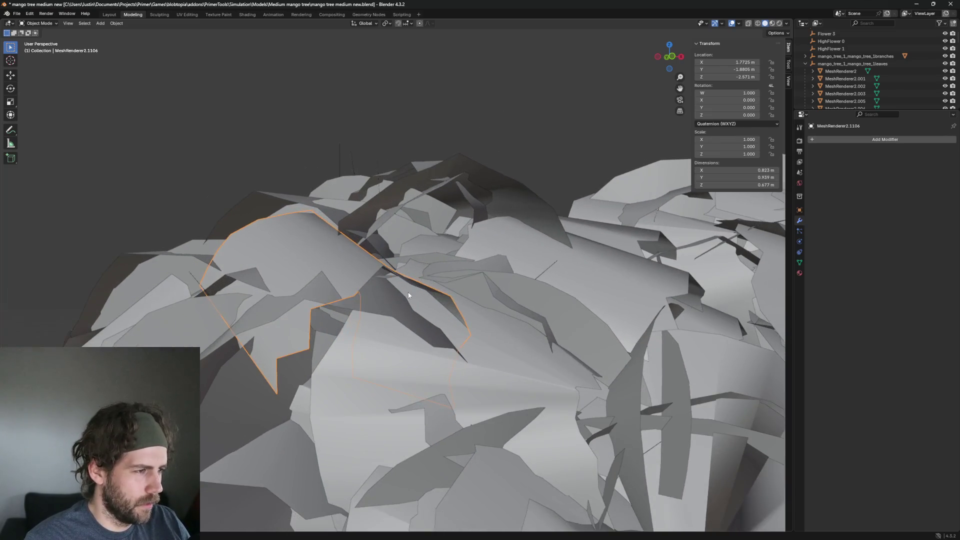
scroll(409, 291, "down", 2)
scroll(402, 308, "up", 2)
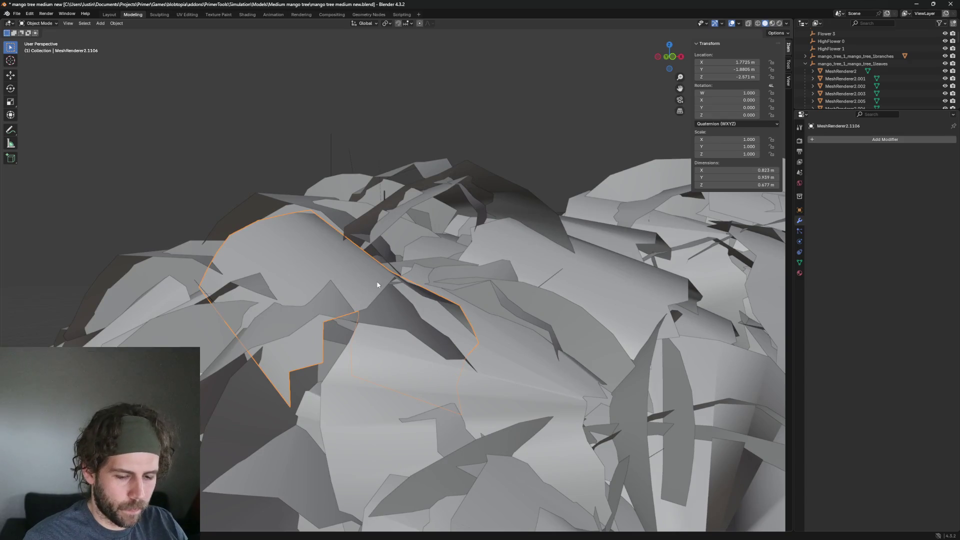
left_click(379, 281)
left_click(289, 224)
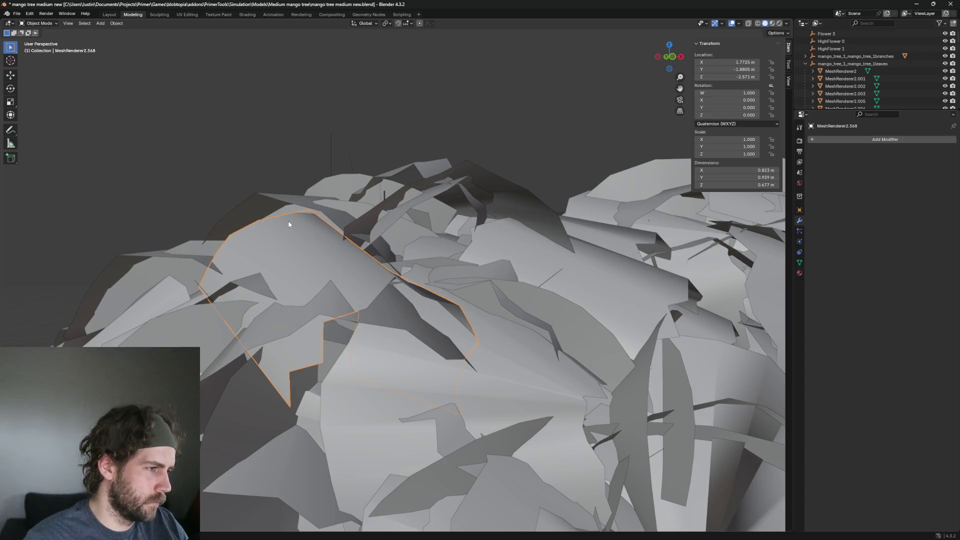
scroll(323, 256, "down", 1)
scroll(324, 257, "down", 2)
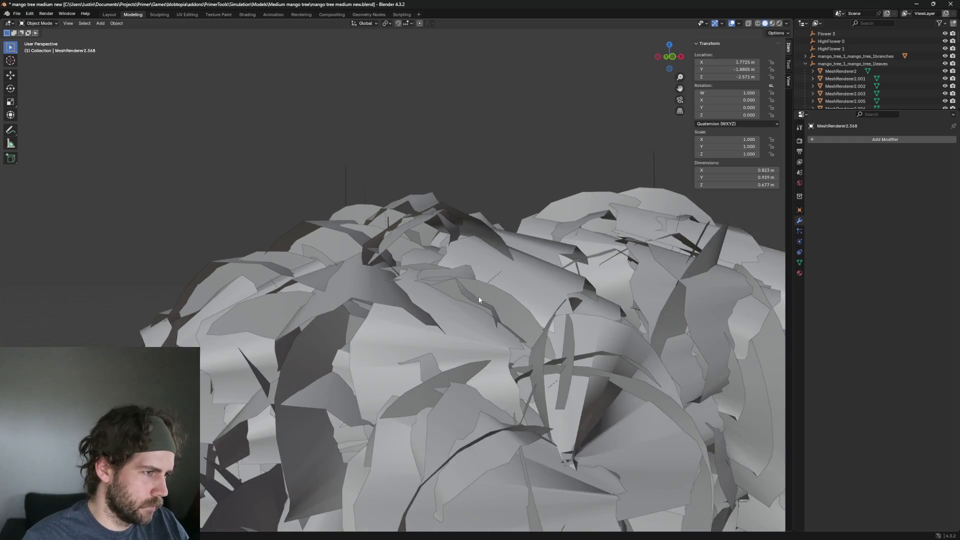
scroll(475, 321, "down", 2)
left_click(475, 320)
scroll(501, 303, "up", 2)
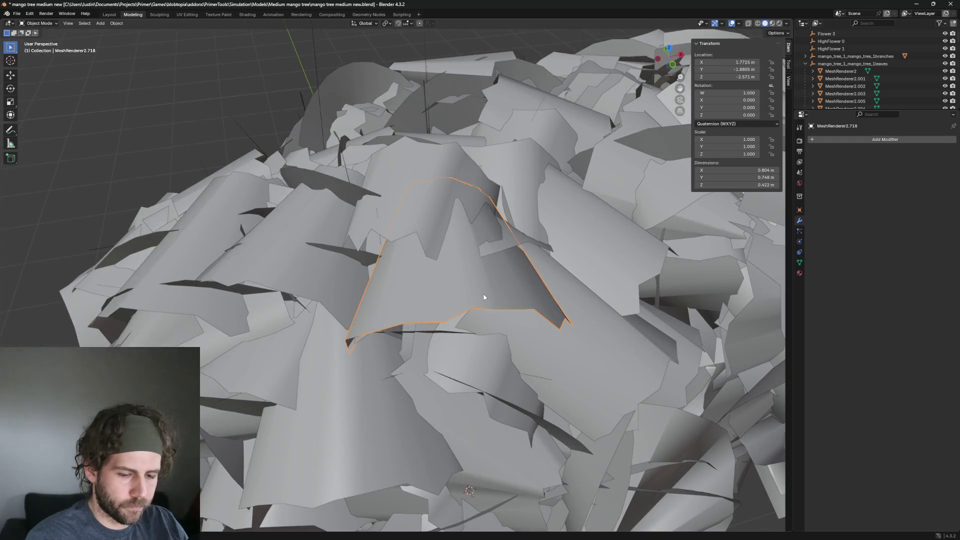
Hide the overlapping stray leaves near the top of the mango tree canopy
key("alt+a")
left_click(484, 297)
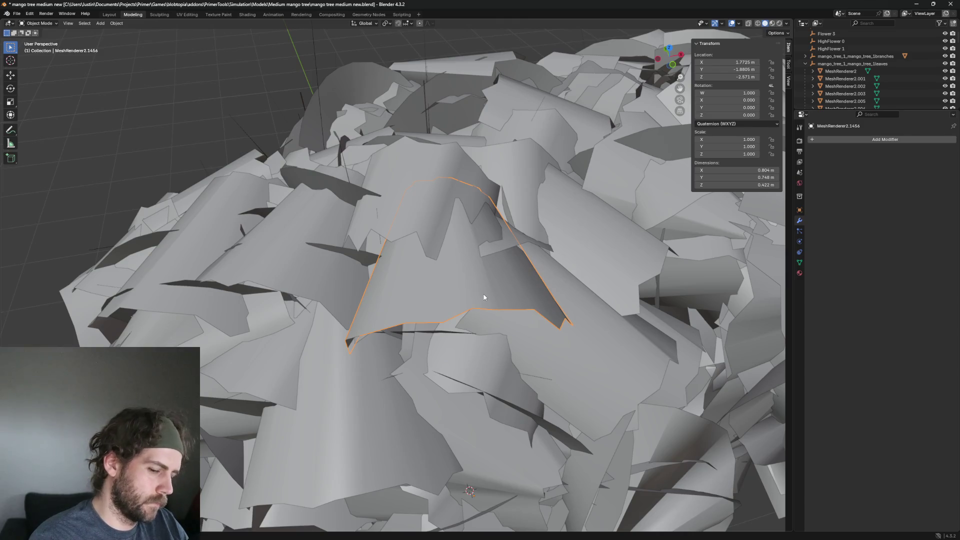
key("h")
left_click(440, 198)
mouse_move(440, 198)
middle_mouse_down()
mouse_move(543, 167)
mouse_move(504, 201)
middle_mouse_up()
key("h")
left_click(504, 201)
key("h")
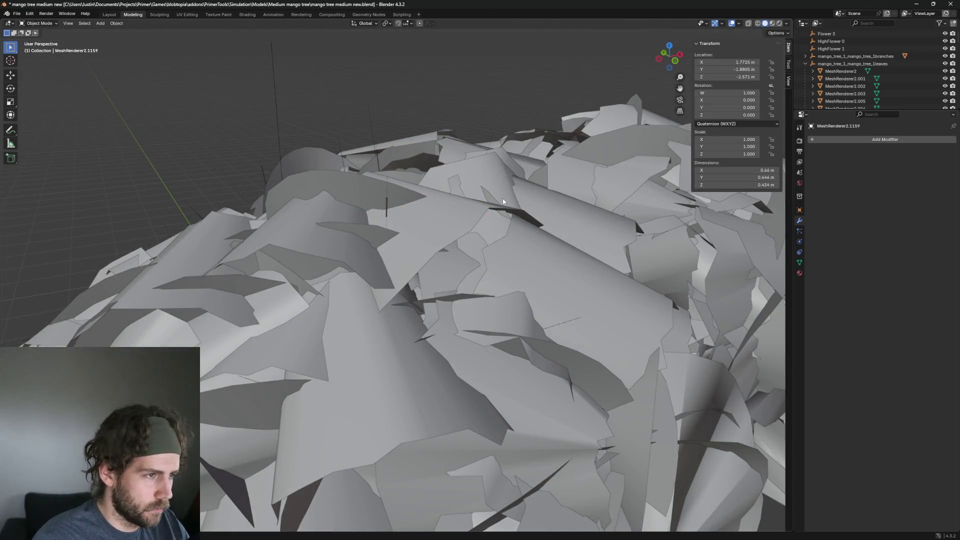
Hide the large middle leaf and the successive leaves exposed behind it
left_click(642, 335)
mouse_move(641, 335)
middle_mouse_down()
mouse_move(616, 322)
mouse_move(609, 330)
middle_mouse_up()
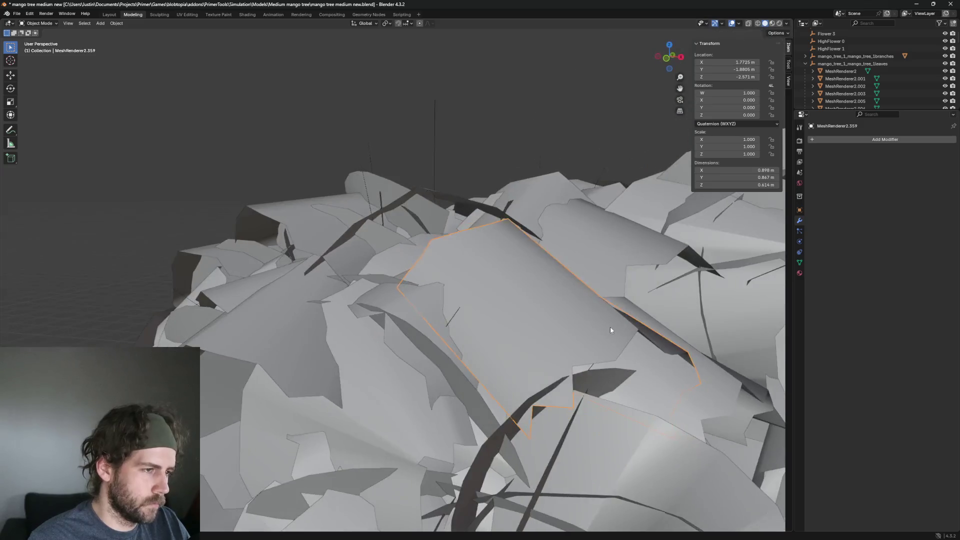
key("h")
left_click(586, 332)
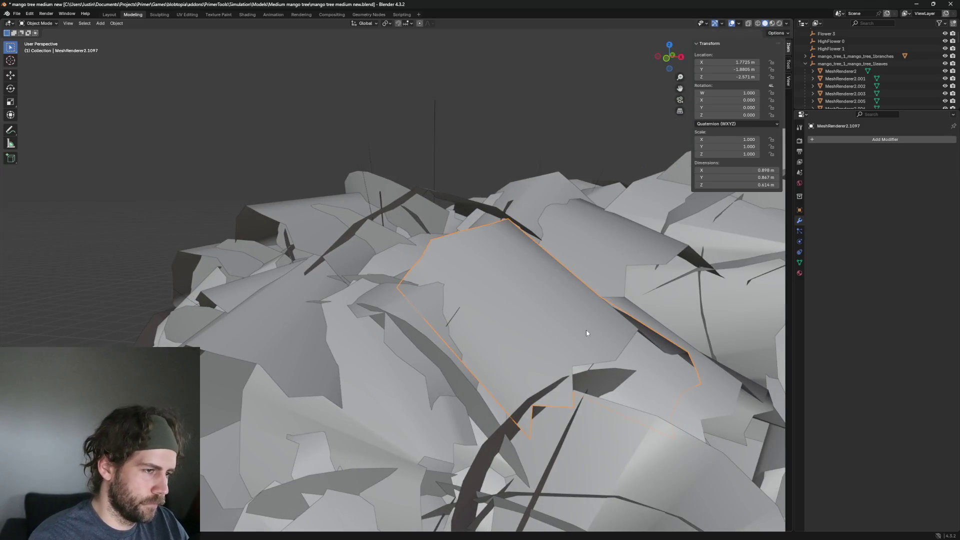
key("h")
left_click(597, 266)
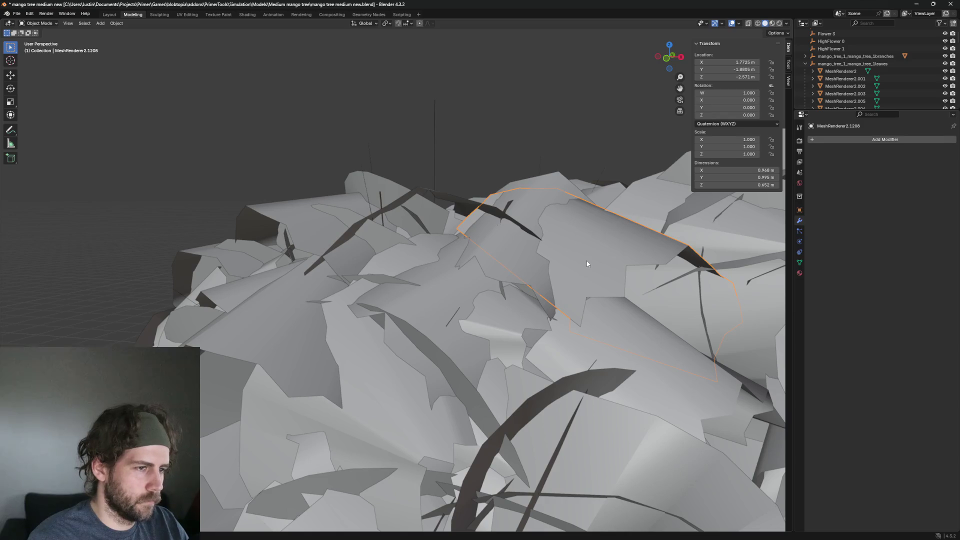
key("h")
left_click(586, 261)
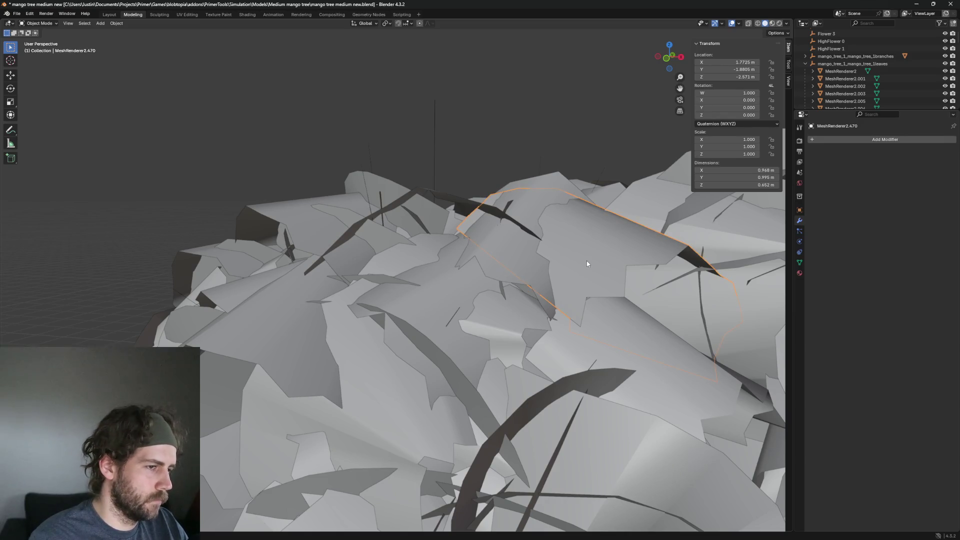
key("h")
Hide two more stray leaves near the canopy's top, further thinning the crown
left_click(529, 261)
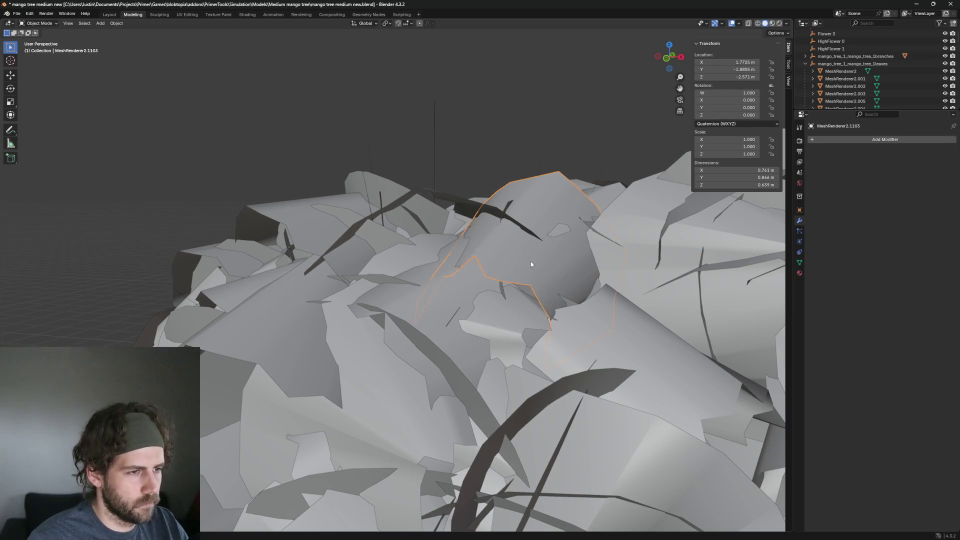
mouse_move(530, 260)
middle_mouse_down()
mouse_move(617, 259)
mouse_move(647, 263)
mouse_move(643, 270)
middle_mouse_up()
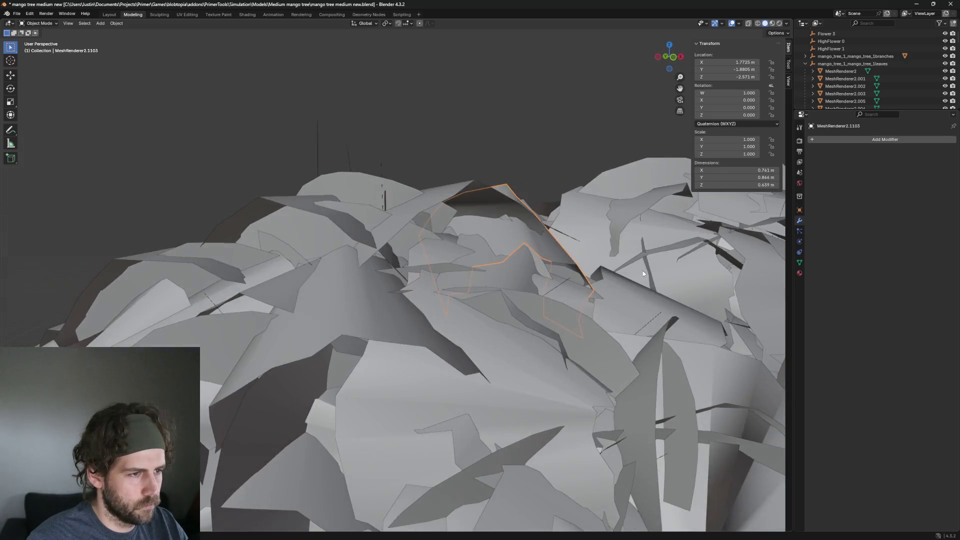
key("h")
left_click(538, 256)
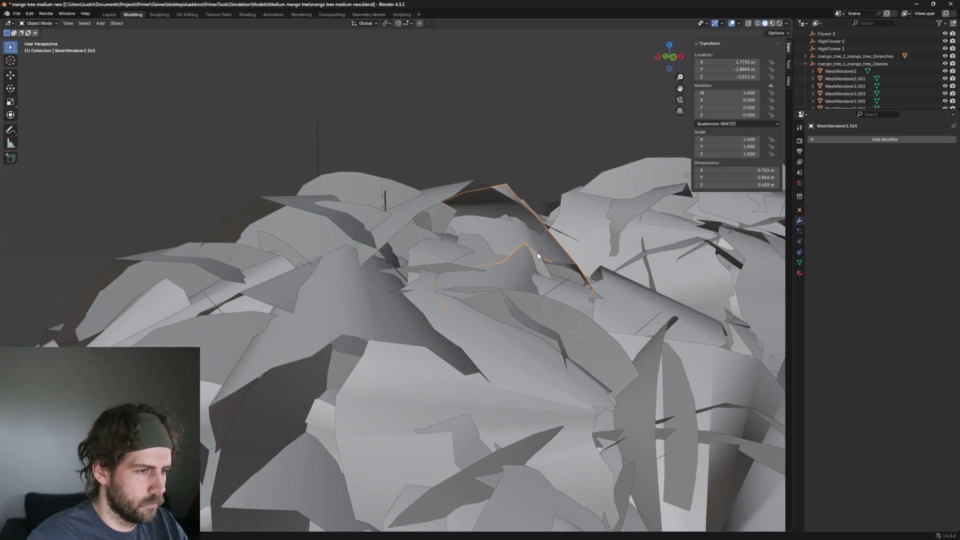
key("h")
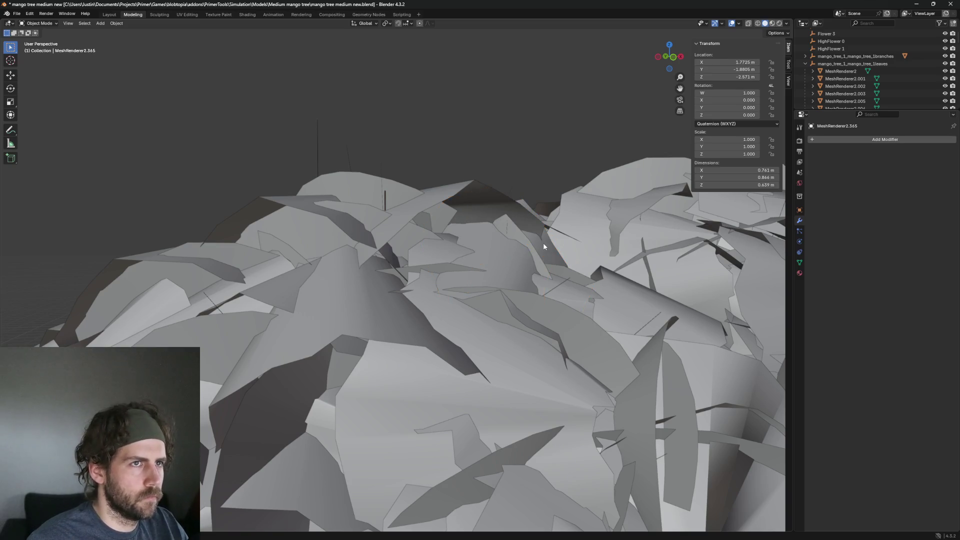
scroll(573, 236, "down", 3)
scroll(569, 240, "down", 2)
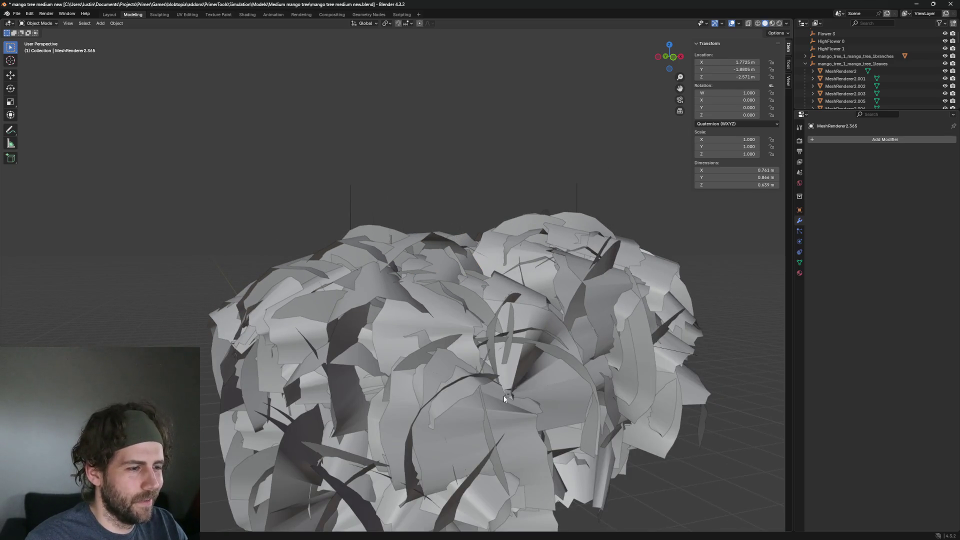
scroll(537, 374, "down", 5)
Remove the first stray leaves picked in the upper canopy after looking over the tree
mouse_move(438, 258)
middle_mouse_down()
mouse_move(449, 258)
mouse_move(379, 238)
mouse_move(391, 270)
mouse_move(528, 335)
middle_mouse_up()
scroll(390, 270, "up", 4)
left_click(428, 272)
scroll(428, 271, "up", 3)
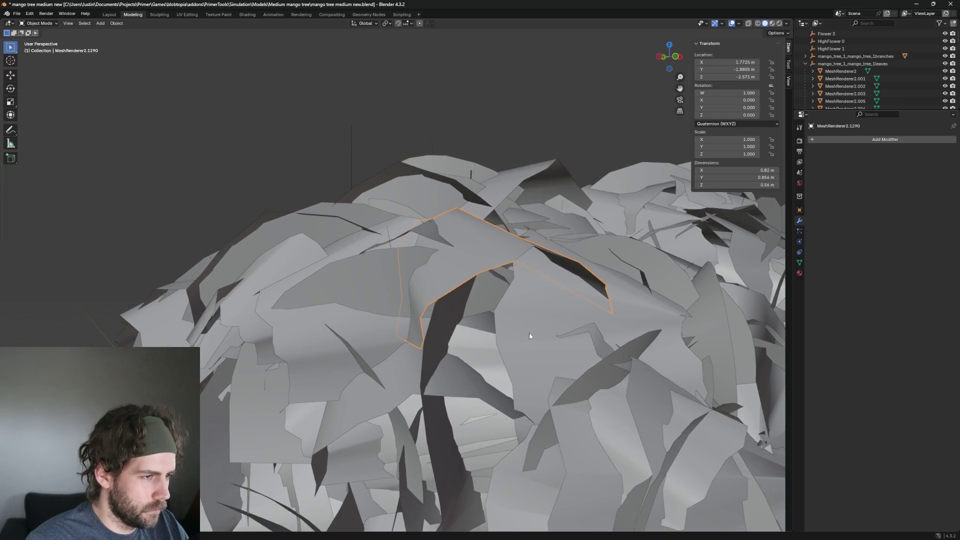
left_click(528, 329)
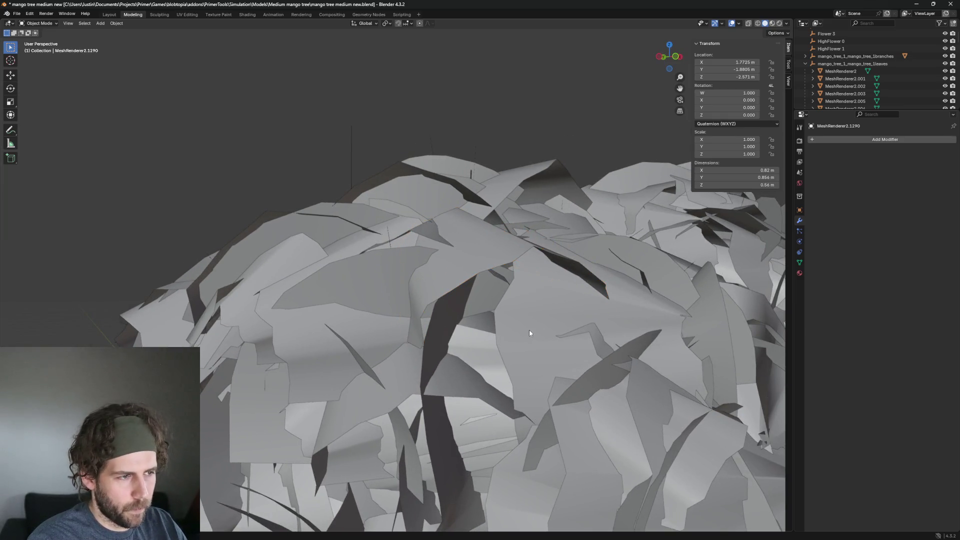
left_click(484, 253)
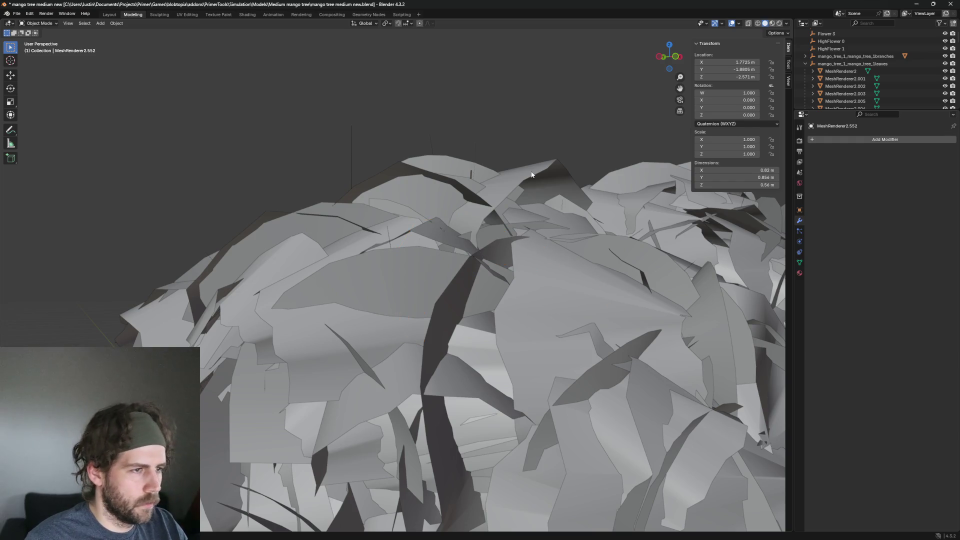
left_click(532, 171)
mouse_move(532, 172)
middle_mouse_down()
mouse_move(562, 218)
mouse_move(539, 225)
middle_mouse_up()
key("alt+a")
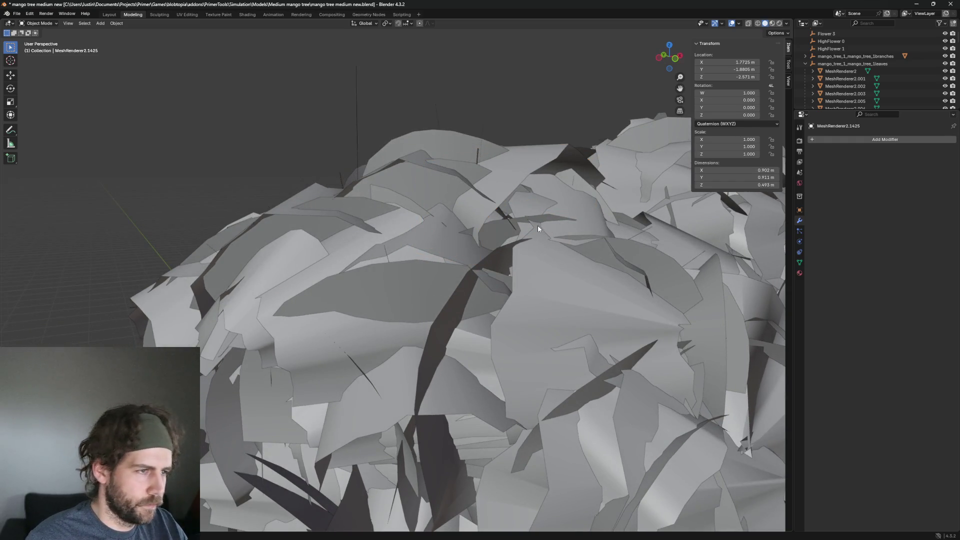
left_click(534, 148)
key("h")
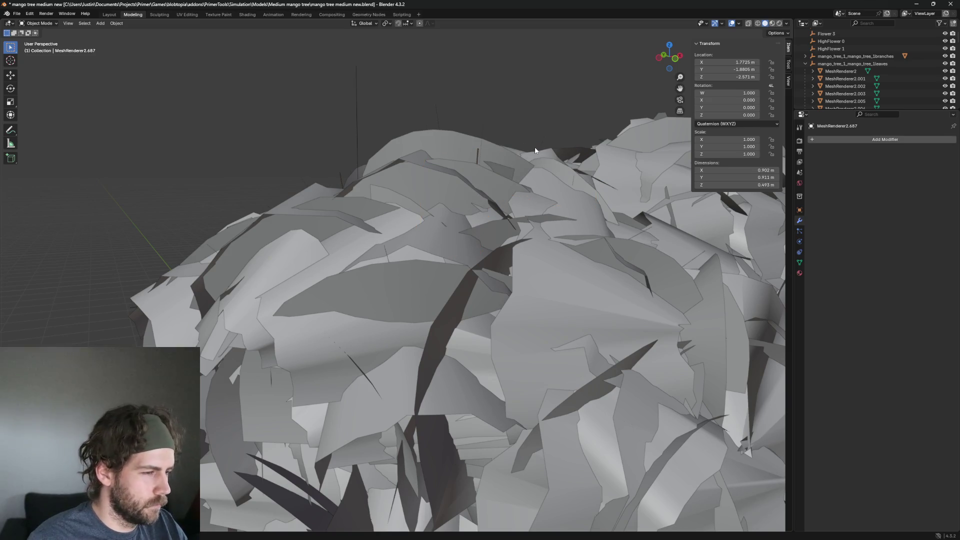
Delete a run of stray leaves along the top of the canopy
left_click(434, 137)
middle_click_drag(435, 137, 511, 151)
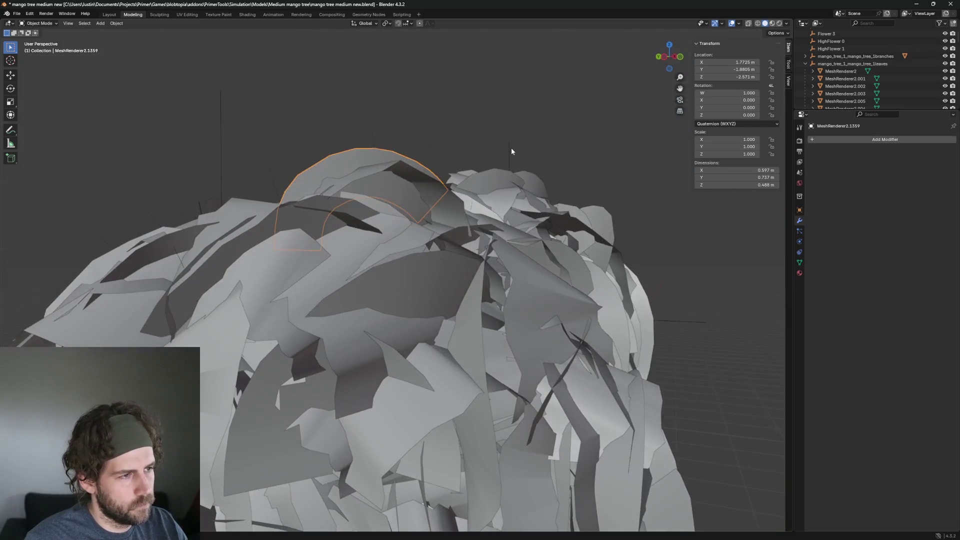
left_click(500, 148)
left_click(386, 160)
key("Delete")
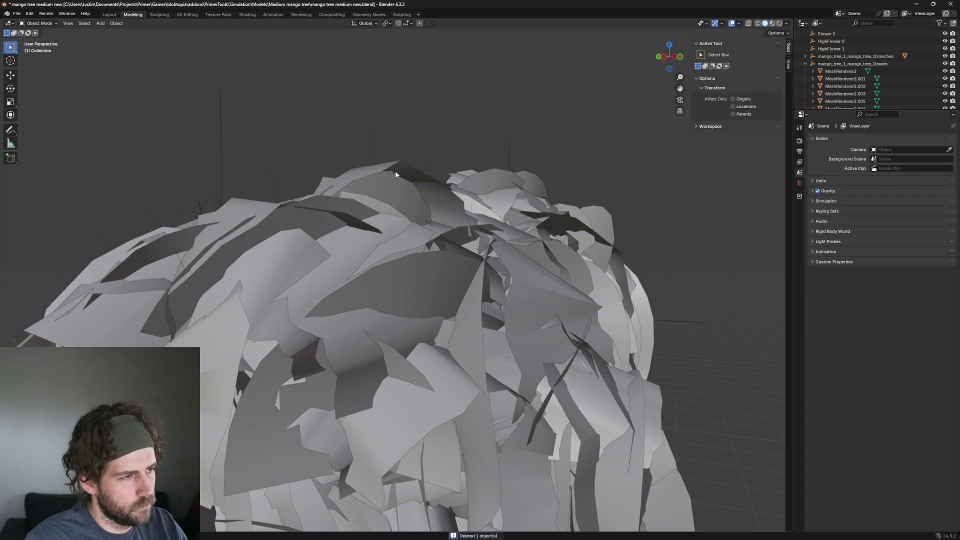
left_click(467, 172)
middle_click_drag(467, 172, 438, 206)
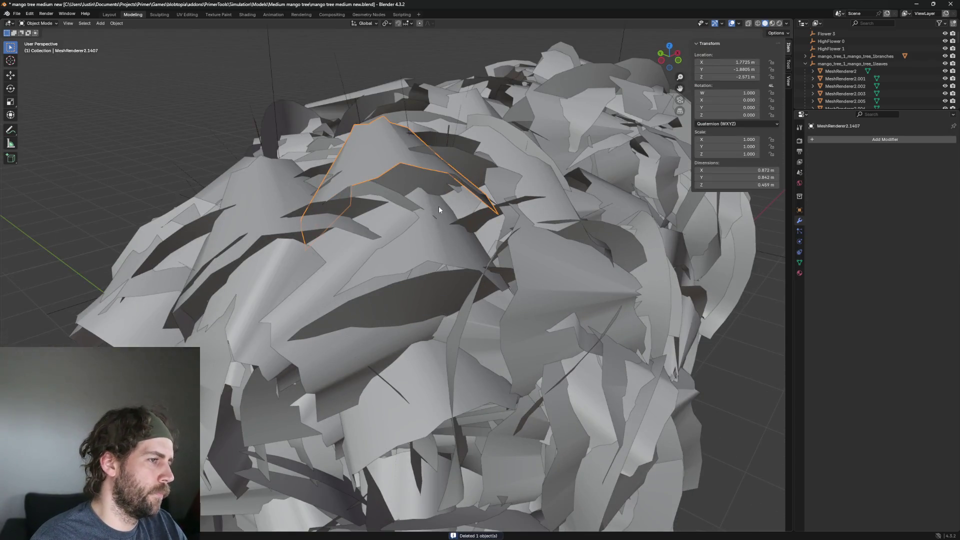
key("h")
left_click(403, 153)
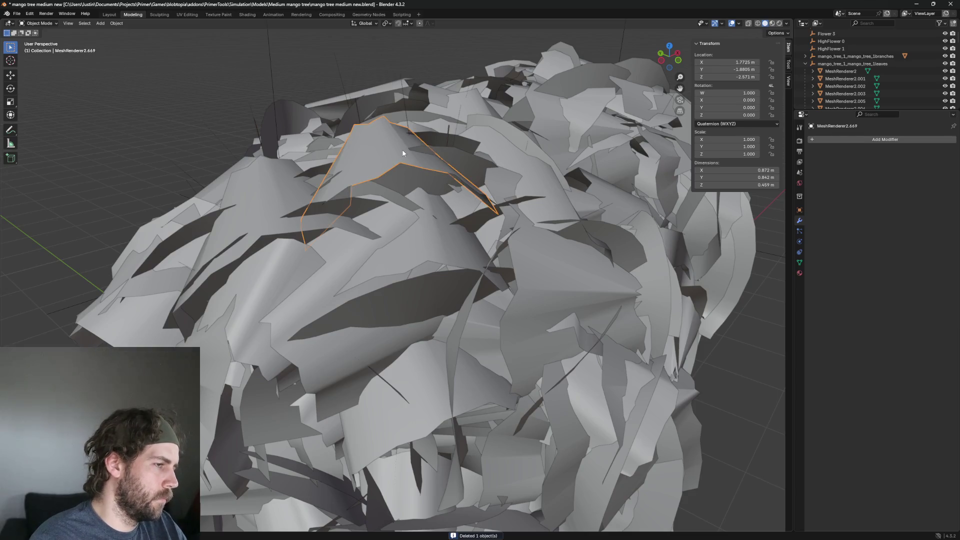
key("Delete")
Delete further protruding leaves, including ones on the canopy's left side
left_click(405, 160)
middle_click_drag(406, 161, 473, 162)
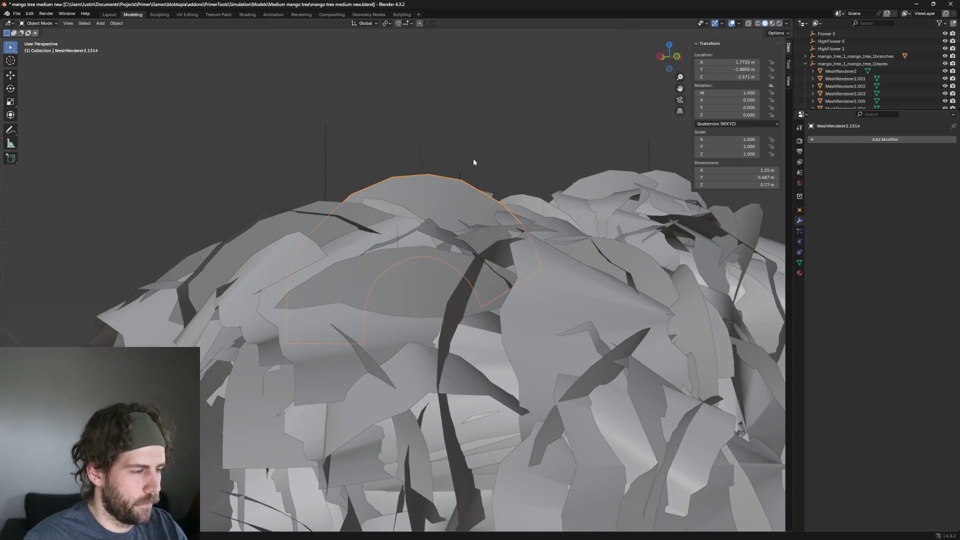
key("Delete")
left_click(435, 184)
key("Delete")
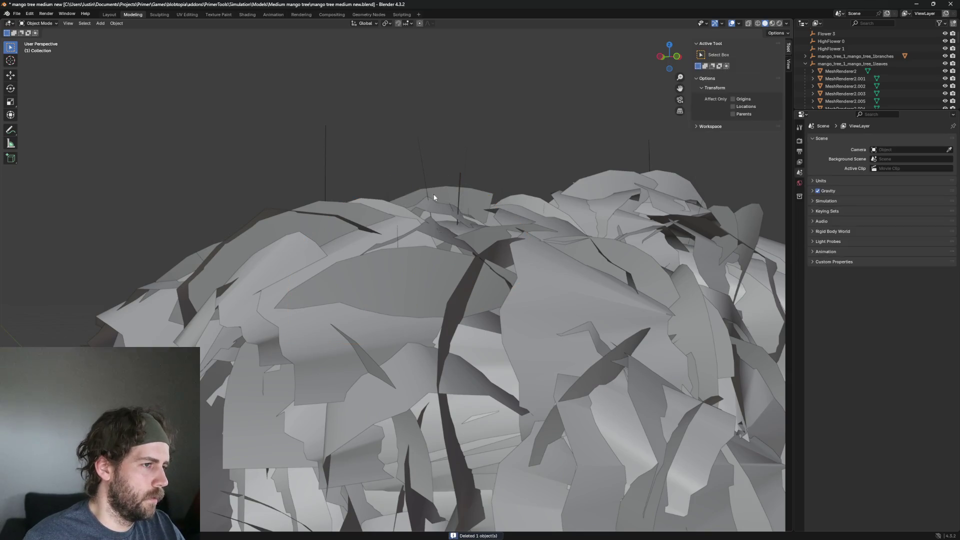
scroll(434, 197, "down", 3)
middle_click_drag(359, 208, 404, 275)
left_click(346, 228)
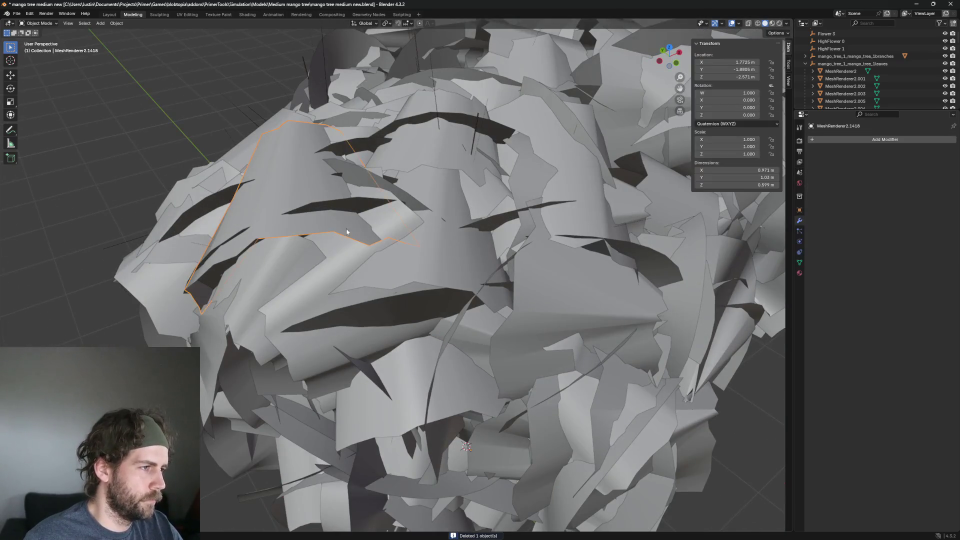
middle_click_drag(346, 228, 381, 201)
key("Delete")
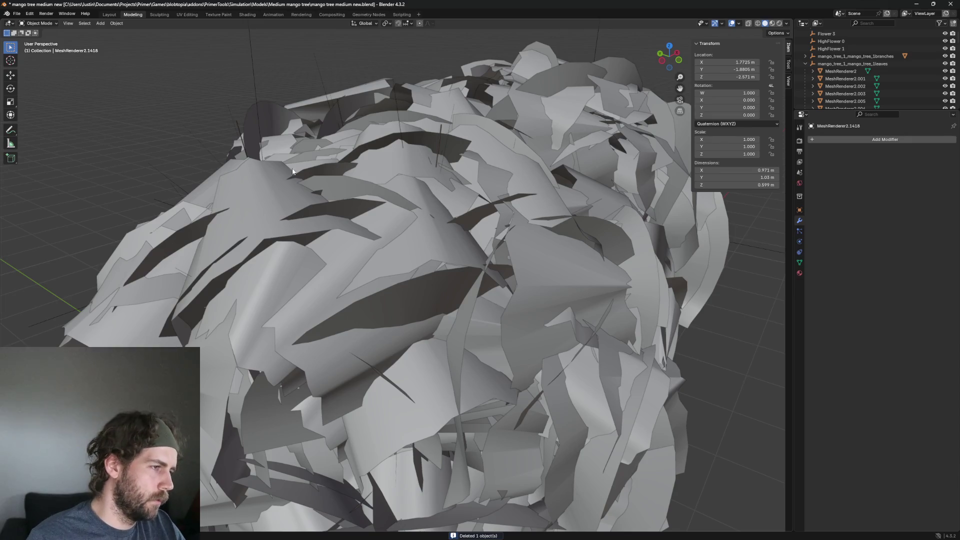
left_click(251, 199)
key("Delete")
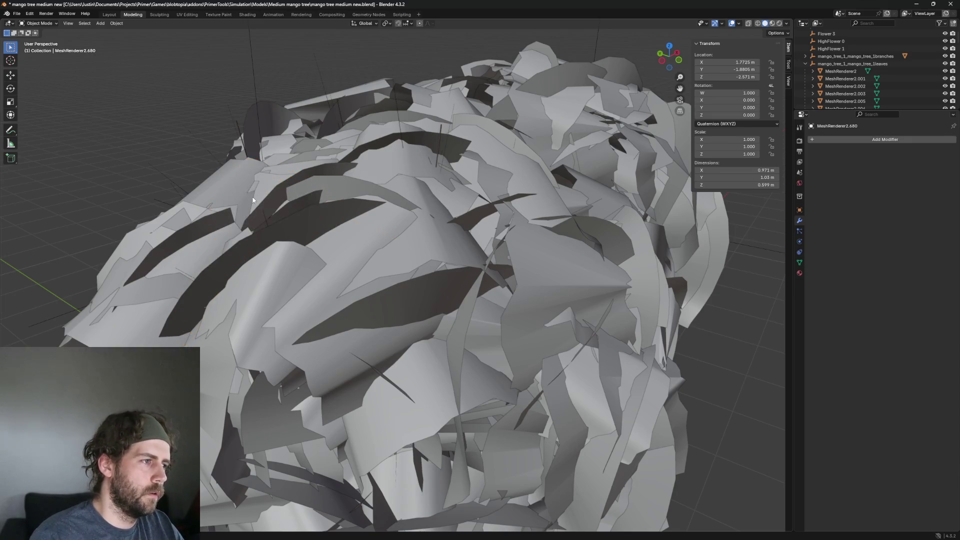
scroll(279, 213, "up", 2)
Delete the large leaf near the top and two more strays via X > Delete
left_click(329, 207)
scroll(329, 208, "up", 2)
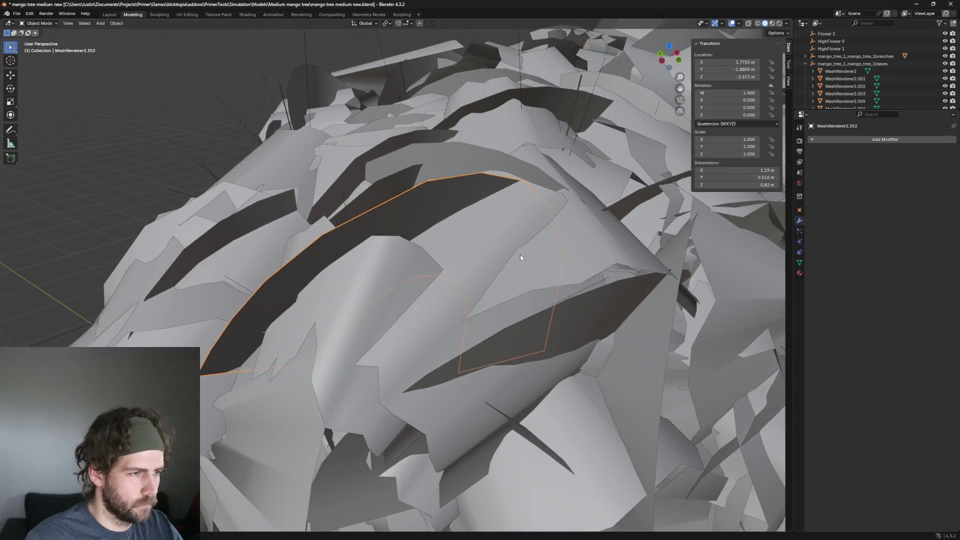
scroll(520, 258, "down", 2)
key("x")
left_click(507, 266)
left_click(440, 212)
key("x")
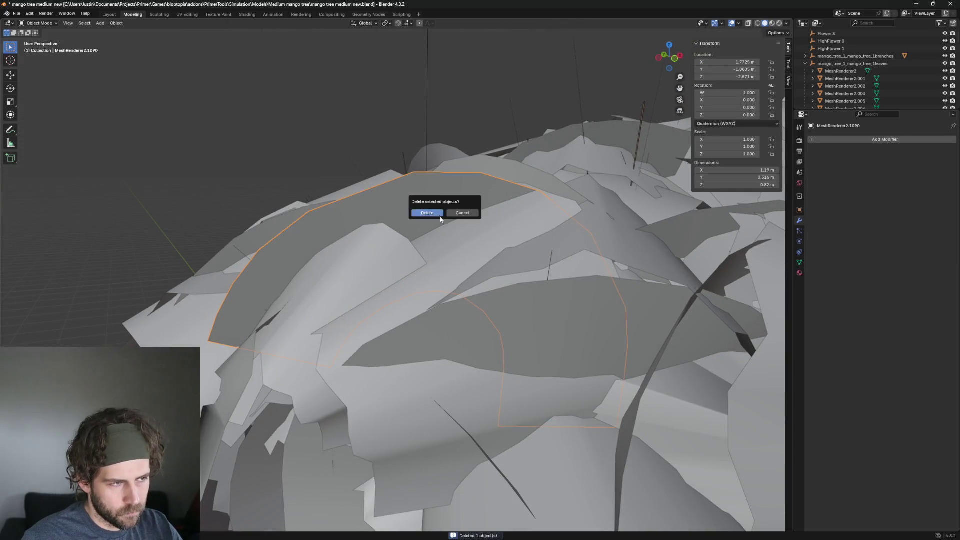
scroll(519, 239, "down", 3)
left_click(551, 255)
middle_click_drag(551, 255, 527, 273)
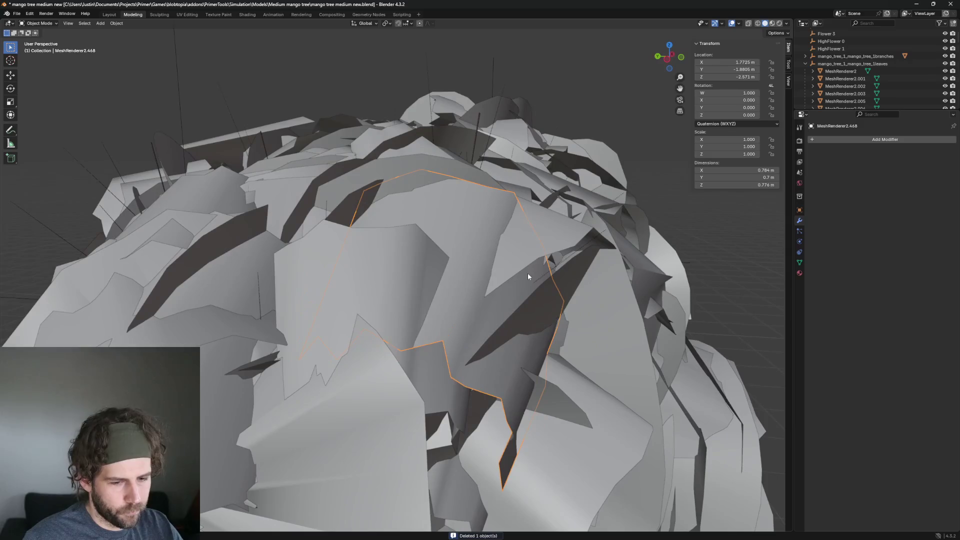
left_click(461, 266)
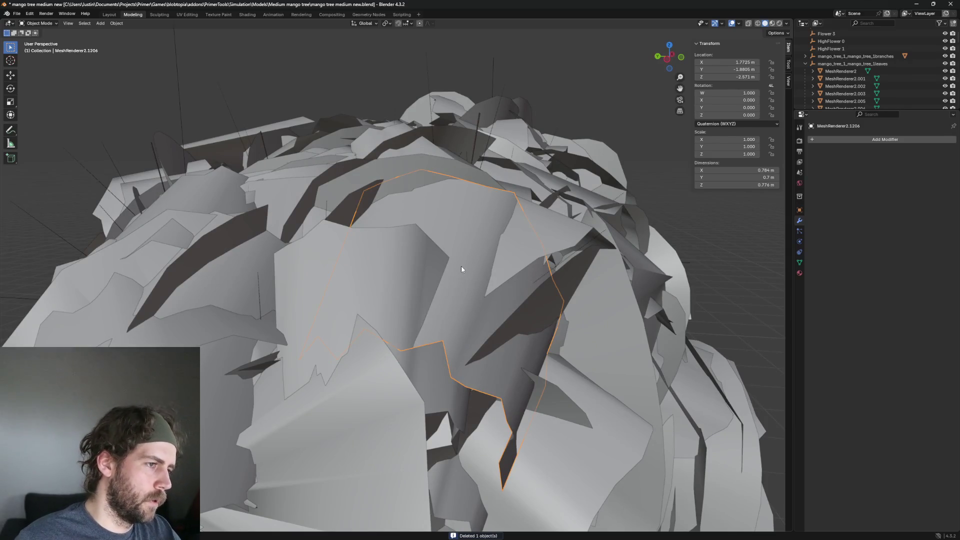
key("h")
scroll(590, 227, "down", 4)
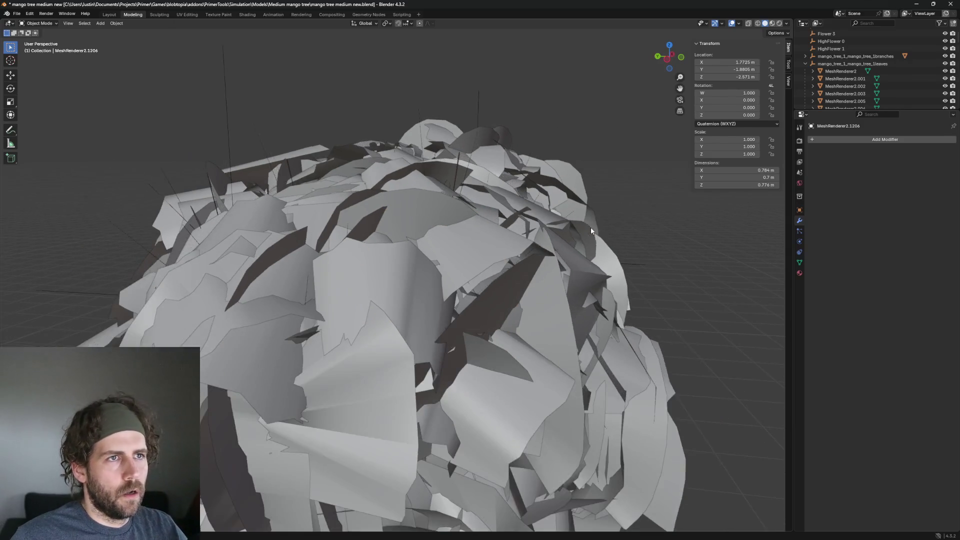
scroll(589, 256, "up", 2)
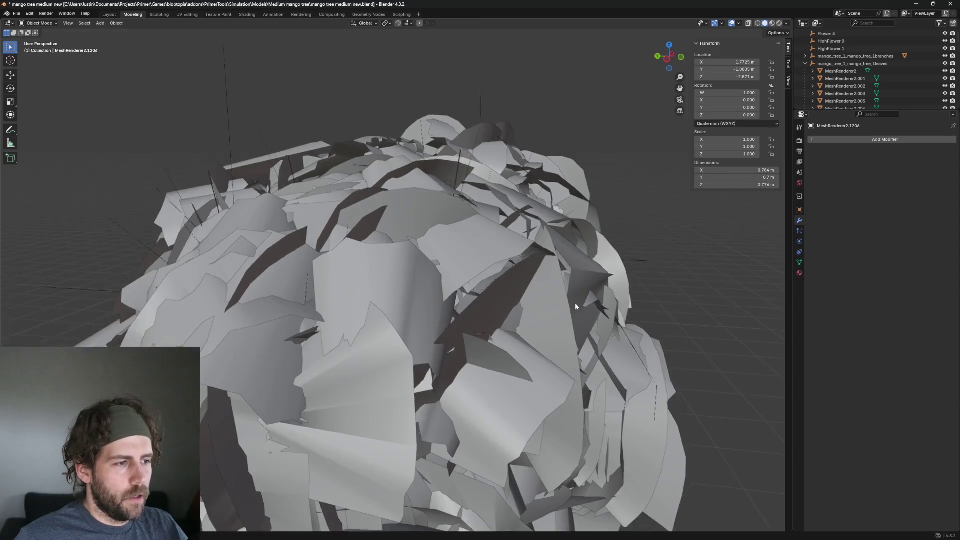
middle_click_drag(574, 302, 550, 307)
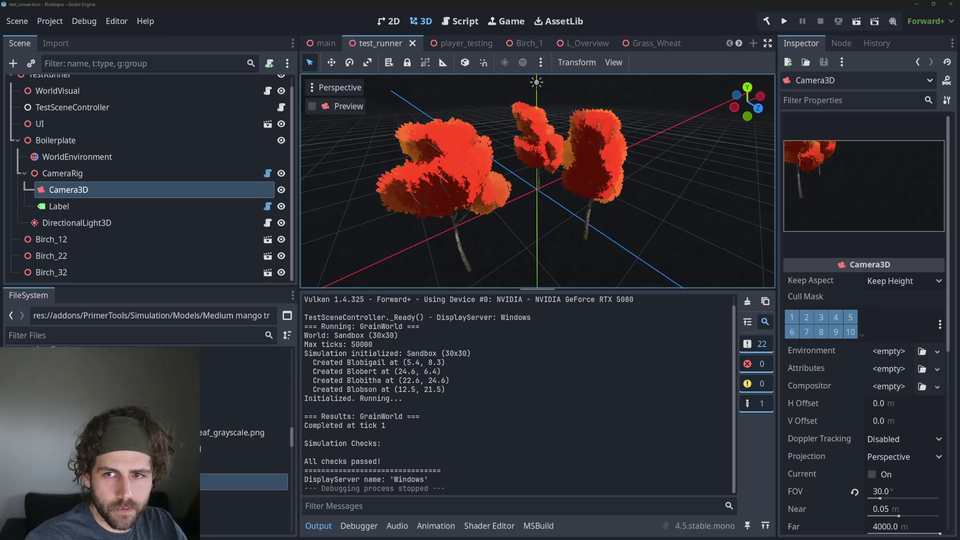
Reimport assets via the player_testing scene, then run the test_runner scene
left_click(471, 42)
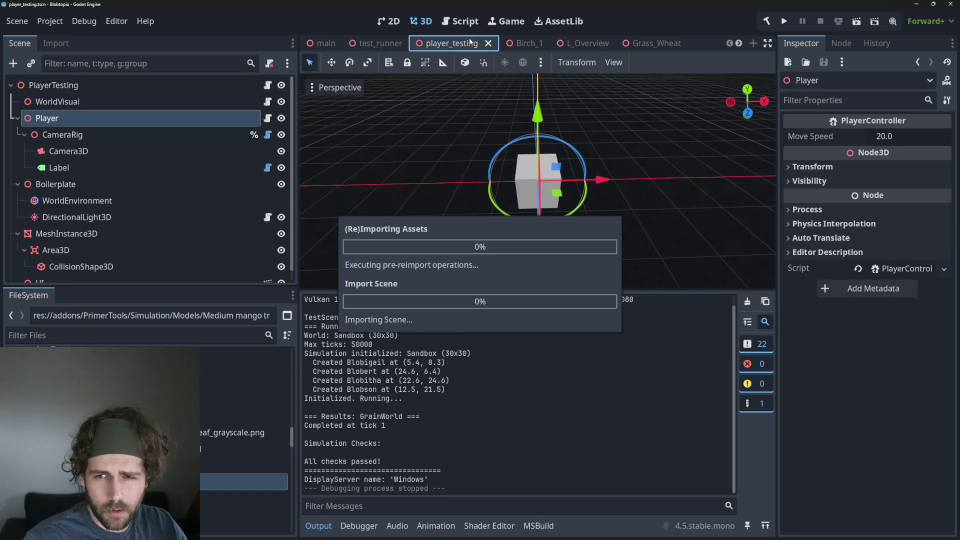
left_click(378, 44)
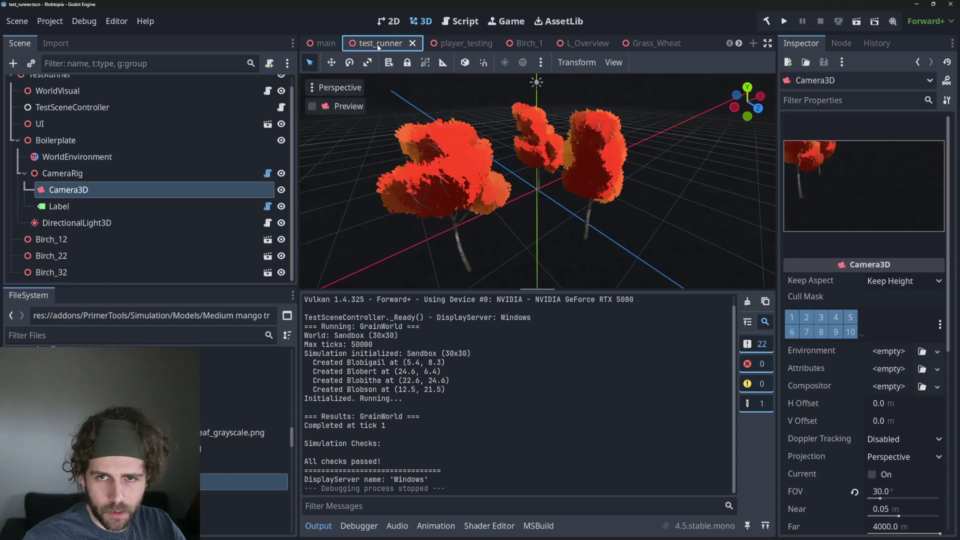
left_click(856, 22)
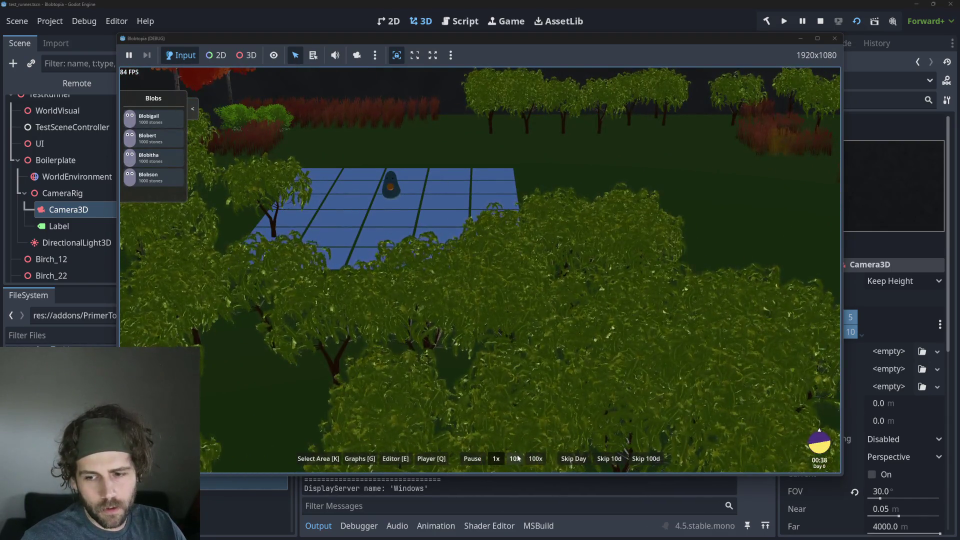
Run the simulation at 10x speed, panning over the houses and red trees, then stop it
left_click(517, 458)
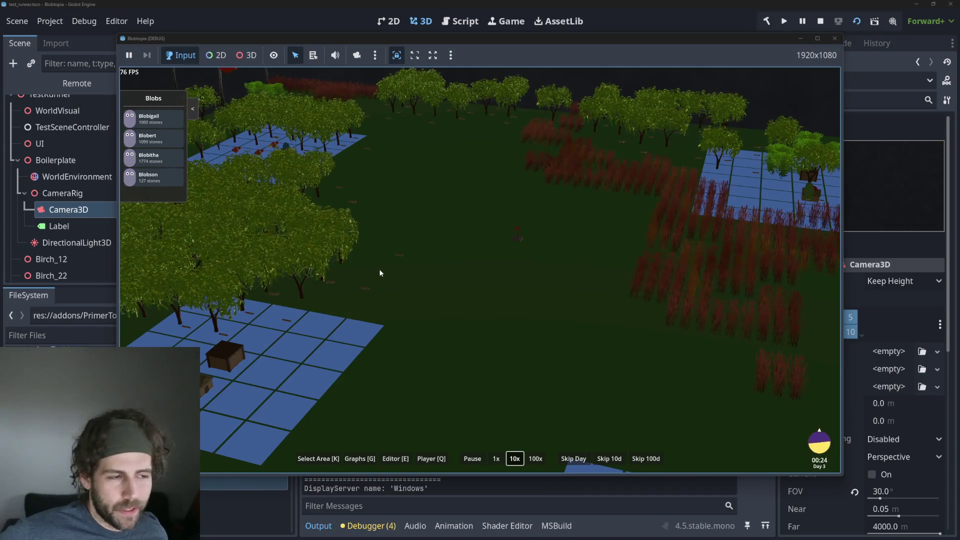
scroll(375, 266, "down", 5)
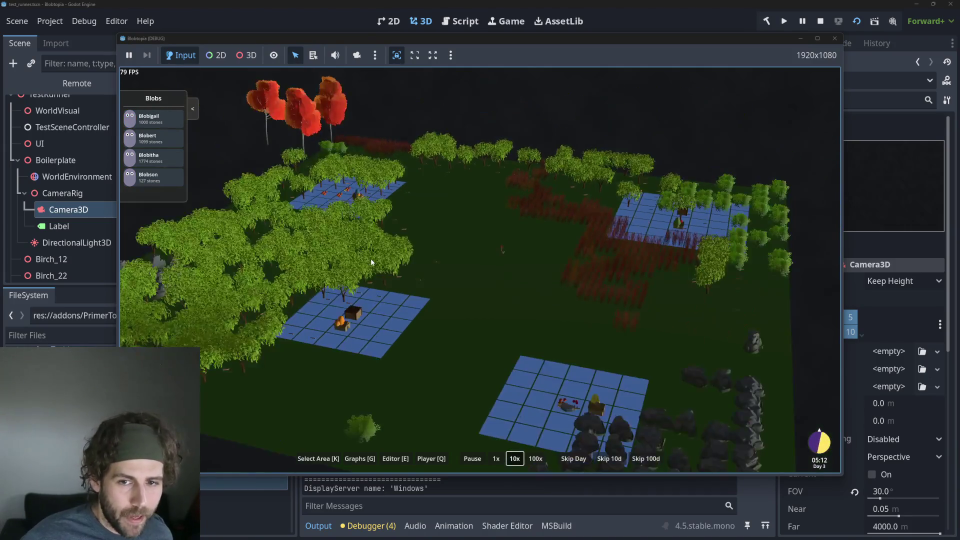
scroll(499, 201, "up", 5)
left_click_drag(428, 262, 612, 244)
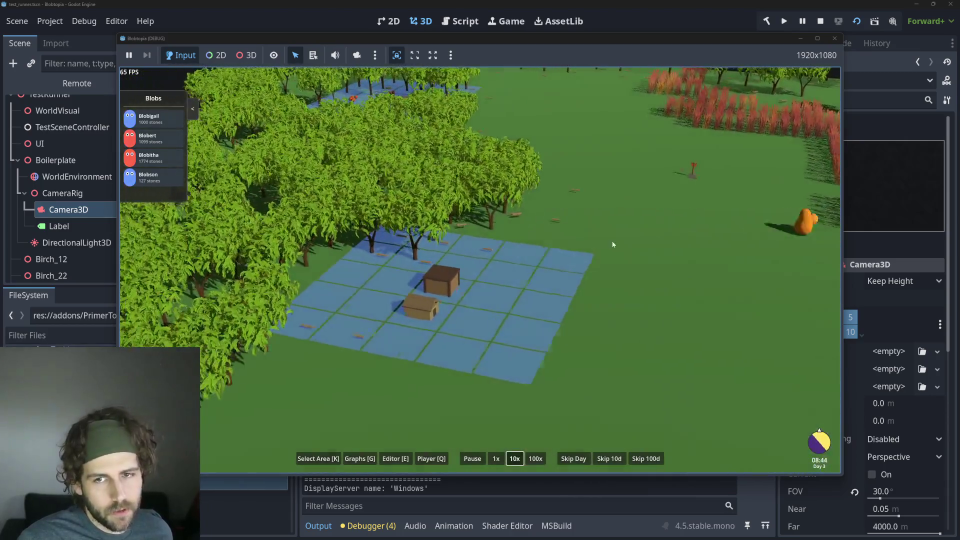
scroll(612, 243, "down", 3)
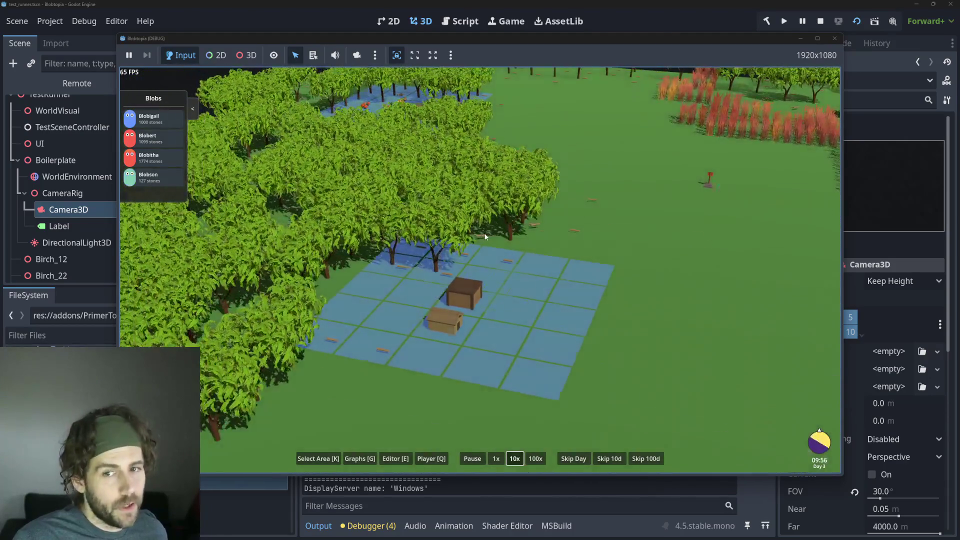
scroll(489, 238, "down", 3)
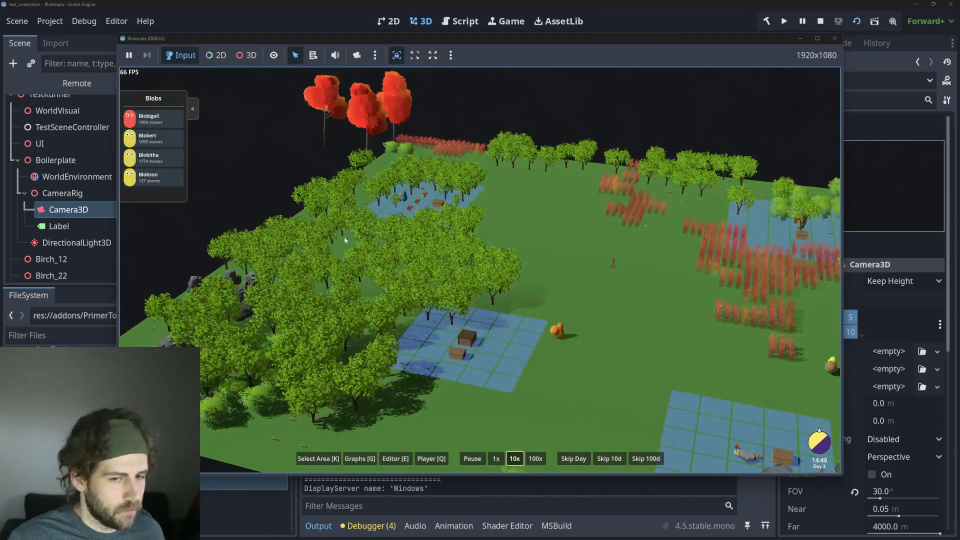
scroll(612, 285, "up", 3)
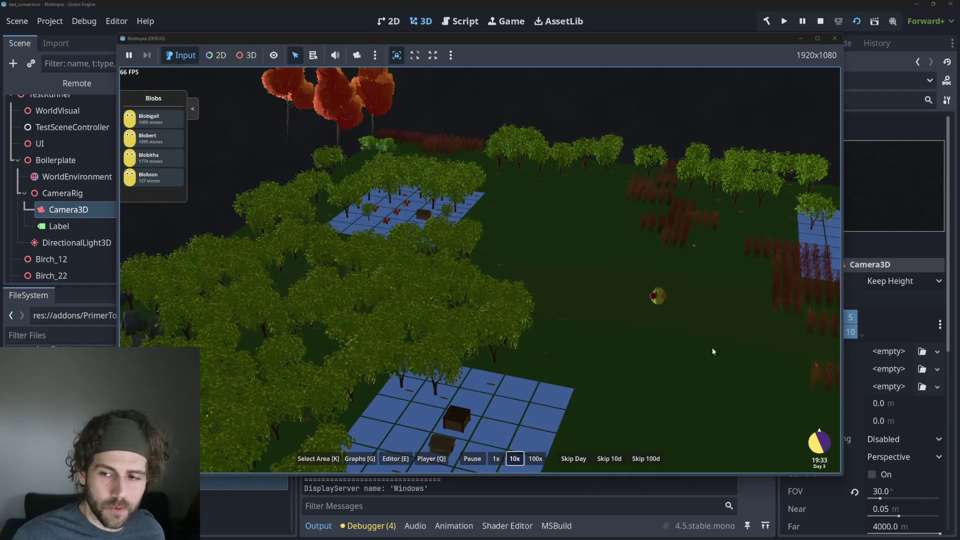
left_click_drag(713, 350, 493, 281)
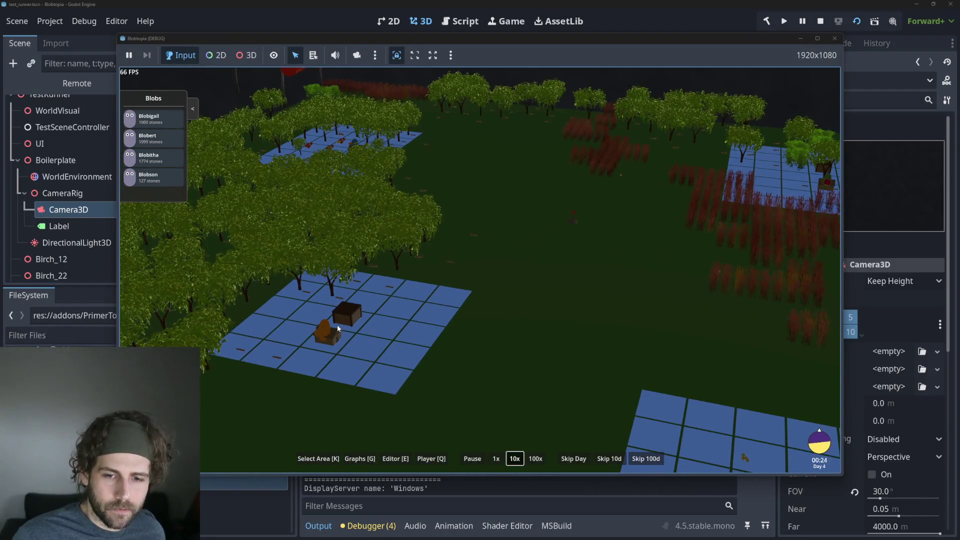
scroll(479, 295, "down", 3)
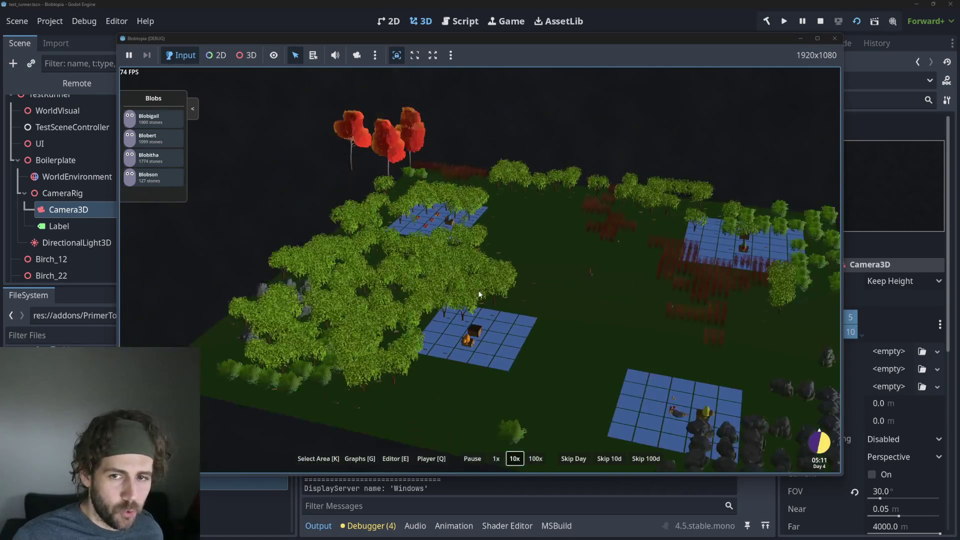
scroll(478, 295, "up", 3)
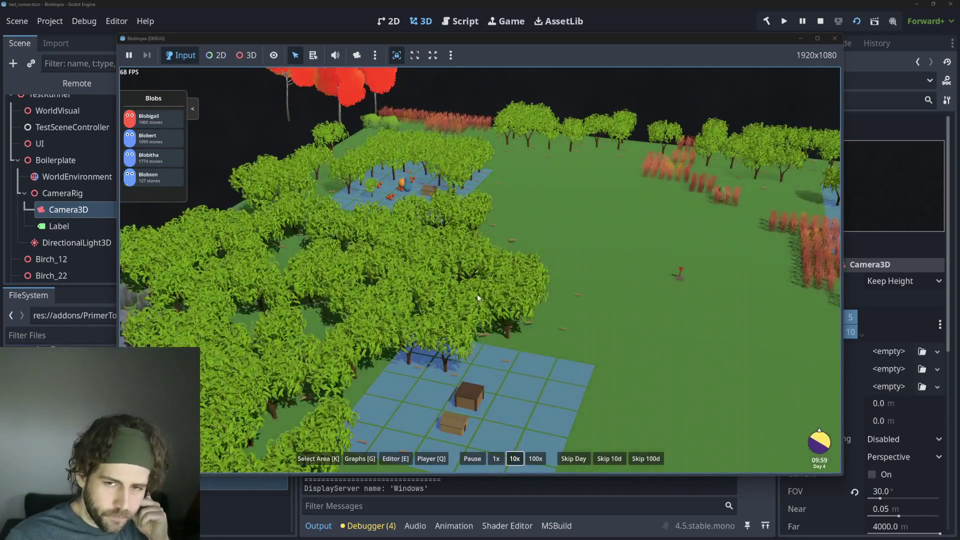
scroll(469, 270, "up", 3)
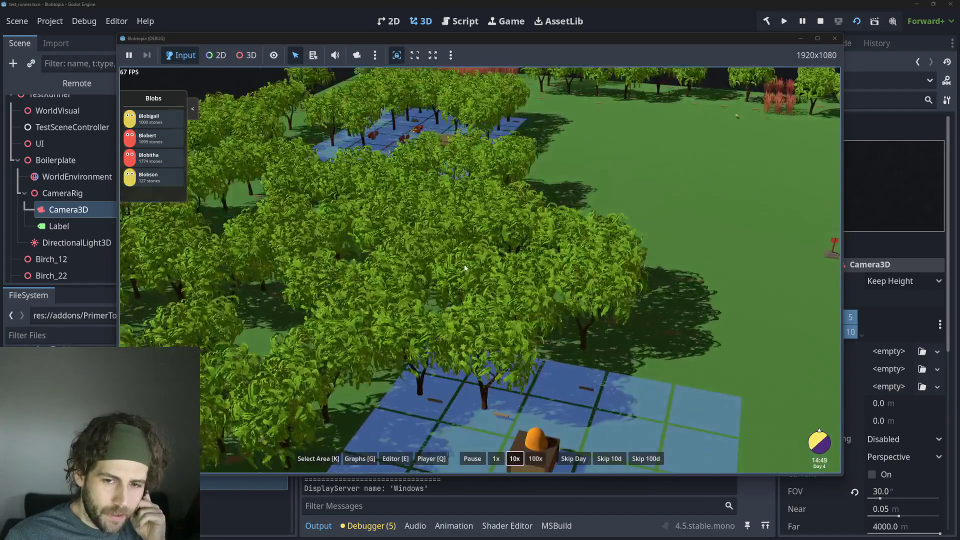
scroll(464, 264, "down", 4)
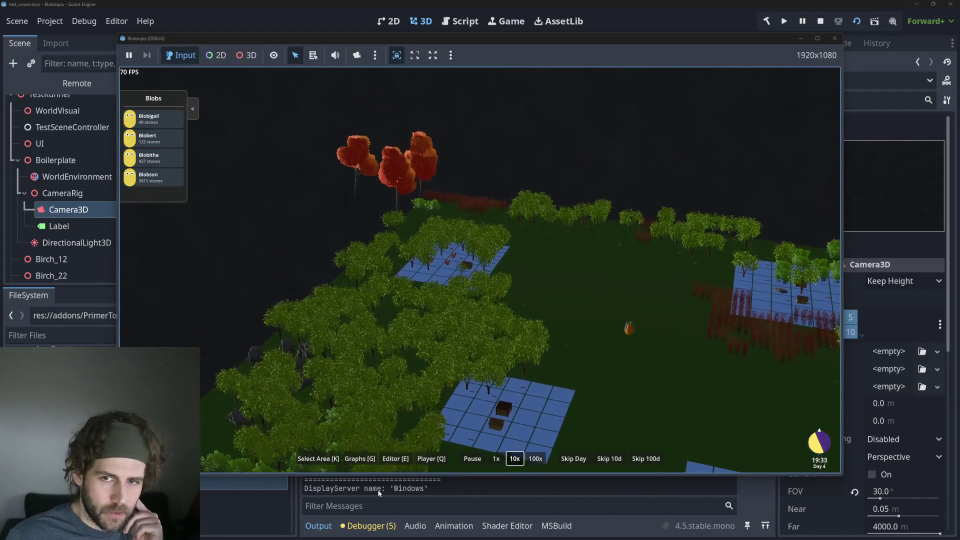
scroll(428, 139, "up", 2)
scroll(332, 294, "up", 2)
scroll(328, 208, "up", 2)
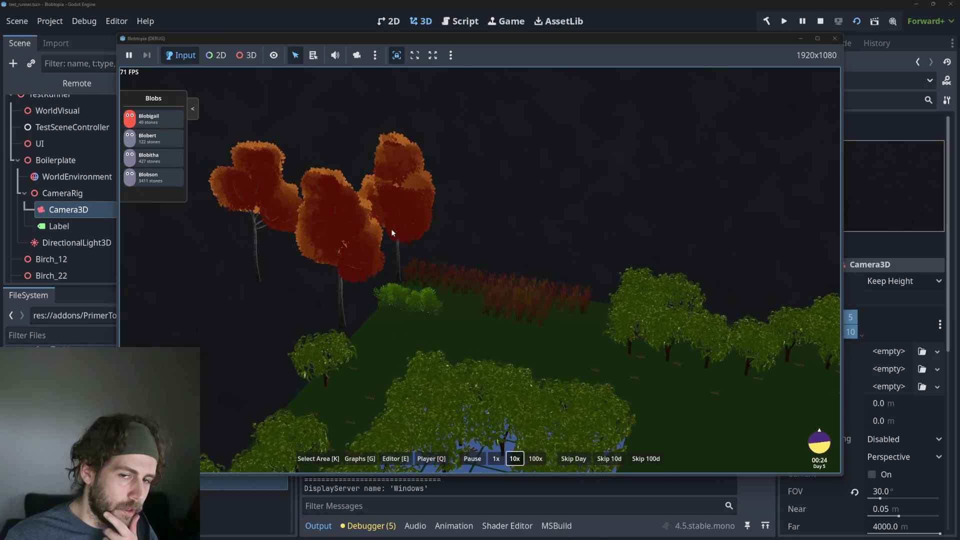
scroll(422, 251, "down", 2)
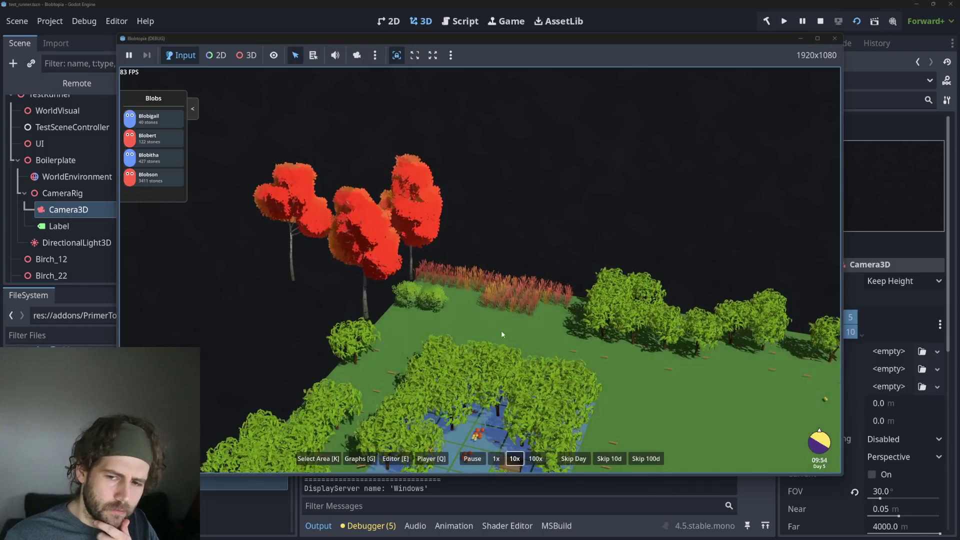
middle_click_drag(500, 334, 562, 336)
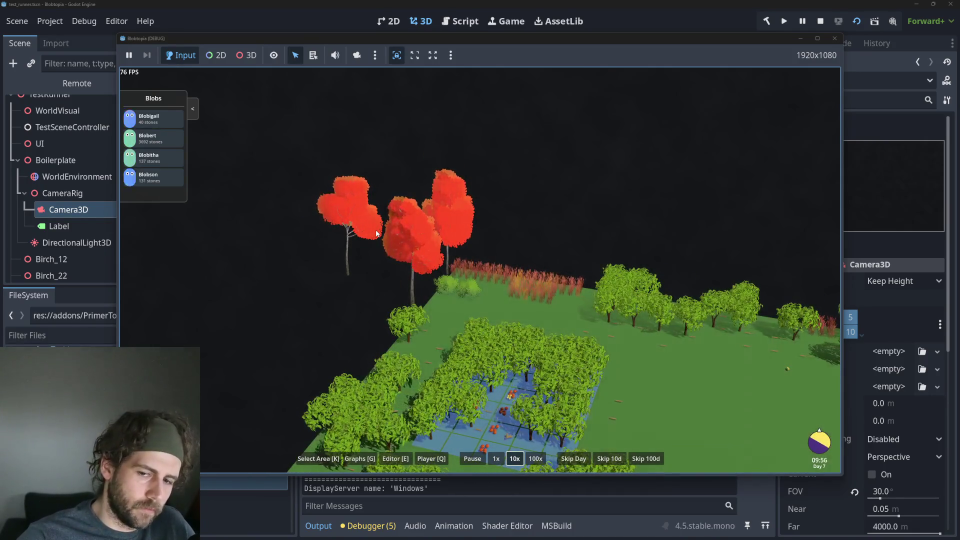
left_click_drag(376, 234, 310, 125)
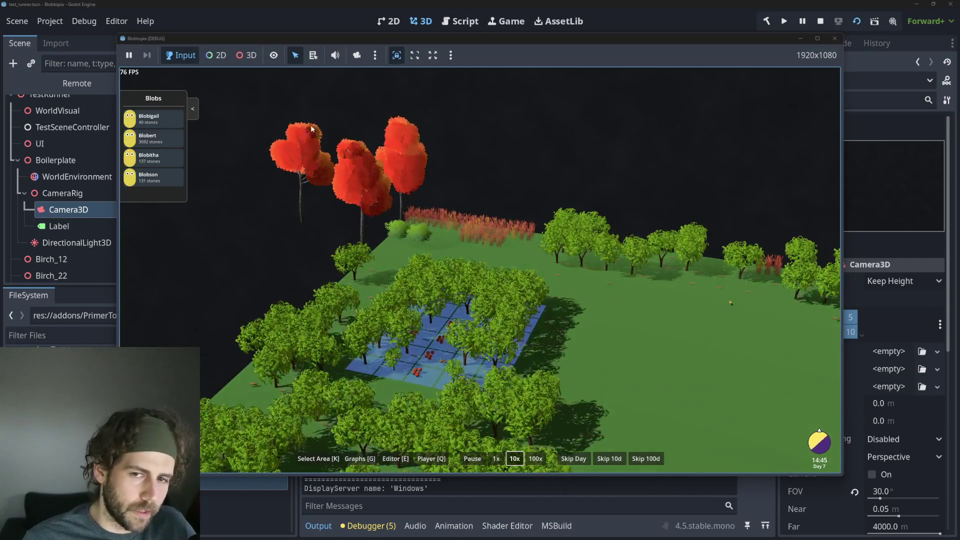
scroll(406, 124, "up", 3)
scroll(375, 172, "up", 3)
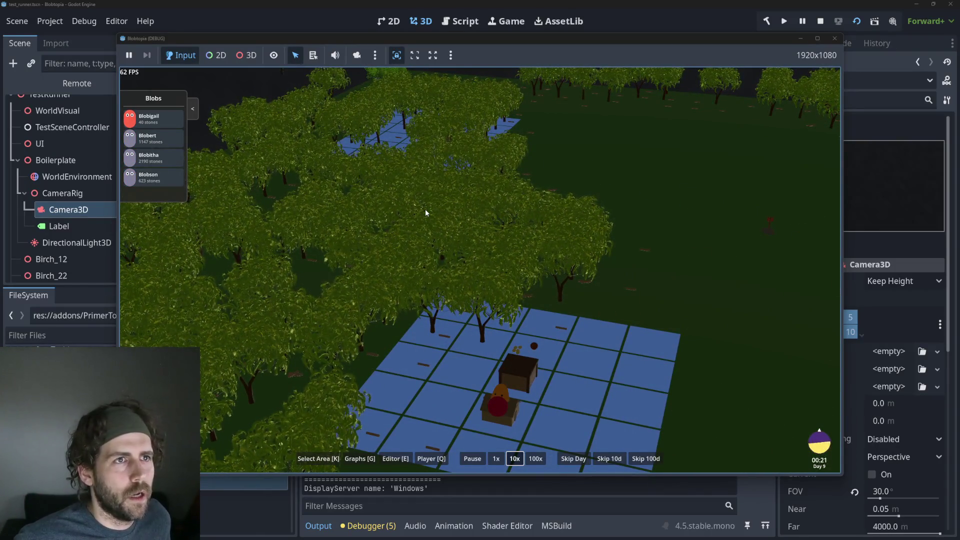
scroll(425, 213, "down", 5)
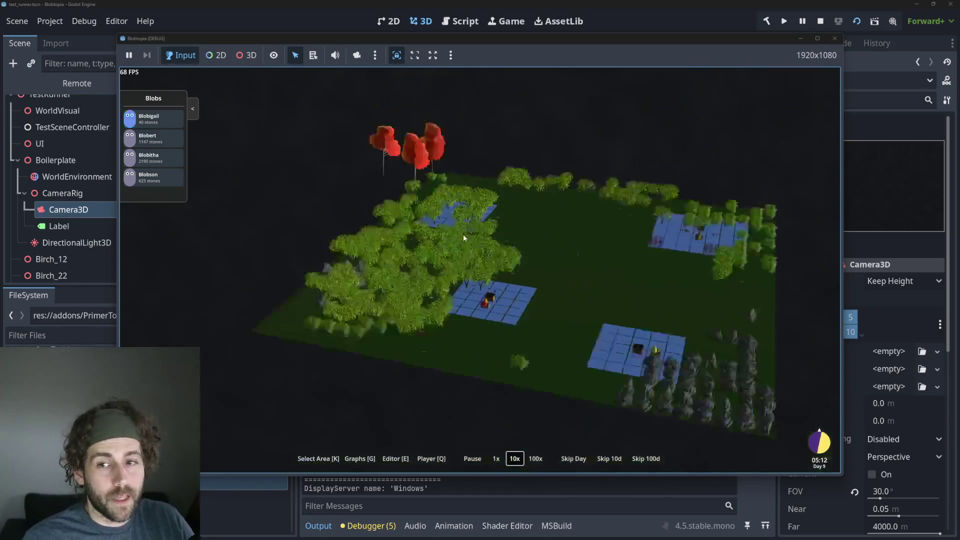
scroll(462, 234, "down", 3)
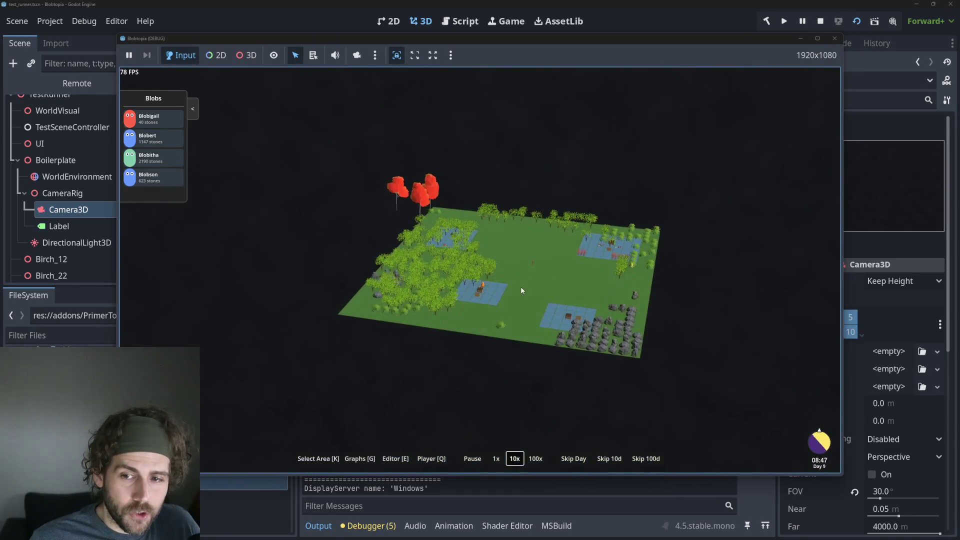
scroll(523, 285, "up", 3)
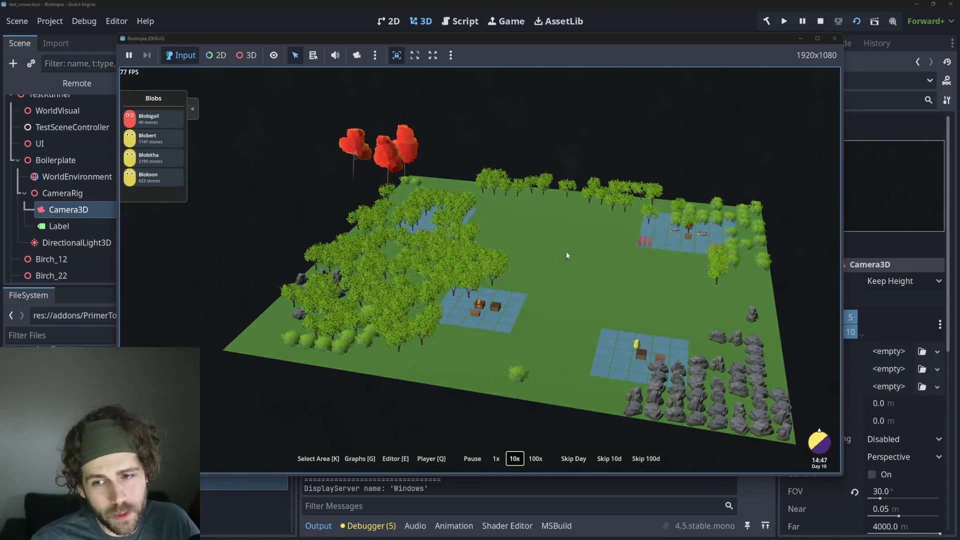
scroll(566, 251, "up", 3)
scroll(627, 301, "up", 3)
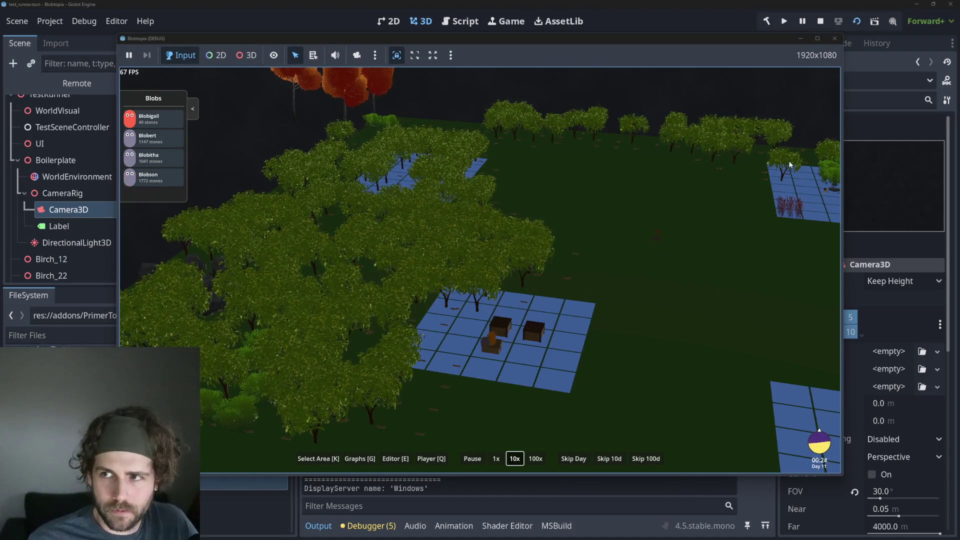
left_click(821, 22)
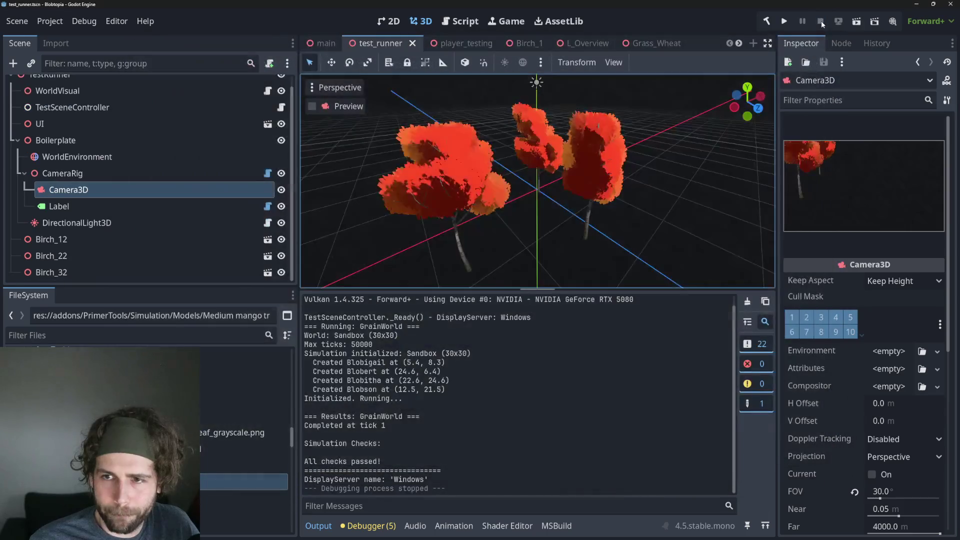
scroll(148, 157, "up", 1)
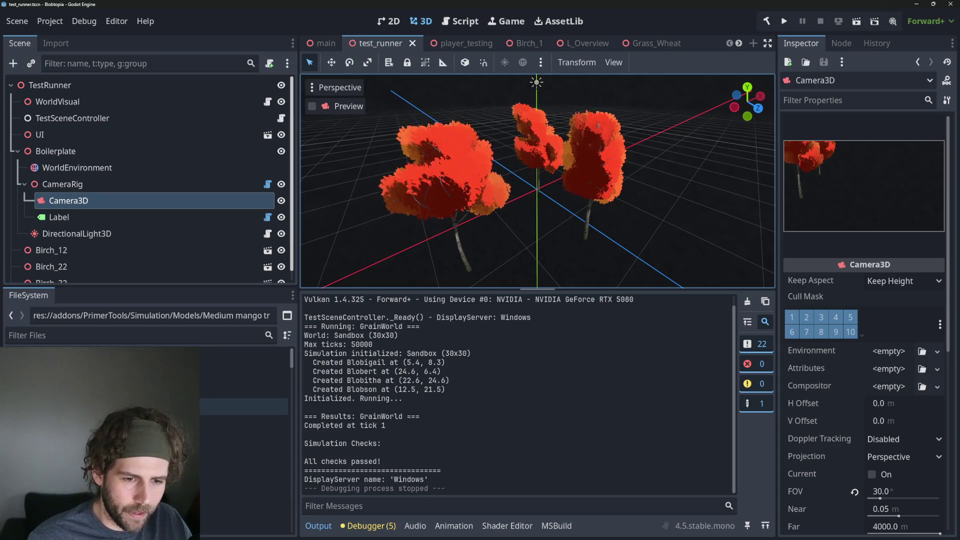
Open example_island.tscn from the Floating Islands addon in the FileSystem dock
left_click(150, 423)
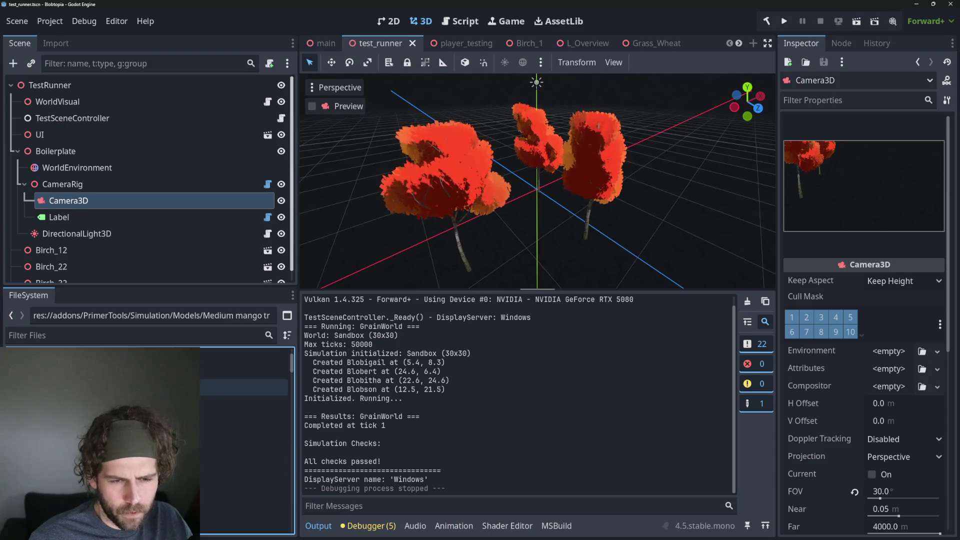
key("Up")
scroll(244, 440, "down", 3)
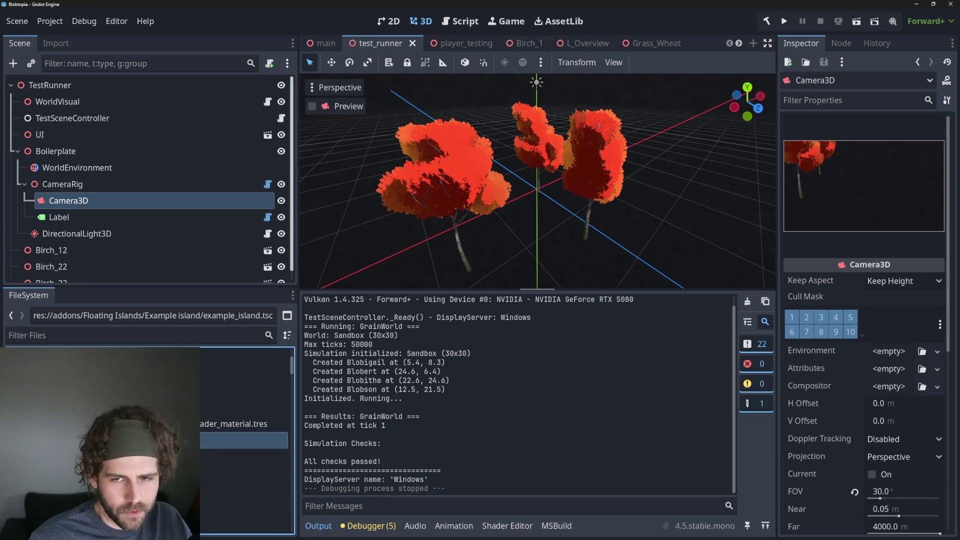
key("Return")
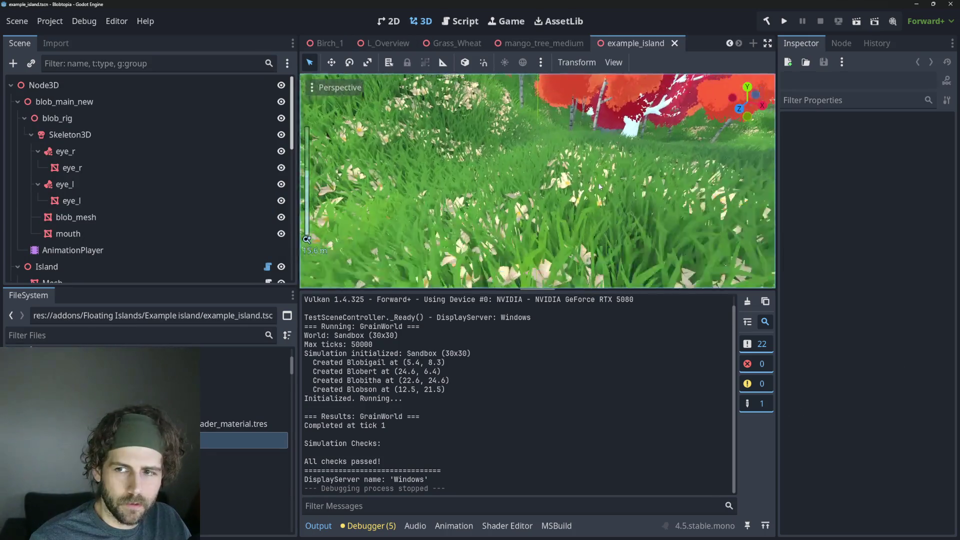
scroll(601, 187, "down", 3)
scroll(604, 184, "down", 3)
scroll(608, 182, "down", 3)
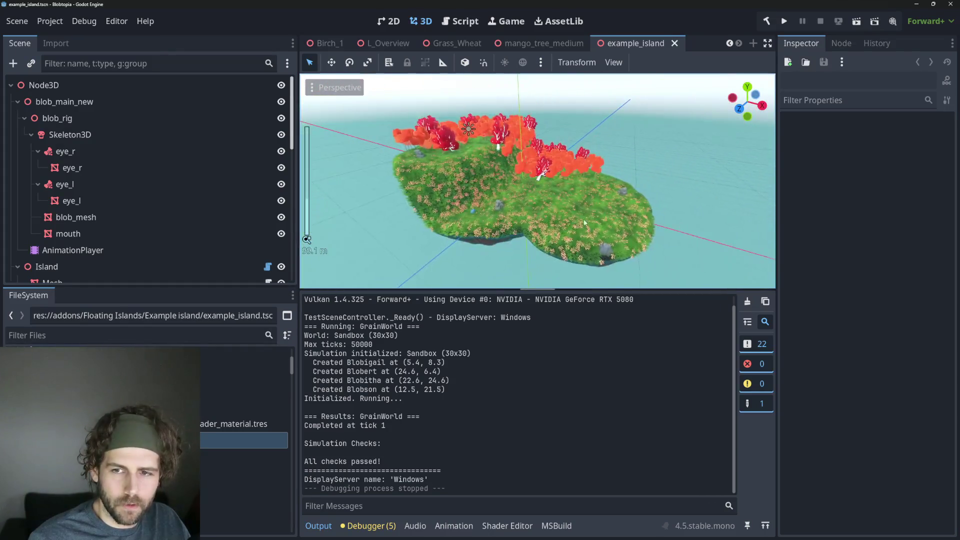
scroll(612, 180, "down", 1)
Orbit the floating island to view it from above, below and at a steeper angle
middle_click_drag(613, 180, 569, 144)
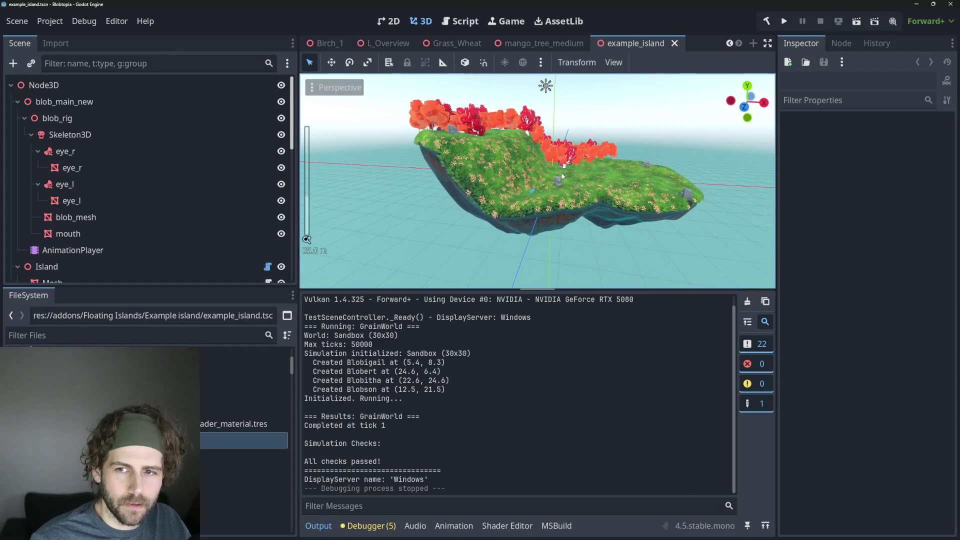
scroll(562, 176, "up", 2)
scroll(559, 181, "up", 2)
scroll(561, 183, "up", 3)
scroll(562, 184, "up", 3)
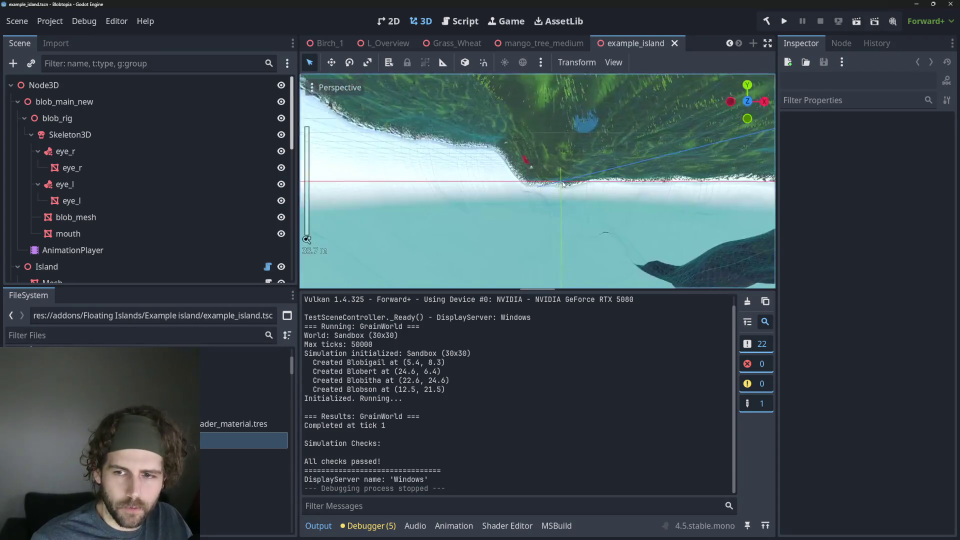
scroll(563, 184, "up", 3)
scroll(554, 199, "up", 2)
scroll(559, 214, "up", 2)
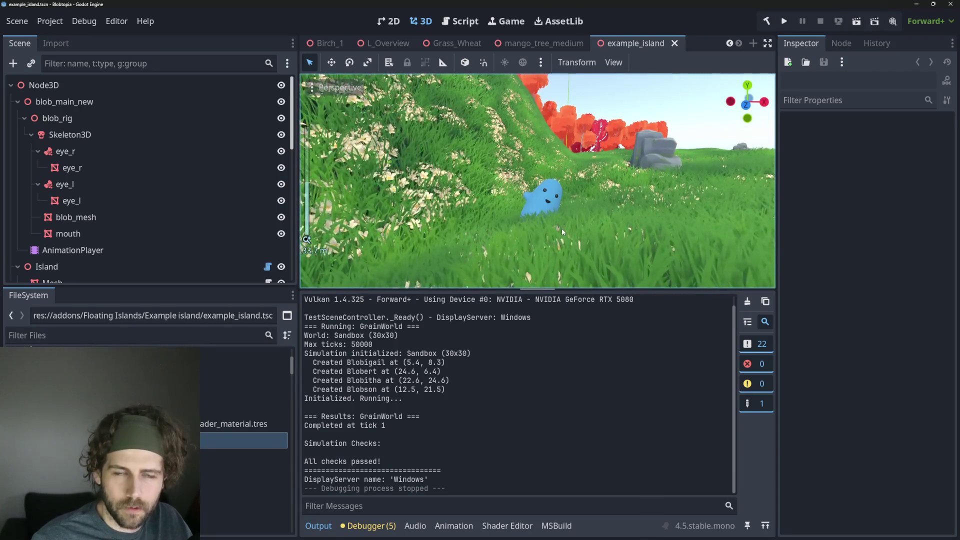
scroll(564, 204, "down", 2)
scroll(565, 205, "down", 2)
scroll(615, 208, "down", 2)
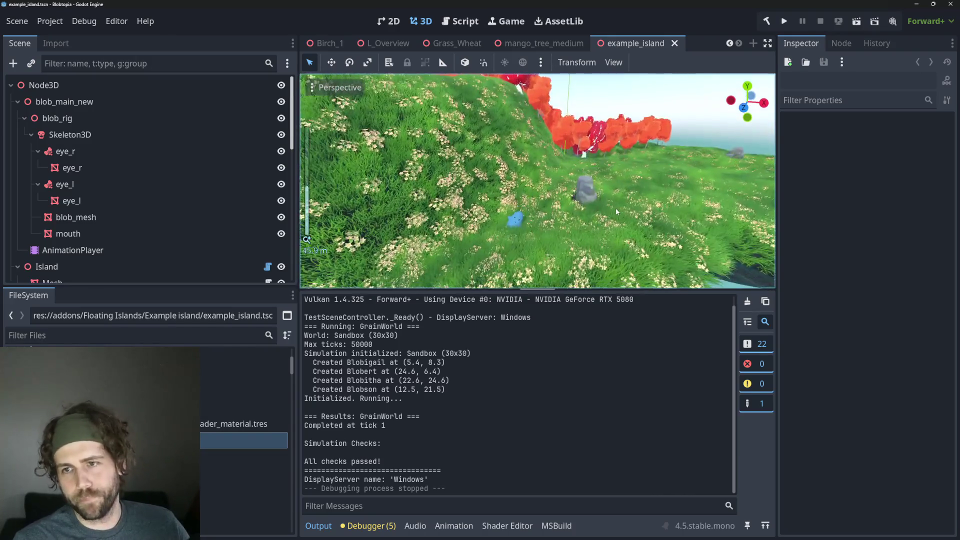
scroll(616, 208, "down", 2)
scroll(617, 190, "down", 2)
scroll(485, 217, "up", 3)
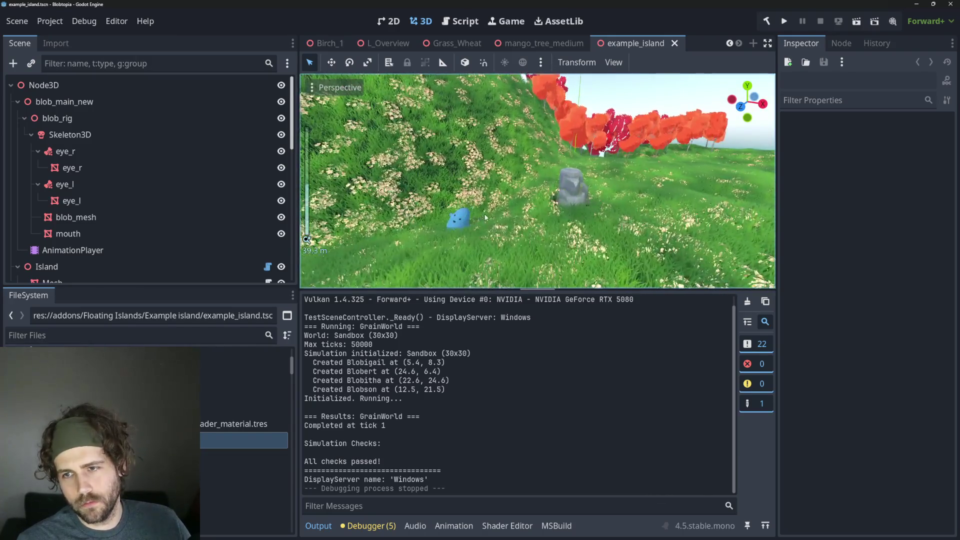
scroll(485, 218, "down", 5)
mouse_move(486, 218)
middle_mouse_down()
mouse_move(628, 193)
mouse_move(633, 152)
mouse_move(508, 185)
middle_mouse_up()
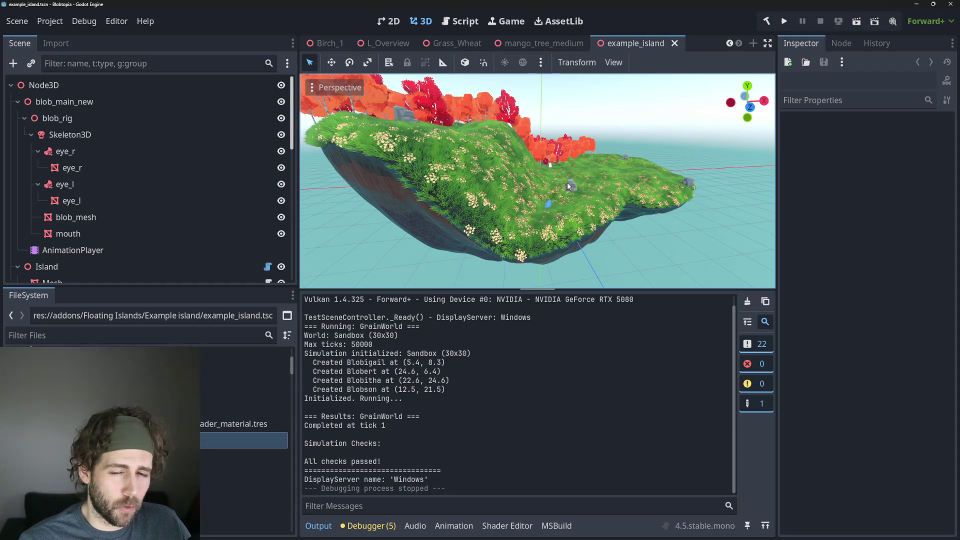
scroll(559, 192, "up", 3)
scroll(541, 194, "down", 3)
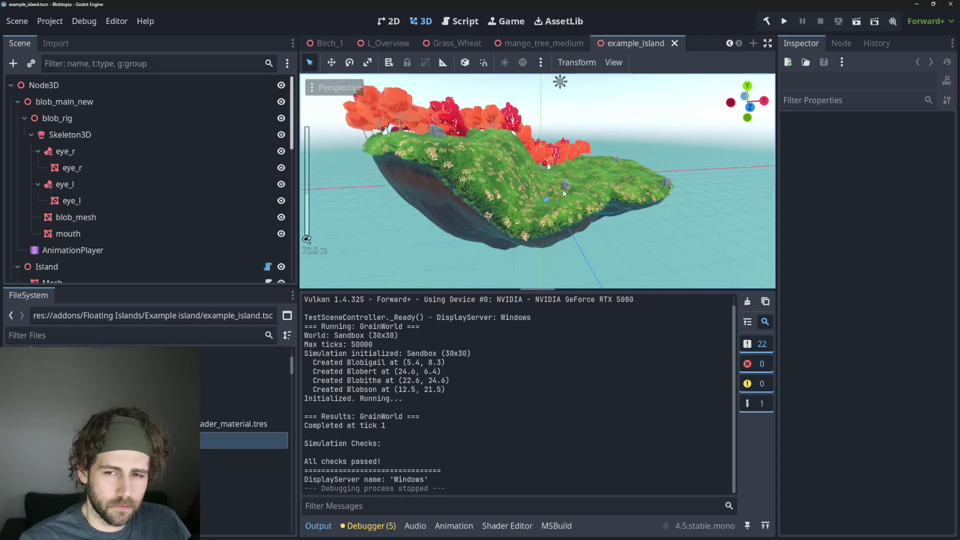
scroll(525, 195, "up", 4)
mouse_move(514, 196)
middle_mouse_down()
mouse_move(544, 188)
mouse_move(507, 215)
middle_mouse_up()
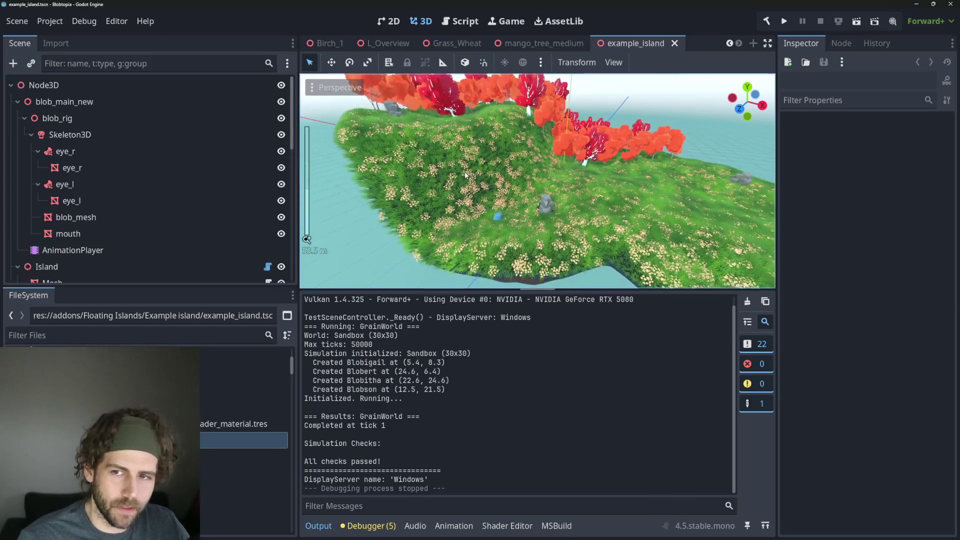
scroll(473, 172, "up", 2)
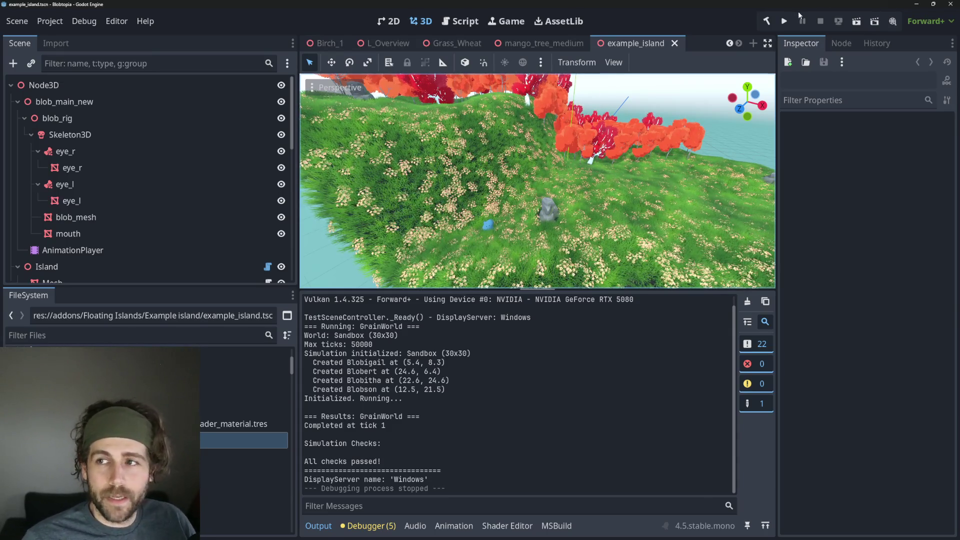
scroll(386, 49, "up", 3)
left_click(380, 43)
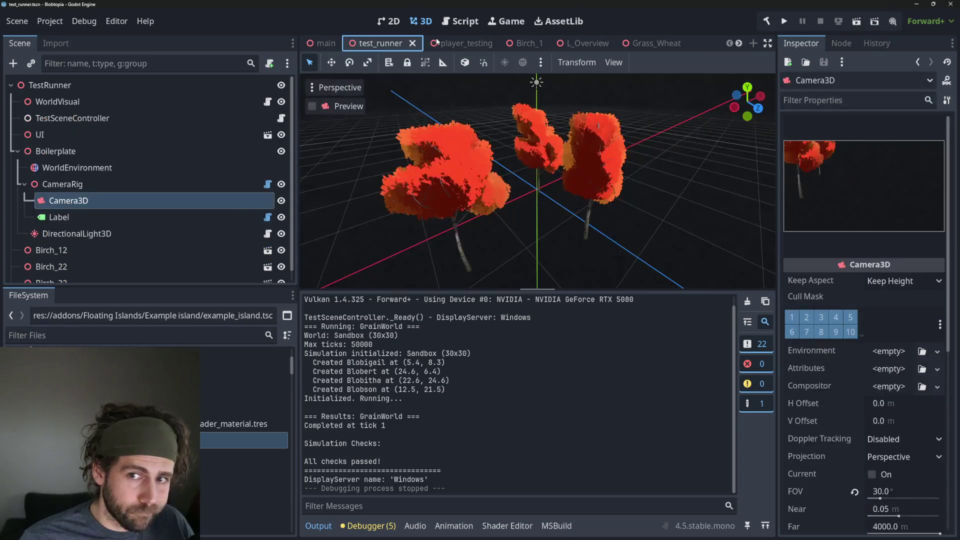
left_click(464, 43)
left_click(391, 43)
left_click(458, 45)
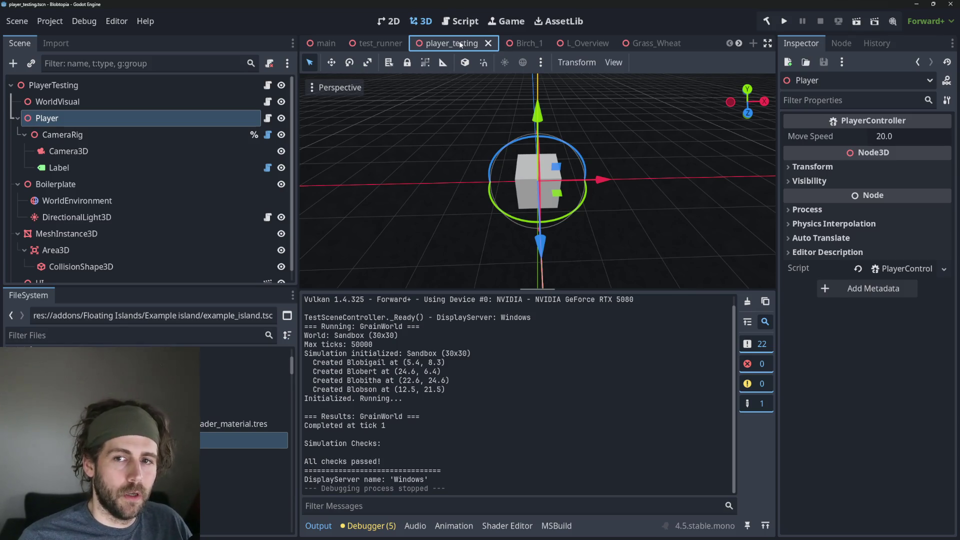
left_click(380, 43)
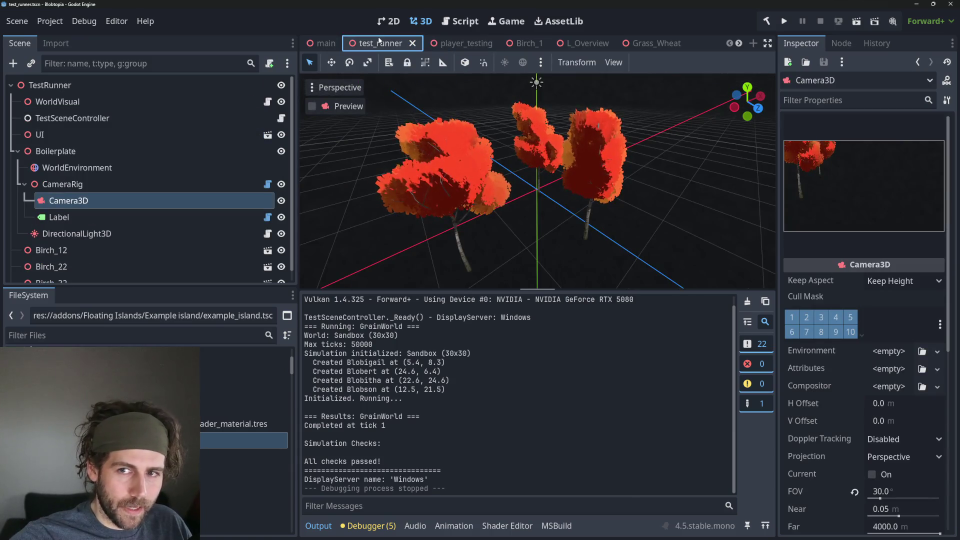
left_click(470, 43)
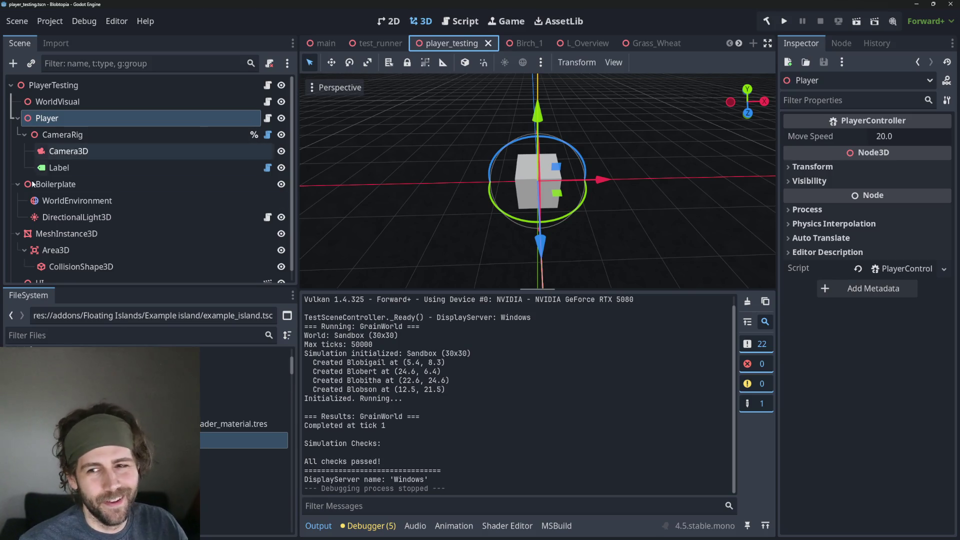
scroll(645, 44, "down", 3)
left_click(642, 44)
mouse_move(609, 190)
right_mouse_down()
mouse_move(534, 174)
mouse_move(557, 170)
right_mouse_up()
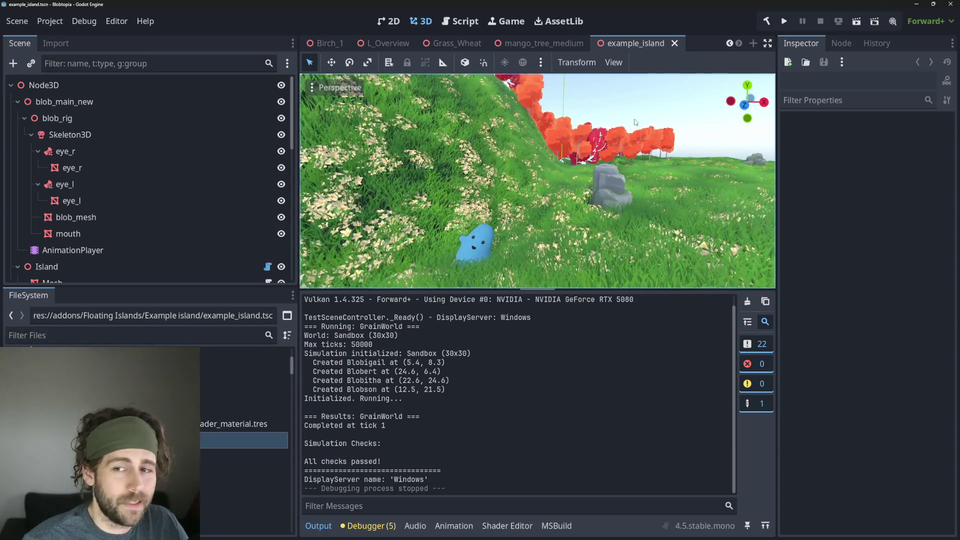
scroll(522, 136, "down", 6)
Inspect the island from top-down and side views, then run the Blobtopia project with F5
mouse_move(523, 138)
middle_mouse_down()
mouse_move(462, 140)
mouse_move(525, 138)
mouse_move(532, 189)
mouse_move(551, 184)
mouse_move(509, 245)
middle_mouse_up()
scroll(568, 180, "up", 5)
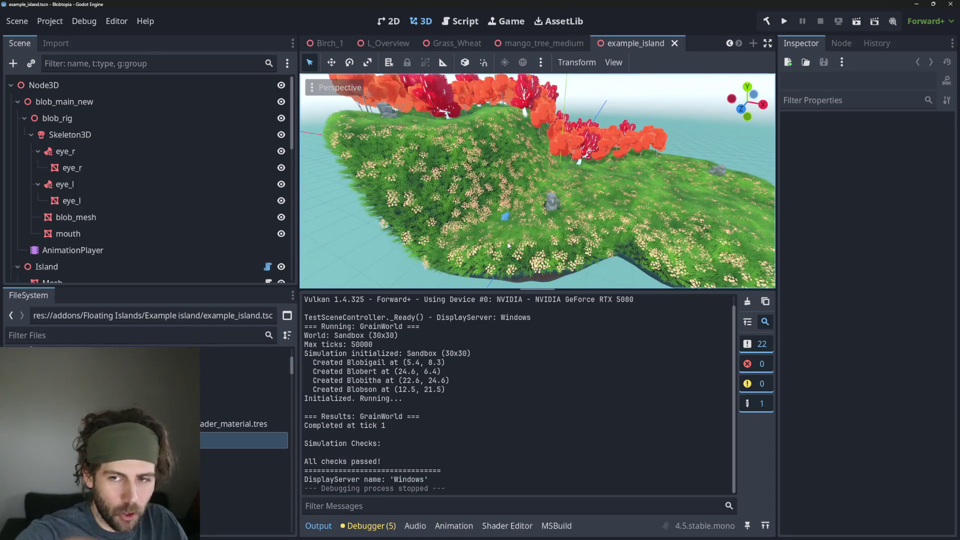
scroll(509, 246, "down", 5)
scroll(525, 252, "up", 7)
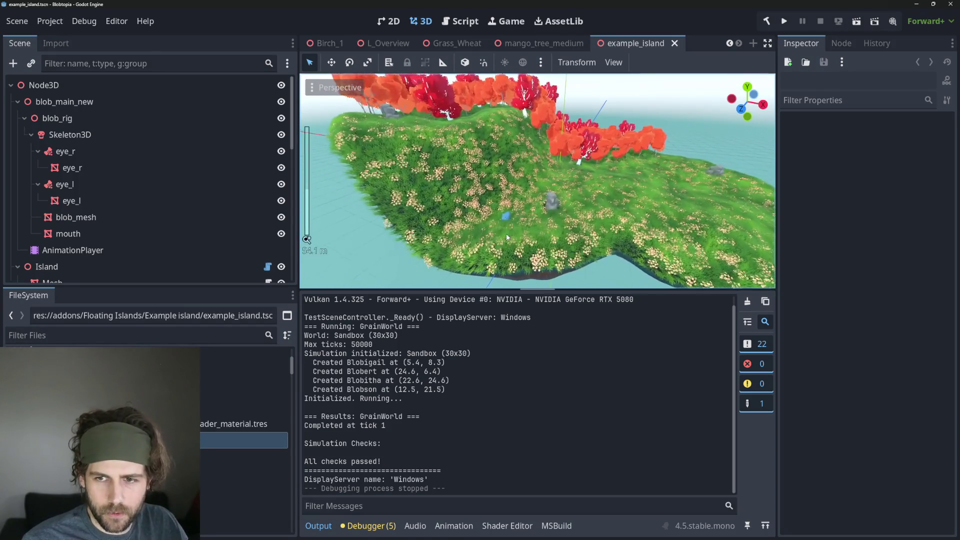
middle_click_drag(525, 251, 551, 257)
scroll(551, 258, "down", 8)
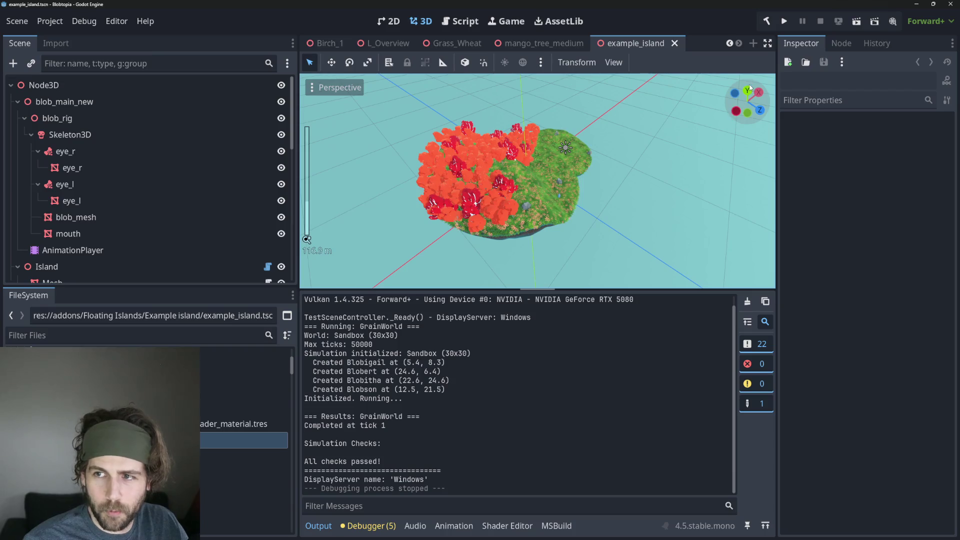
key("KP_7")
middle_click_drag(600, 210, 514, 126)
scroll(570, 180, "up", 5)
mouse_move(575, 156)
middle_mouse_down()
mouse_move(565, 215)
mouse_move(342, 202)
middle_mouse_up()
scroll(575, 199, "up", 2)
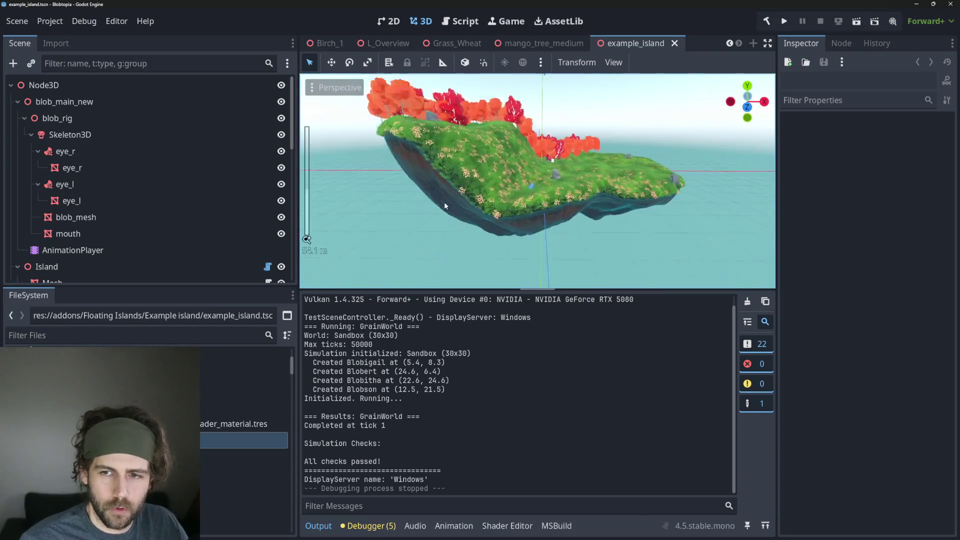
mouse_move(342, 203)
middle_mouse_down()
mouse_move(492, 229)
mouse_move(633, 205)
middle_mouse_up()
scroll(492, 229, "up", 2)
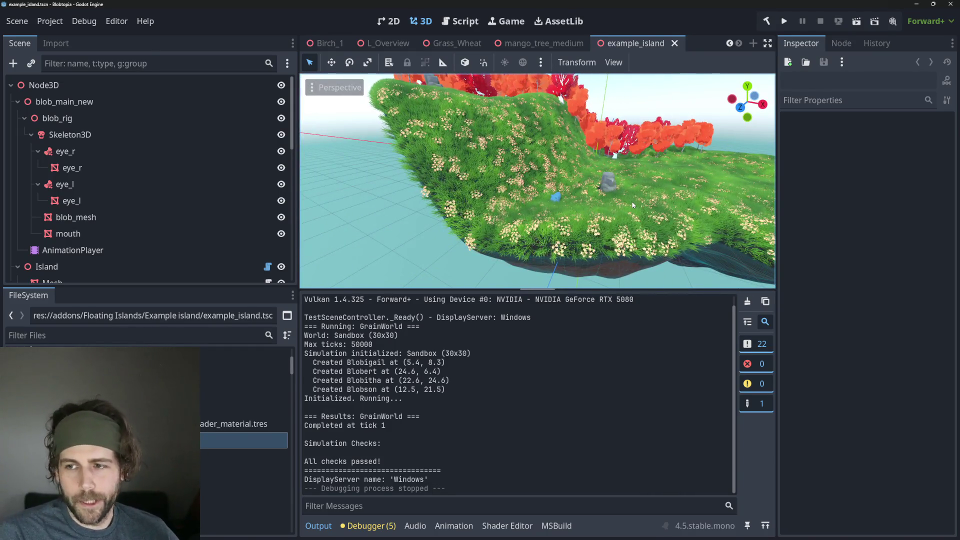
middle_click_drag(624, 168, 675, 180)
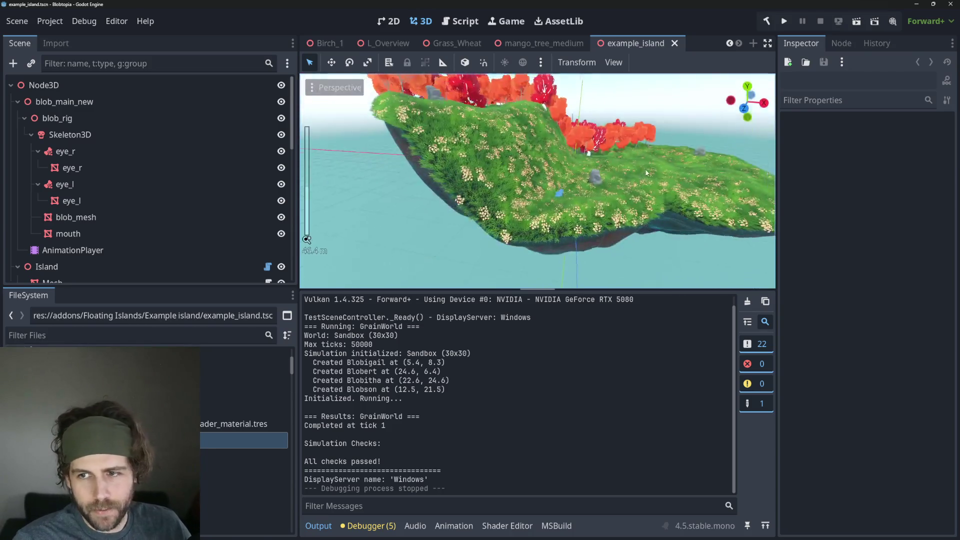
scroll(706, 199, "up", 3)
scroll(706, 198, "down", 5)
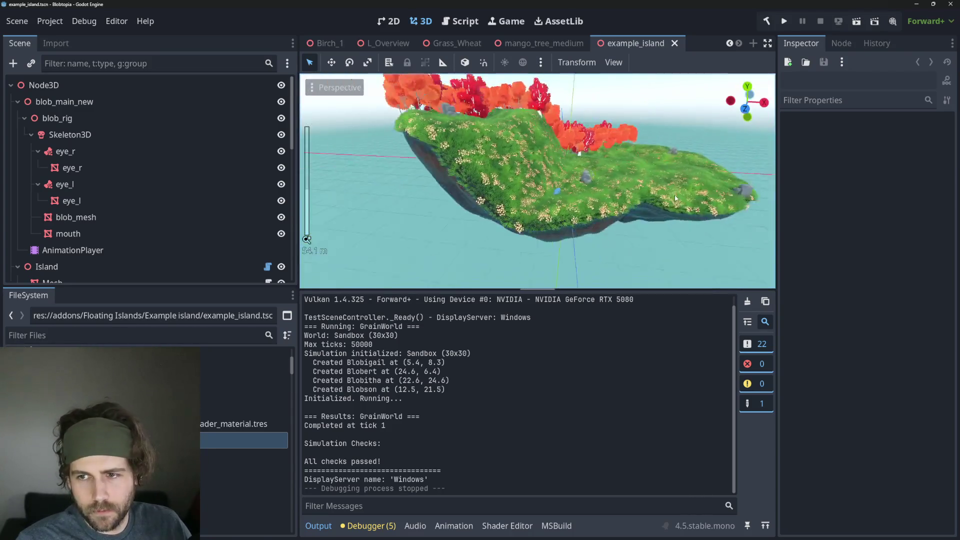
middle_click_drag(686, 174, 525, 120)
key("F5")
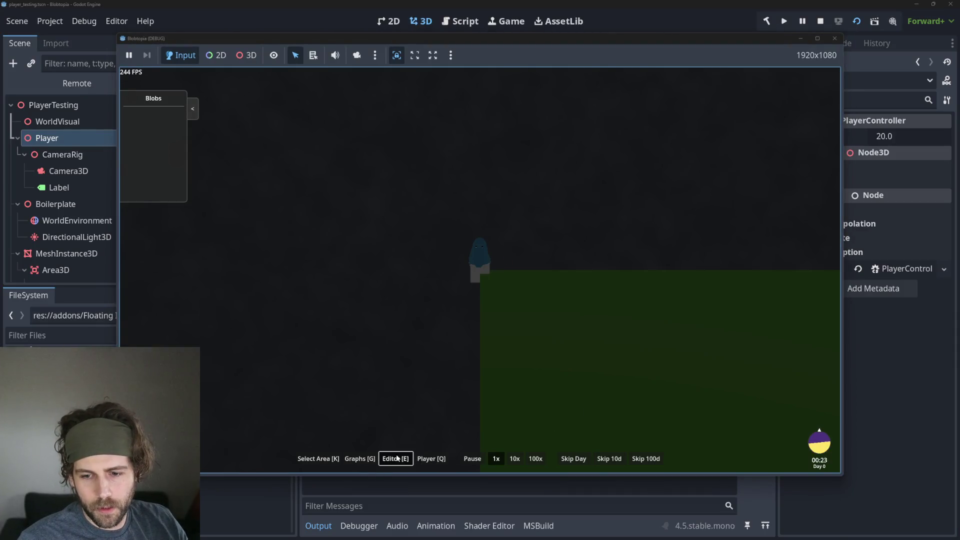
Load the Grain.json world, walk the player to a nearby tree and harvest it
left_click(621, 430)
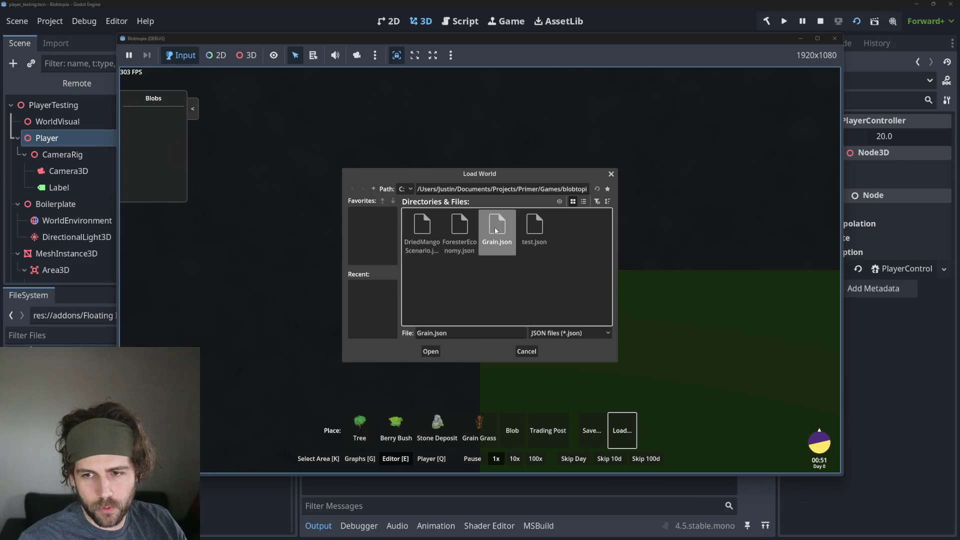
double_click(495, 229)
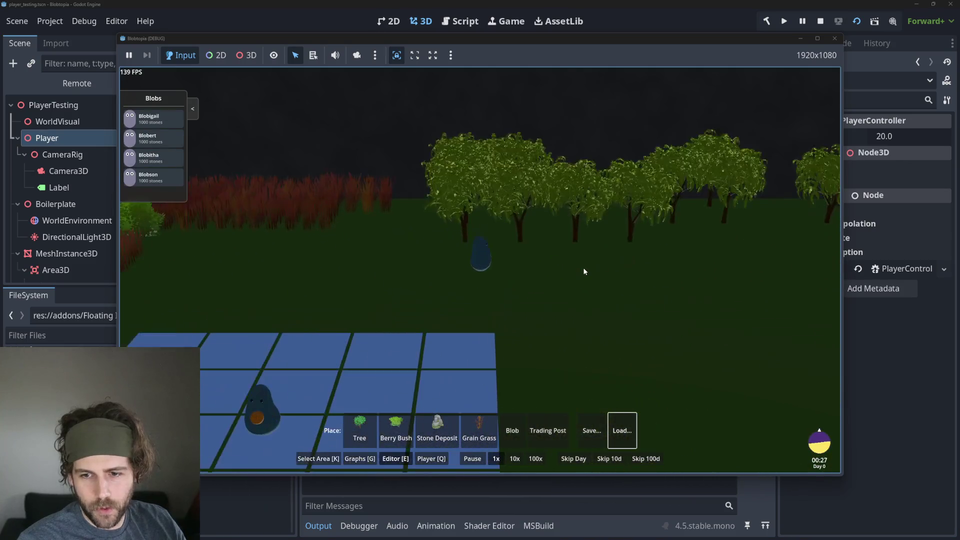
scroll(581, 278, "down", 5)
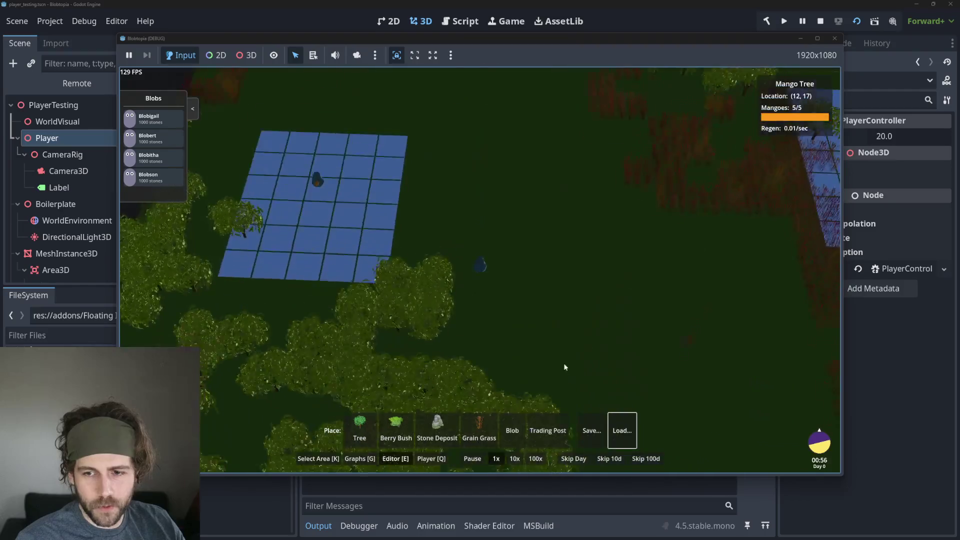
scroll(546, 315, "up", 5)
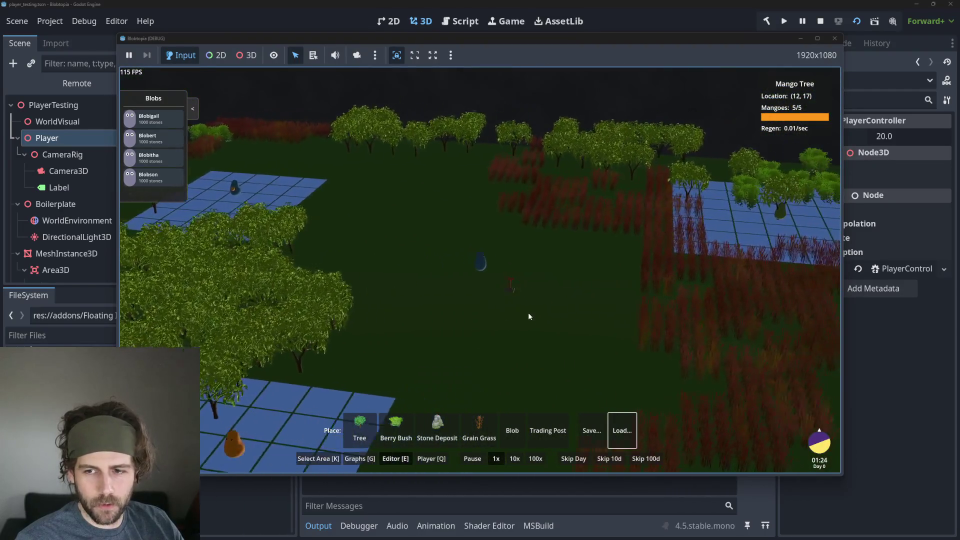
key("w")
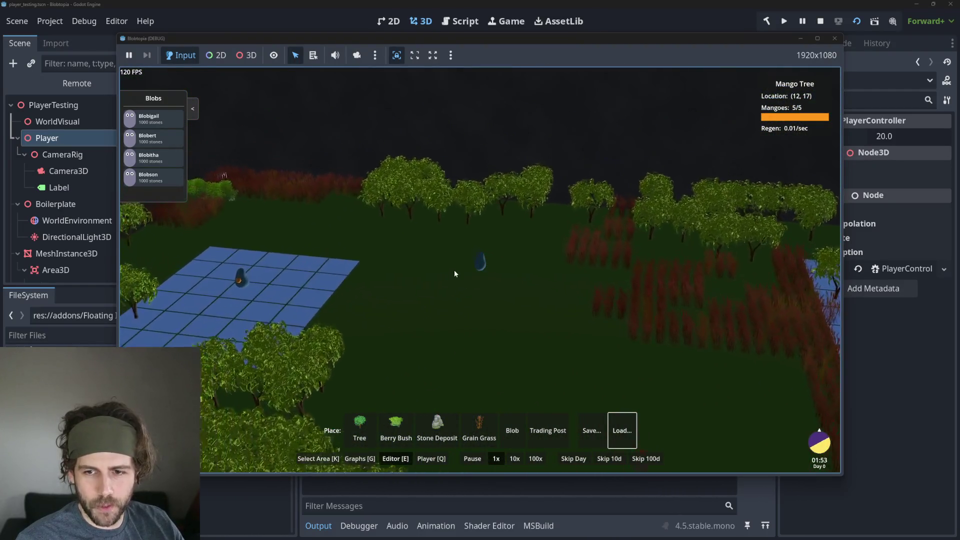
scroll(454, 271, "up", 2)
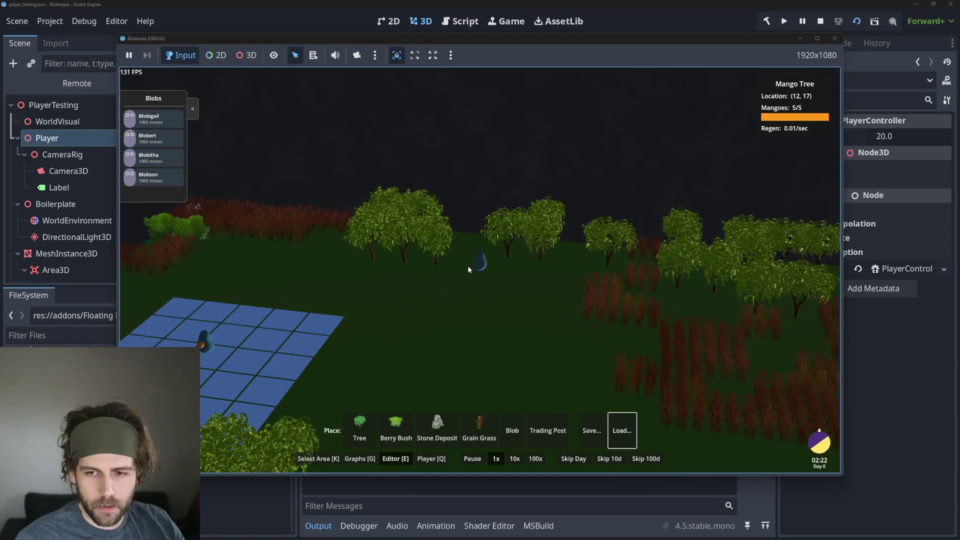
key("a")
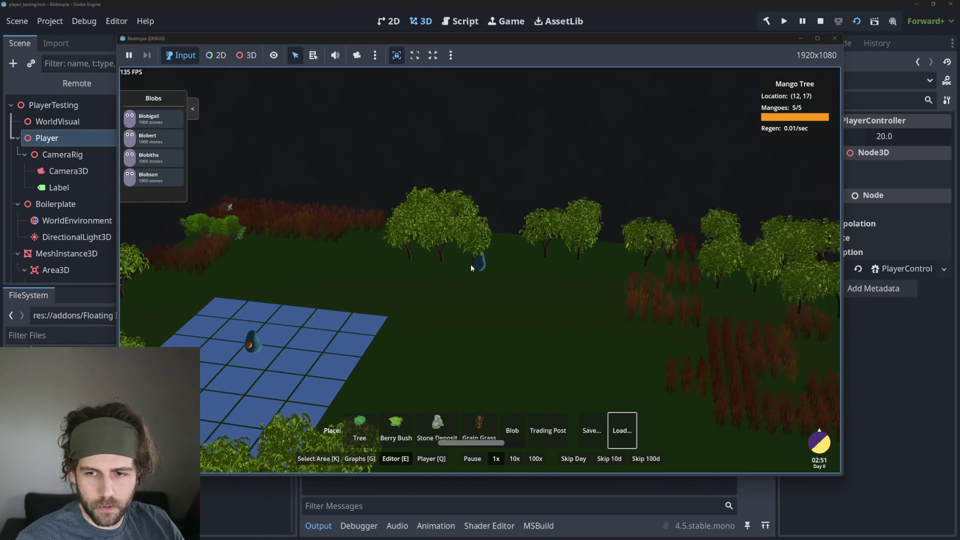
left_click(469, 263)
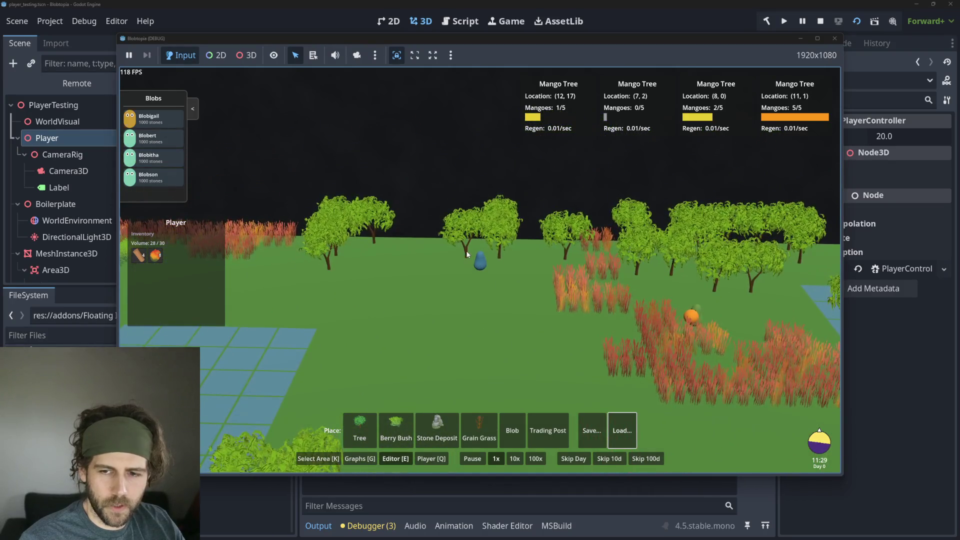
scroll(465, 255, "down", 5)
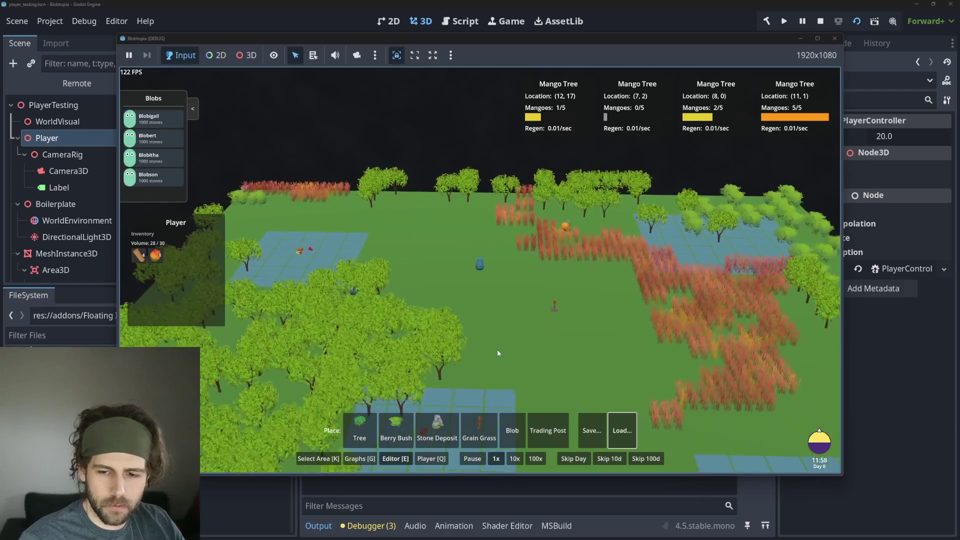
Walk the player around the field toward the trees and tile grid, then stop the game
middle_click_drag(497, 353, 612, 430)
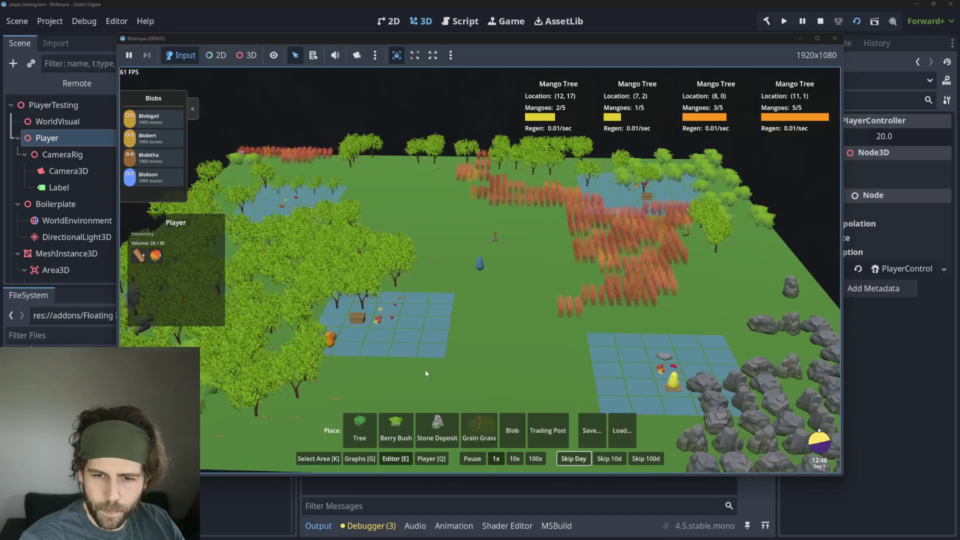
scroll(425, 369, "up", 5)
scroll(401, 300, "up", 3)
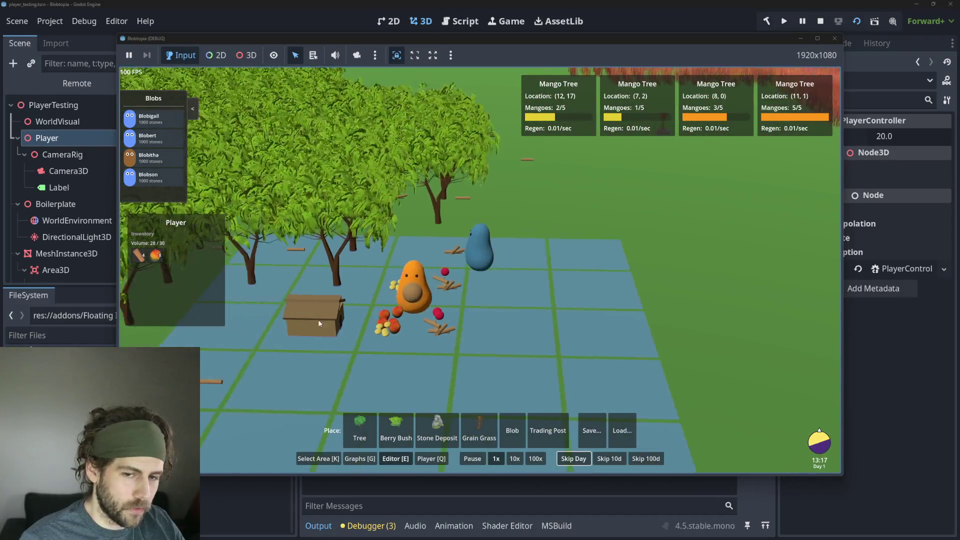
scroll(344, 326, "up", 2)
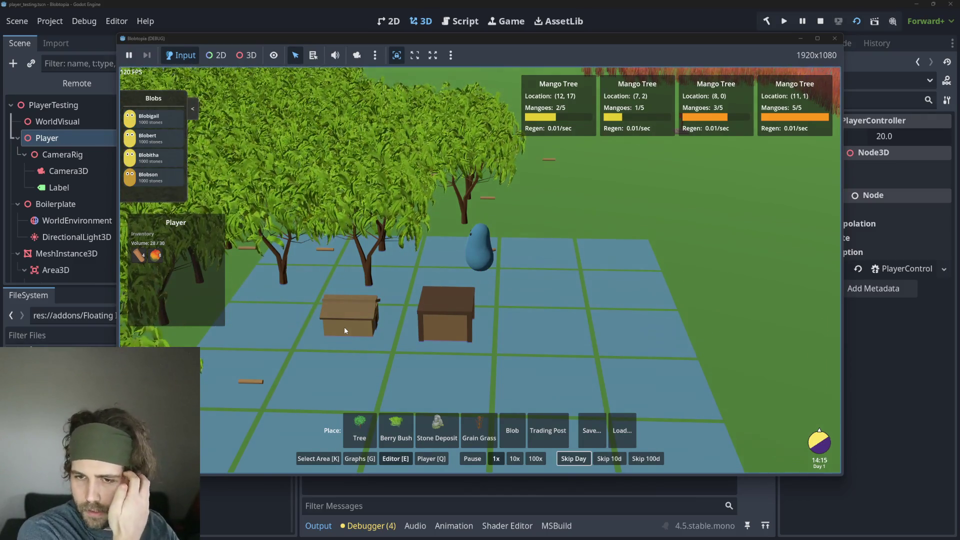
scroll(344, 327, "up", 2)
scroll(344, 327, "up", 2)
scroll(438, 239, "down", 4)
scroll(498, 275, "down", 2)
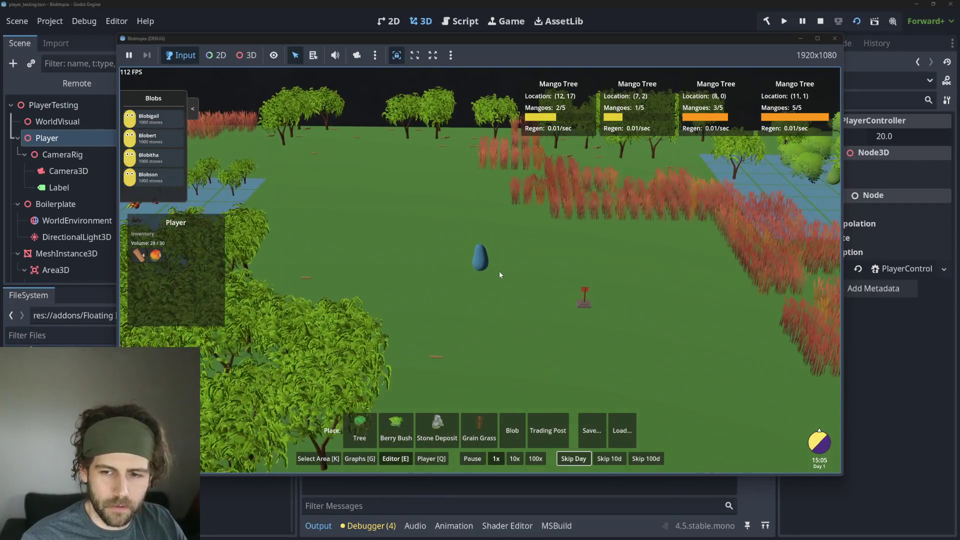
scroll(499, 271, "down", 2)
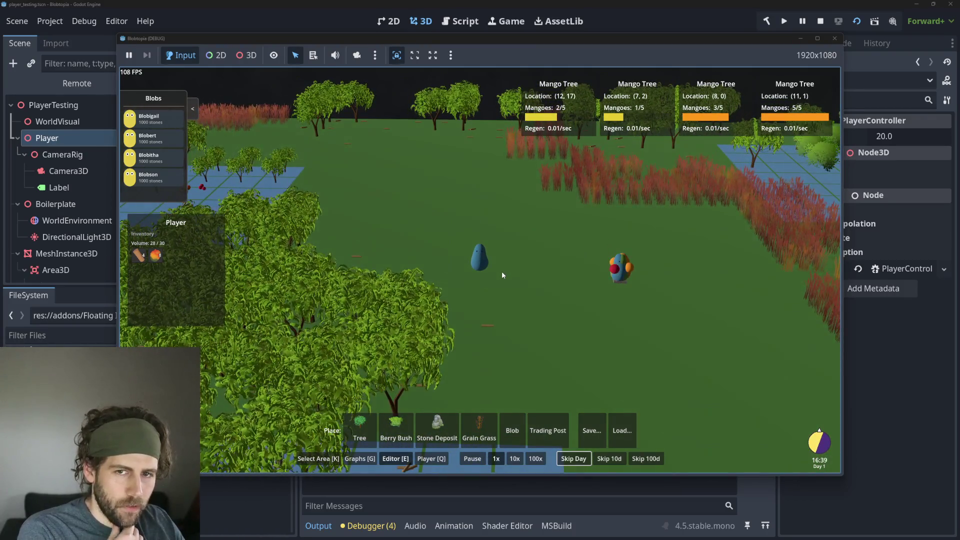
key("w")
key("d")
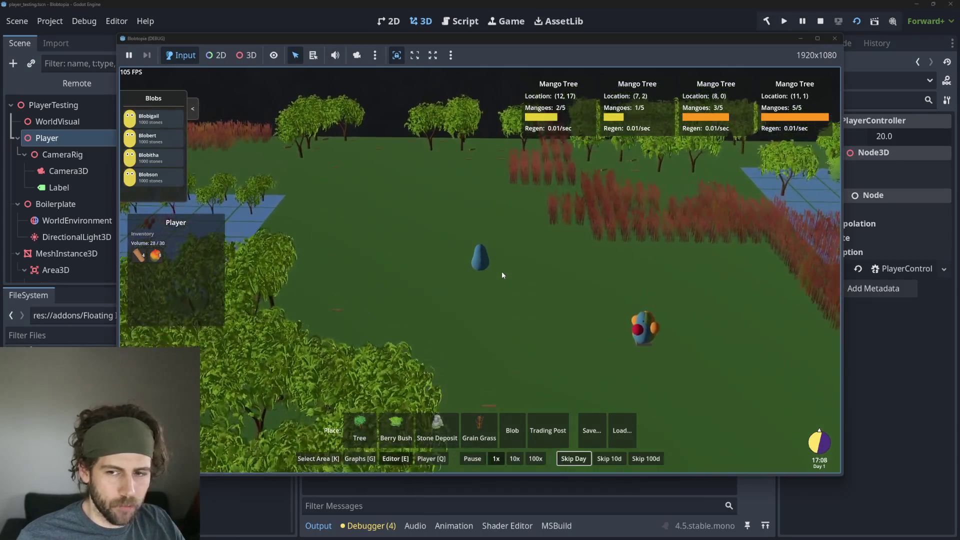
key("s")
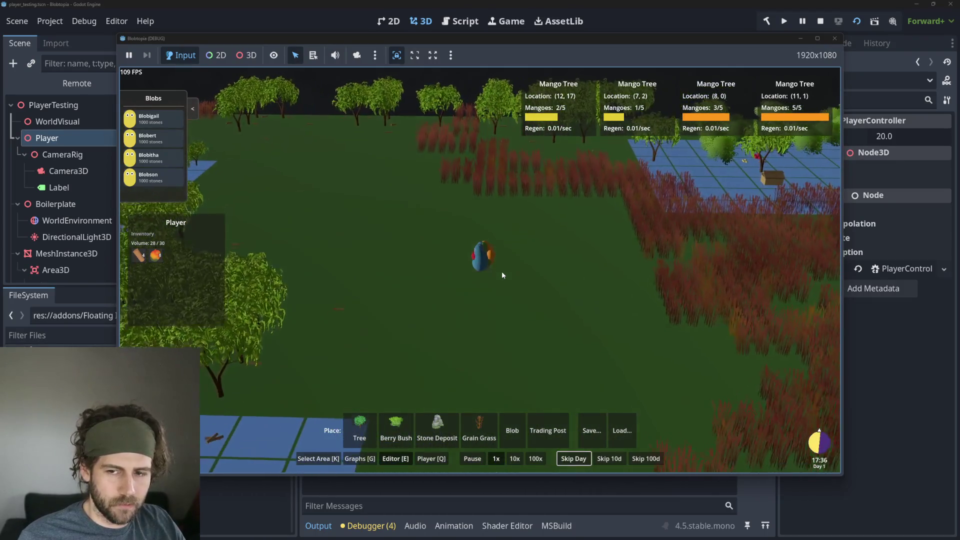
key("w")
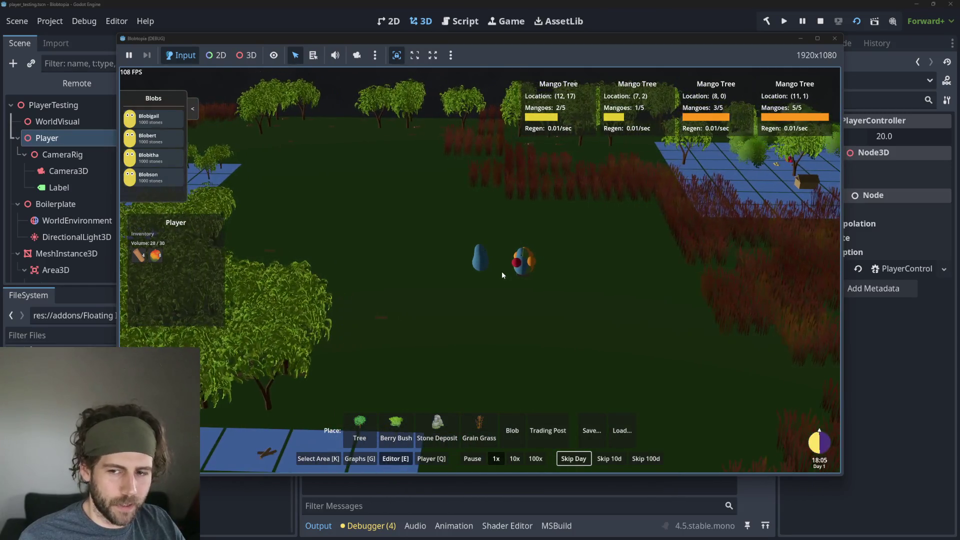
key("a")
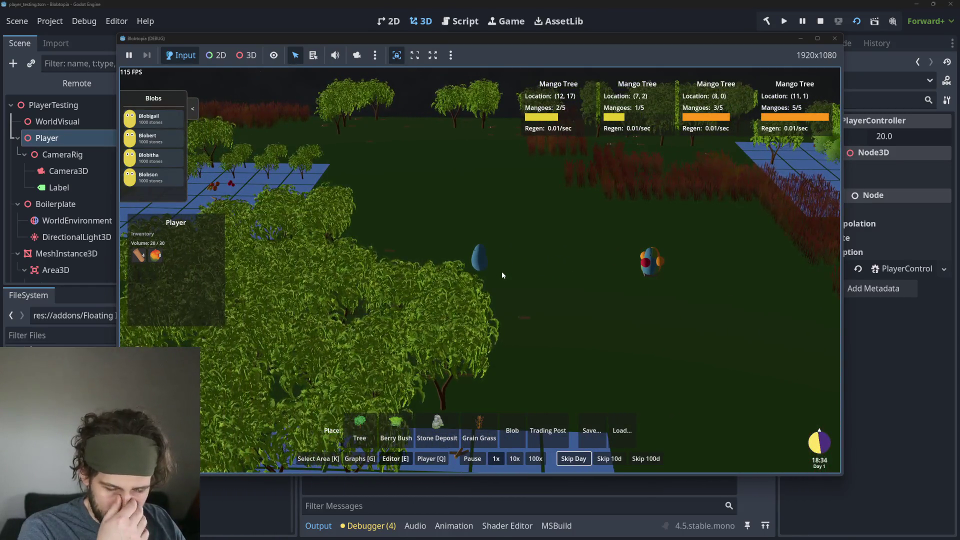
key("w")
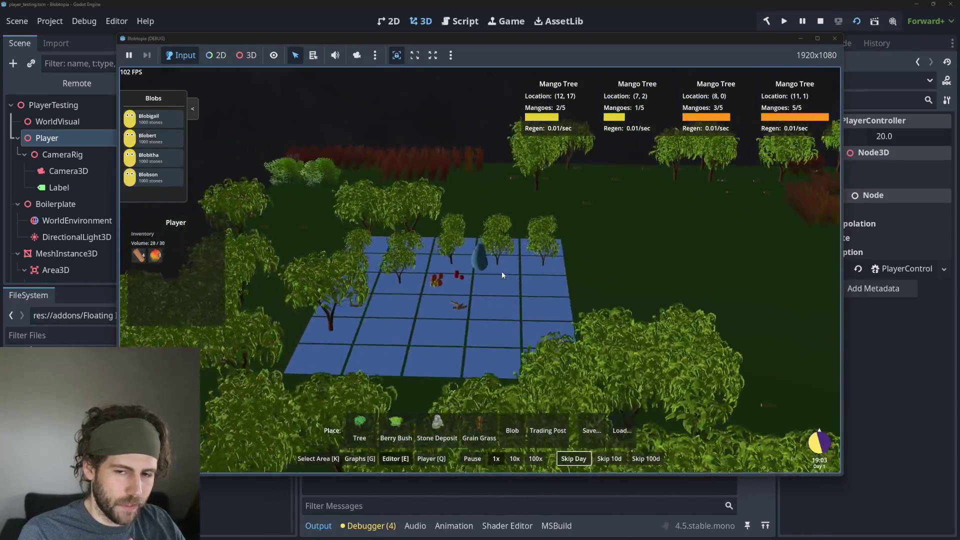
key("d")
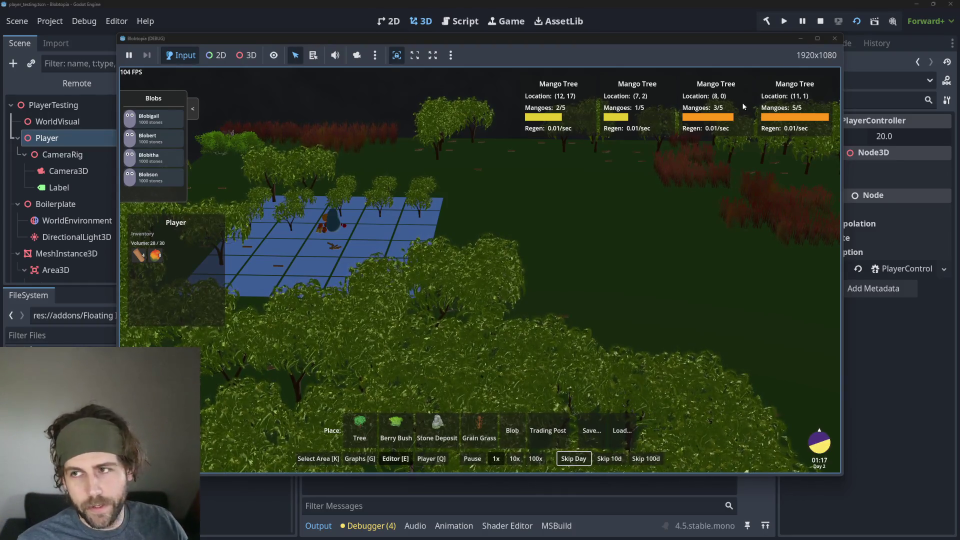
left_click(822, 21)
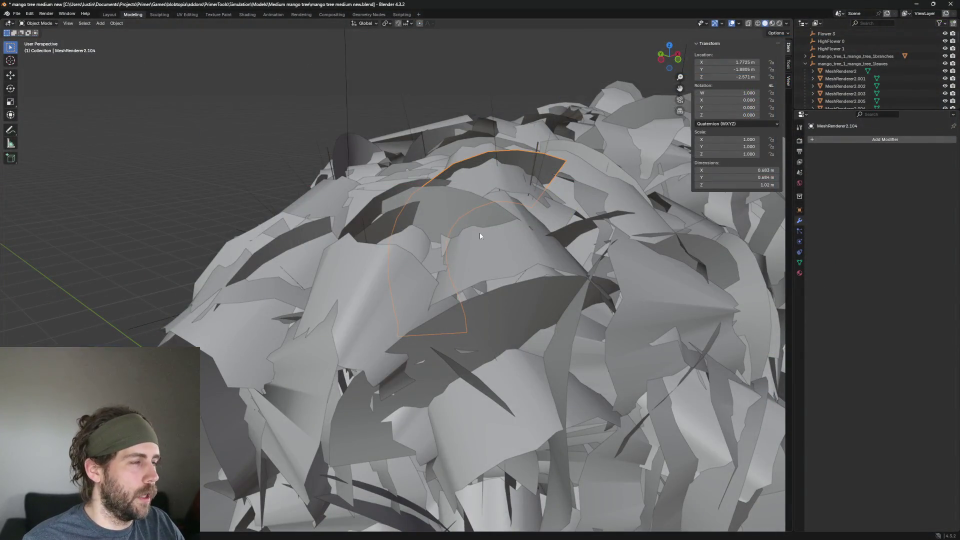
Delete a stray leaf and a duplicate leaf sitting on top of the canopy
middle_click_drag(480, 236, 421, 151)
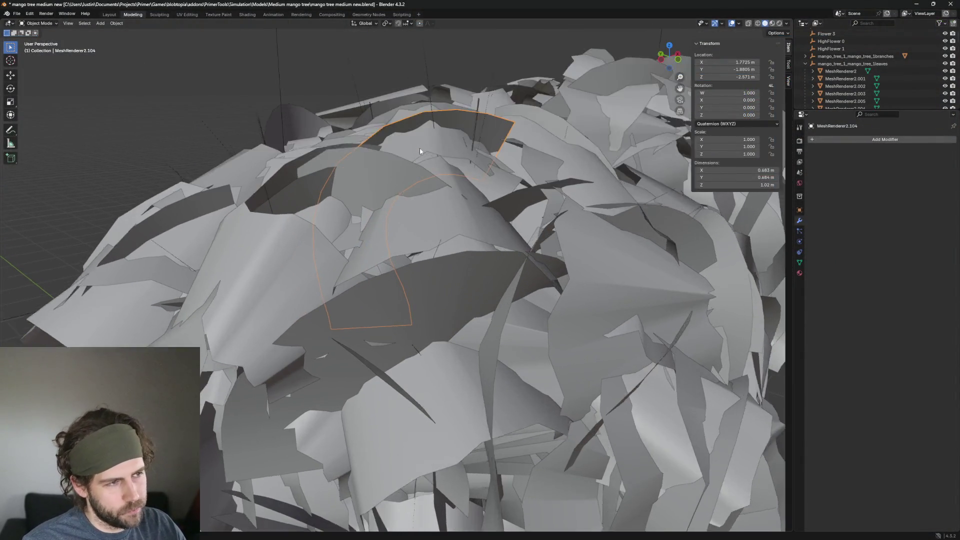
key("Delete")
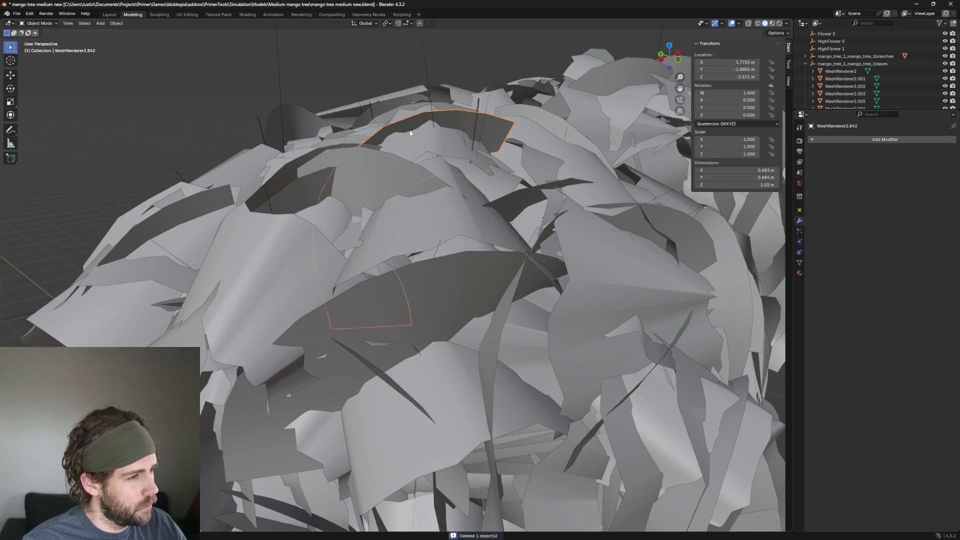
left_click(322, 173)
middle_click_drag(400, 211, 508, 114)
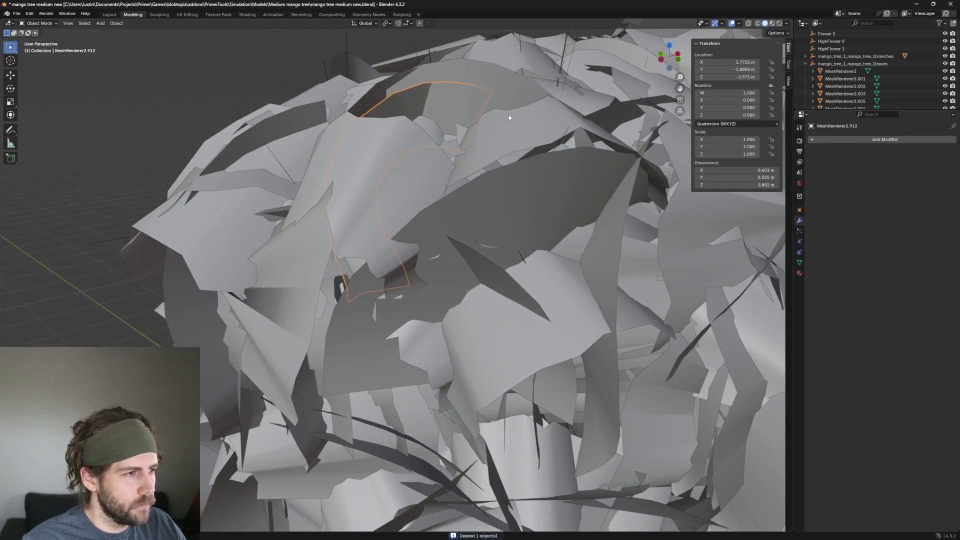
left_click(398, 97)
middle_click_drag(358, 149, 458, 154)
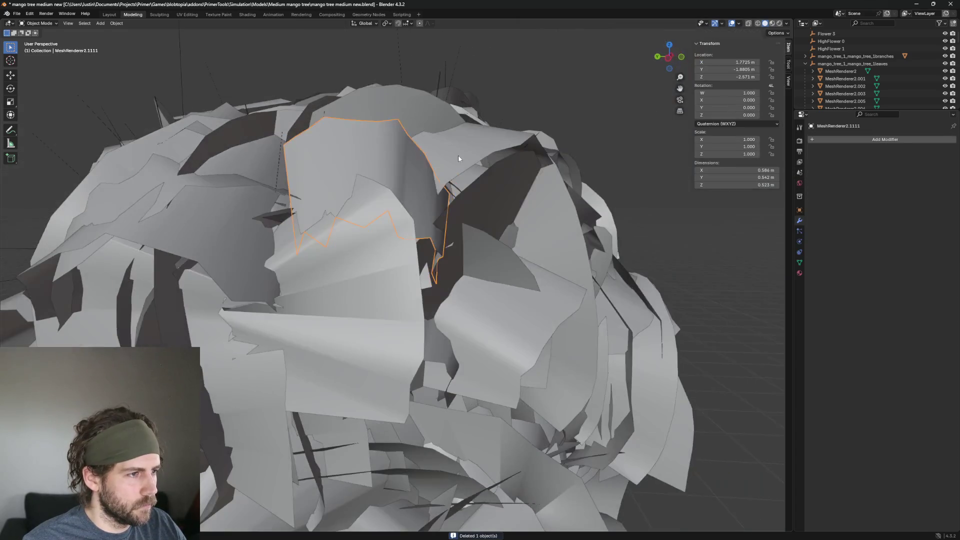
left_click(422, 161)
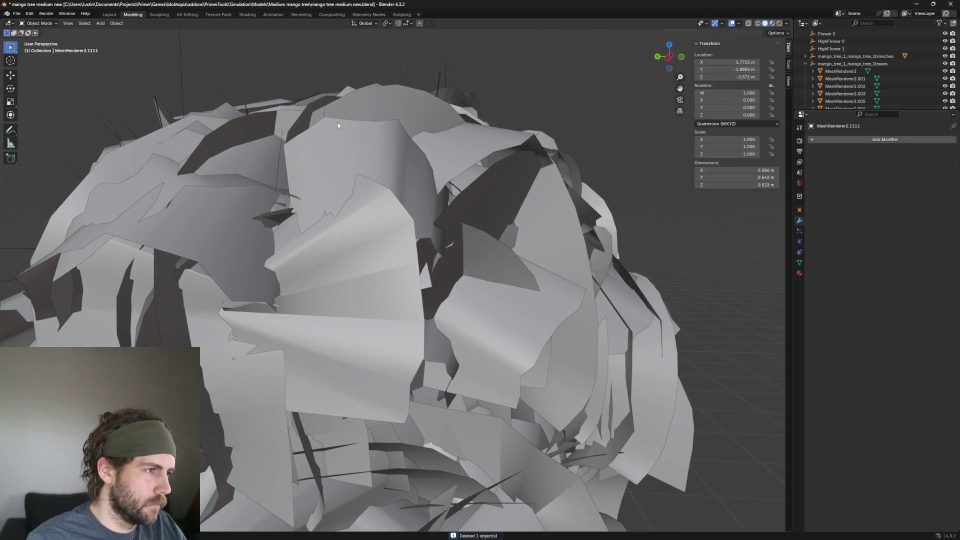
left_click(421, 161)
key("Delete")
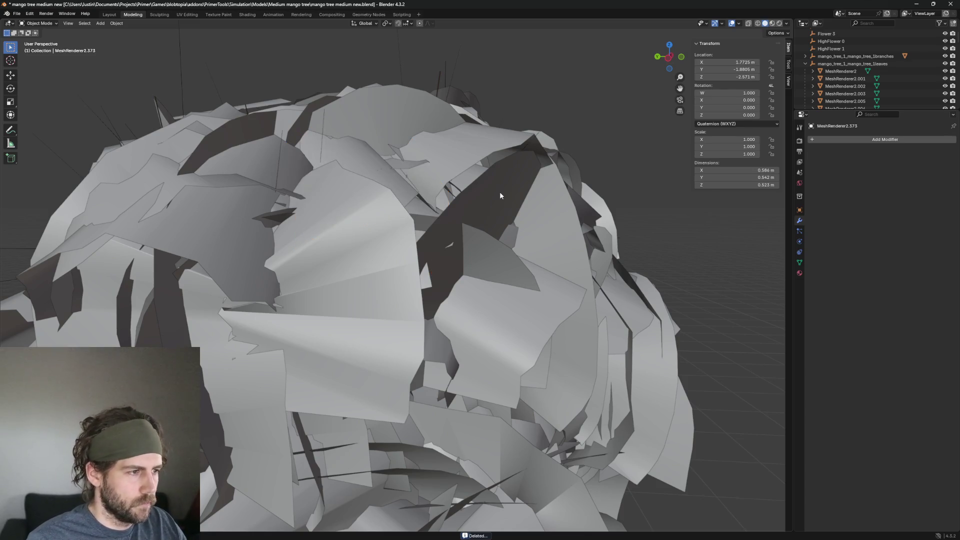
Remove the leaf protruding from the canopy edge and hide another top leaf
left_click(358, 253)
mouse_move(358, 253)
middle_mouse_down()
mouse_move(497, 261)
mouse_move(499, 325)
middle_mouse_up()
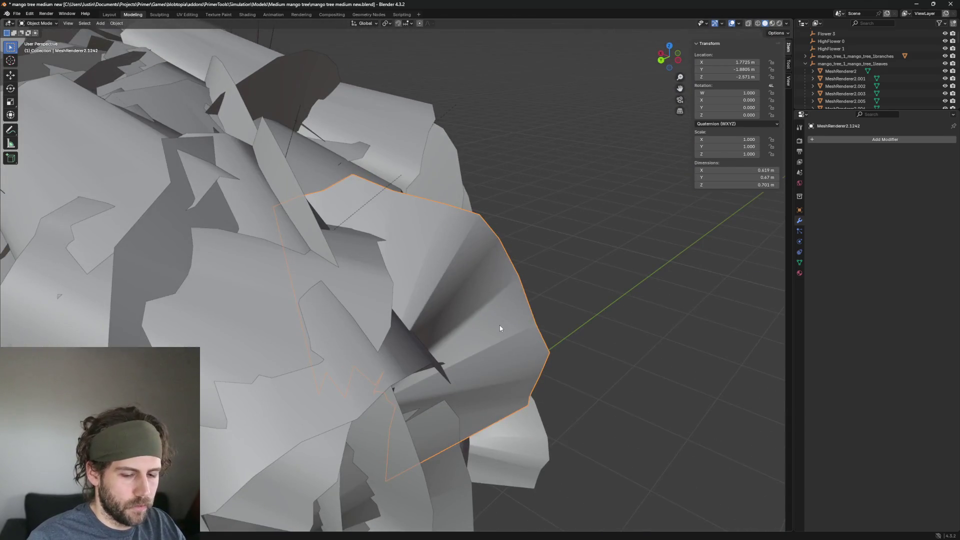
left_click(499, 328)
key("Delete")
left_click(500, 328)
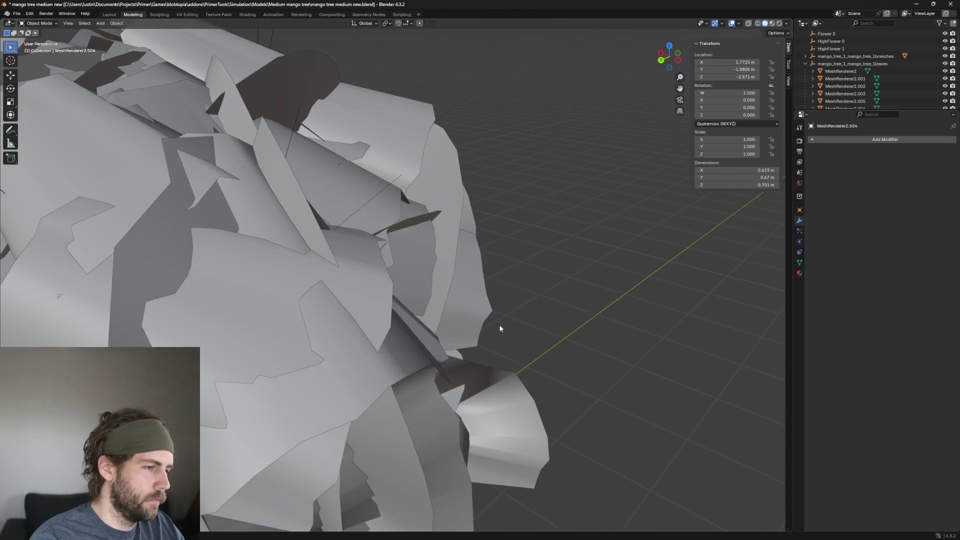
left_click(439, 123)
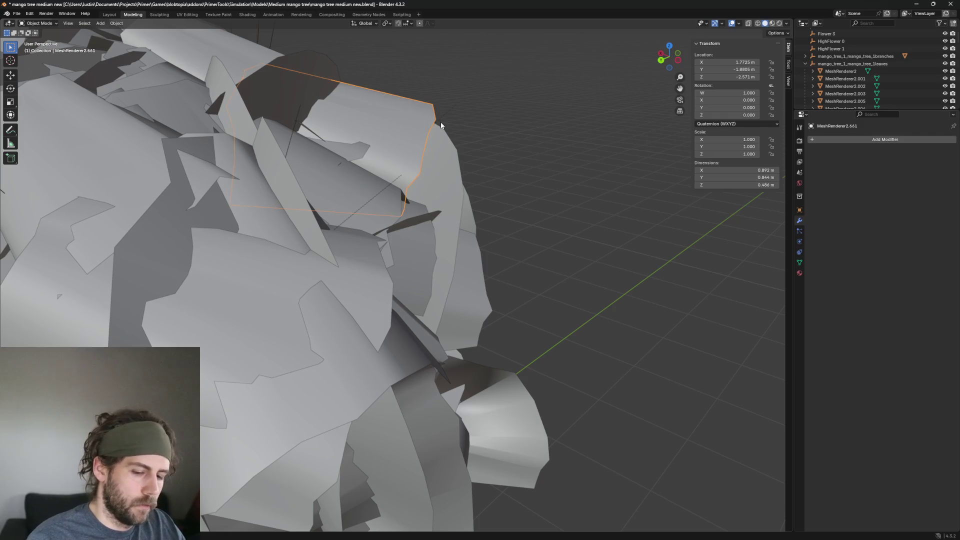
key("alt+a")
left_click(402, 123)
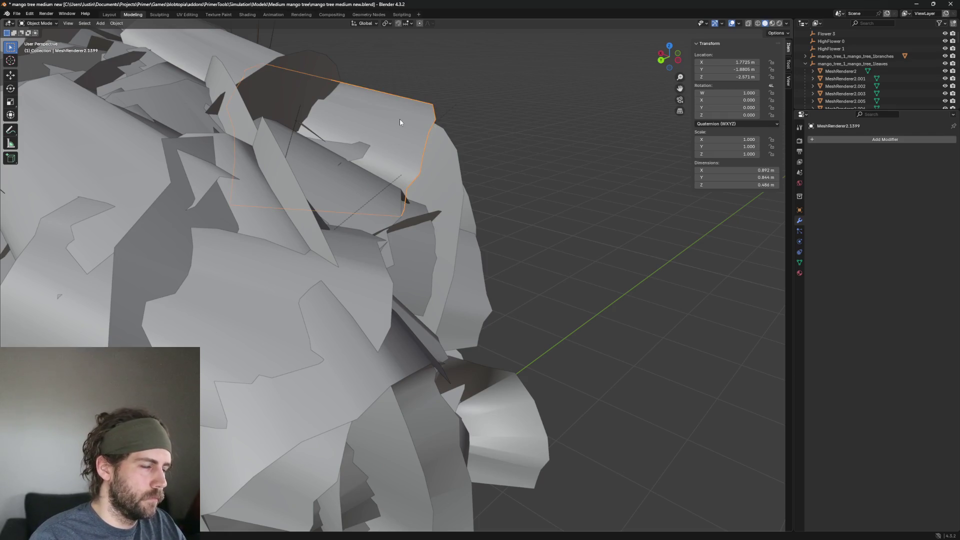
key("h")
Delete the two front leaves on the canopy top and two more stray leaves below
mouse_move(548, 215)
middle_mouse_down()
mouse_move(499, 246)
mouse_move(454, 208)
middle_mouse_up()
scroll(500, 247, "down", 5)
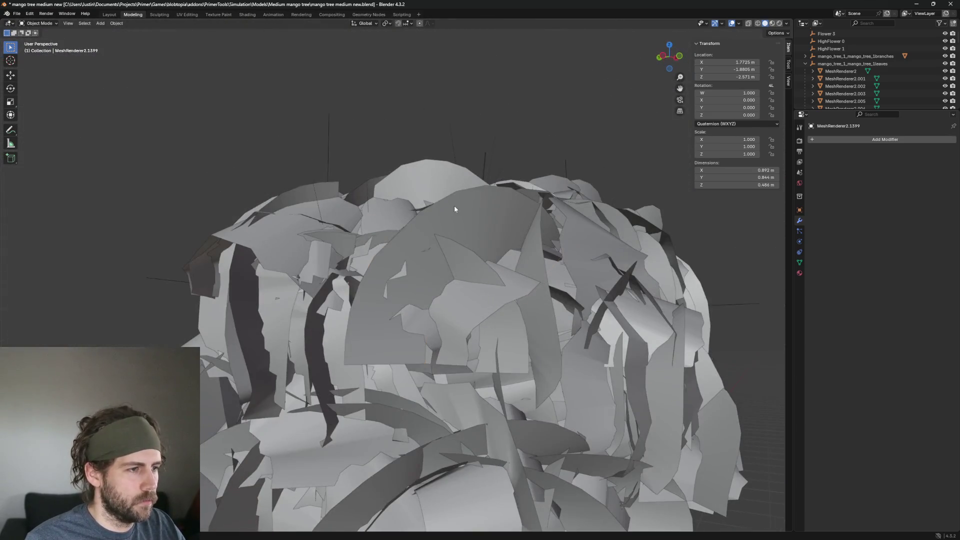
left_click(454, 206)
key("Delete")
left_click(455, 181)
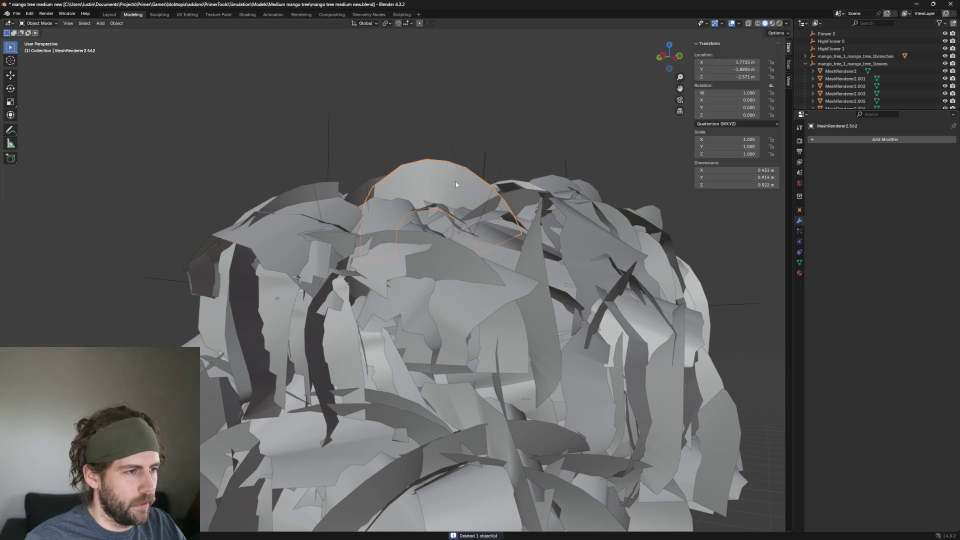
key("Delete")
middle_click_drag(422, 187, 383, 211)
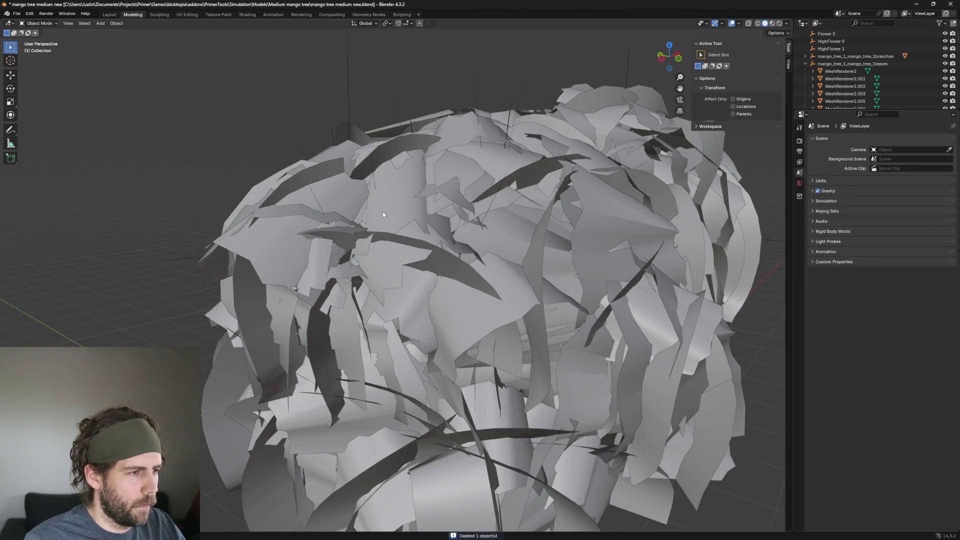
scroll(383, 211, "up", 3)
left_click(343, 342)
middle_click_drag(342, 343, 450, 344)
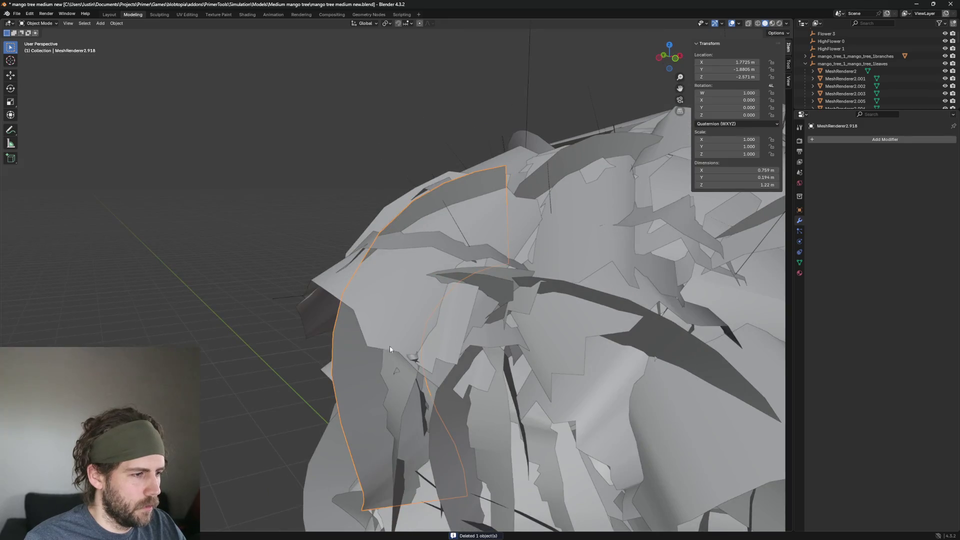
key("Delete")
left_click(347, 365)
key("Delete")
Clear out several overlapping leaves stacked at the same spot on the canopy
left_click(361, 349)
middle_click_drag(394, 292, 505, 275)
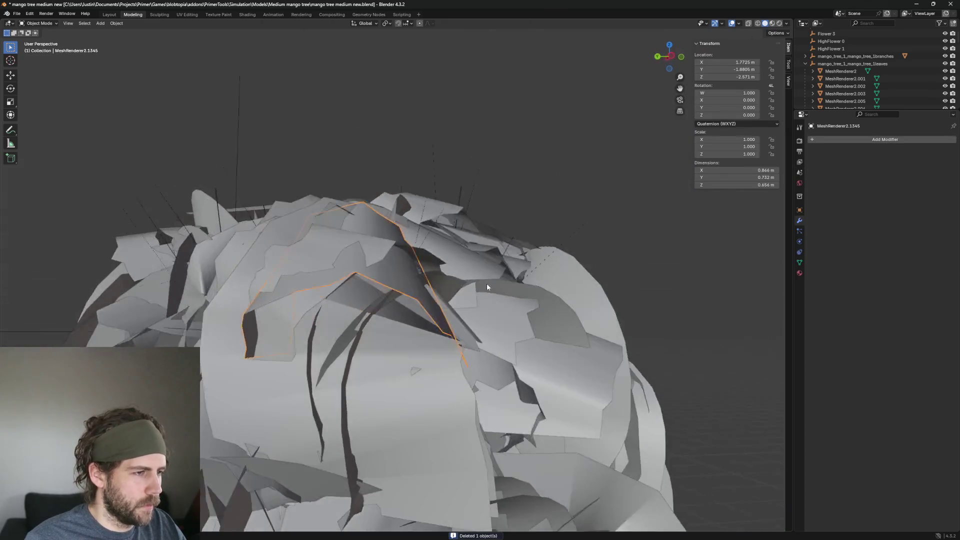
key("Delete")
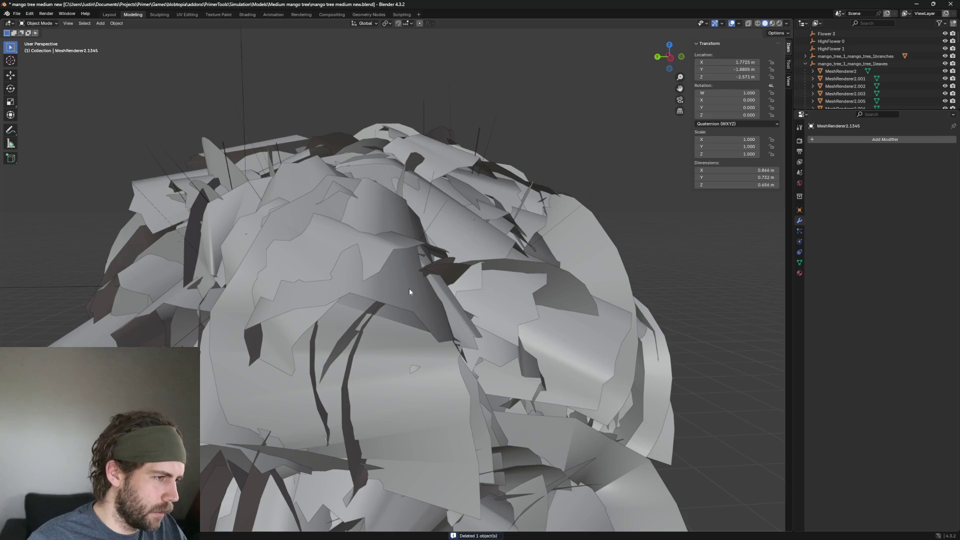
left_click(409, 288)
key("Delete")
left_click(409, 289)
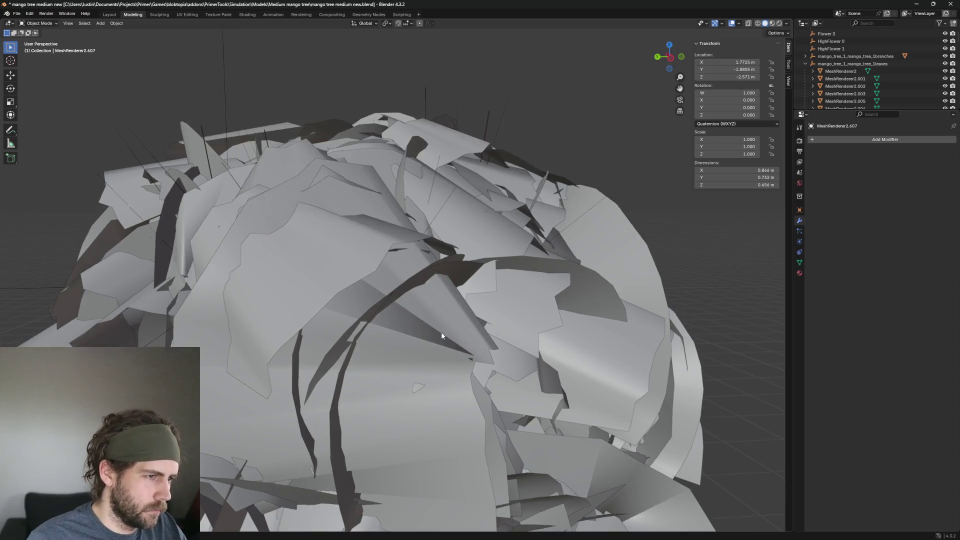
middle_click_drag(409, 289, 400, 343)
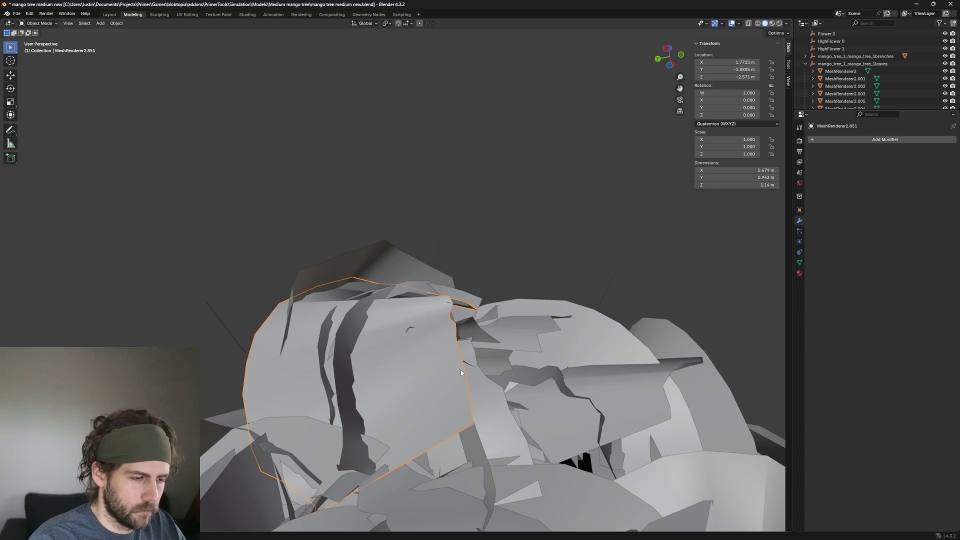
key("Delete")
left_click(458, 352)
middle_click_drag(457, 352, 409, 342)
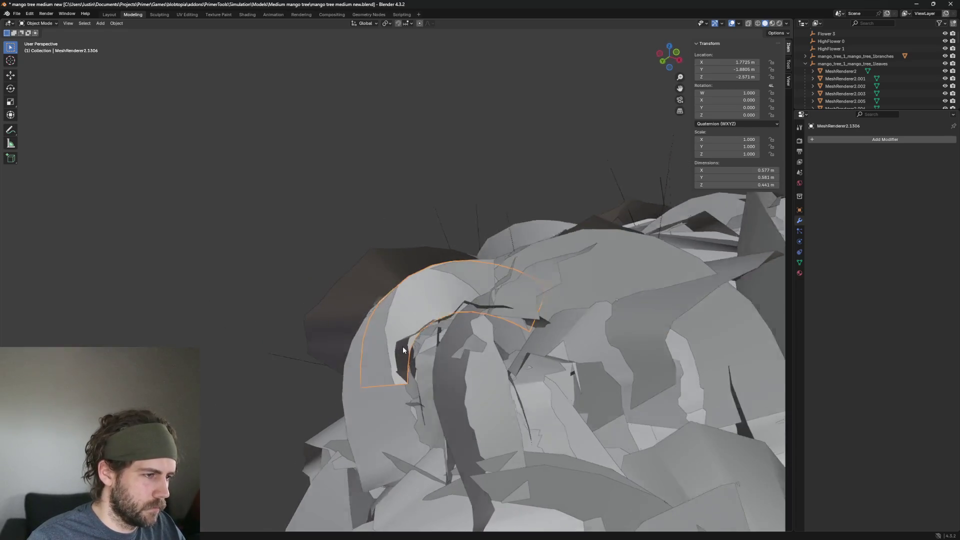
key("Delete")
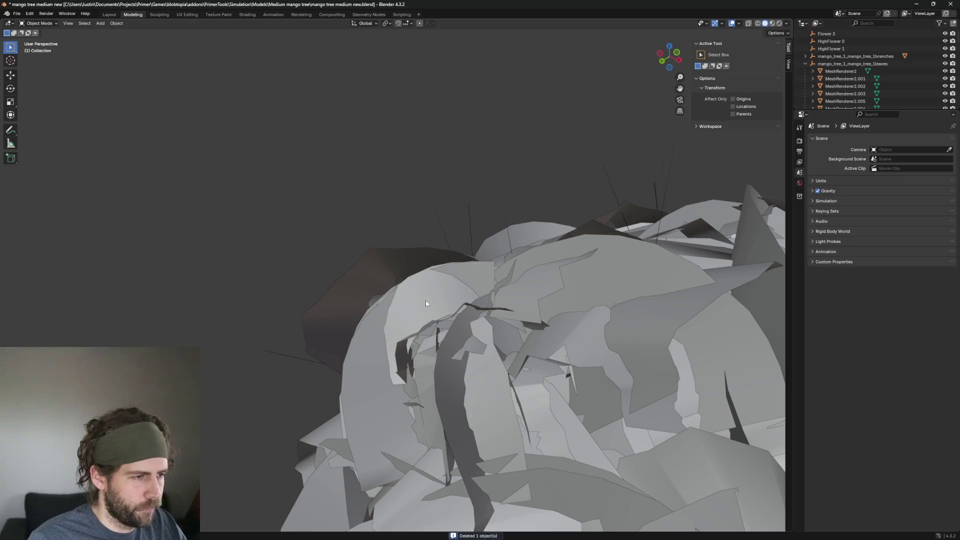
Delete four layered leaf pieces on the canopy's left side one after another
left_click(425, 301)
key("Delete")
left_click(439, 301)
key("Delete")
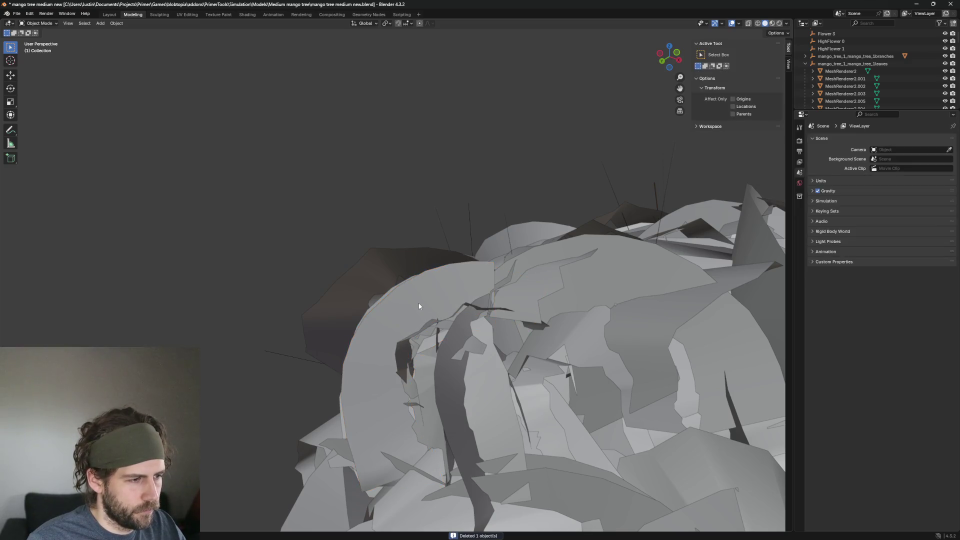
left_click(419, 303)
key("Delete")
left_click(408, 303)
key("Delete")
key("Delete")
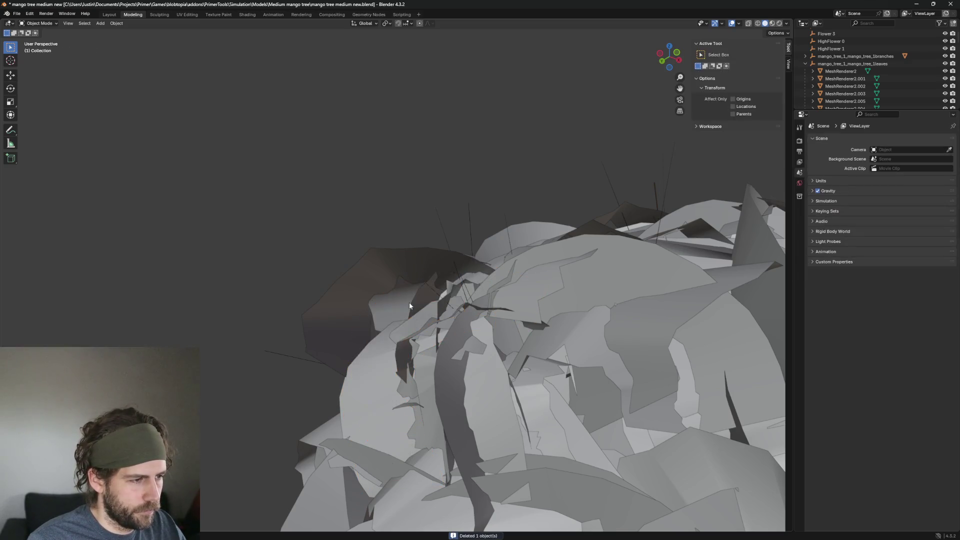
Remove the leaf at the canopy's upper left and inspect neighbouring edge leaves
left_click(386, 270)
middle_click_drag(449, 270, 418, 292)
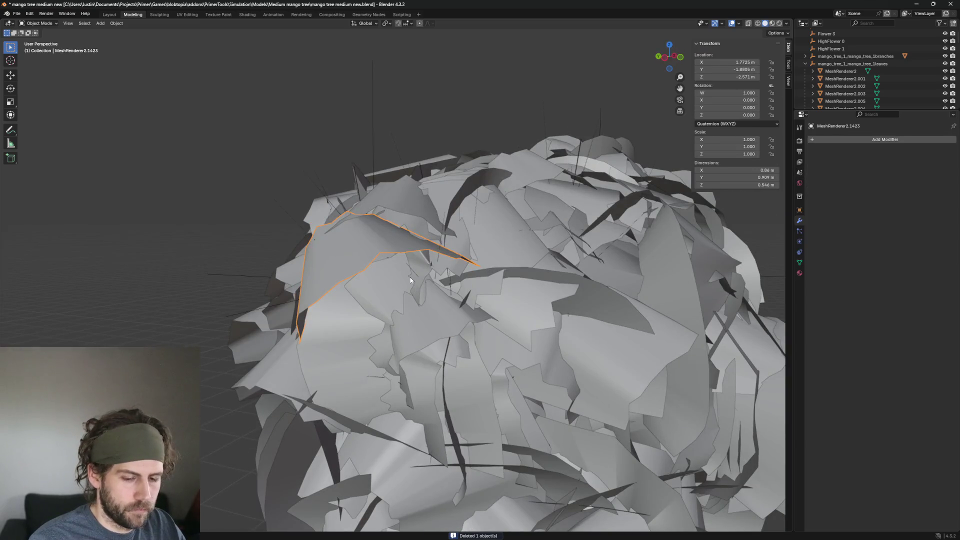
key("alt+a")
left_click(353, 239)
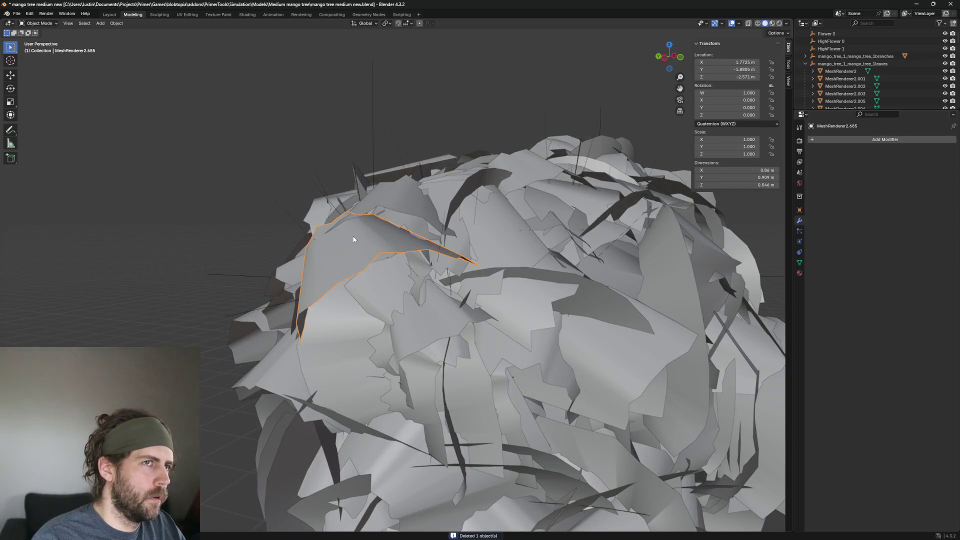
key("Delete")
scroll(356, 235, "up", 2)
mouse_move(356, 235)
middle_mouse_down()
mouse_move(480, 235)
mouse_move(488, 265)
middle_mouse_up()
left_click(479, 235)
middle_click_drag(679, 269, 641, 251)
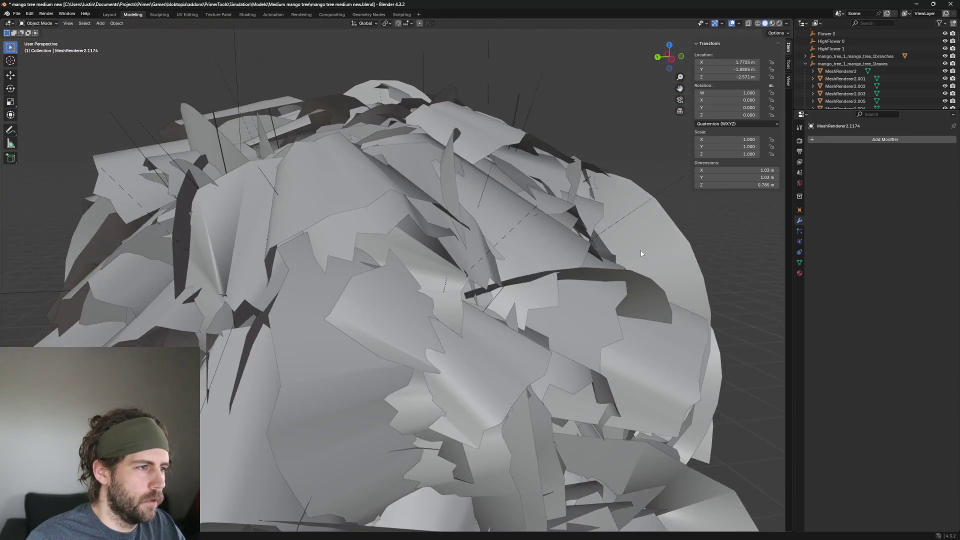
scroll(641, 254, "down", 1)
left_click(353, 226)
middle_click_drag(348, 267, 575, 242)
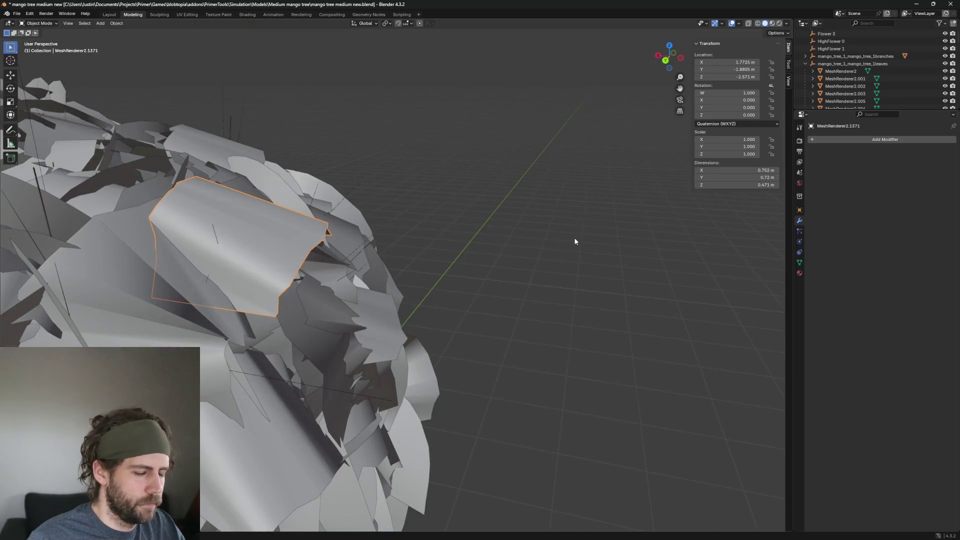
key("alt+a")
Delete two more edge leaves and check the whole tree for remaining strays
left_click(271, 249)
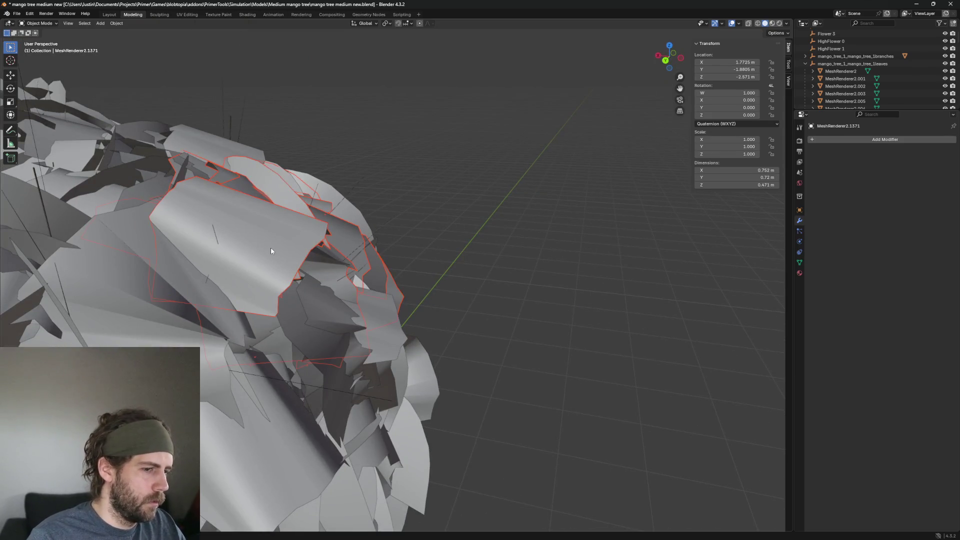
left_click(266, 217)
key("alt+a")
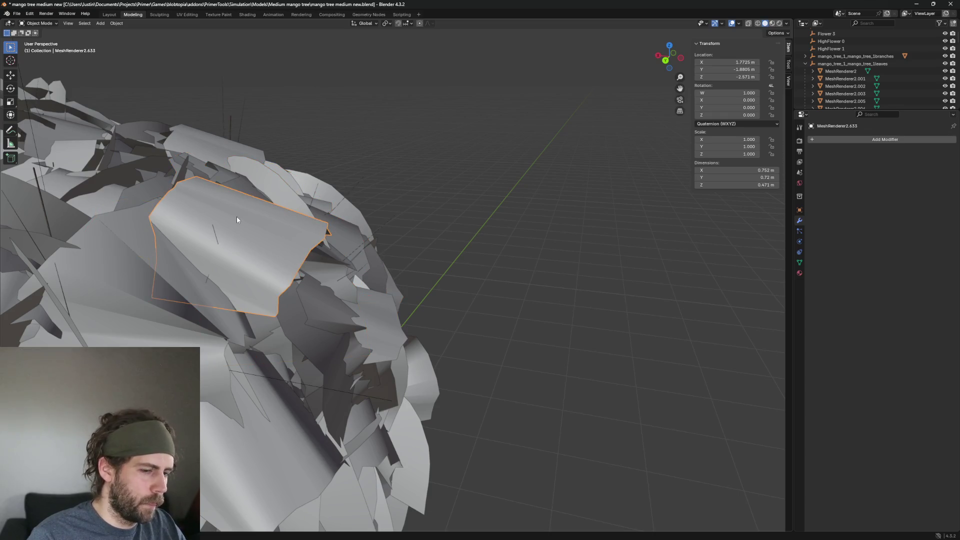
key("Delete")
left_click(255, 218)
scroll(360, 253, "down", 5)
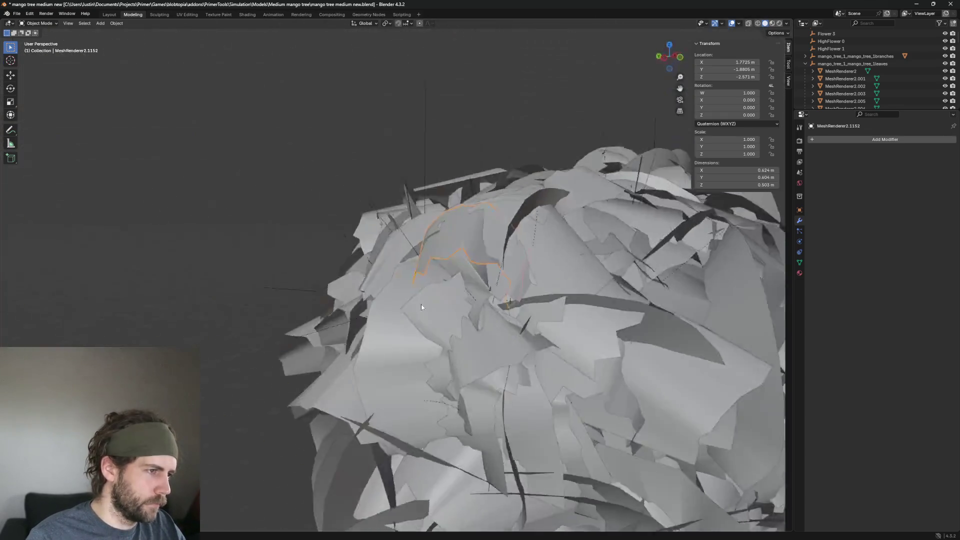
middle_click_drag(359, 254, 441, 305)
key("alt+a")
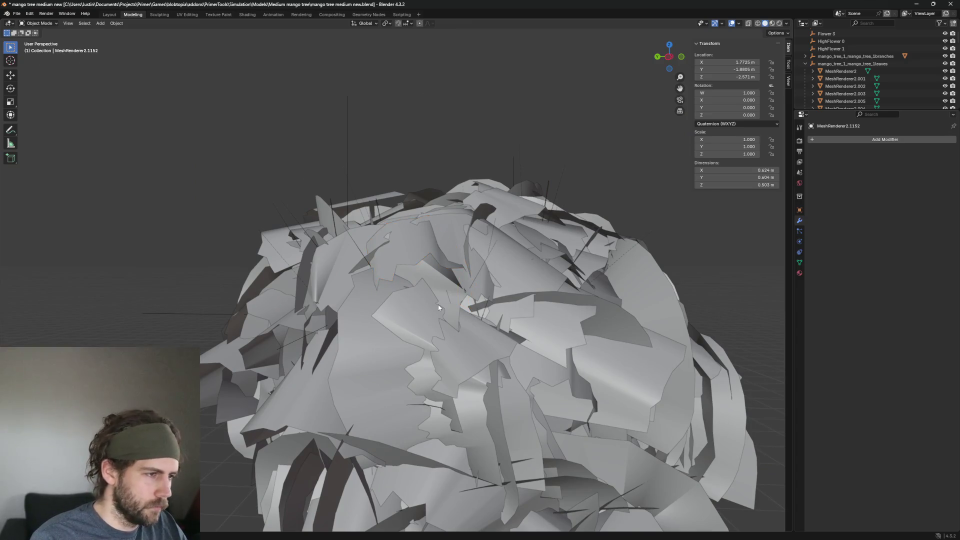
key("Delete")
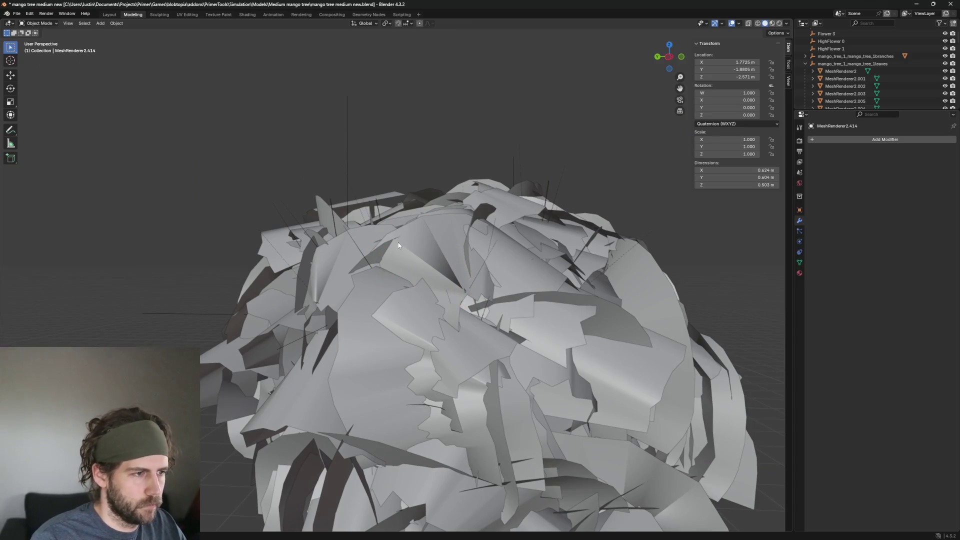
left_click(473, 239)
middle_click_drag(473, 239, 459, 277)
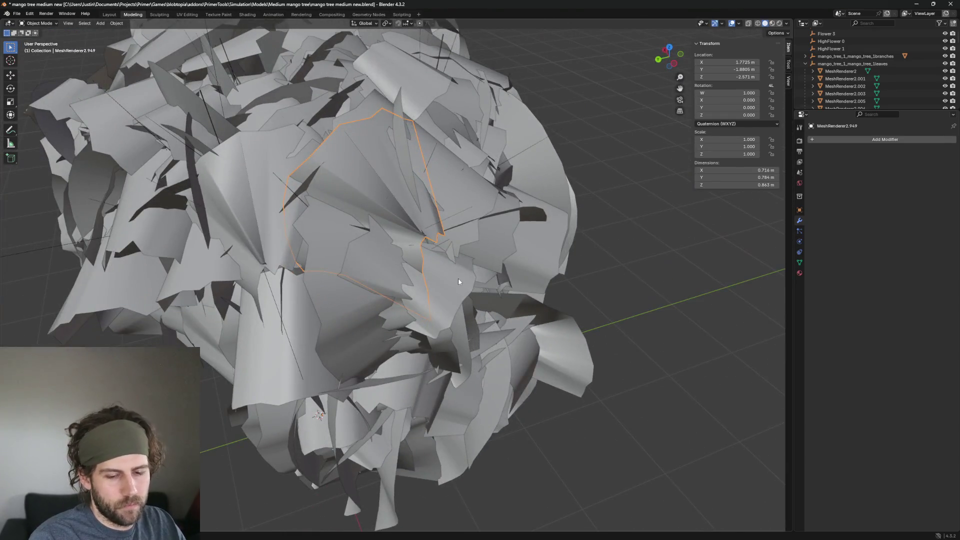
Delete two stray leaves near the upper canopy
left_click(458, 278)
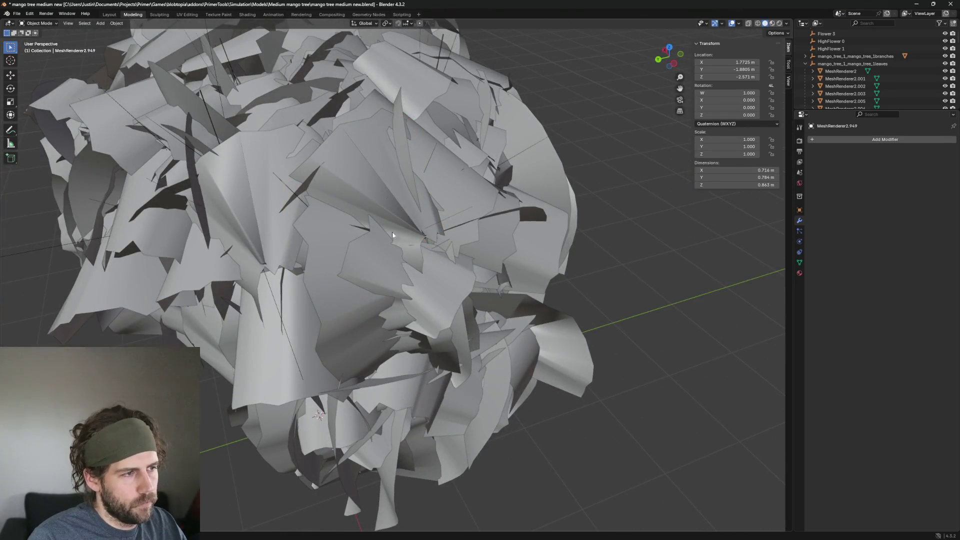
left_click(358, 171)
key("Delete")
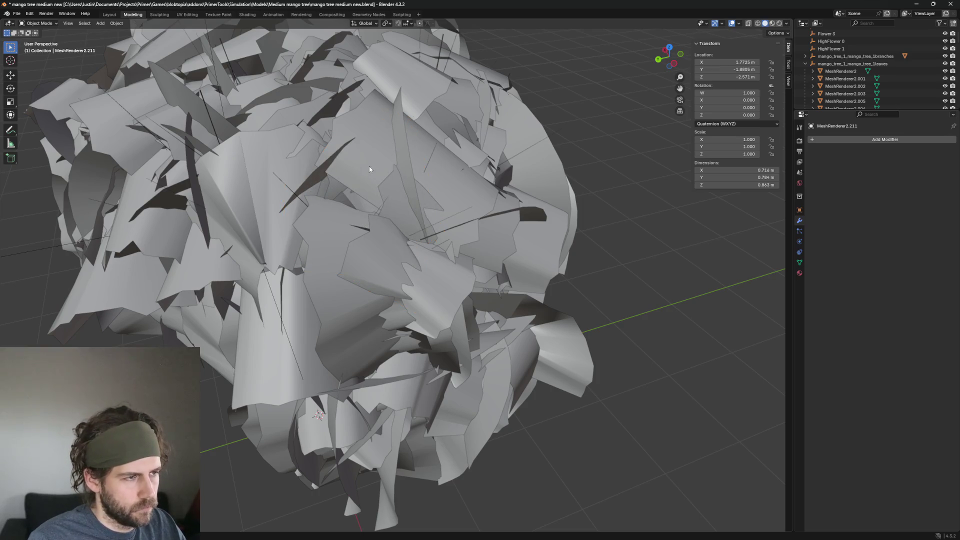
left_click(369, 170)
mouse_move(370, 169)
middle_mouse_down()
mouse_move(547, 196)
mouse_move(617, 248)
middle_mouse_up()
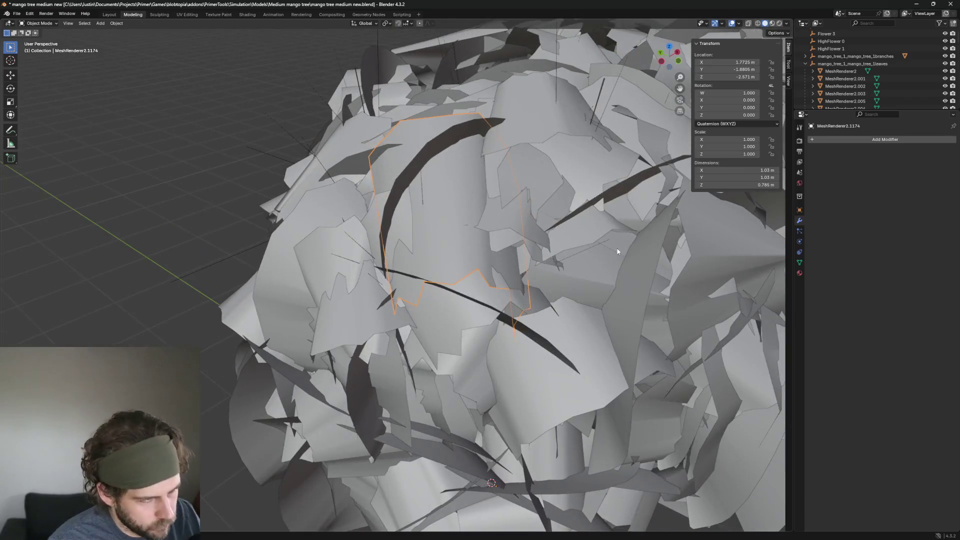
key("Delete")
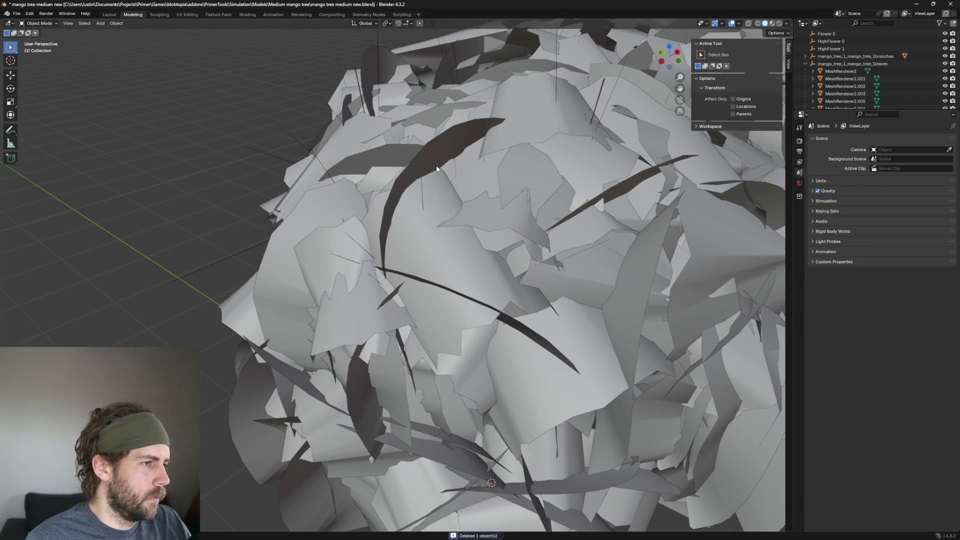
Check several protruding leaves and delete the one sticking out
left_click(437, 168)
middle_click_drag(436, 168, 561, 172)
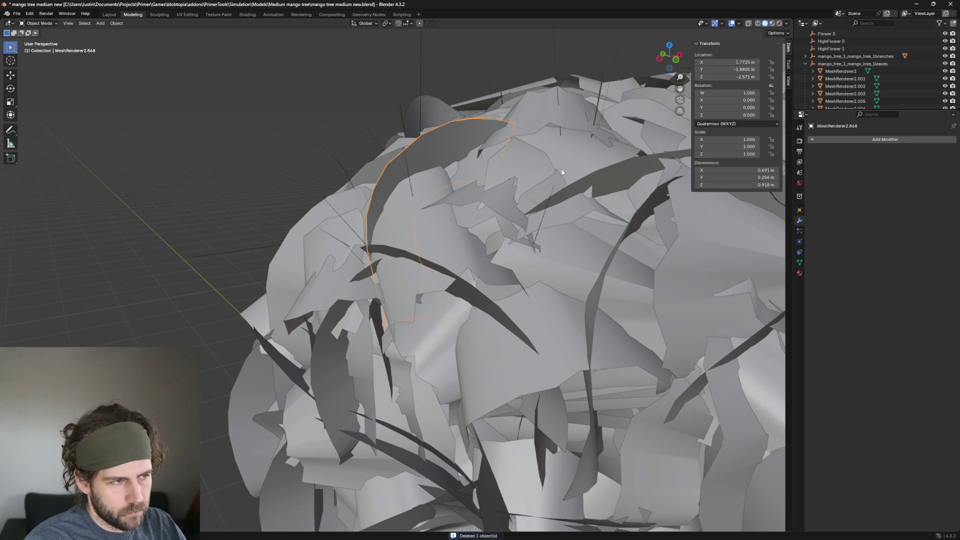
left_click(561, 172)
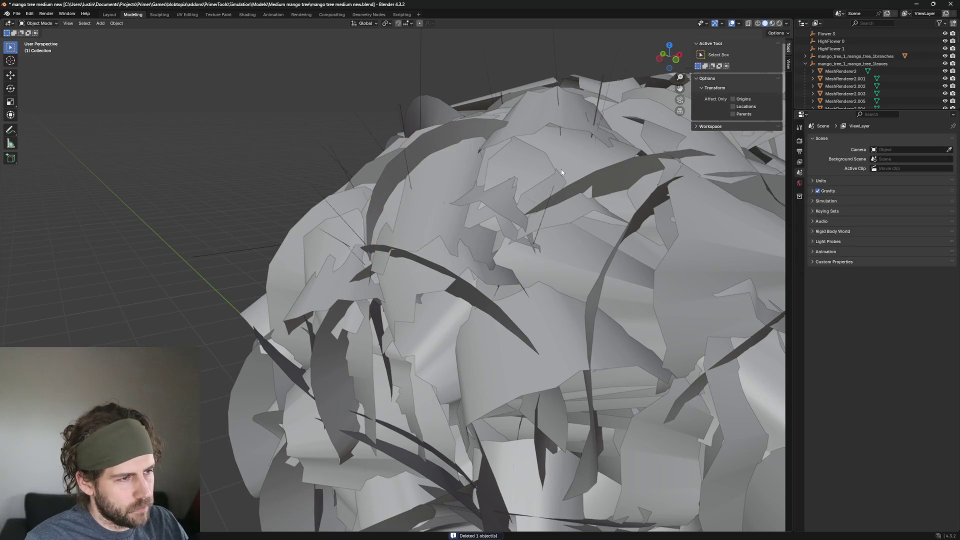
left_click(561, 172)
left_click(459, 183)
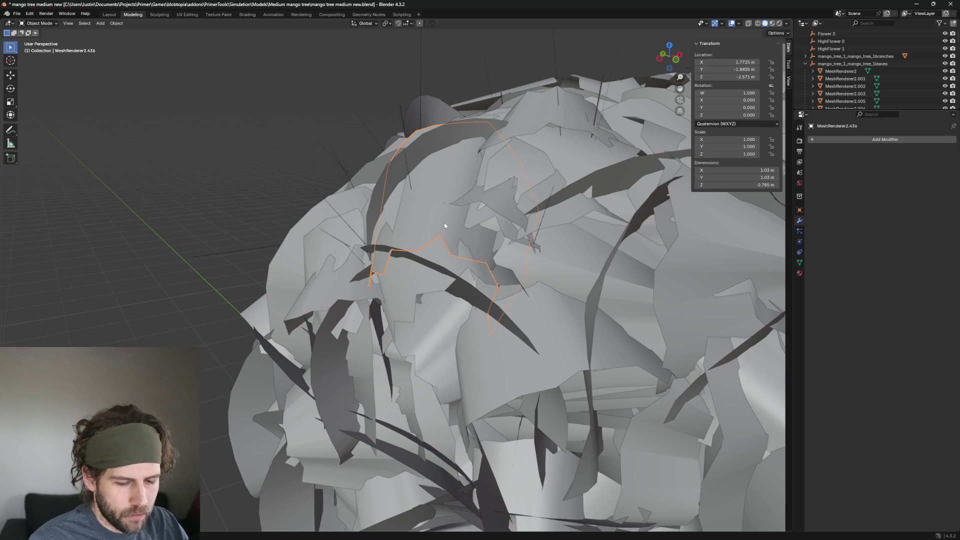
left_click(445, 222)
left_click(418, 226)
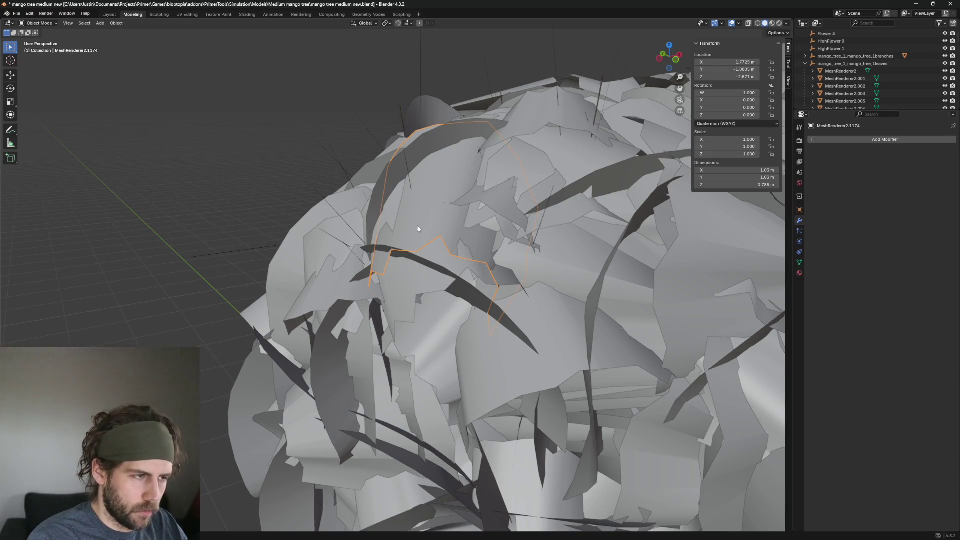
key("Delete")
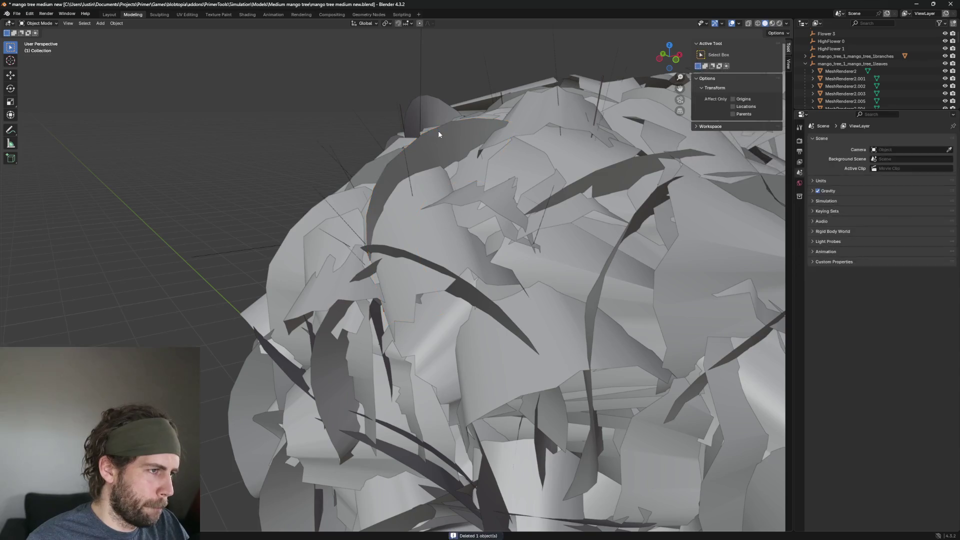
Remove another stray leaf, undoing and redoing one deletion, and hide a top leaf
left_click(438, 131)
mouse_move(418, 157)
middle_mouse_down()
mouse_move(524, 202)
mouse_move(494, 155)
middle_mouse_up()
mouse_move(356, 174)
middle_mouse_down()
mouse_move(369, 172)
mouse_move(401, 213)
mouse_move(161, 198)
middle_mouse_up()
key("Delete")
key("ctrl+z")
key("Delete")
left_click(317, 180)
scroll(413, 236, "down", 3)
scroll(468, 259, "down", 2)
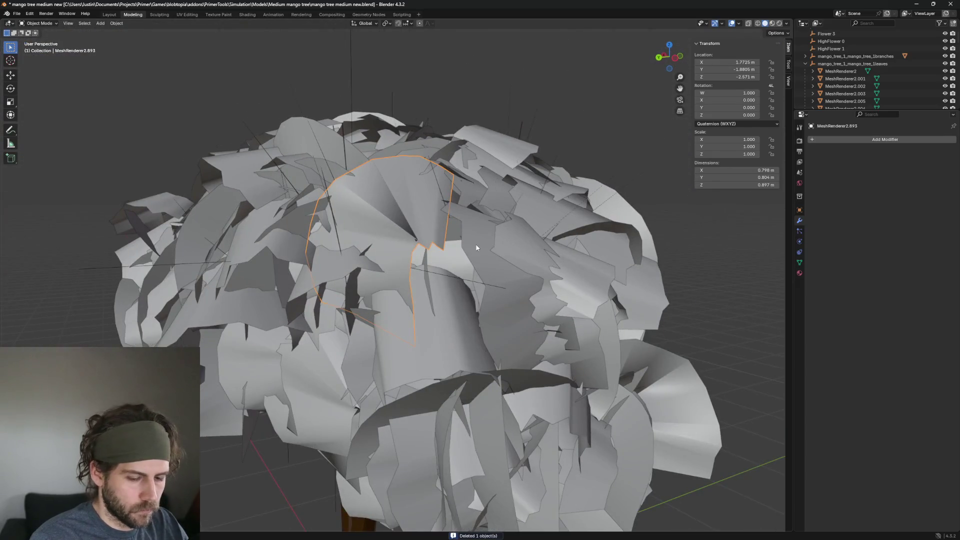
key("alt+a")
left_click(416, 184)
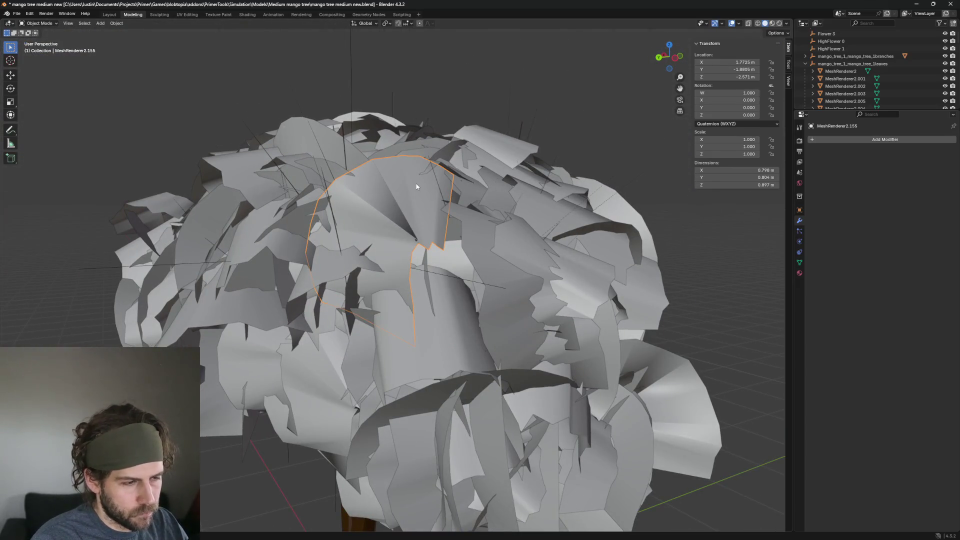
key("h")
middle_click_drag(299, 135, 259, 128)
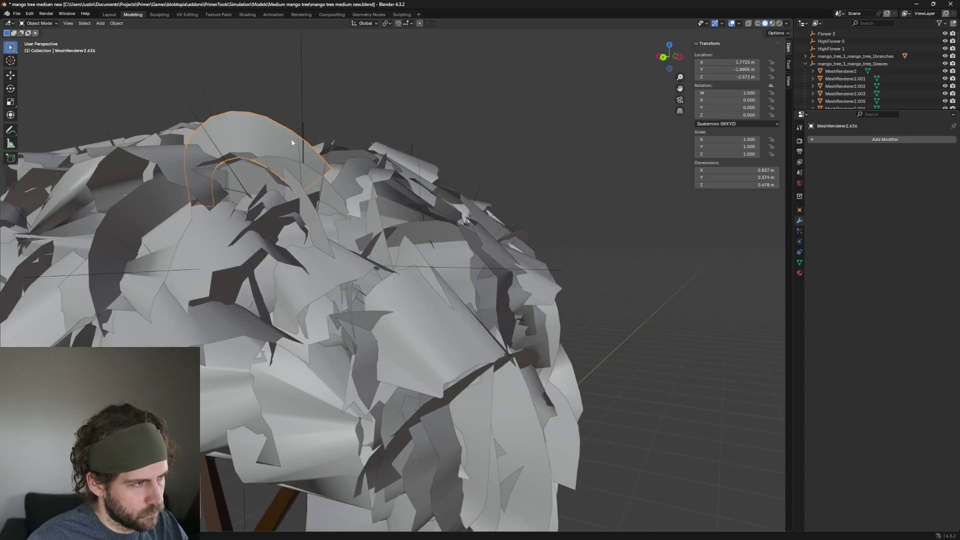
key("Delete")
Delete the leaves sticking out on the side so the crown looks thinner overall
left_click(175, 191)
middle_click_drag(174, 191, 199, 224)
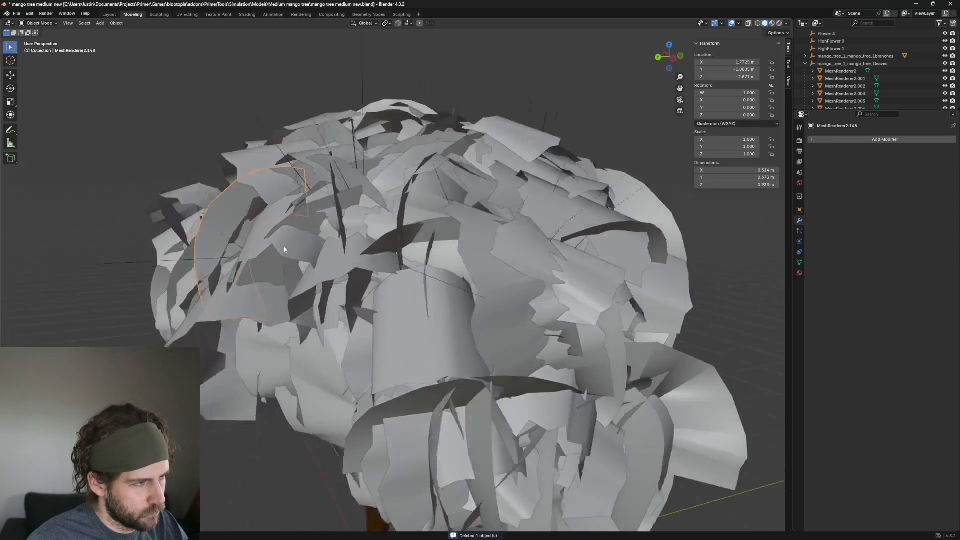
key("Delete")
left_click(198, 224)
key("Delete")
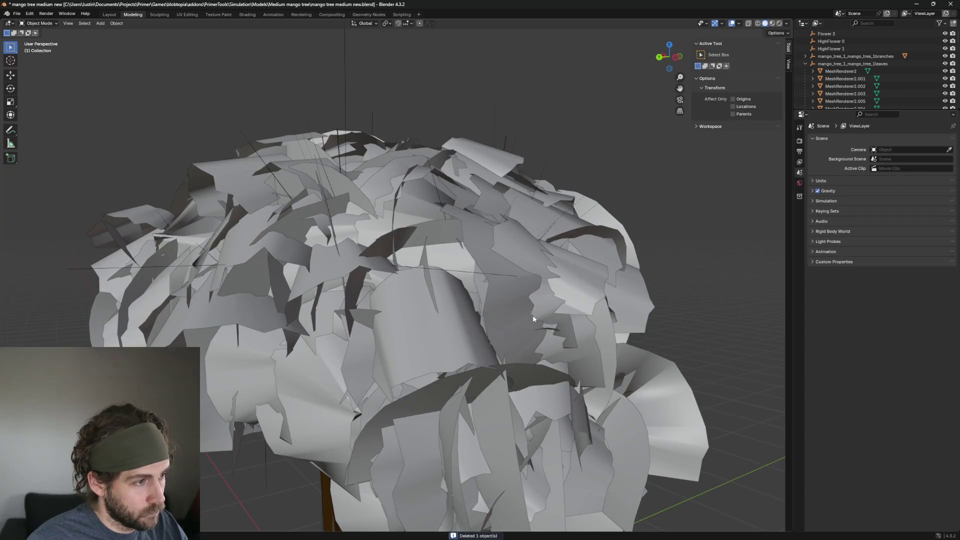
scroll(533, 319, "down", 3)
mouse_move(640, 353)
middle_mouse_down()
mouse_move(512, 317)
mouse_move(408, 185)
mouse_move(512, 226)
mouse_move(533, 214)
mouse_move(537, 283)
mouse_move(521, 246)
mouse_move(485, 218)
middle_mouse_up()
left_click(408, 185)
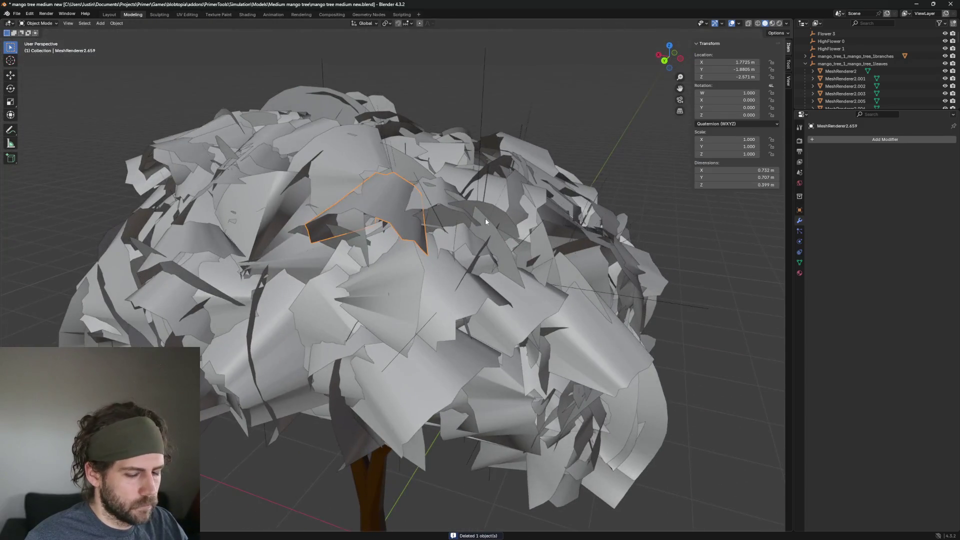
key("Delete")
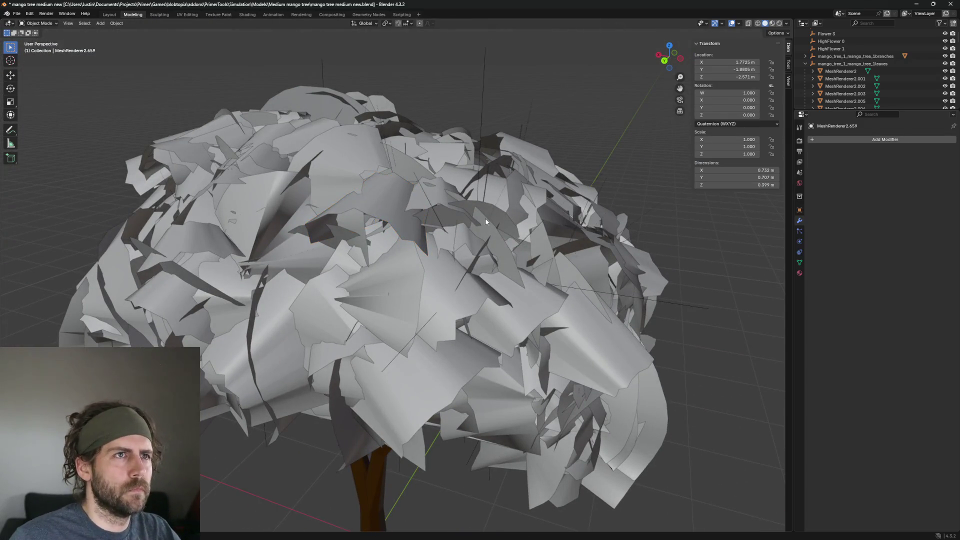
left_click(341, 199)
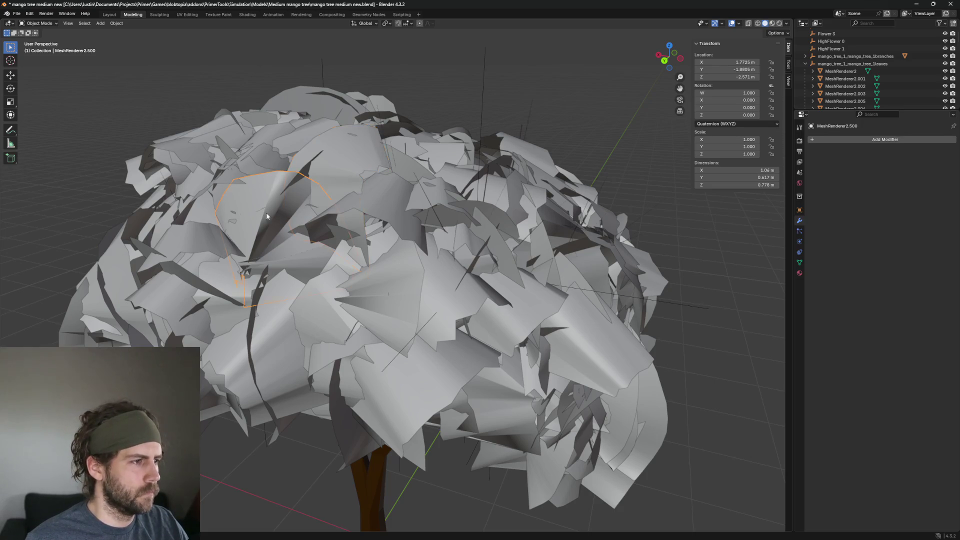
mouse_move(266, 212)
middle_mouse_down()
mouse_move(386, 228)
mouse_move(350, 195)
mouse_move(415, 139)
middle_mouse_up()
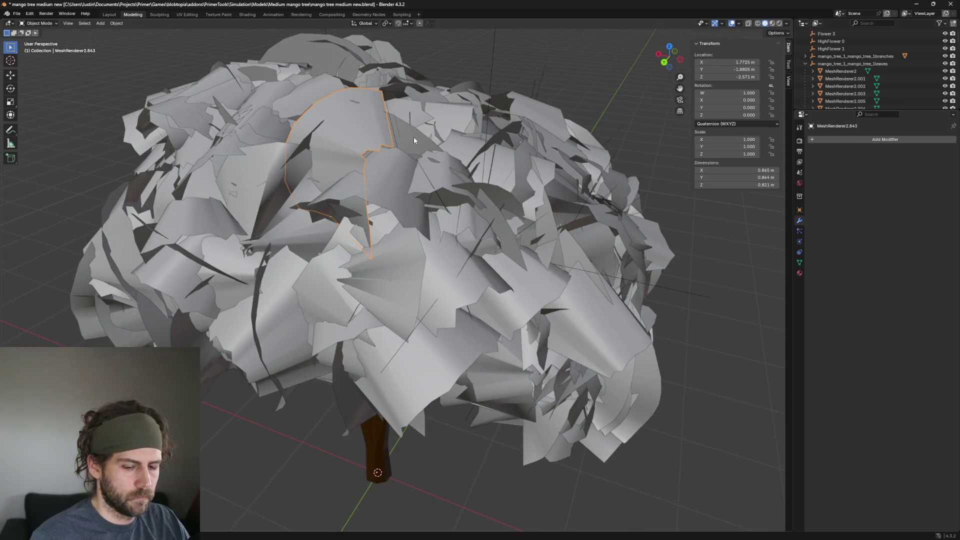
key("h")
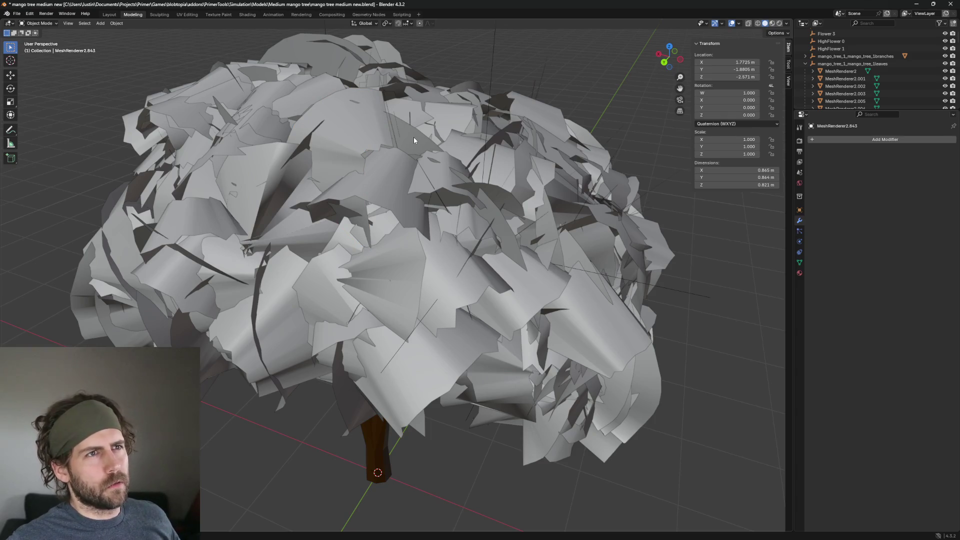
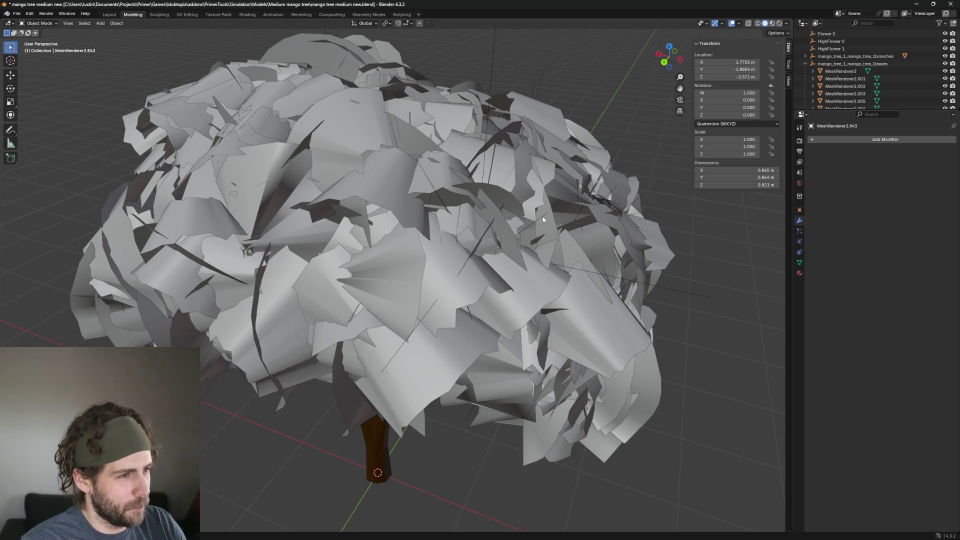
Orbit in on the canopy and select one oversized leaf card
mouse_move(542, 216)
middle_mouse_down()
mouse_move(511, 203)
mouse_move(450, 226)
middle_mouse_up()
scroll(398, 243, "up", 2)
mouse_move(398, 244)
middle_mouse_down()
mouse_move(467, 239)
mouse_move(483, 276)
middle_mouse_up()
scroll(468, 239, "down", 3)
scroll(468, 240, "up", 1)
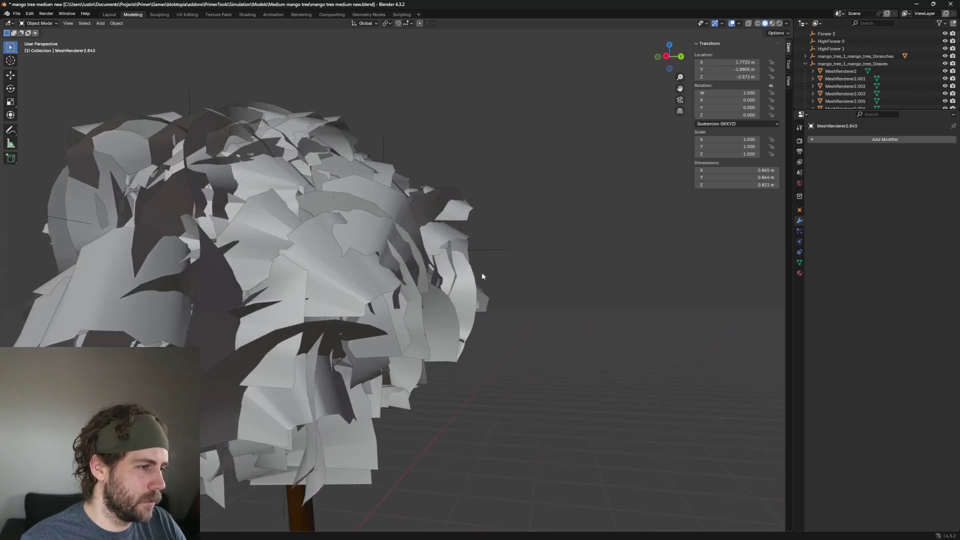
left_click(341, 192)
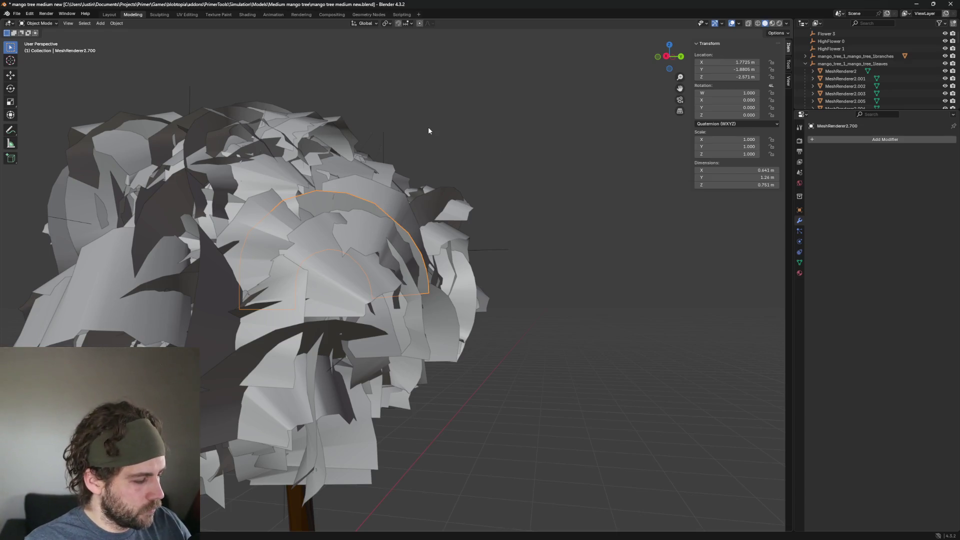
scroll(401, 185, "down", 3)
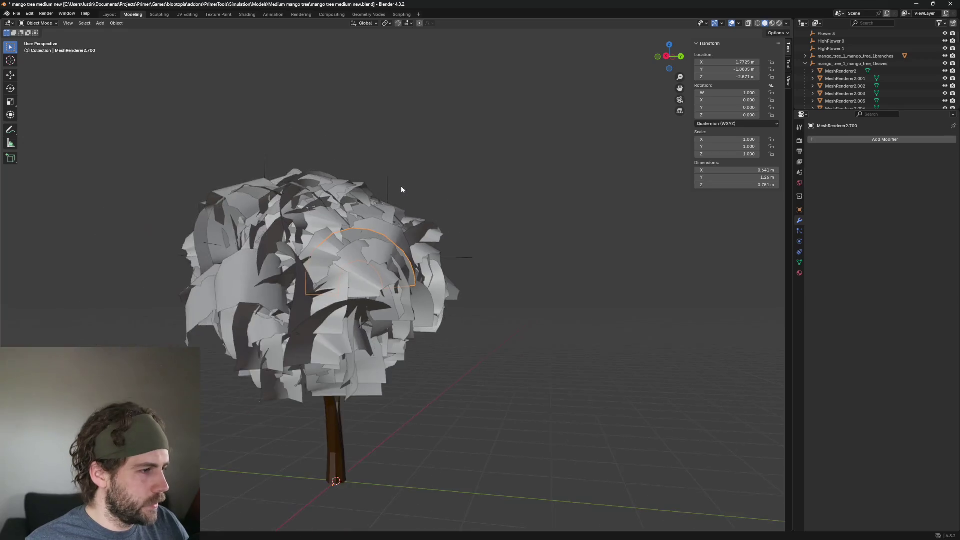
scroll(402, 189, "up", 3)
scroll(636, 242, "down", 2)
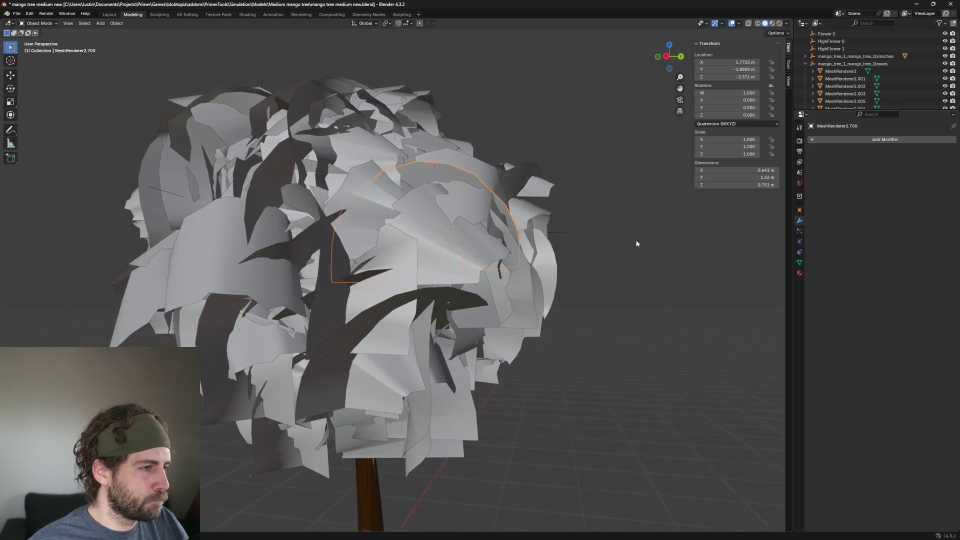
scroll(453, 197, "up", 2)
Delete three stray leaf cards across the canopy top and right side
left_click(484, 164)
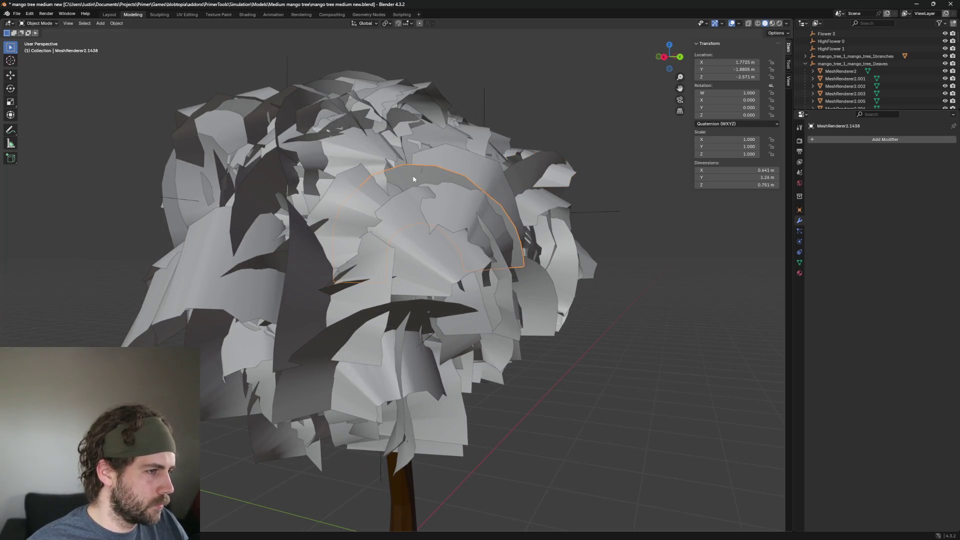
key("Delete")
left_click(418, 176)
key("Tab")
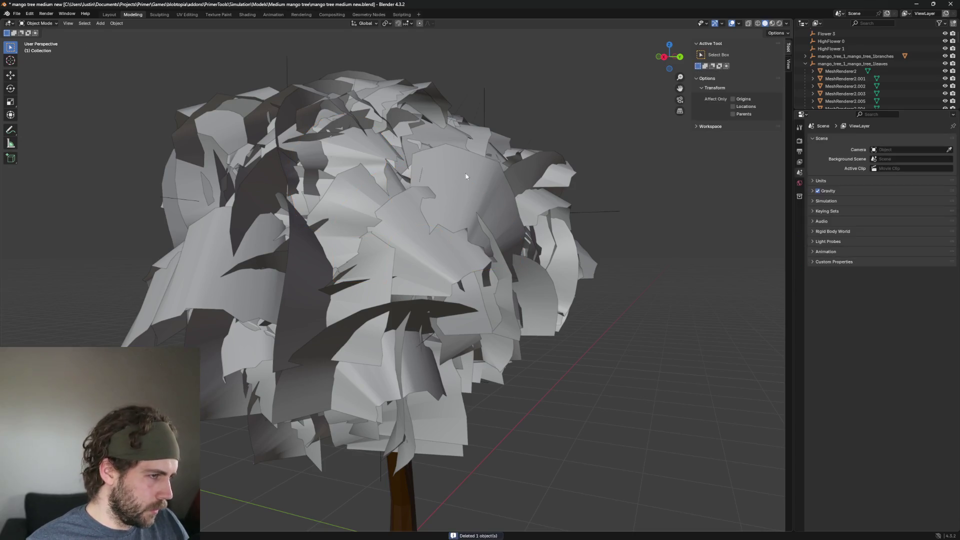
key("Tab")
scroll(553, 197, "up", 1)
left_click(543, 176)
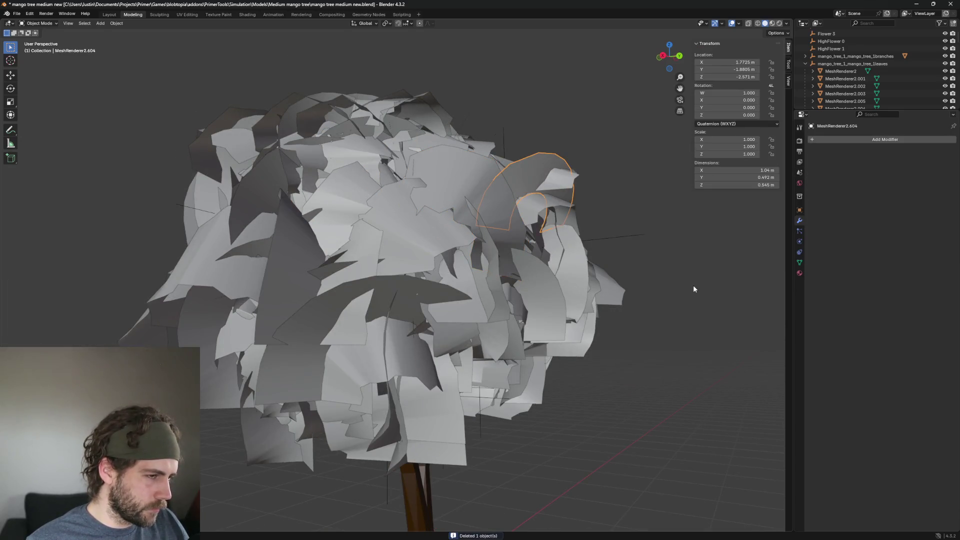
middle_click_drag(693, 285, 586, 313)
scroll(589, 253, "up", 3)
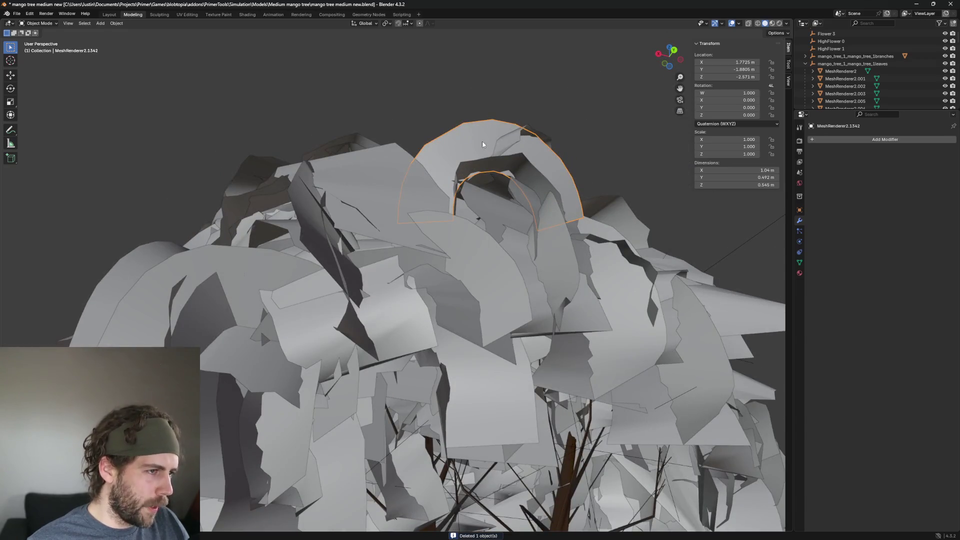
key("Delete")
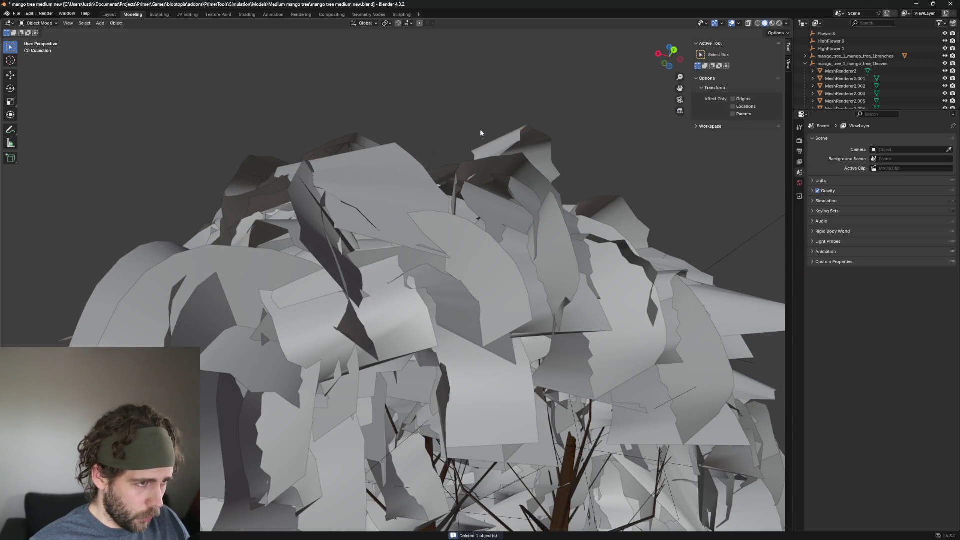
scroll(493, 148, "down", 3)
scroll(493, 147, "up", 4)
scroll(372, 206, "down", 4)
scroll(373, 207, "up", 2)
Remove the large front leaf card, its overlapping twin, and one more card on top
left_click(429, 220)
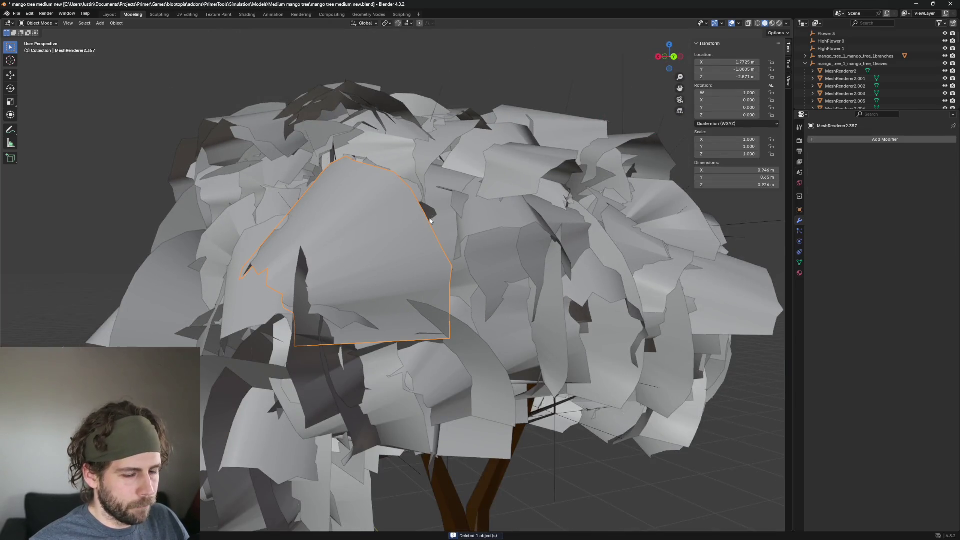
key("Delete")
left_click(407, 225)
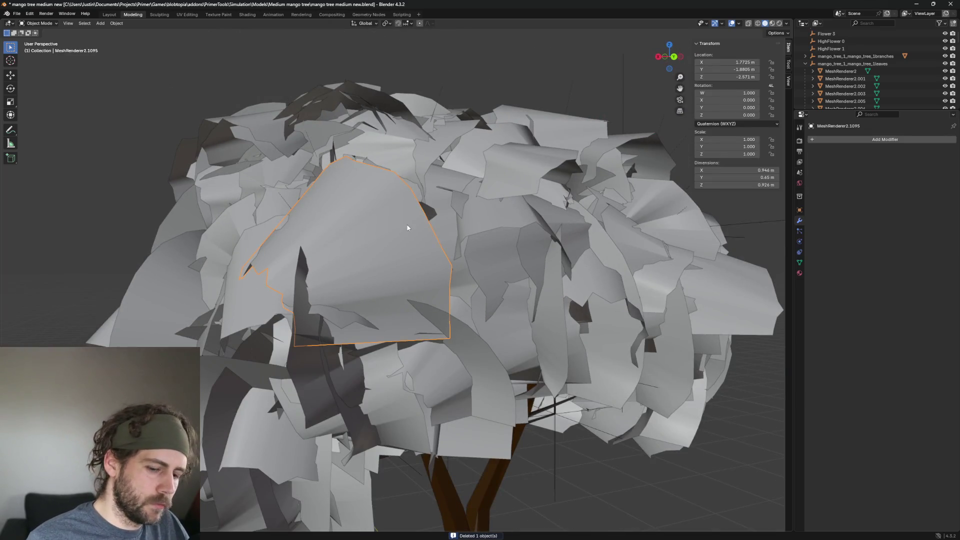
key("h")
mouse_move(432, 224)
middle_mouse_down()
mouse_move(571, 235)
mouse_move(486, 307)
middle_mouse_up()
scroll(485, 306, "up", 3)
mouse_move(438, 249)
middle_mouse_down()
mouse_move(352, 227)
mouse_move(510, 263)
mouse_move(445, 163)
mouse_move(530, 270)
mouse_move(524, 260)
middle_mouse_up()
left_click(532, 261)
key("Delete")
Orbit over the canopy top and pick out the next overlapping leaf card
left_click(502, 199)
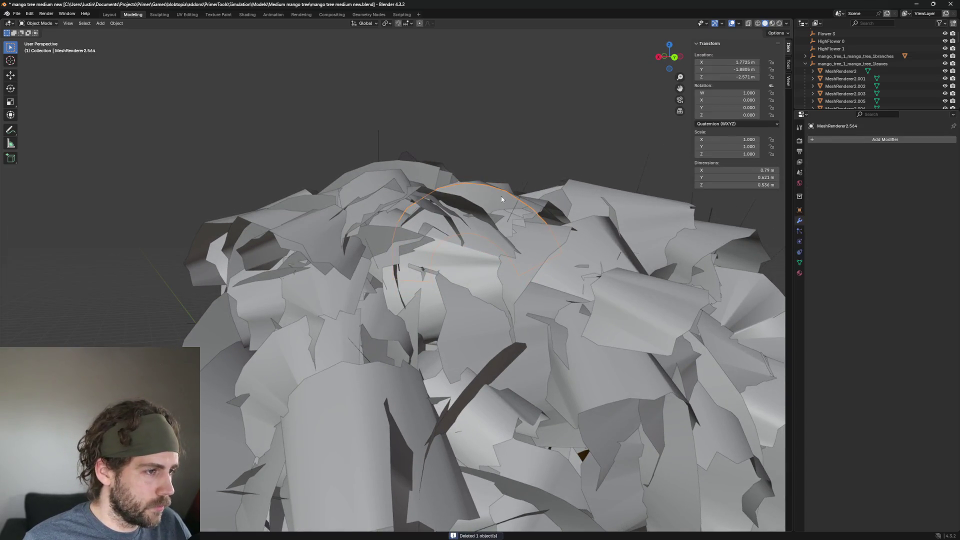
mouse_move(502, 199)
middle_mouse_down()
mouse_move(503, 226)
mouse_move(352, 172)
middle_mouse_up()
left_click(478, 183)
middle_click_drag(478, 183, 467, 180)
scroll(477, 194, "down", 1)
scroll(479, 196, "down", 1)
scroll(482, 203, "down", 1)
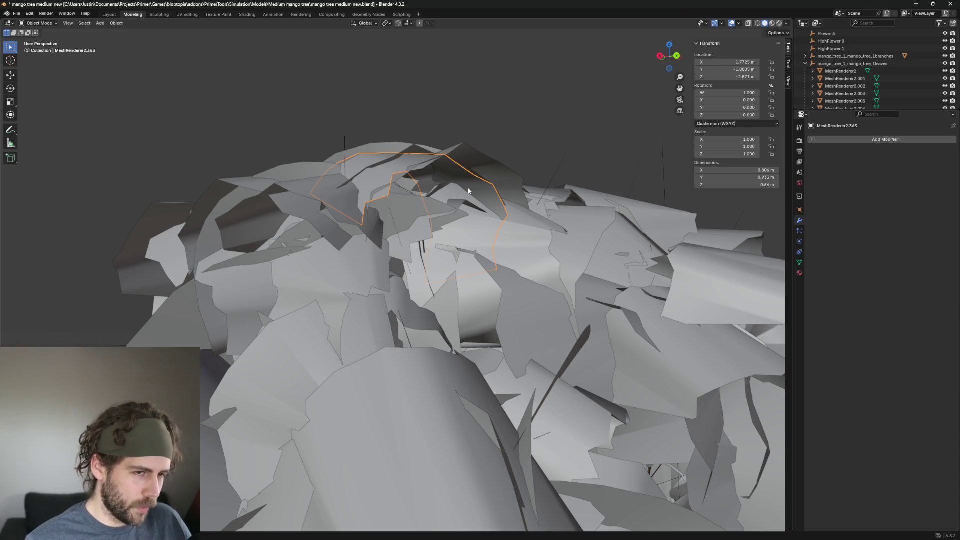
mouse_move(425, 154)
middle_mouse_down()
mouse_move(492, 209)
mouse_move(429, 217)
middle_mouse_up()
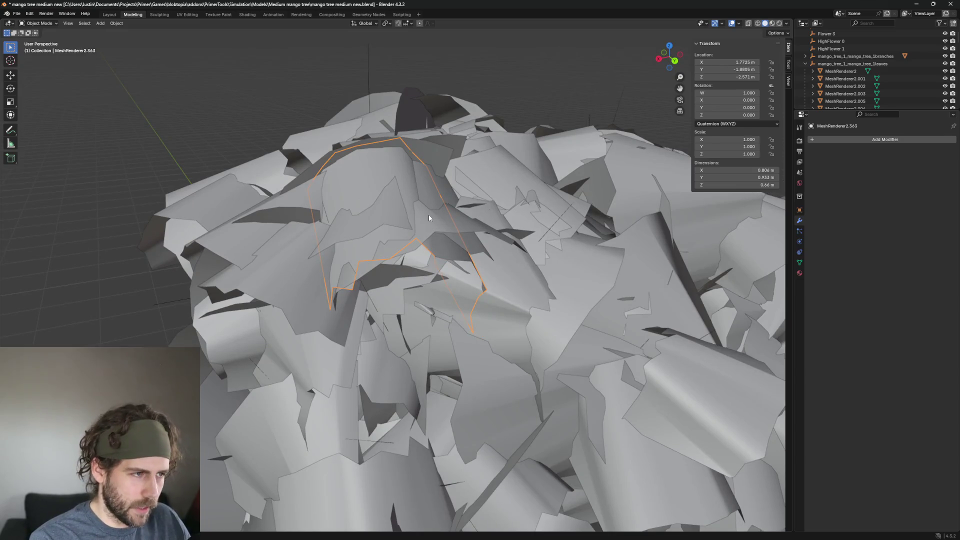
left_click(428, 215)
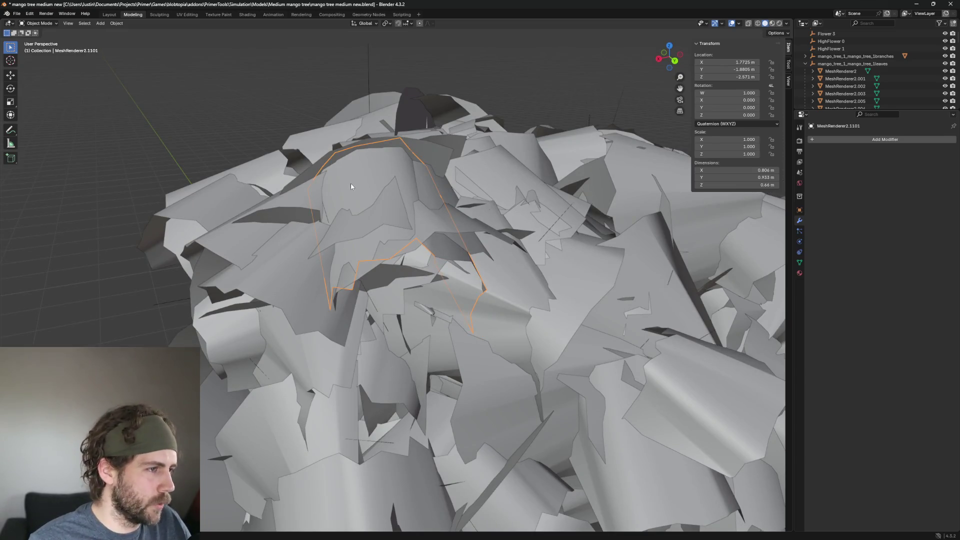
middle_click_drag(351, 186, 472, 195)
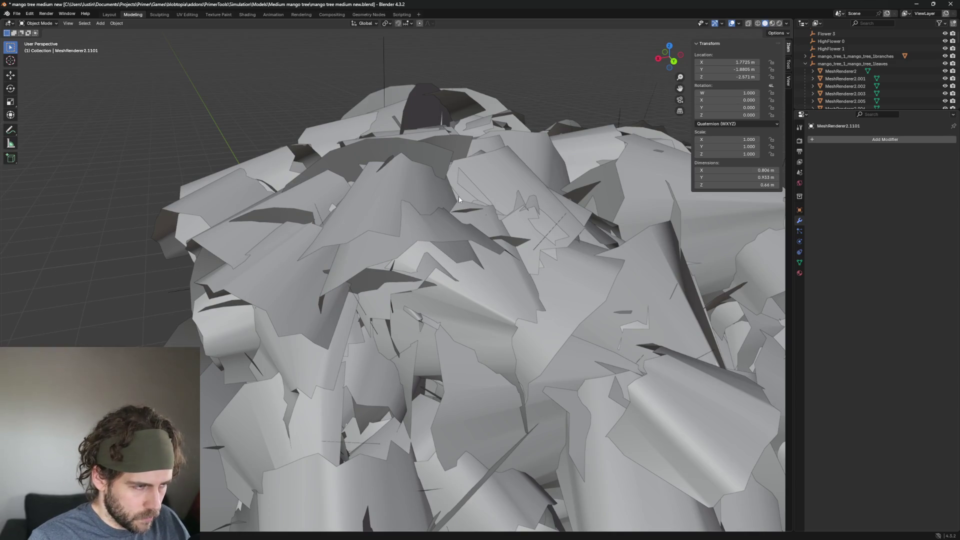
left_click(364, 202)
middle_click_drag(368, 201, 430, 199)
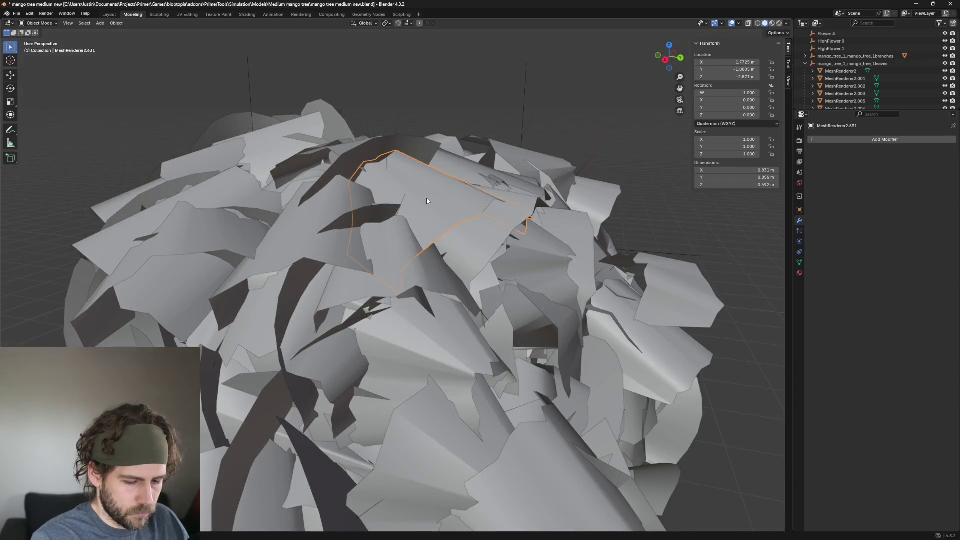
Delete three stacked leaf cards near the canopy centre
left_click(427, 197)
left_click(427, 197)
mouse_move(513, 225)
middle_mouse_down()
mouse_move(481, 226)
mouse_move(569, 301)
middle_mouse_up()
key("alt+a")
left_click(434, 224)
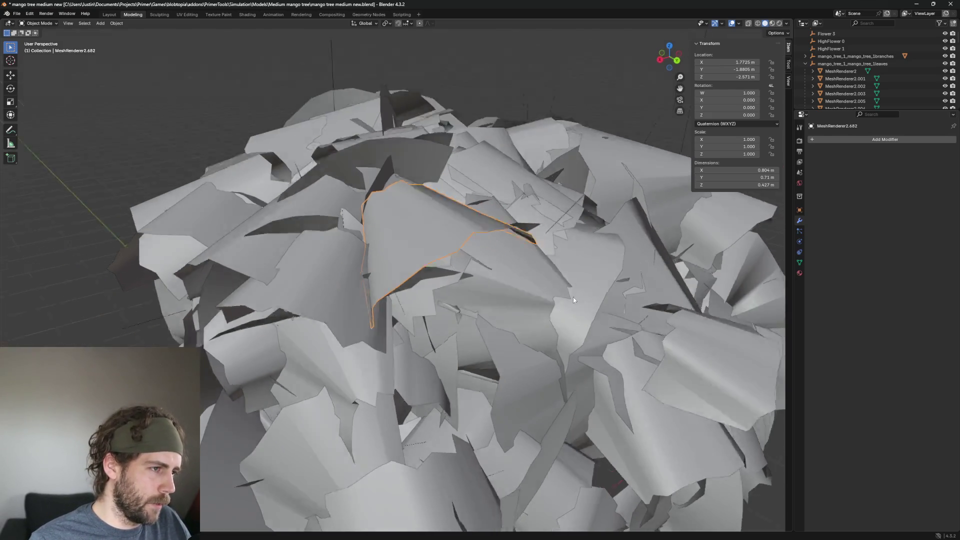
key("alt+a")
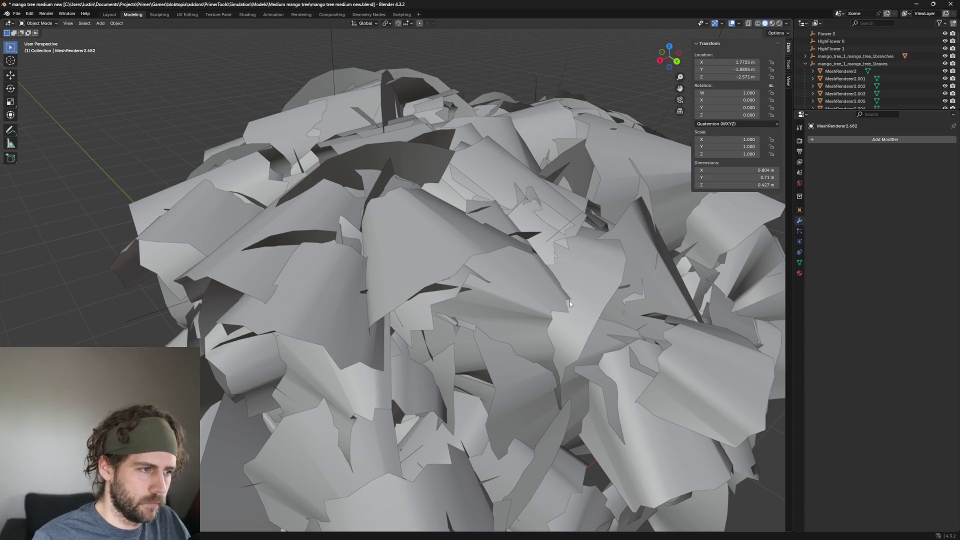
left_click(404, 245)
key("alt+a")
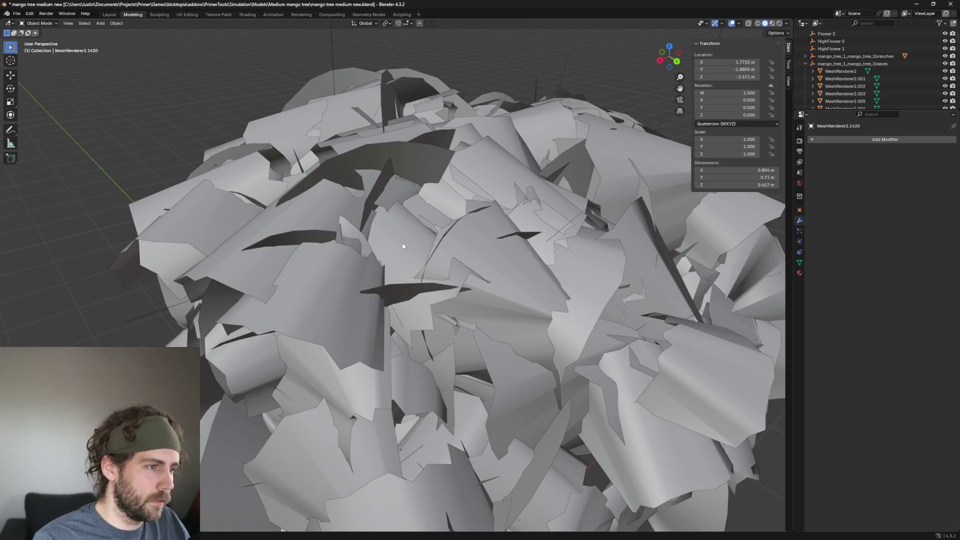
scroll(383, 218, "down", 3)
scroll(371, 203, "down", 2)
scroll(429, 216, "up", 2)
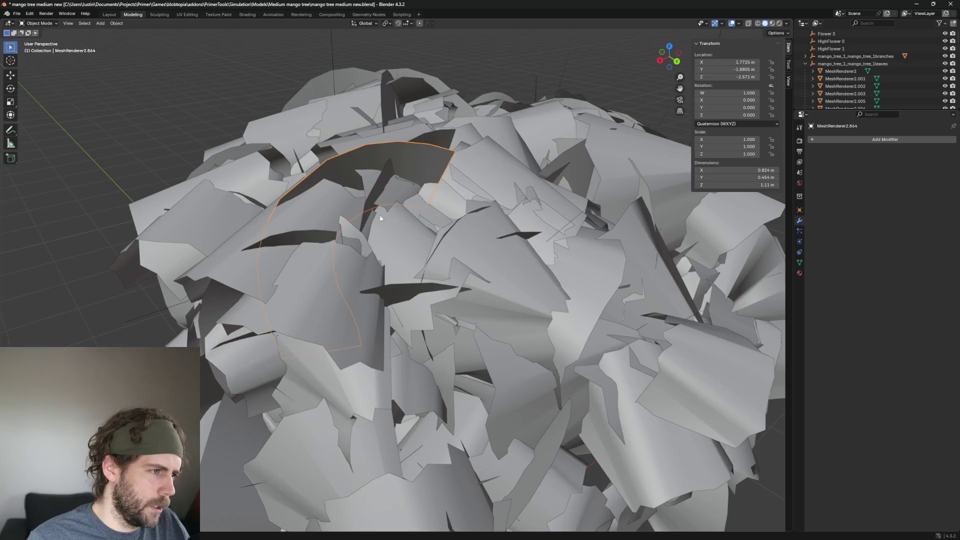
Delete the top leaf card, checking with undo, then the tall curved card
mouse_move(430, 217)
middle_mouse_down()
mouse_move(595, 248)
mouse_move(508, 223)
middle_mouse_up()
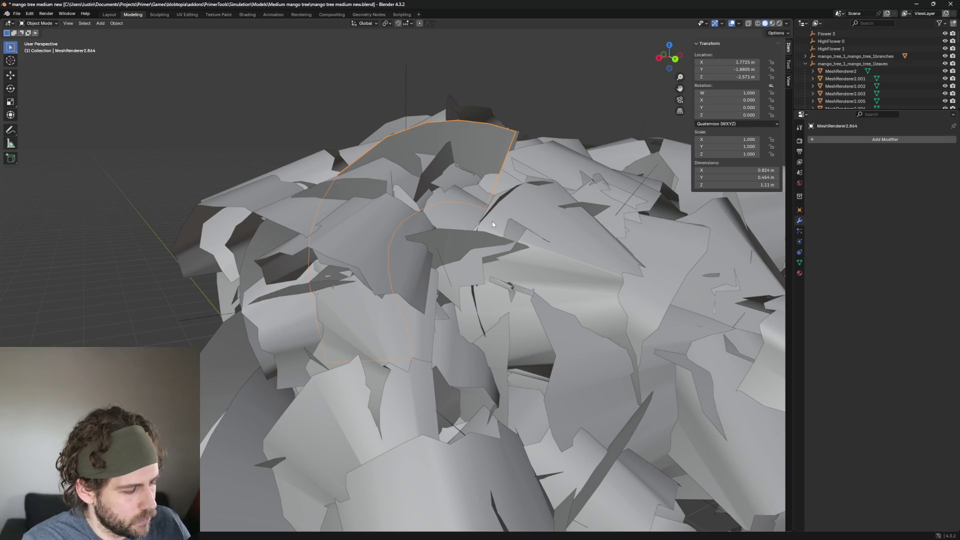
key("Delete")
key("ctrl+z")
key("Delete")
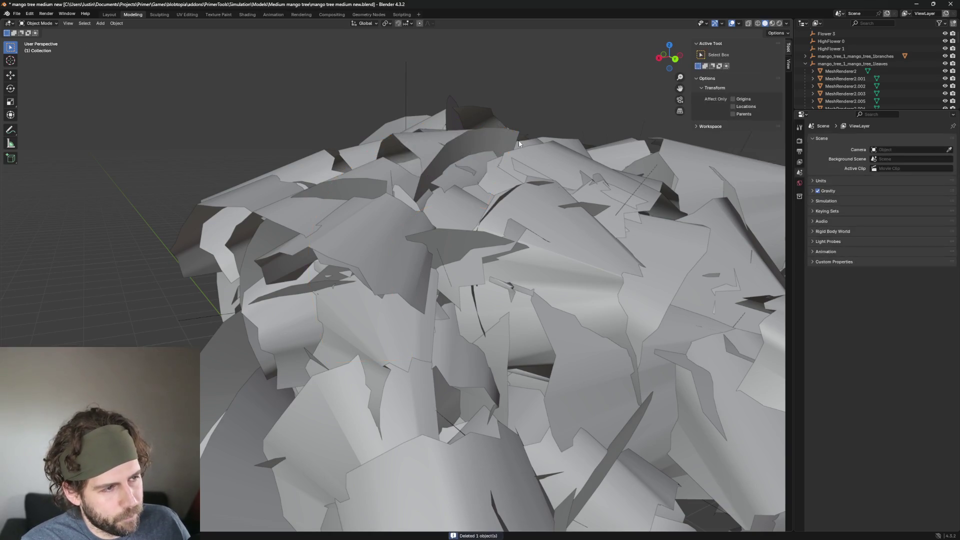
mouse_move(427, 135)
middle_mouse_down()
mouse_move(516, 178)
mouse_move(270, 190)
middle_mouse_up()
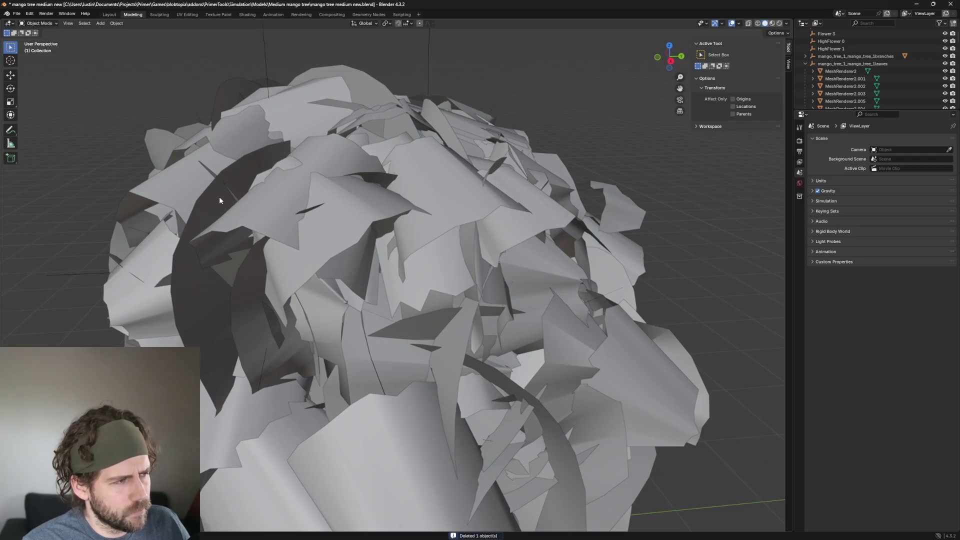
left_click(219, 197)
middle_click_drag(219, 196, 532, 242)
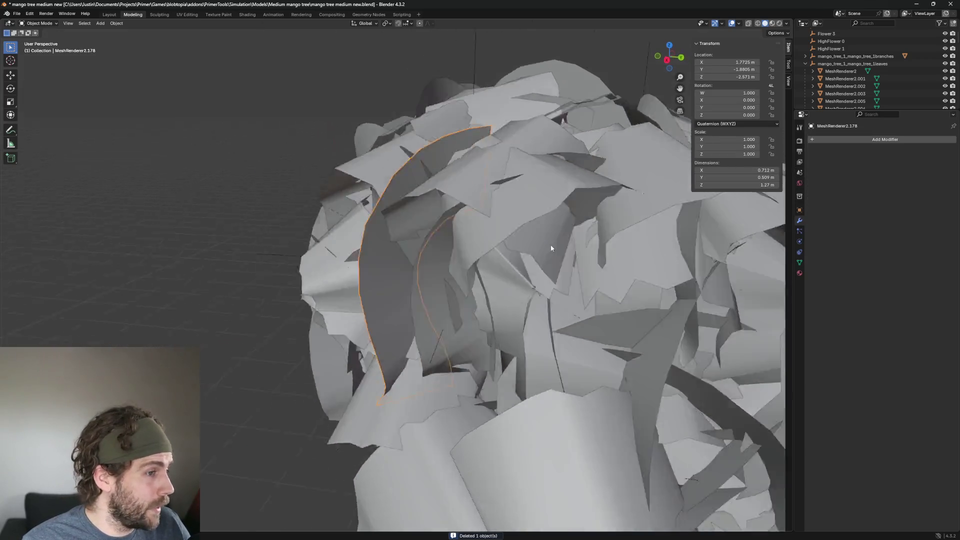
key("Delete")
scroll(352, 252, "down", 3)
scroll(438, 241, "down", 4)
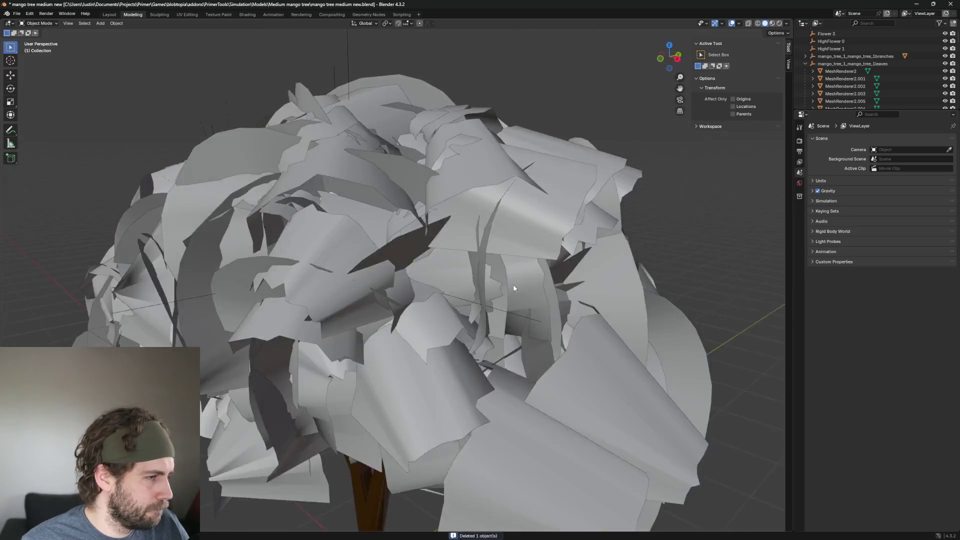
scroll(438, 240, "up", 3)
scroll(295, 246, "up", 2)
Delete two leaf cards on the canopy's left and top, and select the next one
left_click(327, 257)
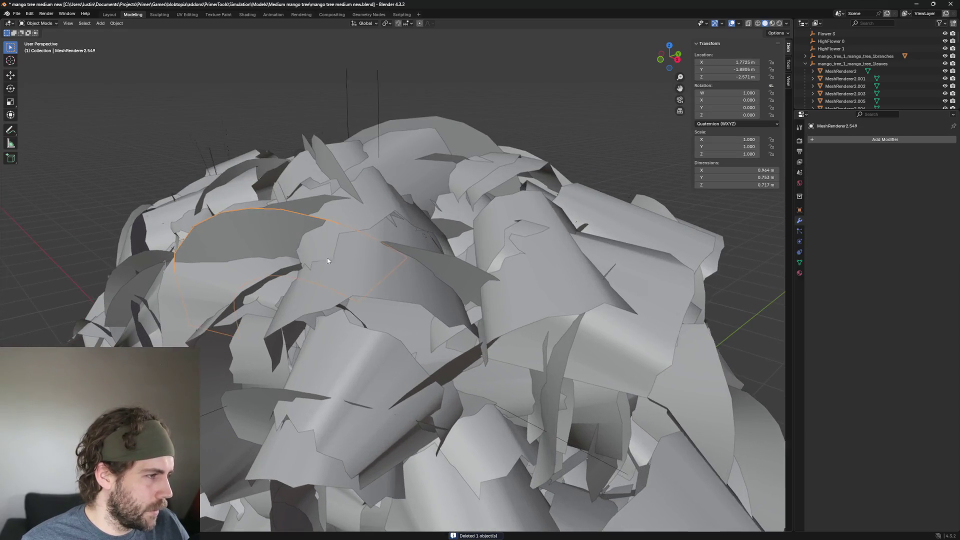
scroll(515, 283, "up", 2)
middle_click_drag(515, 283, 403, 269)
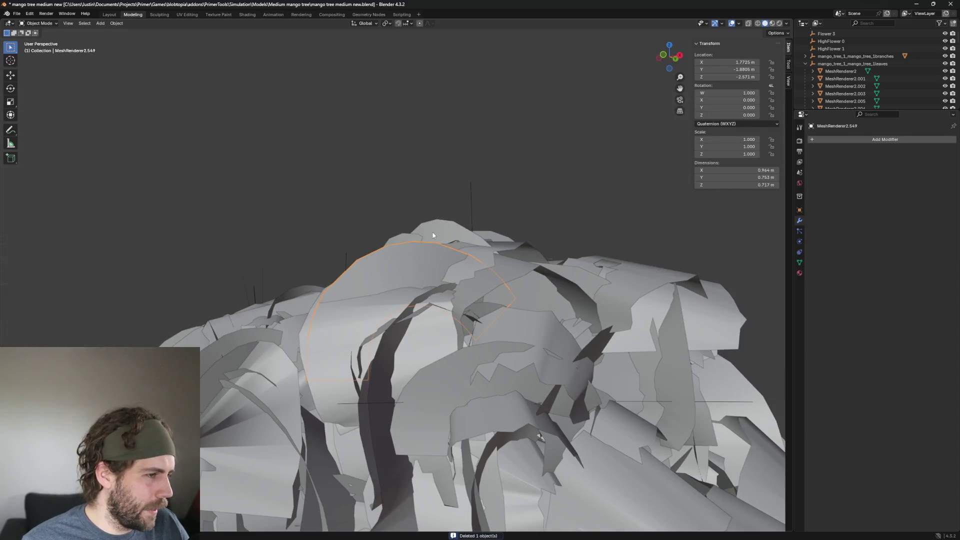
key("Delete")
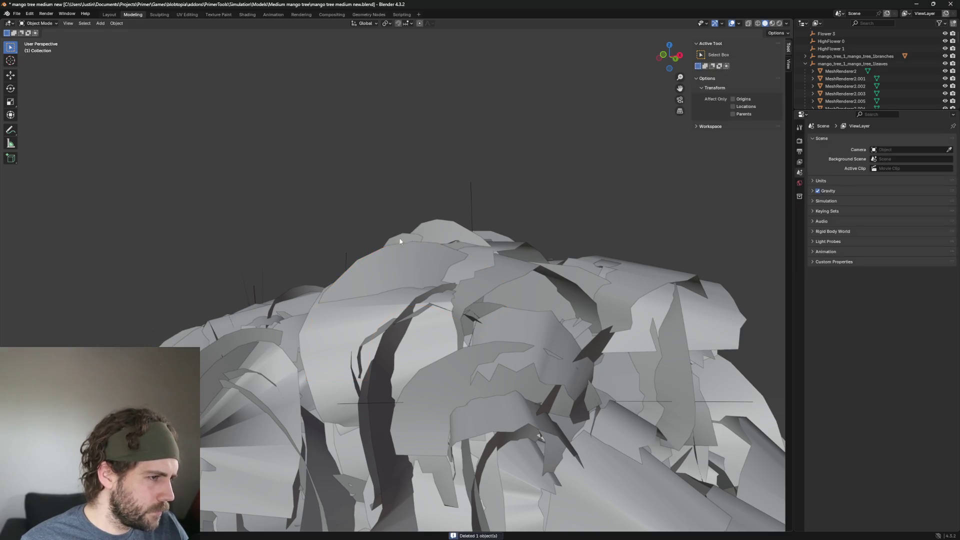
left_click(395, 256)
key("Delete")
scroll(415, 242, "up", 2)
left_click(472, 233)
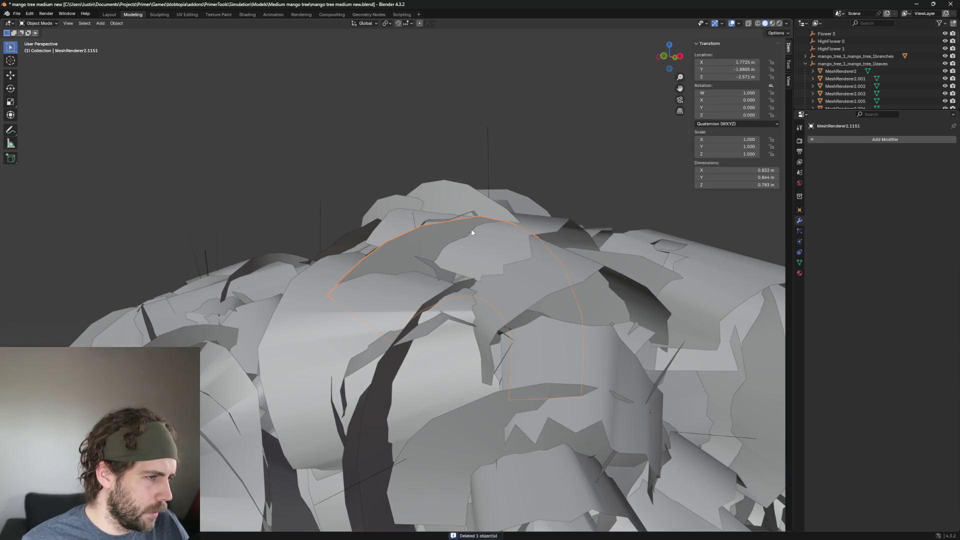
Remove the stray card near the canopy top, undoing and redoing to confirm it
key("Delete")
left_click(511, 243)
scroll(511, 243, "up", 3)
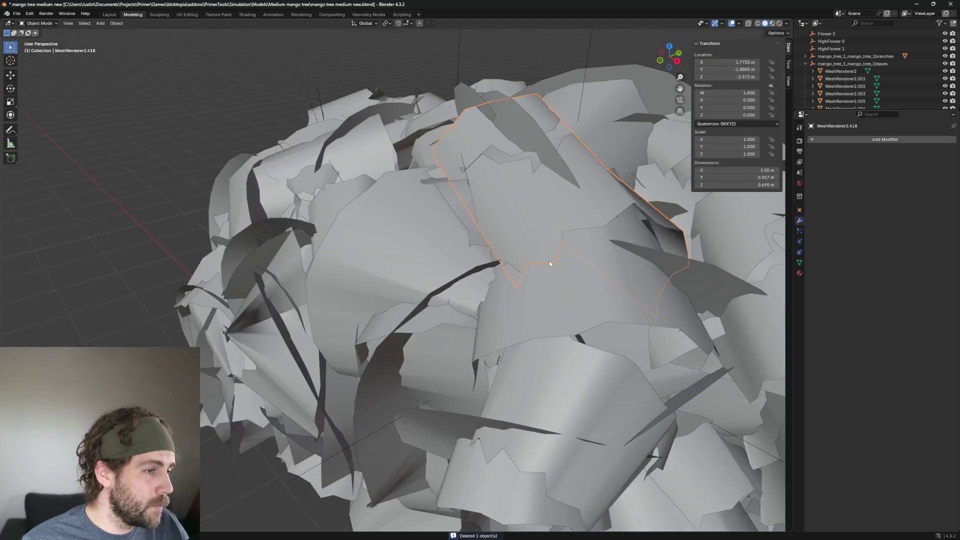
scroll(549, 260, "up", 2)
middle_click_drag(637, 236, 465, 274)
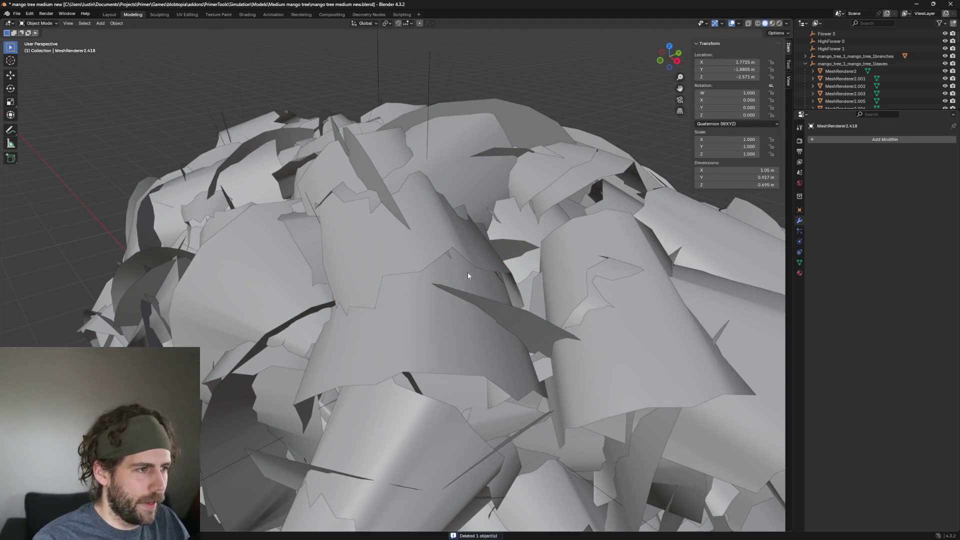
left_click(370, 236)
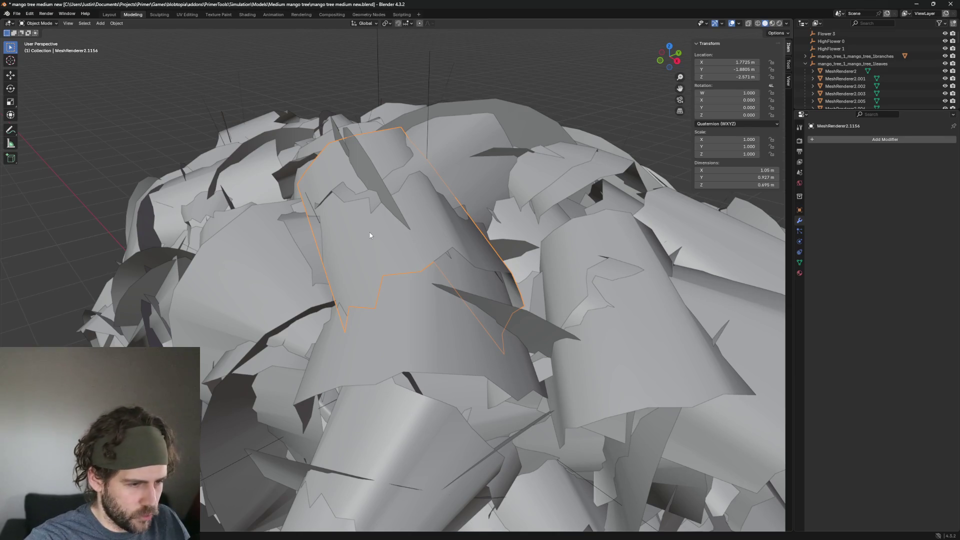
key("h")
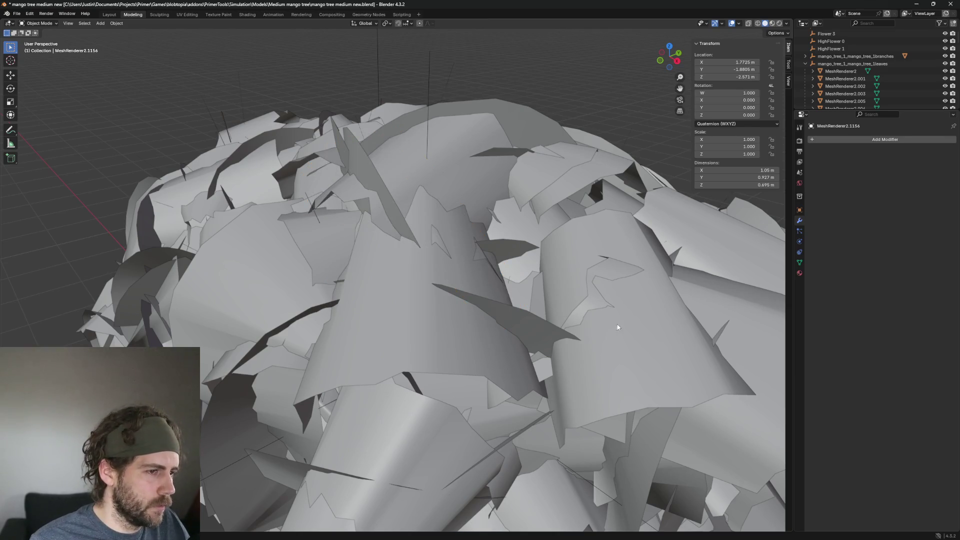
scroll(617, 328, "down", 3)
middle_click_drag(716, 368, 646, 387)
scroll(646, 386, "up", 3)
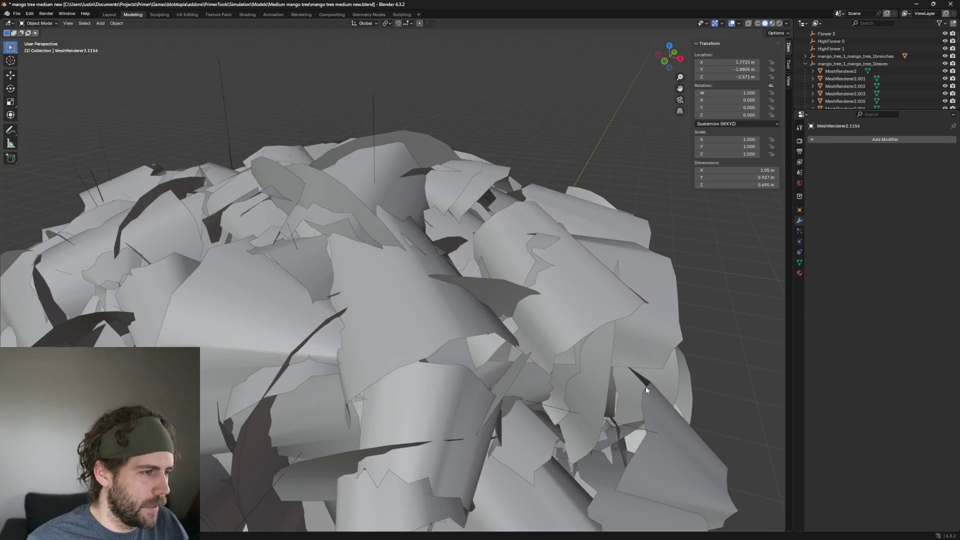
key("alt+h")
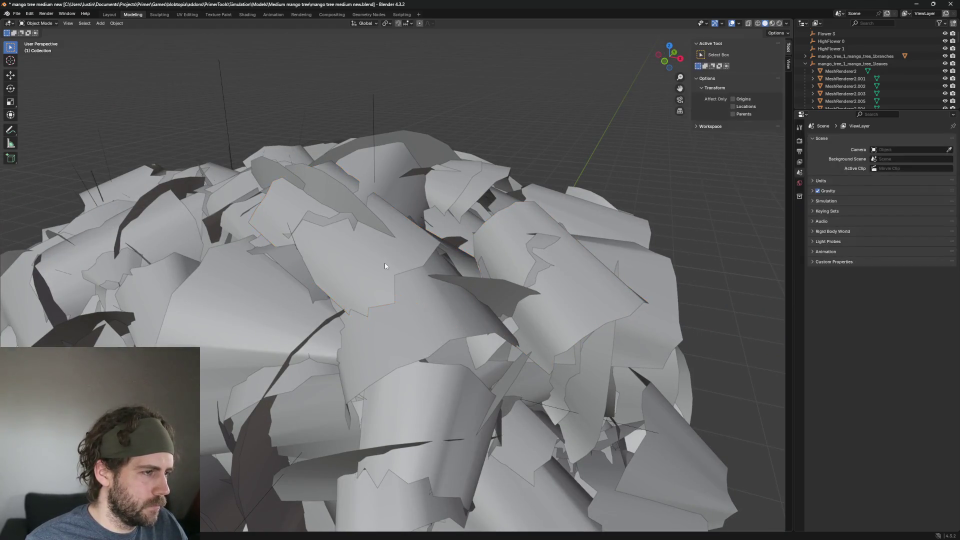
key("ctrl+z")
key("ctrl+shift+z")
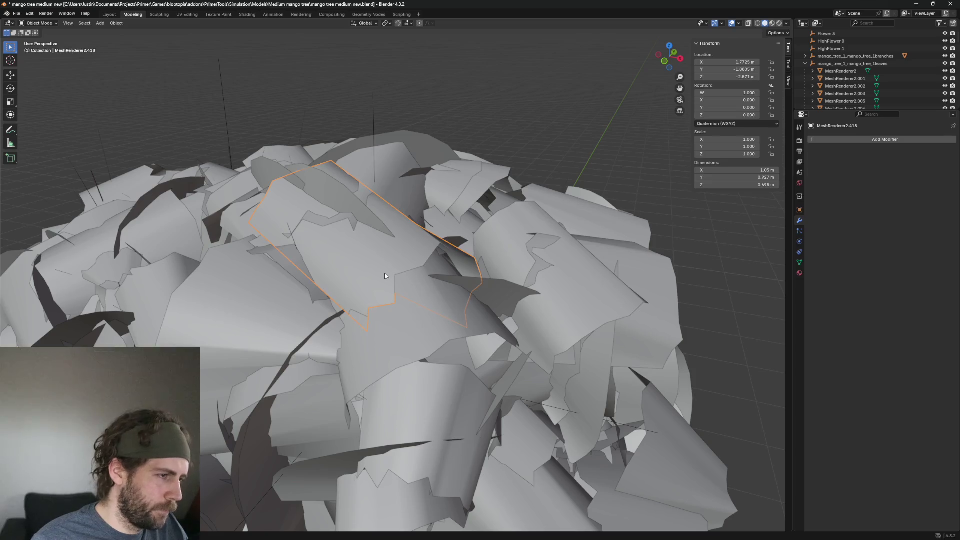
key("h")
Remove five oversized leaf cards one after another around the lower canopy
middle_click_drag(576, 305, 511, 347)
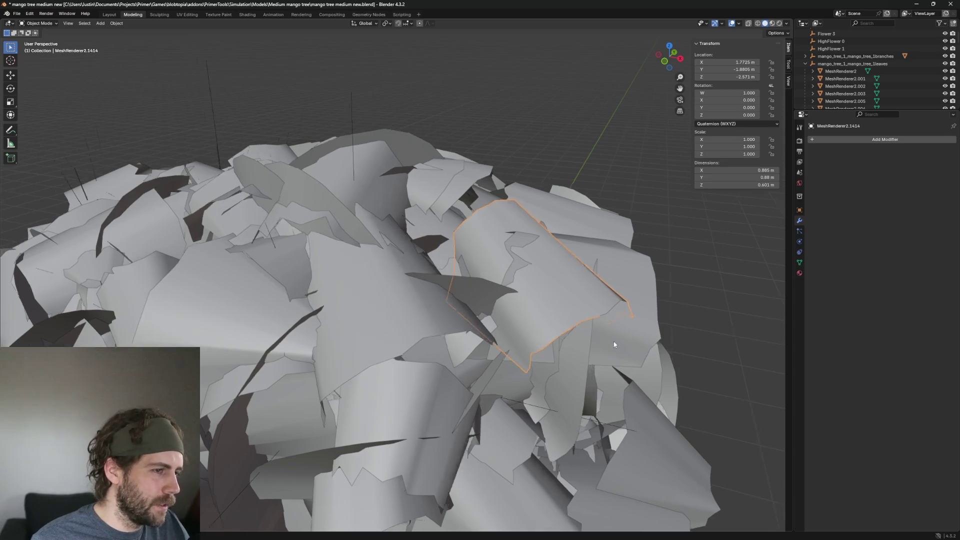
left_click(510, 347)
key("h")
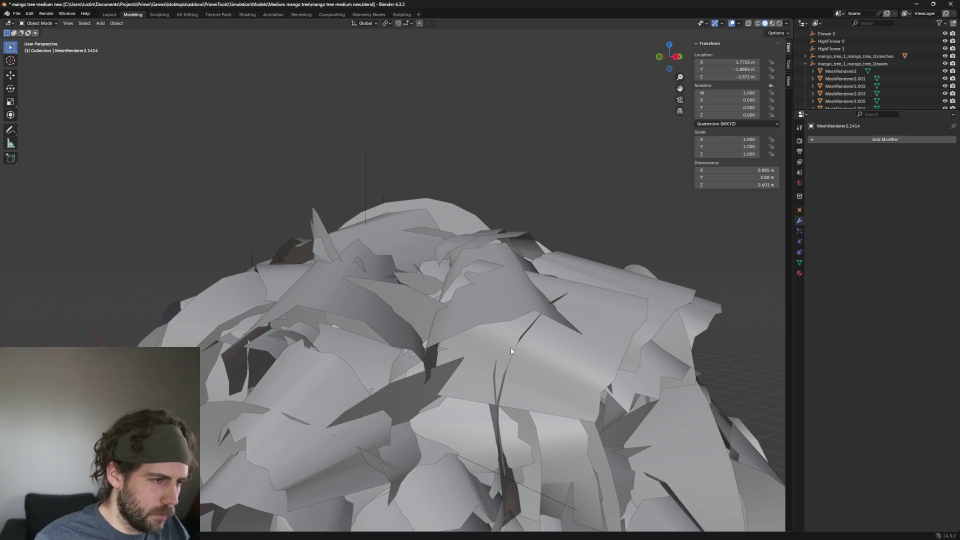
left_click(479, 301)
key("h")
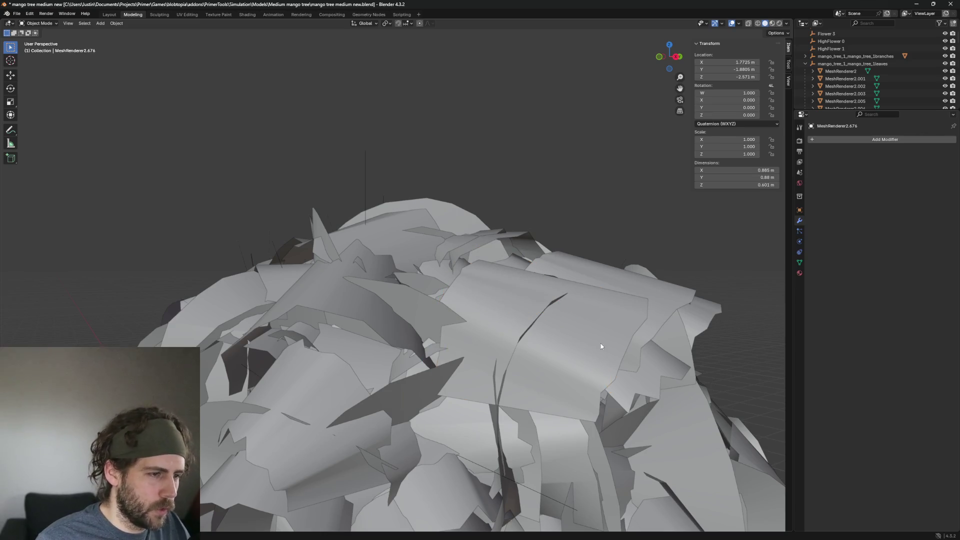
left_click(601, 344)
middle_click_drag(601, 344, 615, 428)
key("h")
left_click(625, 400)
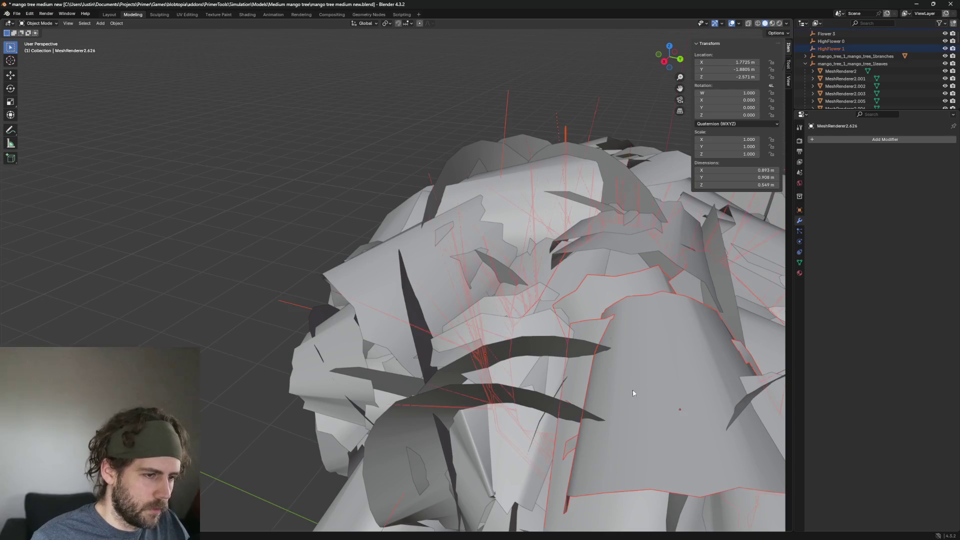
mouse_move(632, 389)
middle_mouse_down()
mouse_move(540, 337)
mouse_move(601, 405)
middle_mouse_up()
key("h")
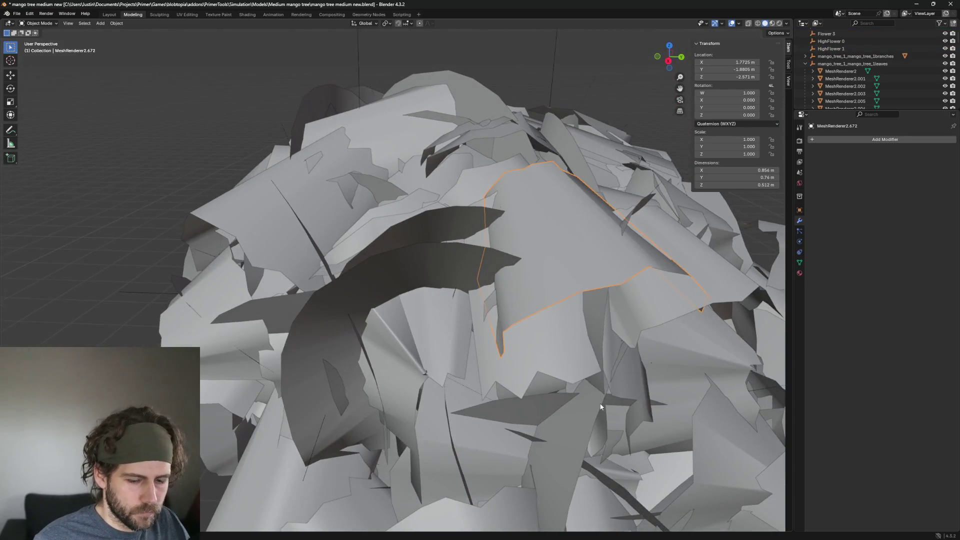
left_click(583, 277)
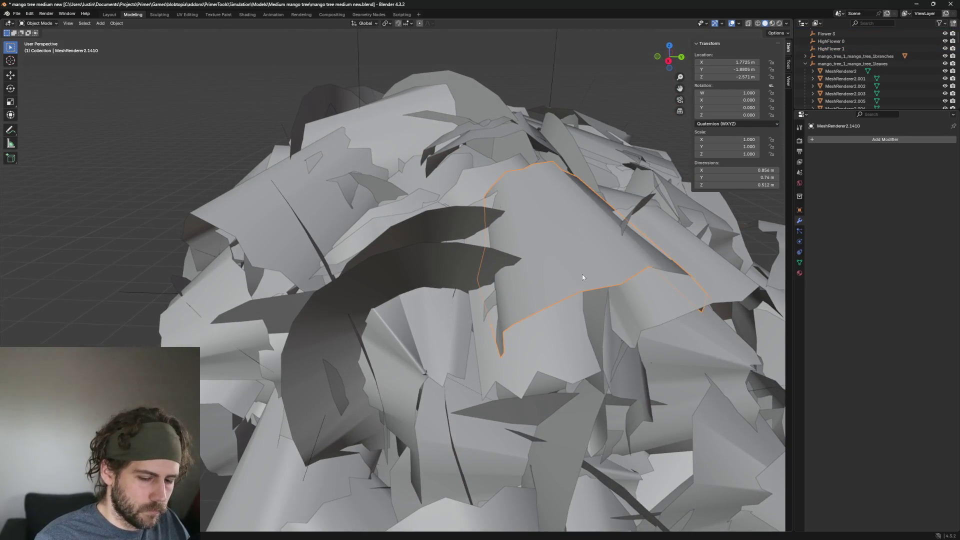
key("h")
scroll(578, 278, "up", 3)
Delete the large curved leaf card and the one behind it, checking each with undo
middle_click_drag(592, 281, 531, 207)
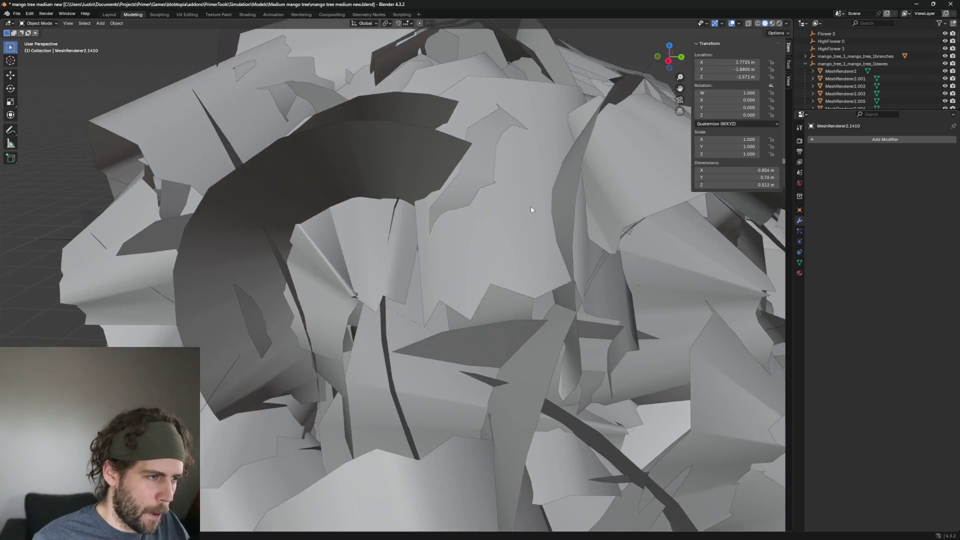
scroll(530, 210, "down", 3)
middle_click_drag(422, 257, 433, 224)
left_click(433, 223)
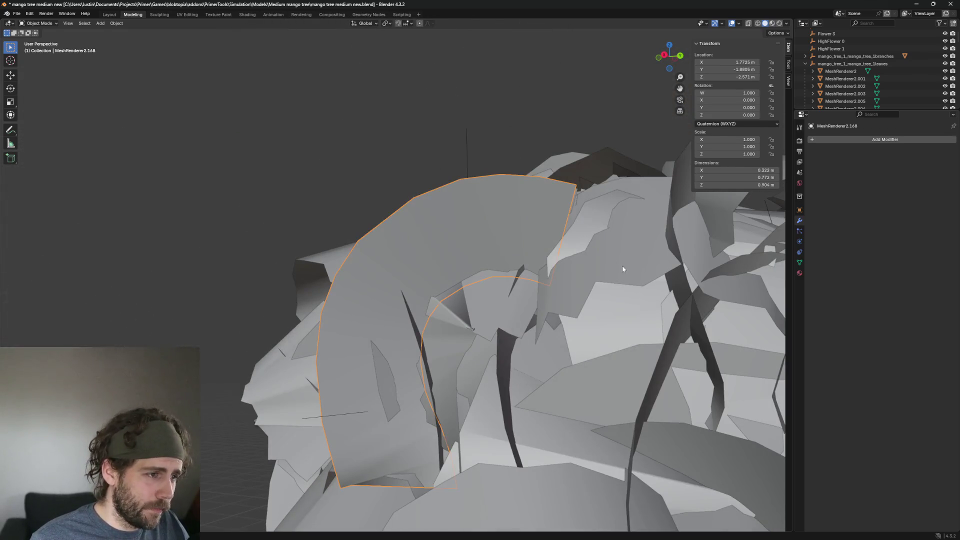
key("Delete")
key("ctrl+z")
key("Delete")
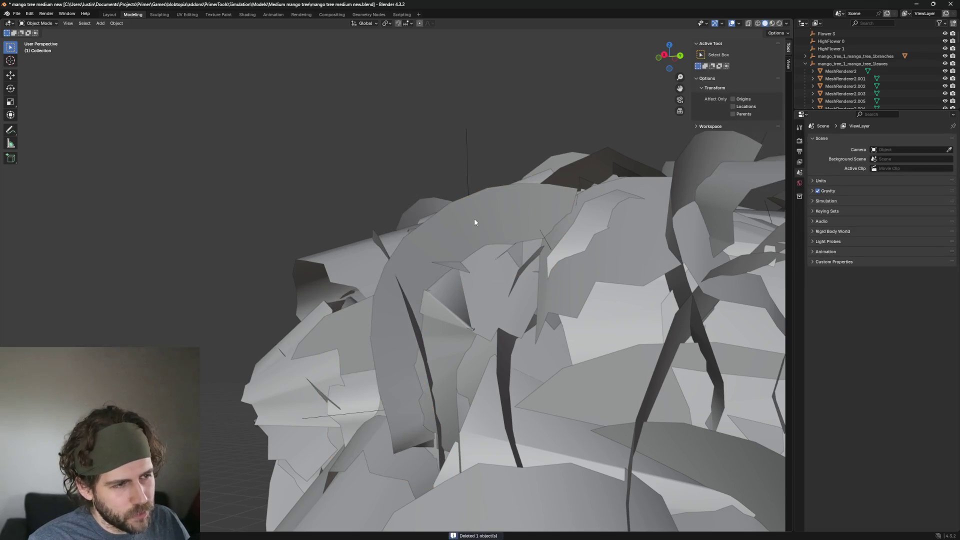
left_click(488, 223)
scroll(488, 223, "down", 3)
mouse_move(506, 241)
middle_mouse_down()
mouse_move(537, 255)
mouse_move(458, 218)
middle_mouse_up()
scroll(457, 218, "up", 3)
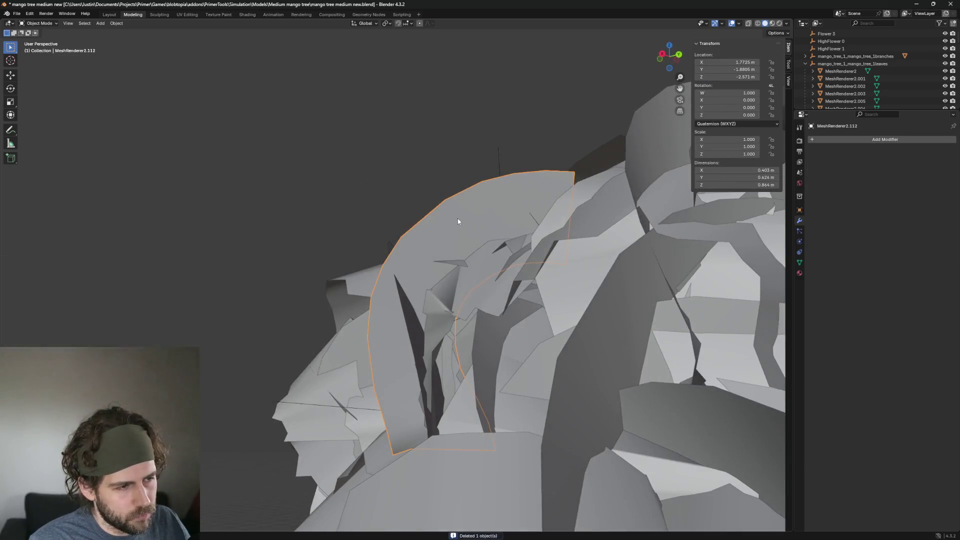
key("Delete")
key("ctrl+z")
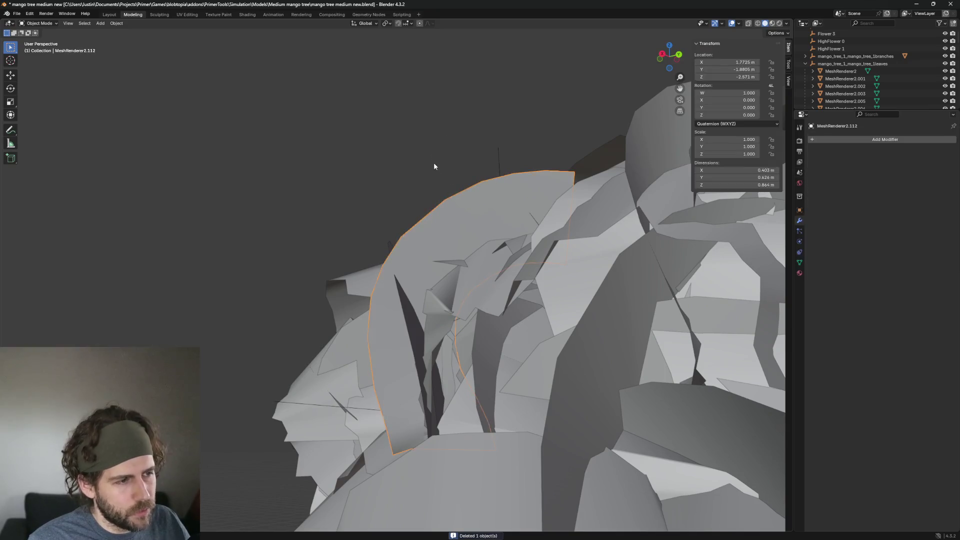
key("Delete")
Delete the dome-shaped leaf card on top of the canopy
mouse_move(433, 162)
middle_mouse_down()
mouse_move(434, 178)
mouse_move(506, 240)
mouse_move(680, 368)
mouse_move(435, 228)
mouse_move(445, 172)
mouse_move(401, 278)
mouse_move(411, 250)
mouse_move(410, 280)
middle_mouse_up()
scroll(440, 190, "down", 3)
scroll(681, 368, "up", 3)
scroll(435, 227, "up", 3)
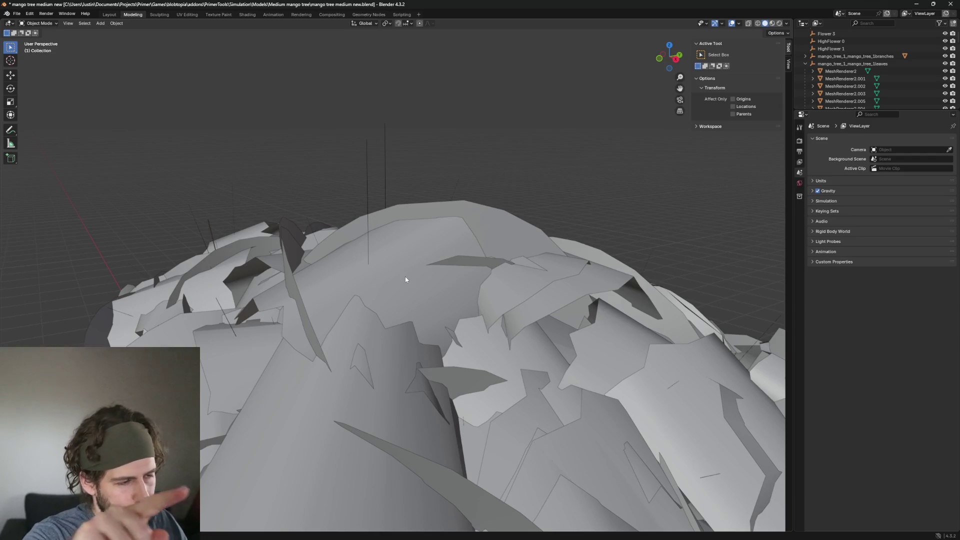
left_click(549, 230)
scroll(494, 171, "up", 2)
key("Delete")
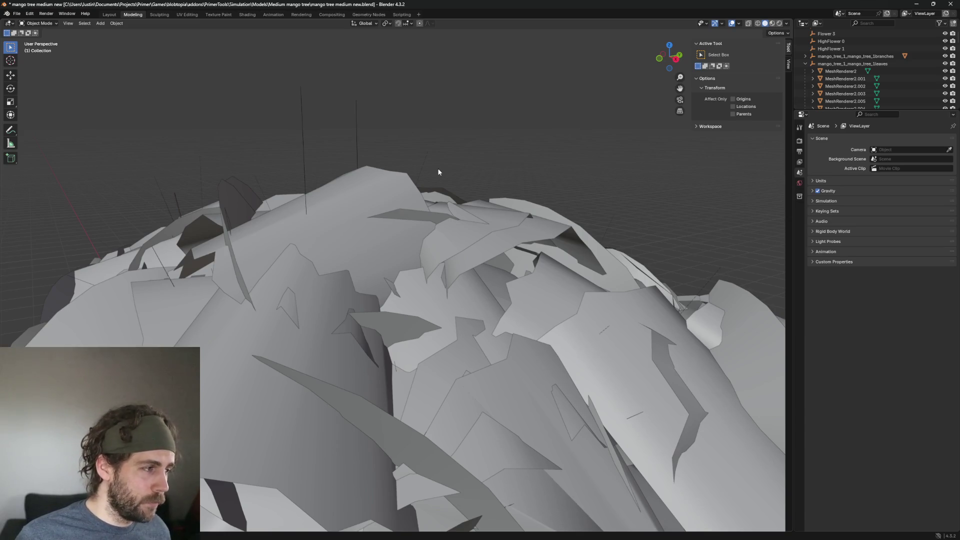
Delete two large leaf cards at the canopy top and select the next one
left_click(344, 195)
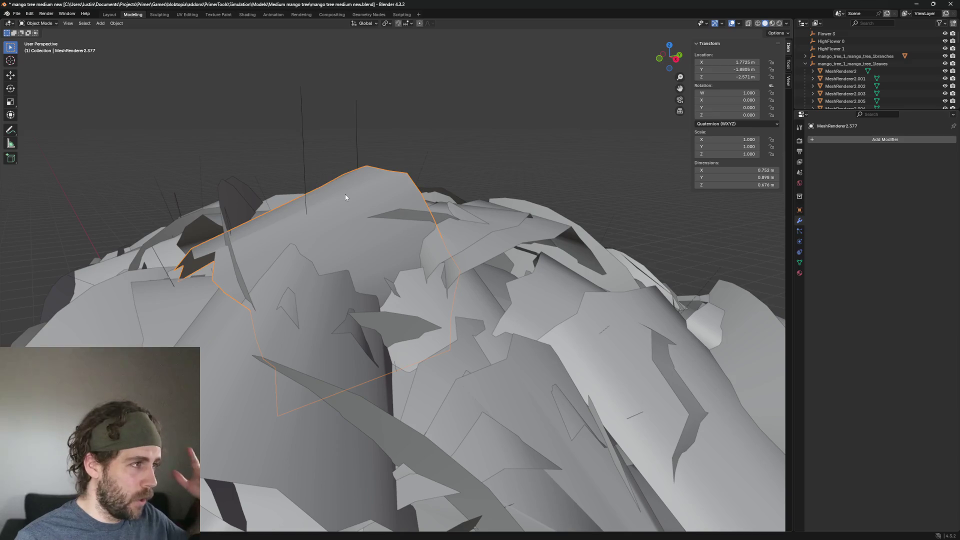
scroll(547, 212, "down", 2)
mouse_move(468, 179)
middle_mouse_down()
mouse_move(427, 199)
mouse_move(383, 318)
mouse_move(506, 332)
mouse_move(395, 221)
mouse_move(480, 198)
middle_mouse_up()
key("Delete")
left_click(398, 217)
key("Delete")
left_click(381, 205)
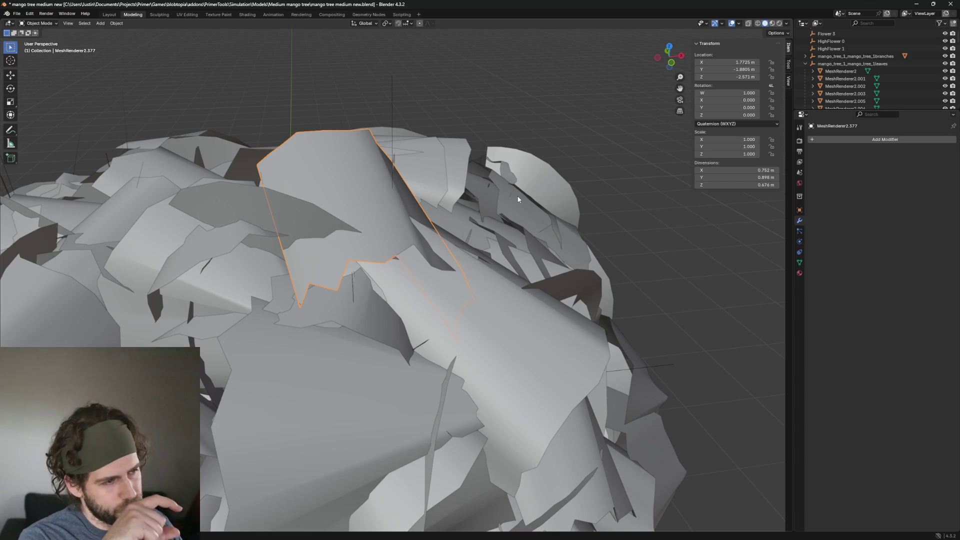
Inspect from a lower angle, then delete the large dome-shaped leaf card
mouse_move(480, 155)
middle_mouse_down()
mouse_move(475, 148)
mouse_move(485, 216)
middle_mouse_up()
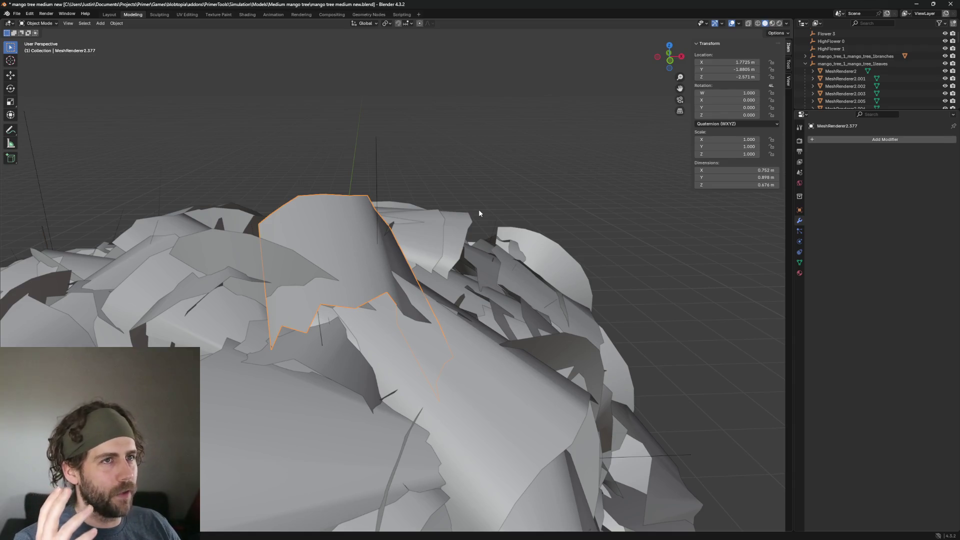
scroll(482, 207, "up", 2)
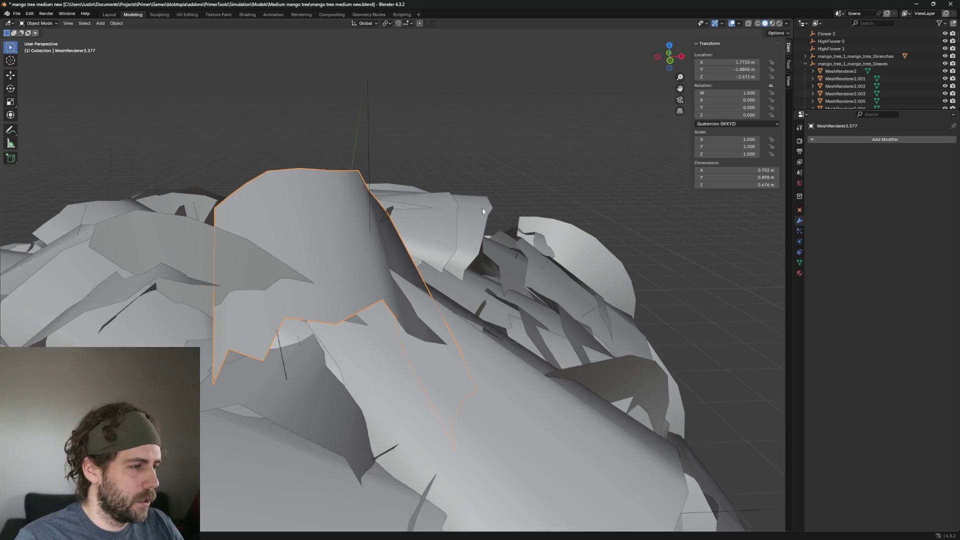
middle_click_drag(482, 207, 415, 209)
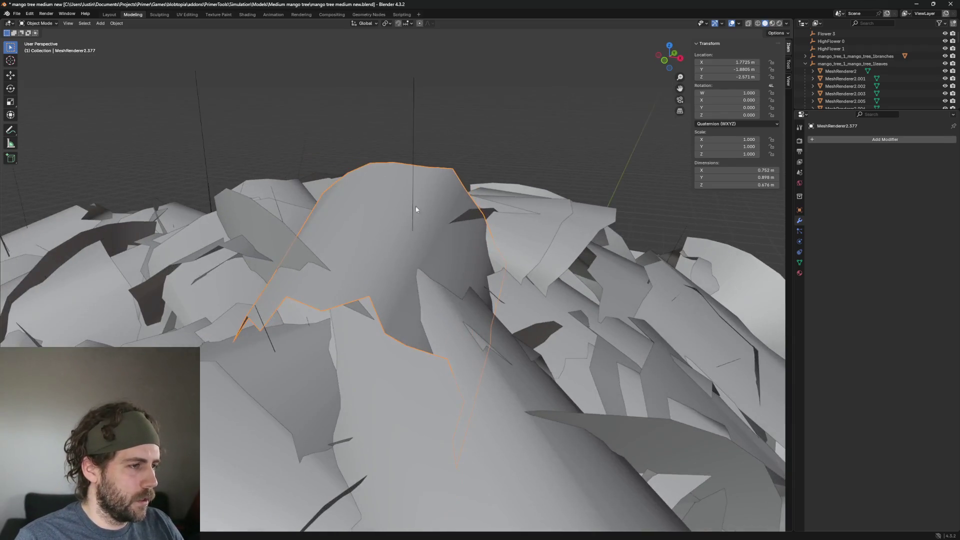
left_click(470, 169)
left_click(410, 181)
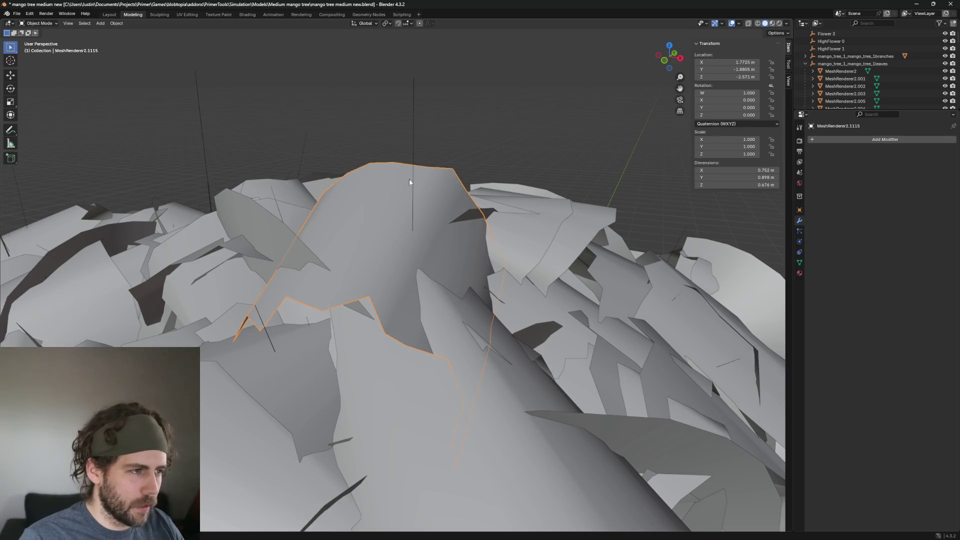
key("space")
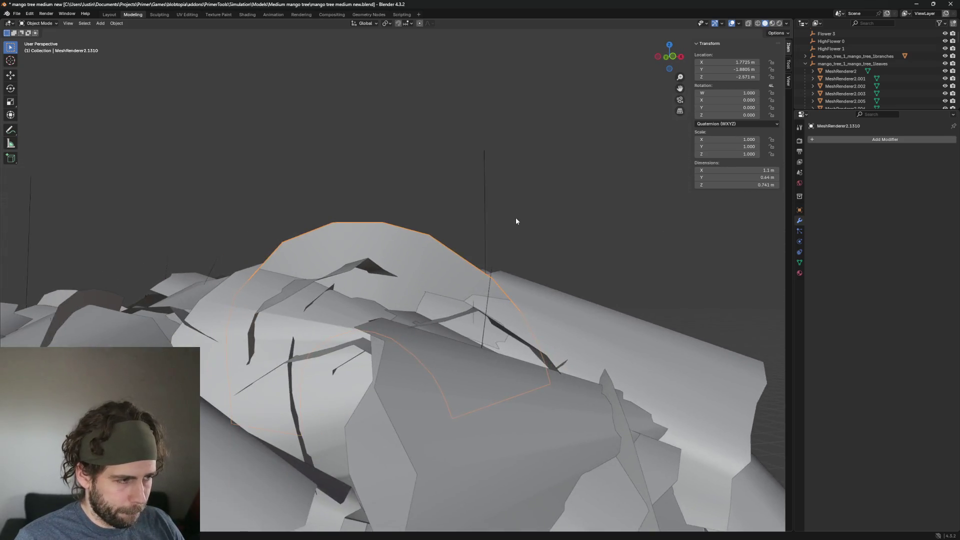
left_click(472, 235)
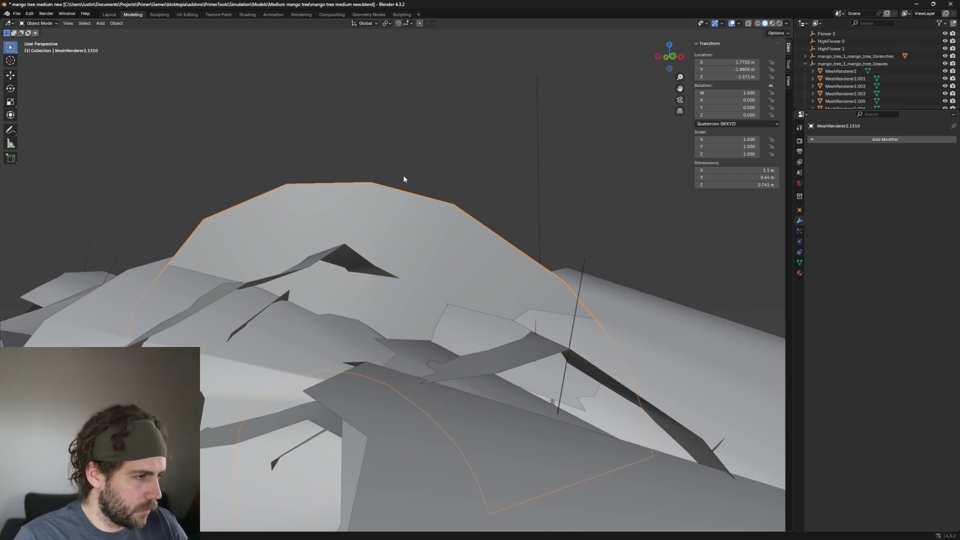
key("Delete")
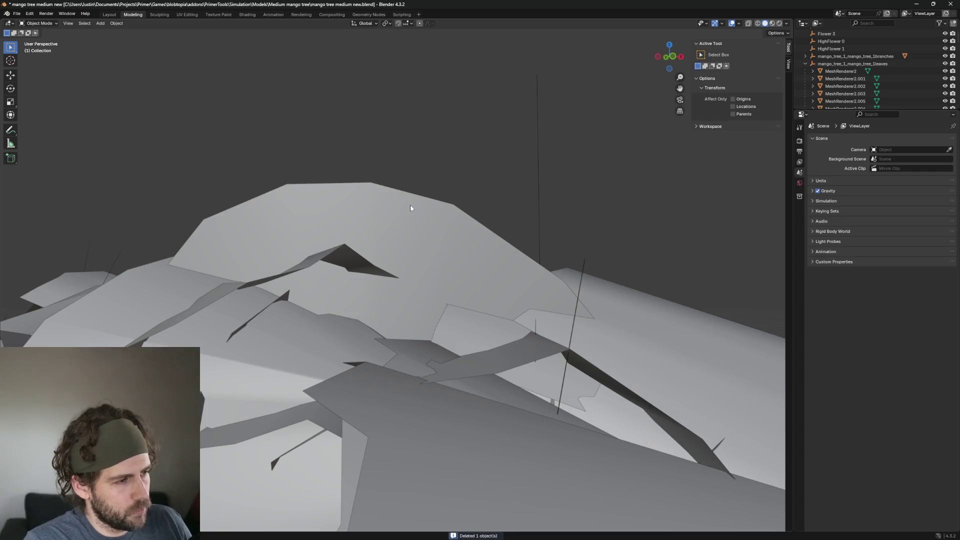
scroll(433, 257, "up", 5)
scroll(433, 256, "down", 5)
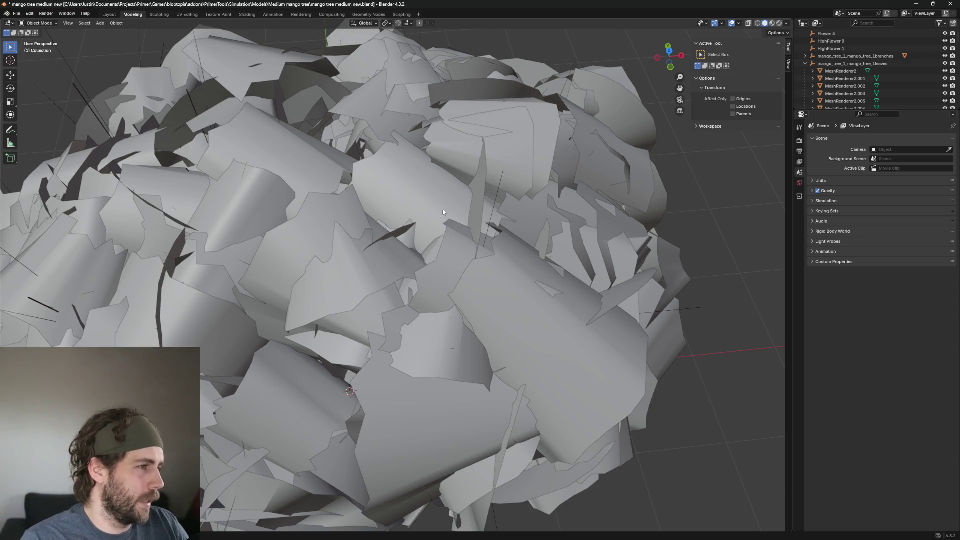
mouse_move(443, 223)
middle_mouse_down()
mouse_move(443, 181)
mouse_move(376, 250)
mouse_move(538, 172)
middle_mouse_up()
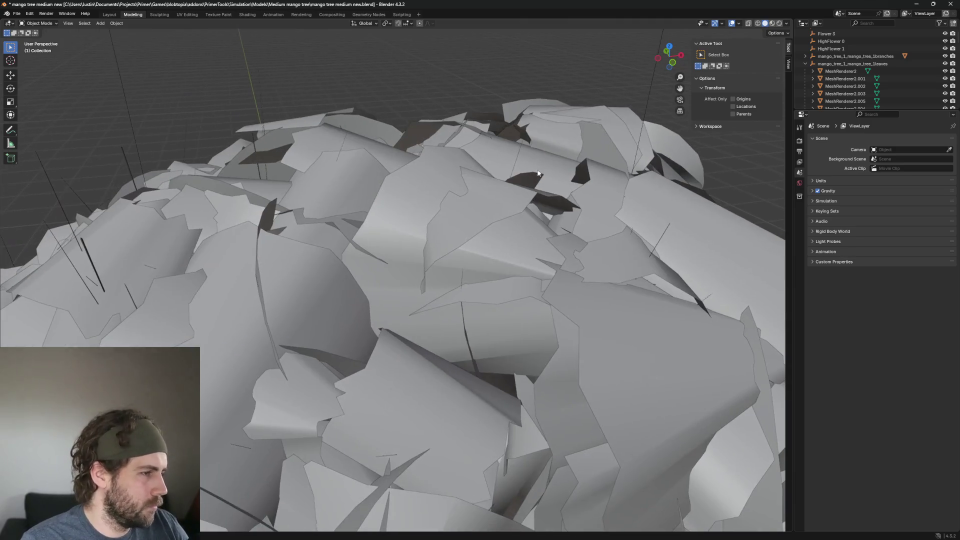
left_click(253, 299)
mouse_move(358, 350)
middle_mouse_down()
mouse_move(572, 260)
mouse_move(523, 262)
mouse_move(561, 265)
middle_mouse_up()
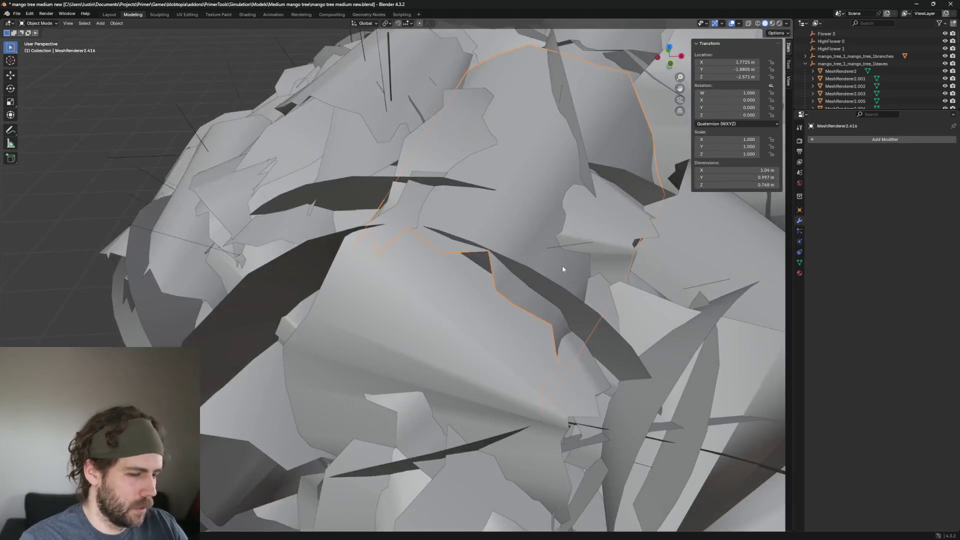
left_click(557, 266)
left_click(539, 150)
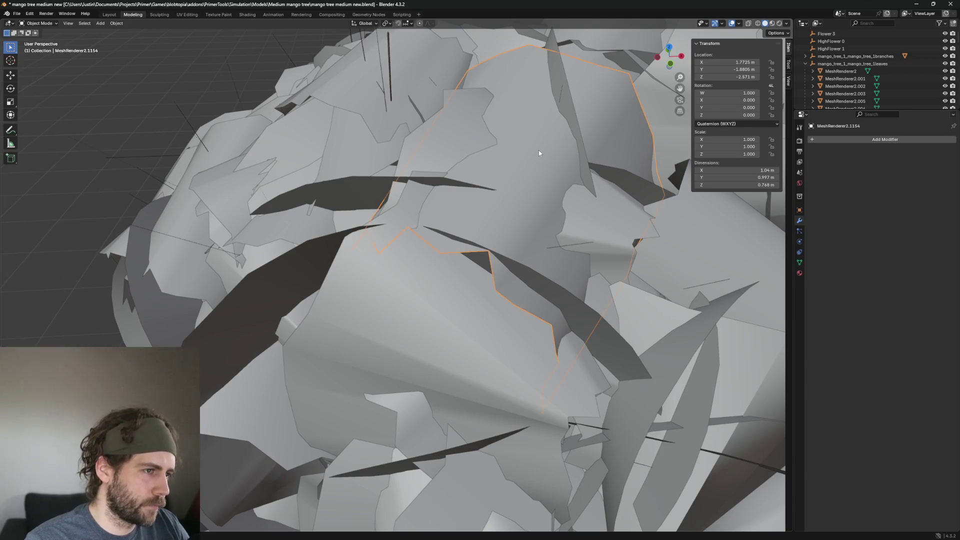
scroll(538, 153, "down", 3)
scroll(542, 166, "down", 2)
scroll(542, 166, "up", 1)
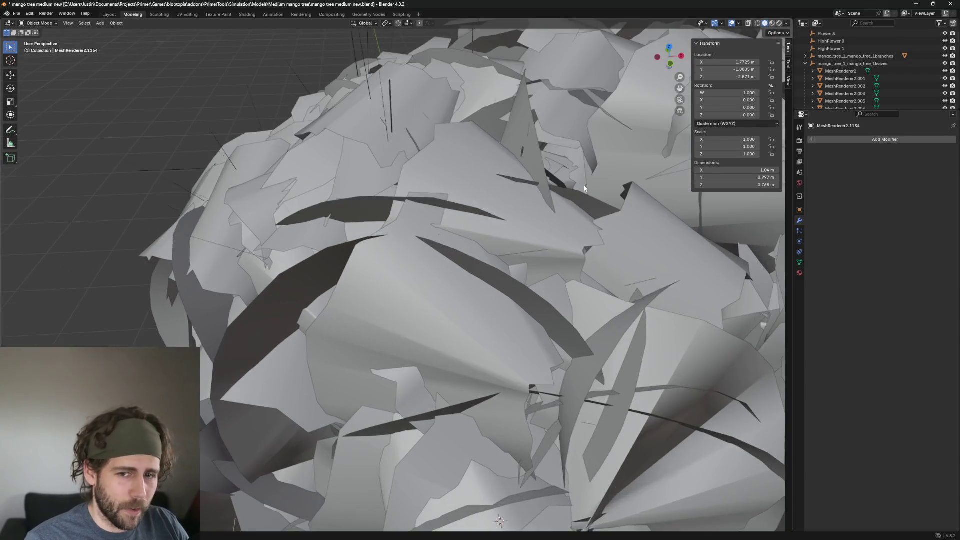
middle_click_drag(668, 294, 634, 269)
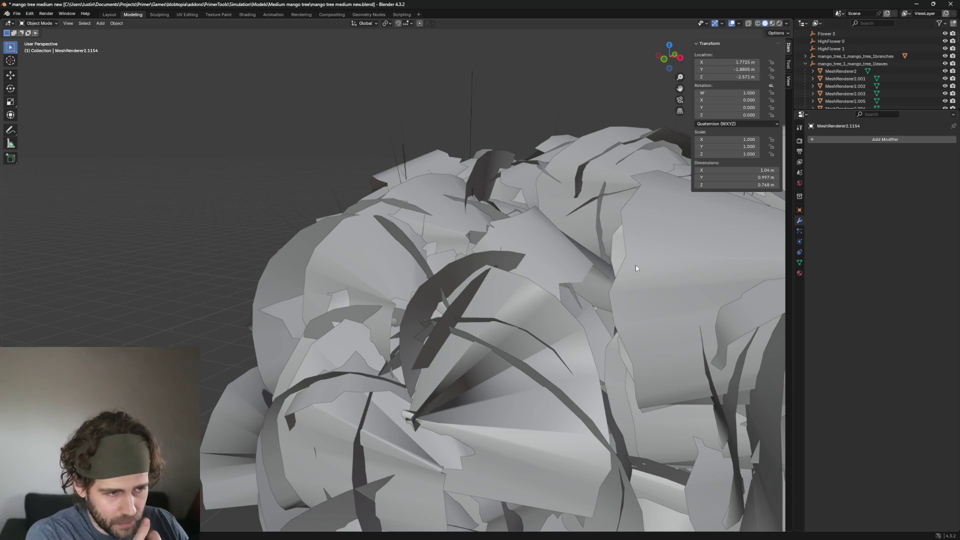
Zoom onto an oversized leaf card and remove it, then remove MeshRenderer2.1422
left_click(633, 266)
key("KP_Decimal")
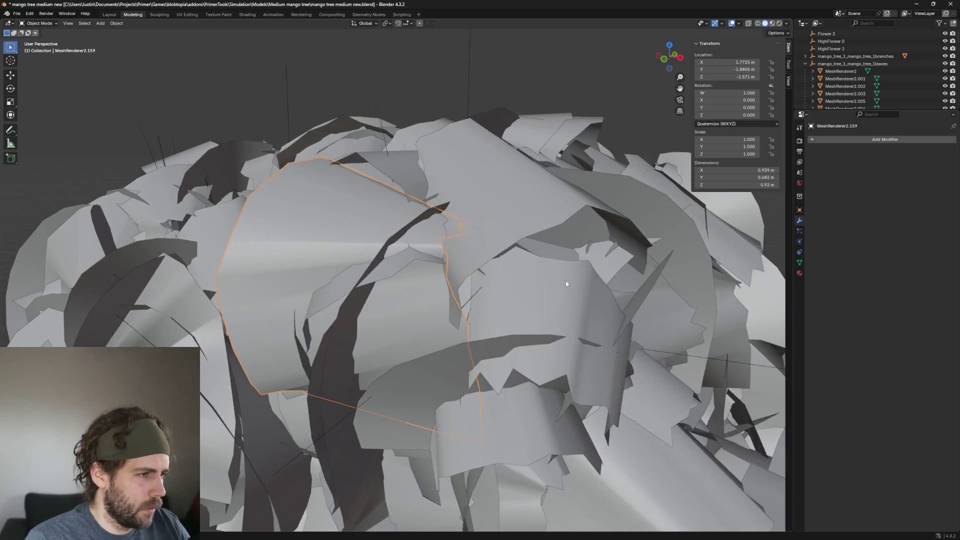
mouse_move(567, 284)
middle_mouse_down()
mouse_move(402, 322)
mouse_move(460, 260)
middle_mouse_up()
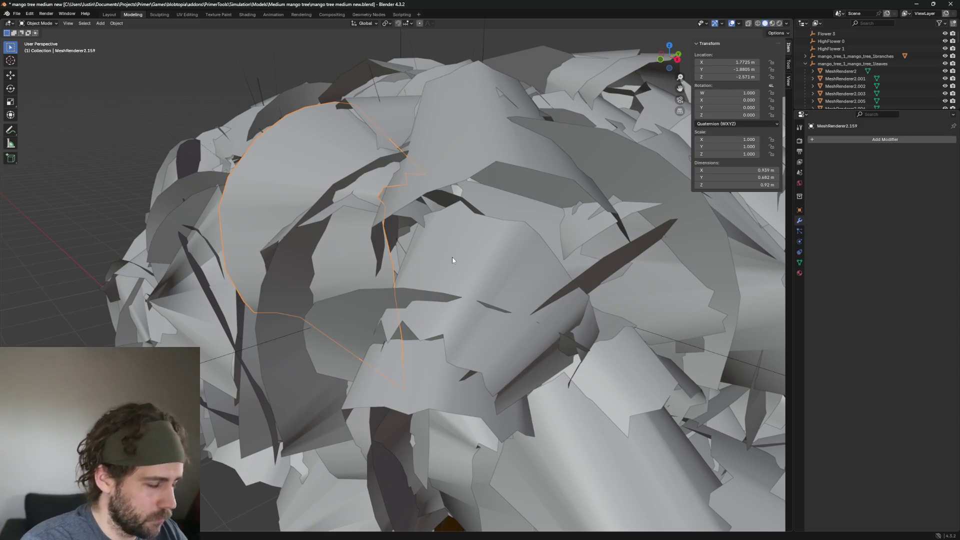
key("h")
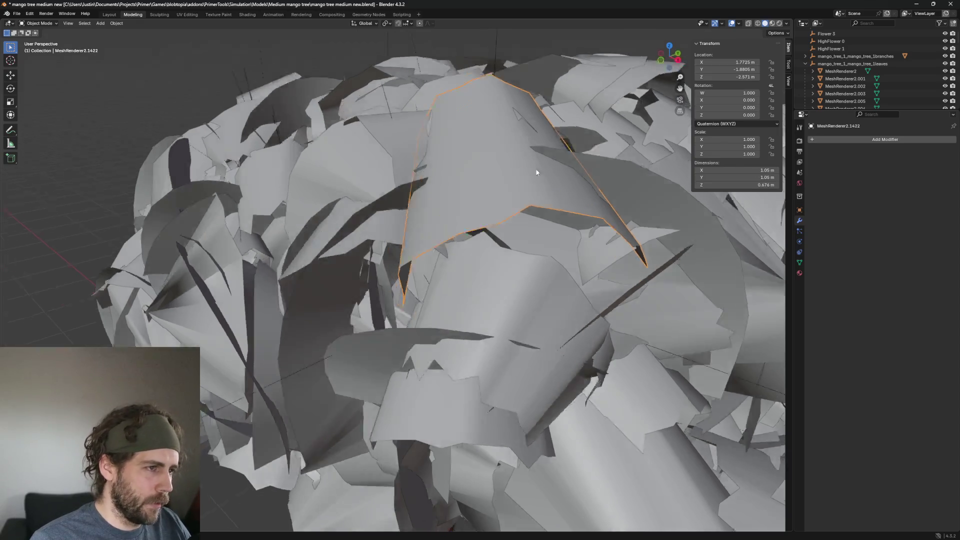
scroll(480, 129, "down", 5)
scroll(508, 196, "up", 2)
left_click(508, 197)
scroll(508, 197, "up", 3)
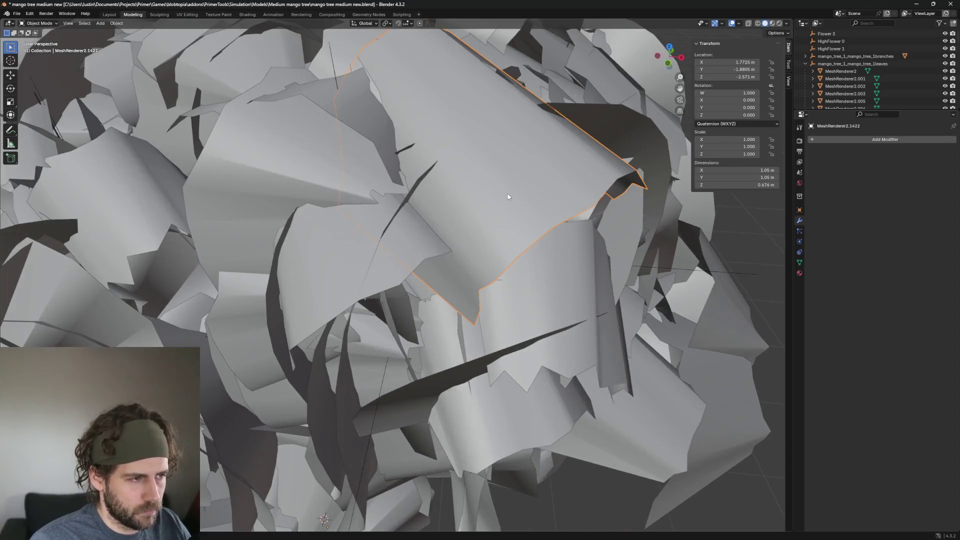
scroll(508, 194, "down", 2)
key("h")
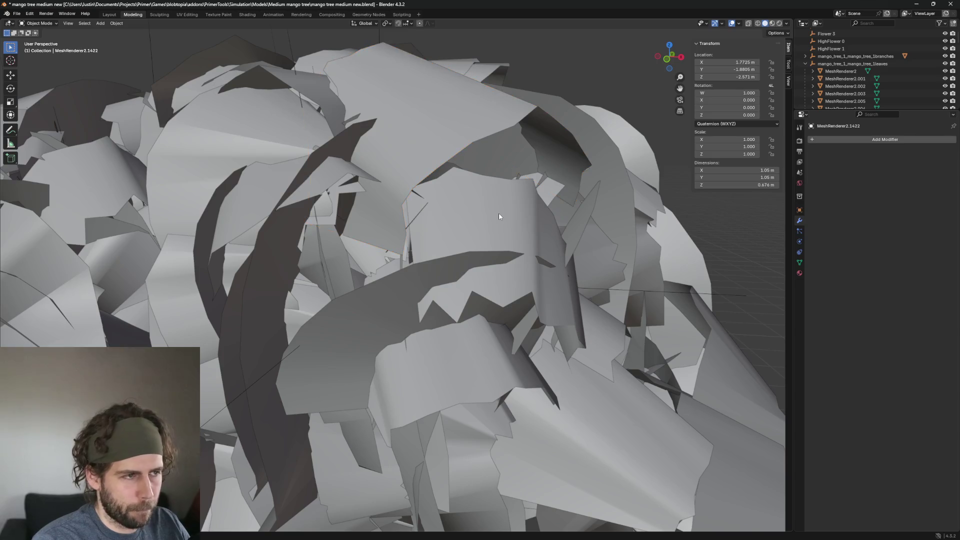
Remove MeshRenderer2.684 and another large card, then select MeshRenderer2.905
left_click(432, 99)
key("h")
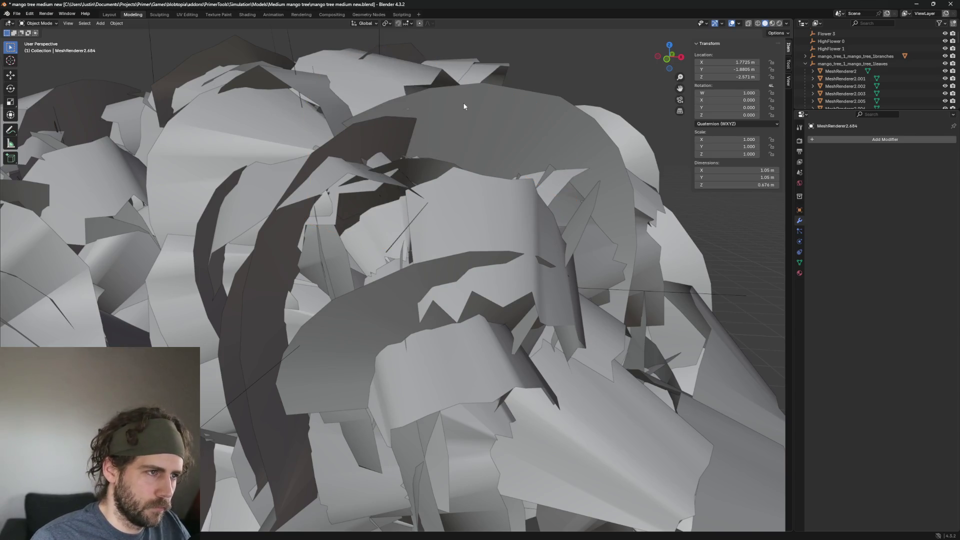
left_click(593, 150)
scroll(581, 149, "up", 2)
key("Delete")
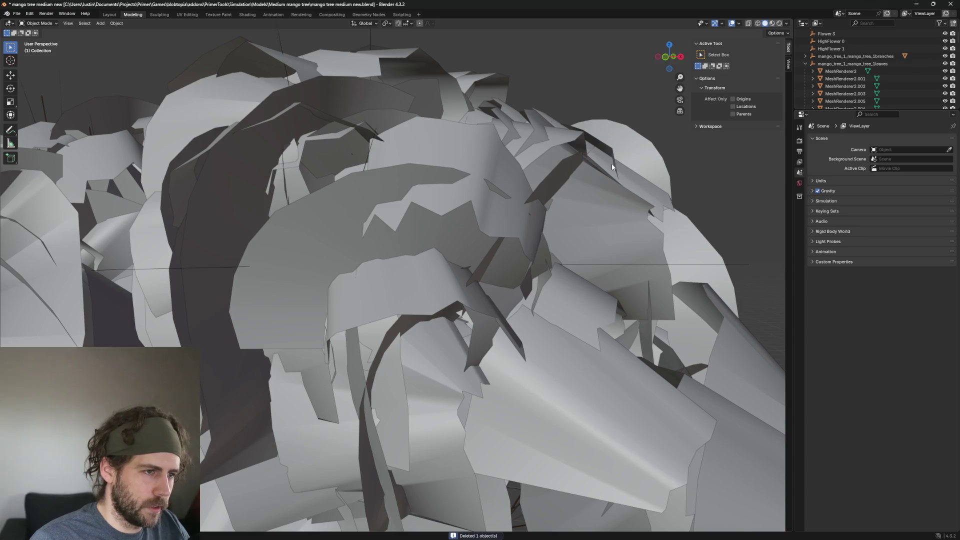
left_click(612, 163)
middle_click_drag(695, 269, 407, 307)
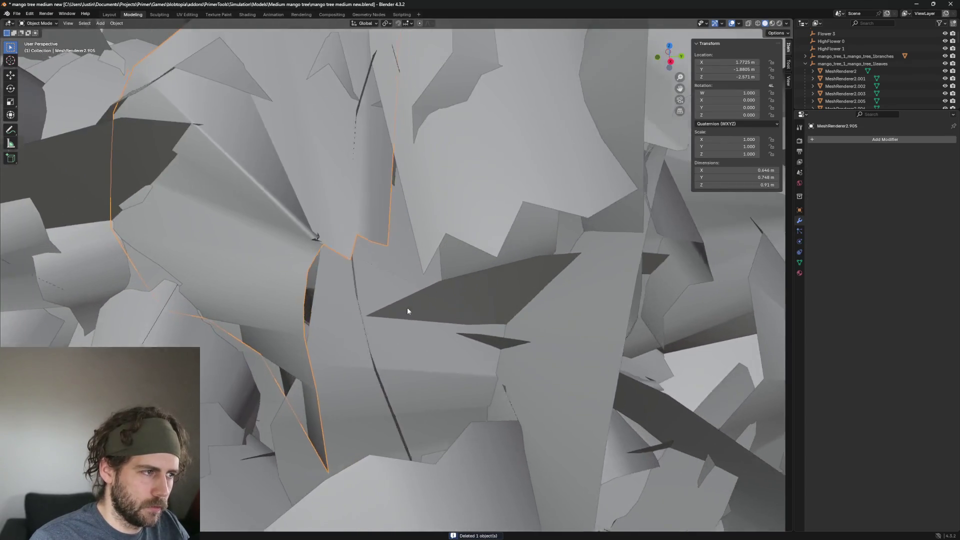
scroll(407, 307, "down", 5)
scroll(469, 329, "down", 4)
middle_click_drag(469, 328, 510, 325)
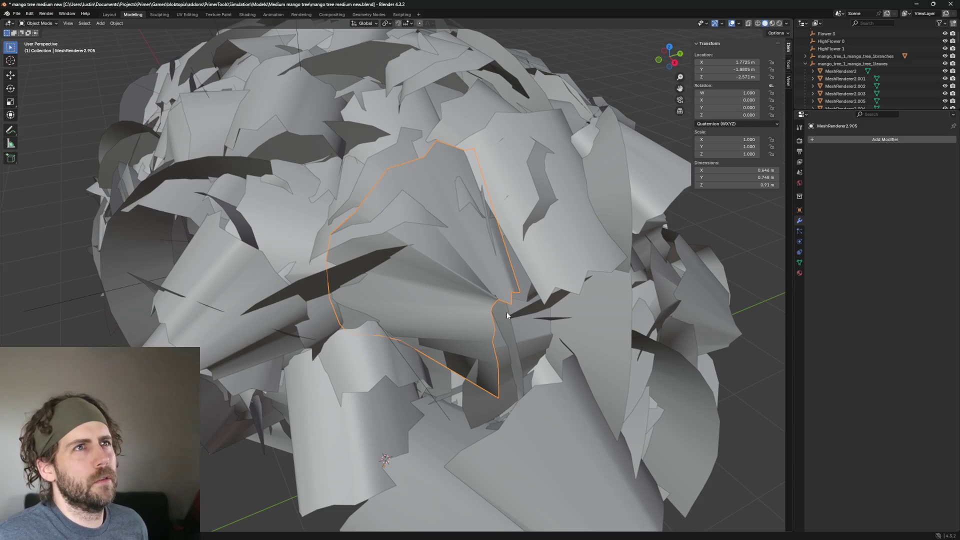
scroll(568, 324, "up", 2)
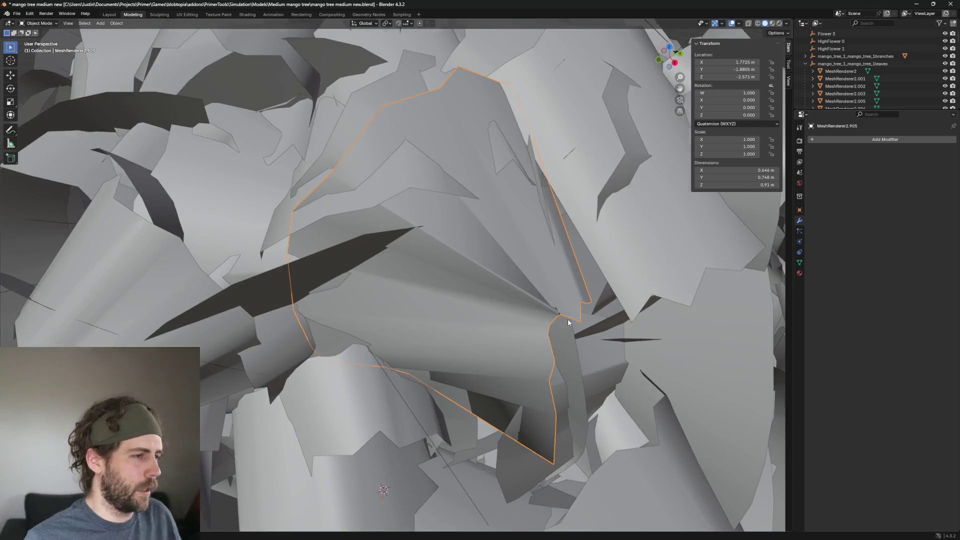
scroll(568, 319, "down", 5)
Remove leaf cards MeshRenderer2.167, MeshRenderer2.1163 and MeshRenderer2.425
middle_click_drag(505, 323, 491, 322)
scroll(444, 303, "up", 1)
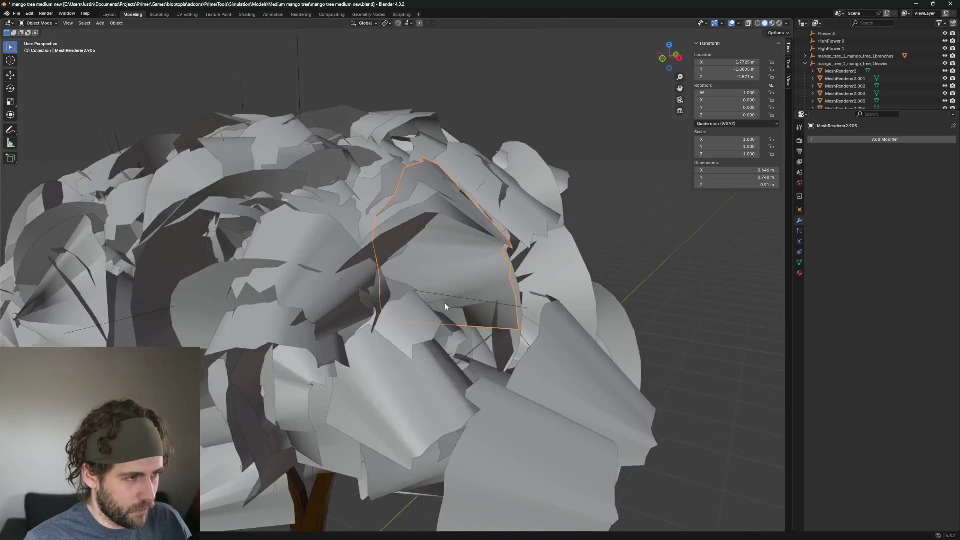
mouse_move(445, 303)
middle_mouse_down()
mouse_move(550, 256)
mouse_move(515, 278)
middle_mouse_up()
scroll(481, 289, "down", 3)
scroll(514, 277, "down", 3)
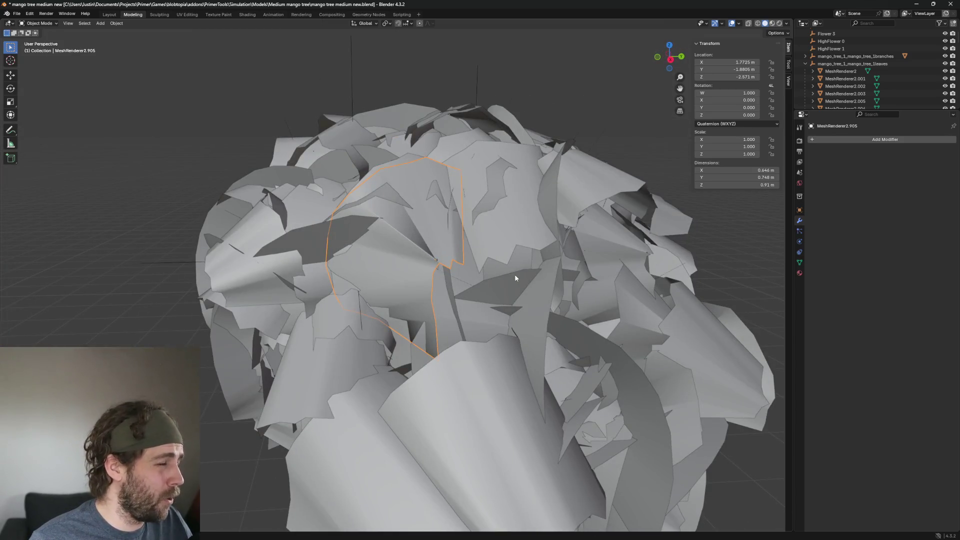
scroll(515, 278, "up", 3)
scroll(486, 268, "down", 3)
scroll(473, 245, "up", 4)
scroll(473, 245, "down", 3)
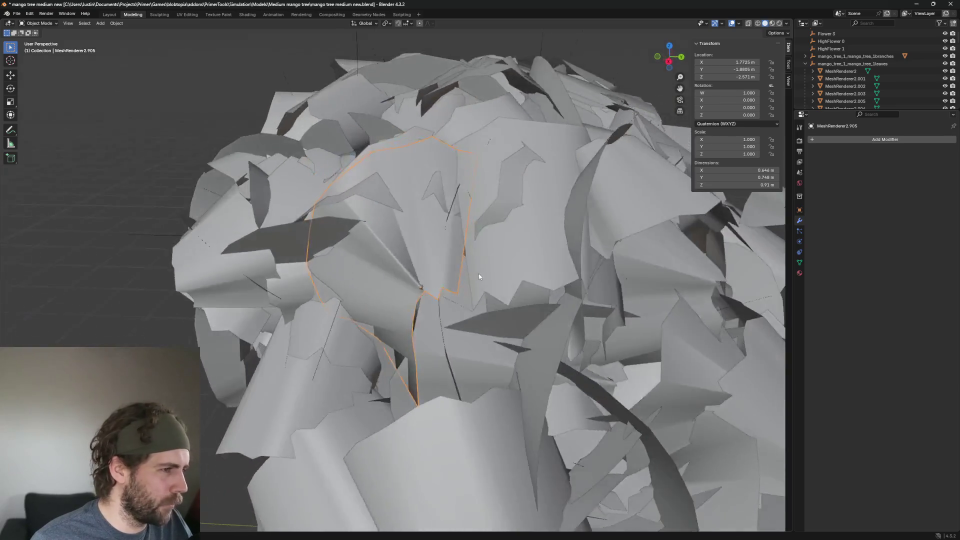
scroll(485, 268, "up", 3)
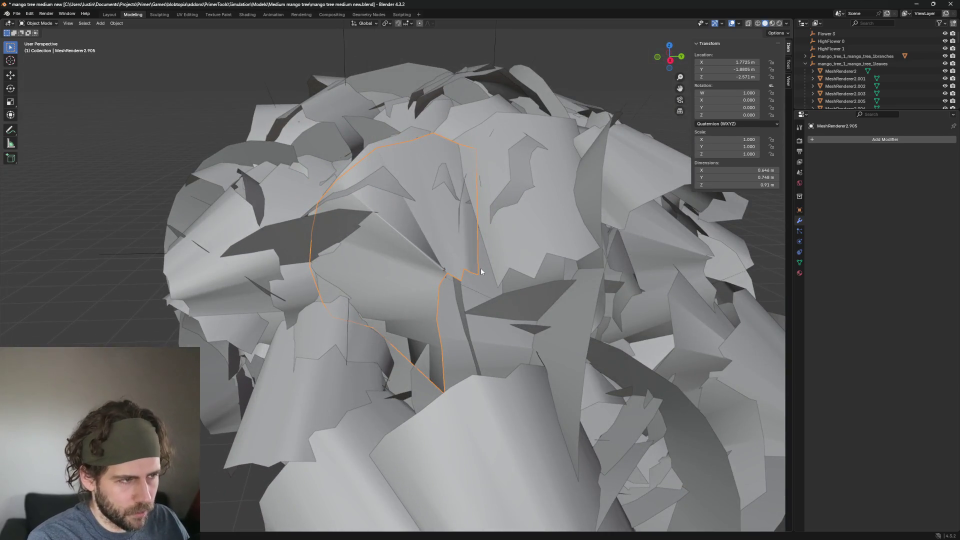
left_click(481, 268)
left_click(401, 153)
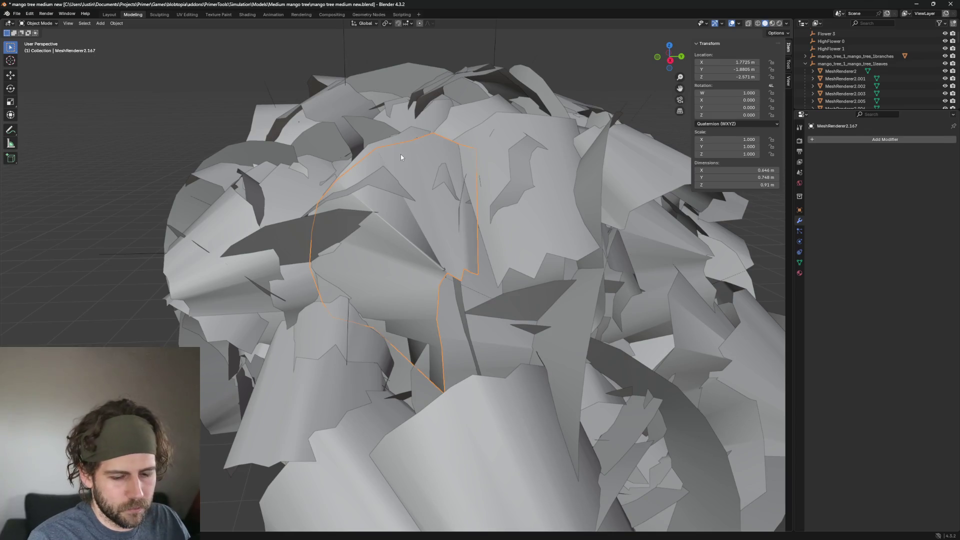
key("h")
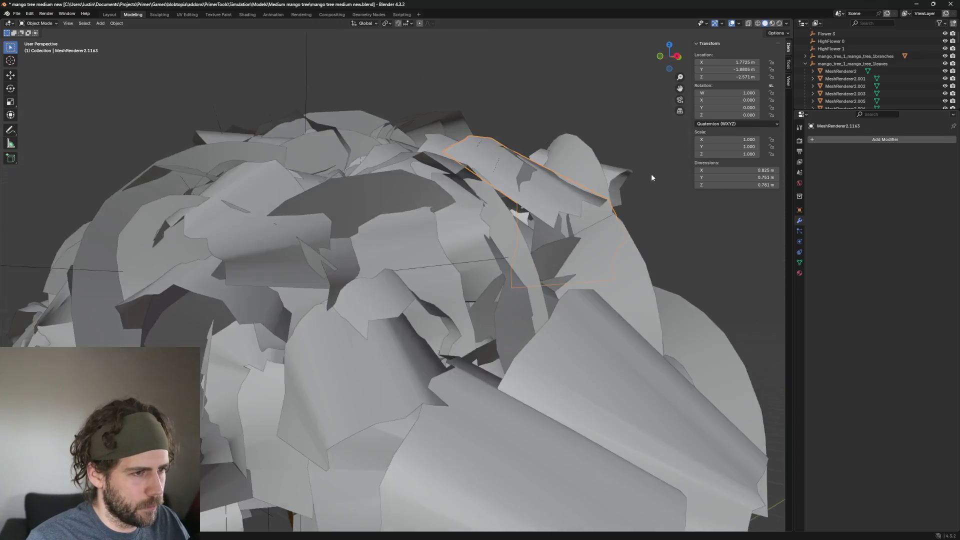
middle_click_drag(500, 137, 621, 192)
left_click(562, 239)
key("h")
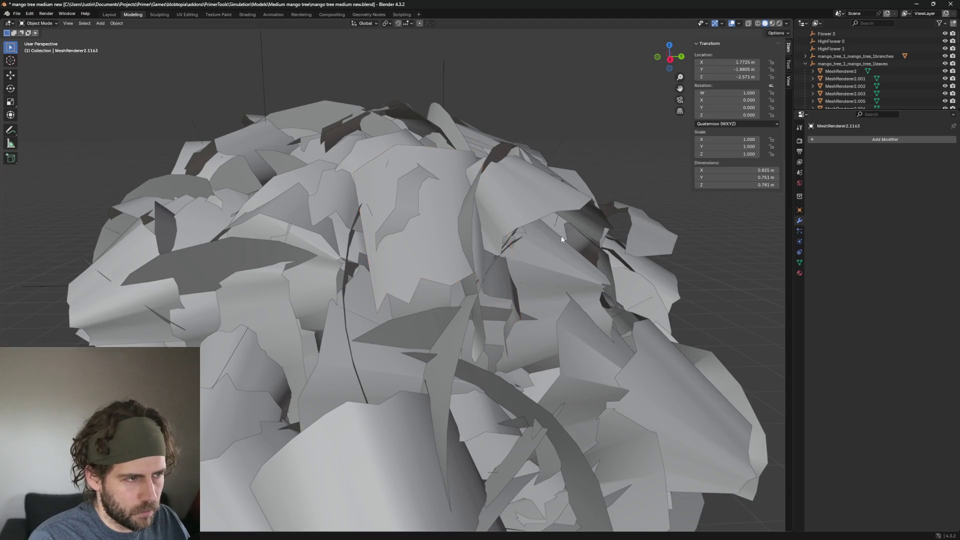
key("h")
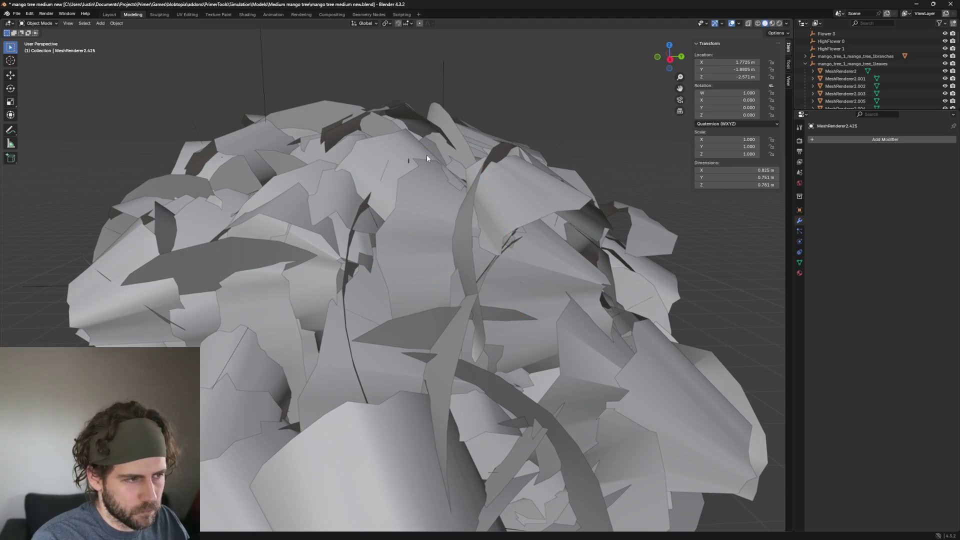
Remove MeshRenderer2.839 and select MeshRenderer2.840
left_click(424, 182)
middle_click_drag(502, 225, 572, 238)
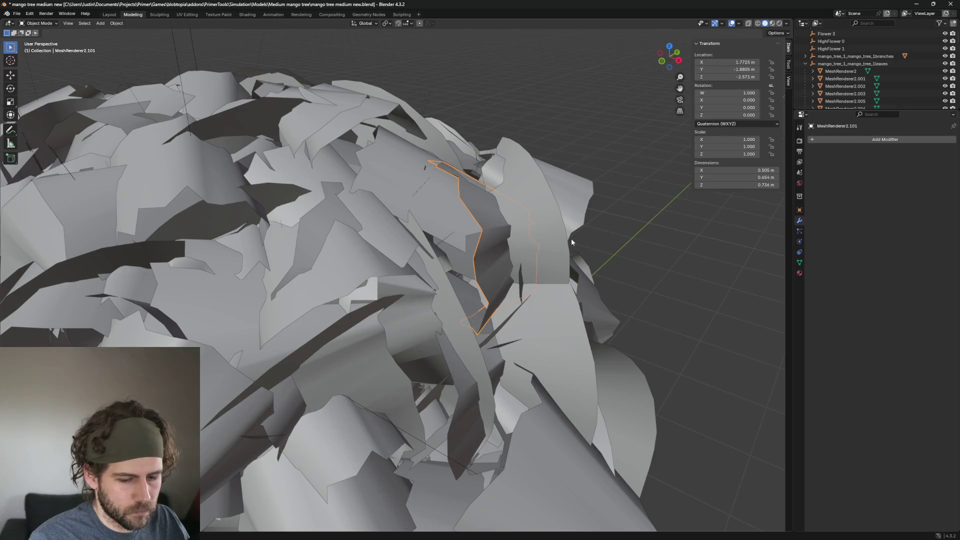
left_click(493, 217)
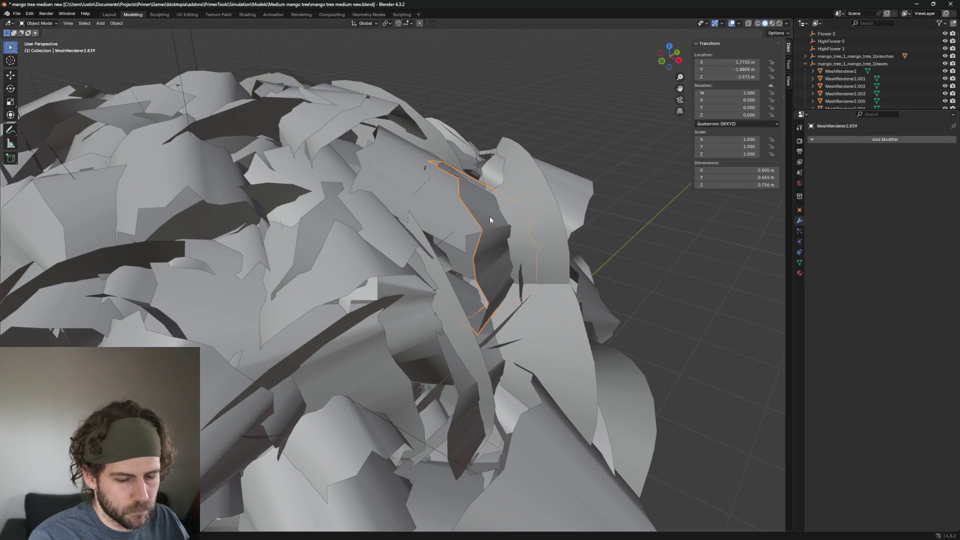
key("h")
middle_click_drag(537, 221, 628, 188)
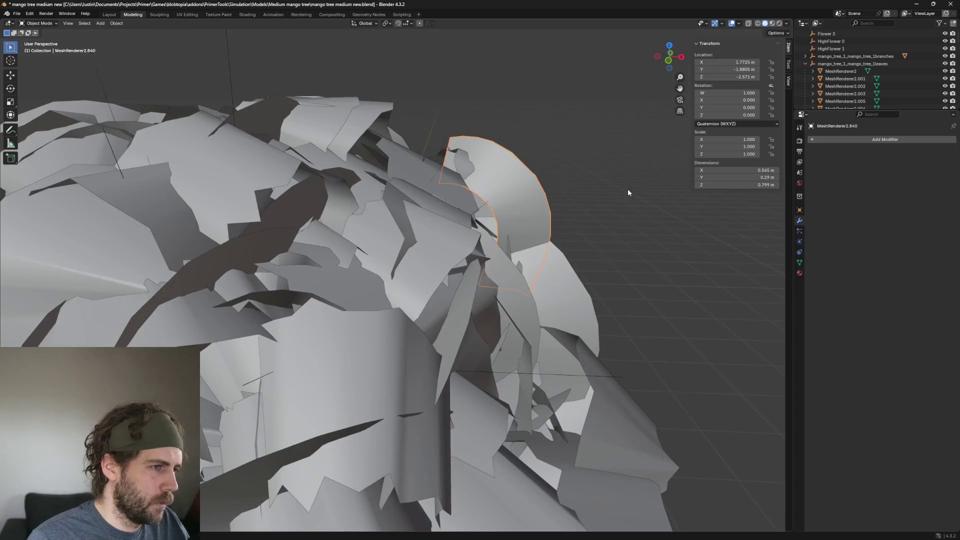
left_click(628, 188)
Delete two more leaf cards seen from a lower angle
left_click(577, 283)
mouse_move(577, 283)
middle_mouse_down()
mouse_move(449, 248)
mouse_move(410, 290)
middle_mouse_up()
key("Delete")
left_click(417, 288)
key("Delete")
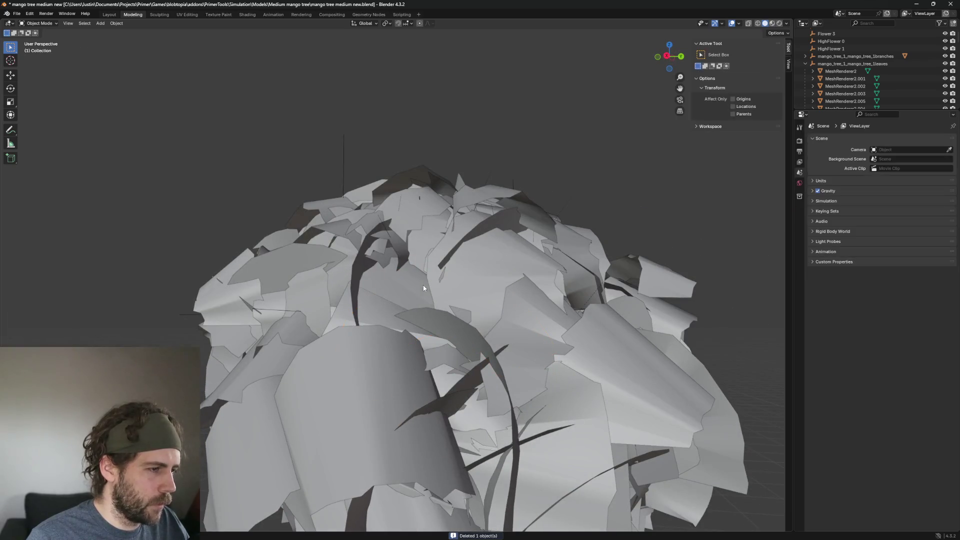
Delete two more leaf cards, including the large one at the canopy edge, and save the tree file
left_click(475, 344)
middle_click_drag(474, 344, 582, 350)
key("Delete")
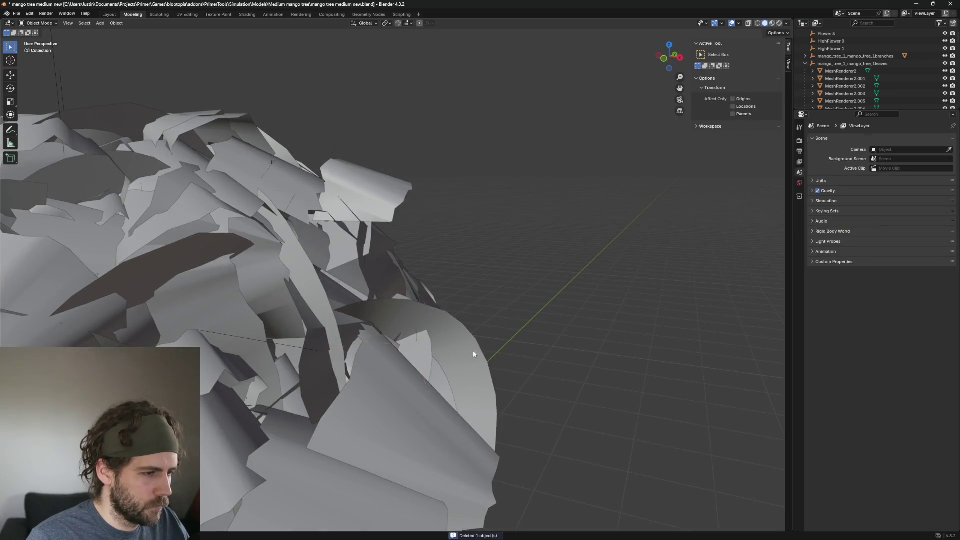
left_click(473, 350)
key("Delete")
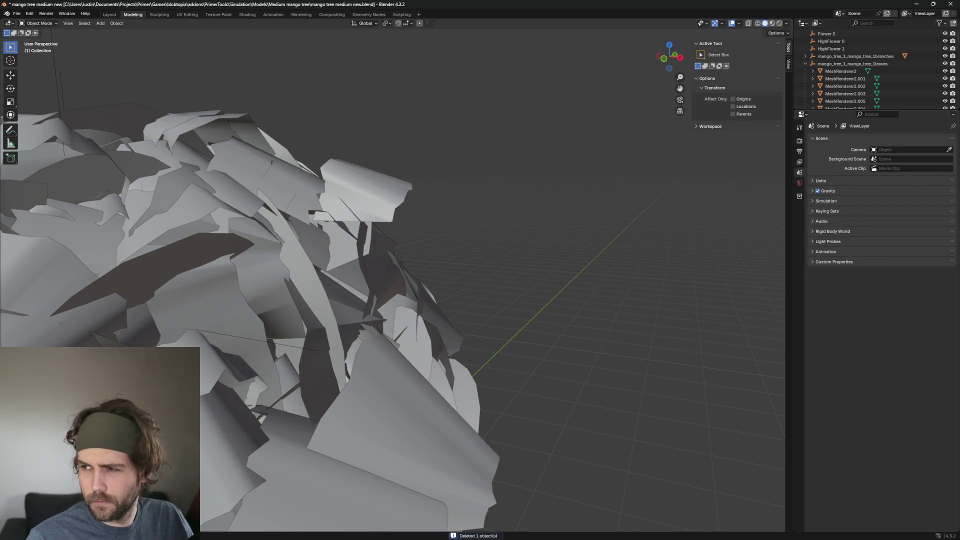
key("ctrl+s")
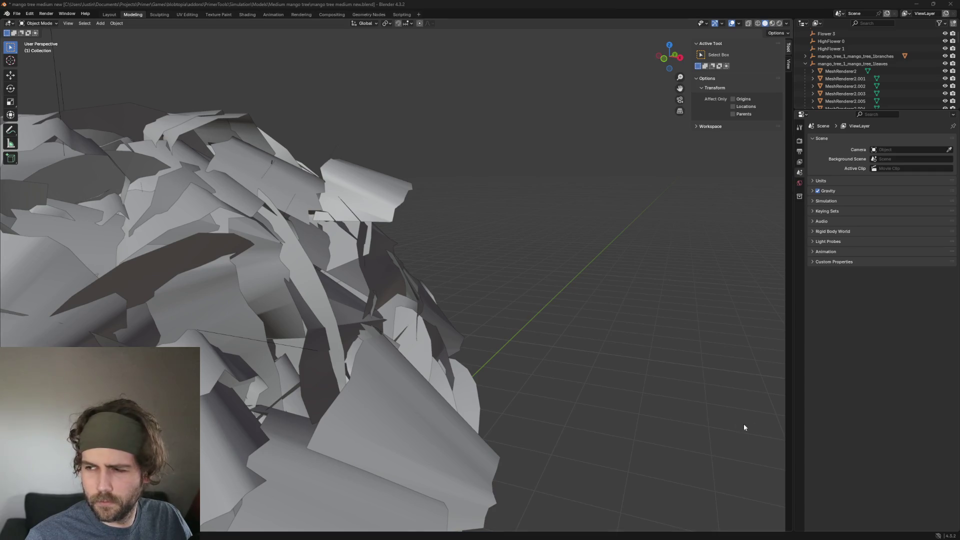
scroll(546, 285, "down", 5)
Inspect leaf card MeshRenderer2.721 from several angles and delete it
middle_click_drag(545, 380, 494, 174)
left_click(480, 314)
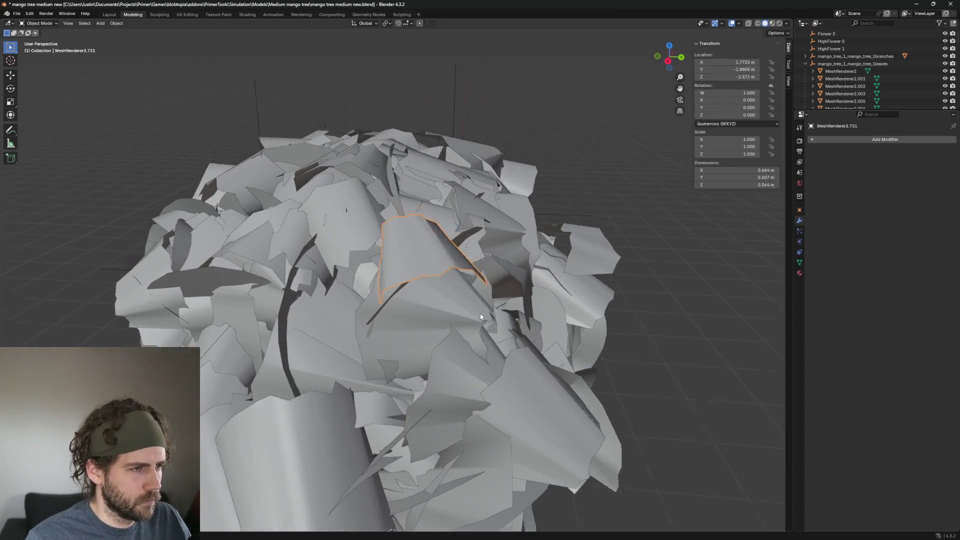
mouse_move(481, 314)
middle_mouse_down()
mouse_move(508, 299)
mouse_move(496, 328)
mouse_move(451, 331)
mouse_move(439, 361)
middle_mouse_up()
scroll(391, 333, "up", 2)
scroll(431, 330, "up", 2)
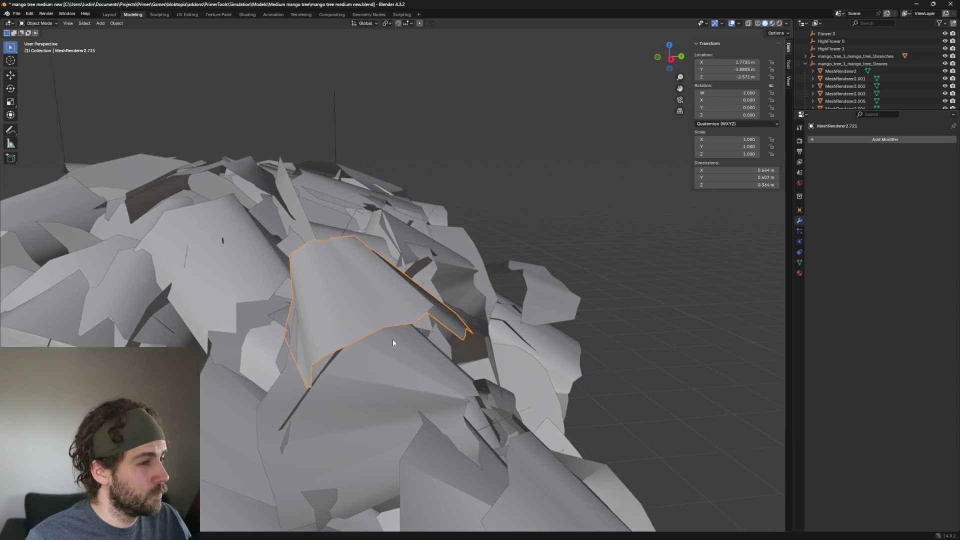
middle_click_drag(392, 340, 430, 331)
scroll(485, 339, "down", 2)
middle_click_drag(482, 350, 392, 376)
scroll(455, 337, "up", 2)
middle_click_drag(454, 338, 404, 361)
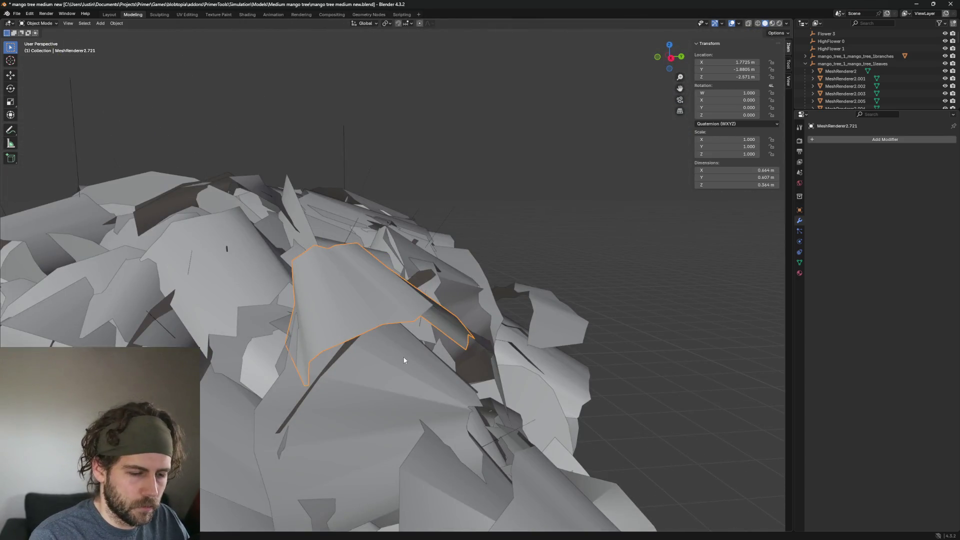
key("alt+a")
Delete leaf card MeshRenderer2.1459 and pick out the thin strand object MeshRenderer
left_click(372, 289)
key("h")
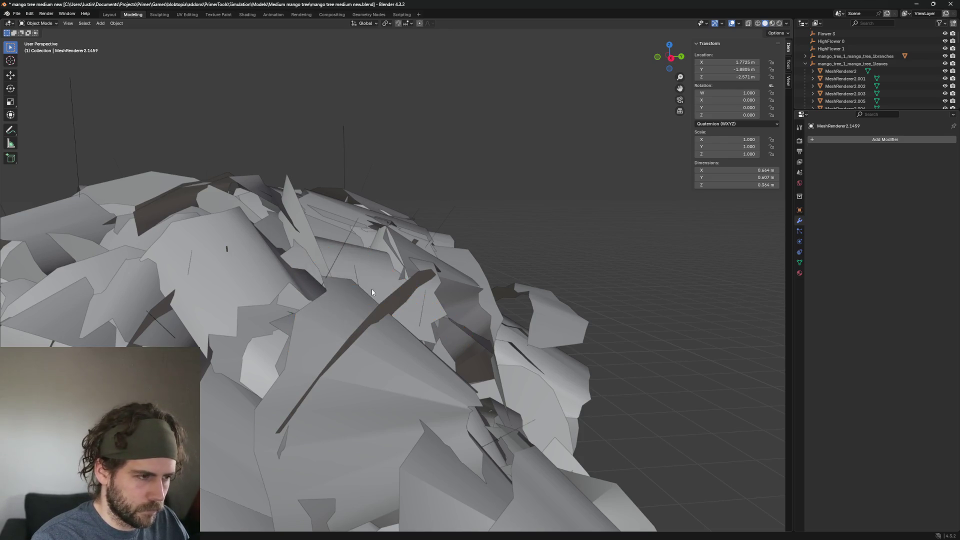
middle_click_drag(371, 289, 358, 289)
scroll(357, 289, "down", 2)
left_click(525, 311)
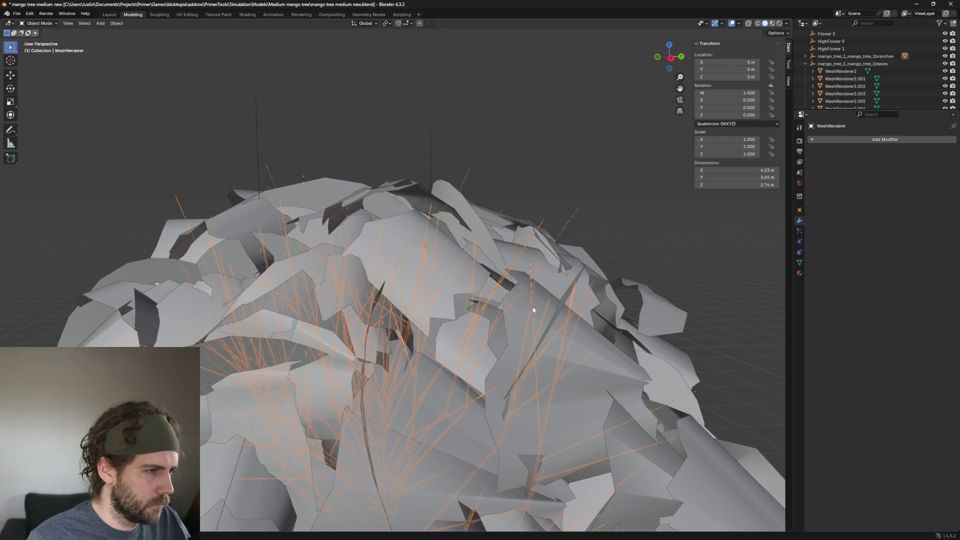
middle_click_drag(525, 311, 496, 346)
scroll(496, 346, "down", 3)
scroll(542, 327, "down", 3)
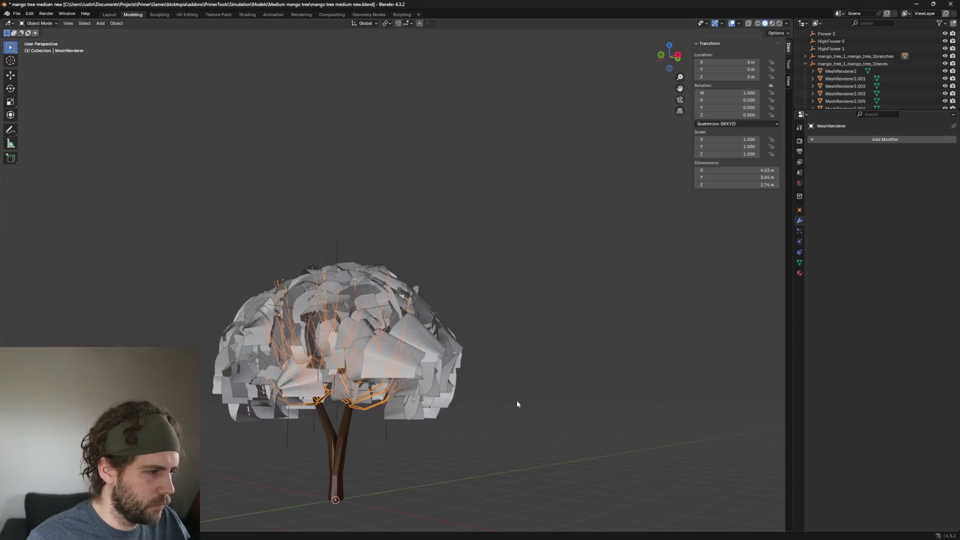
Hide the thin branch strands, move to a side view of the canopy and pick a large leaf card on its right
key("h")
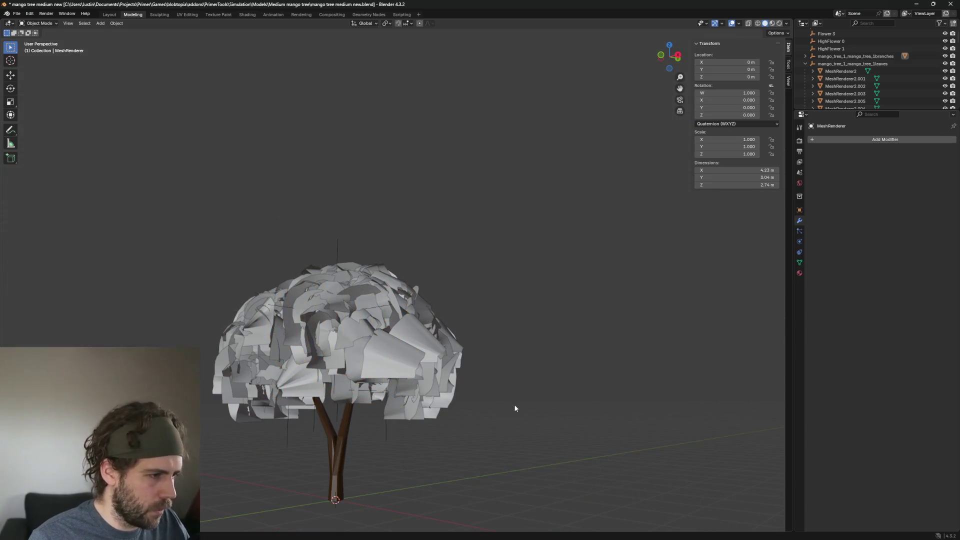
scroll(515, 407, "up", 2)
middle_click_drag(515, 408, 484, 417)
scroll(483, 413, "down", 2)
scroll(486, 410, "up", 3)
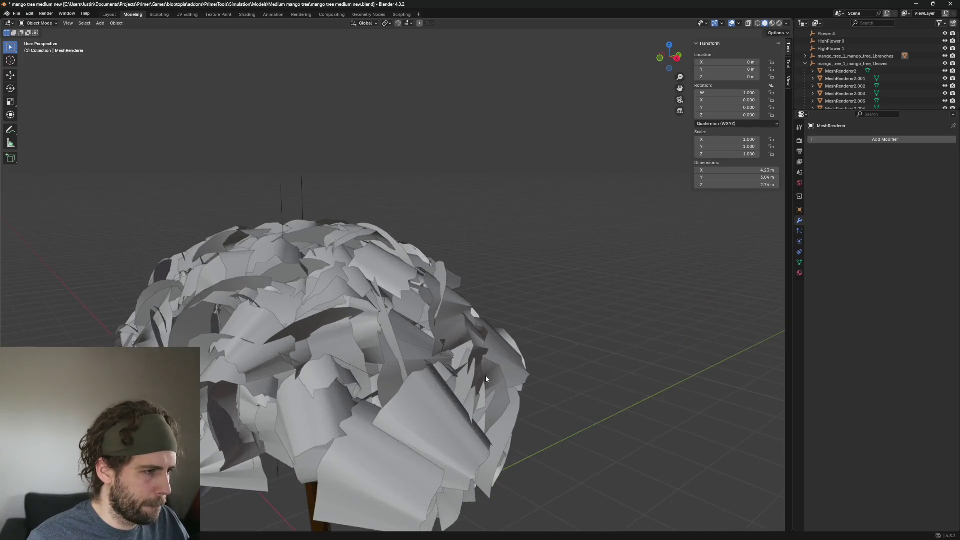
mouse_move(485, 376)
middle_mouse_down()
mouse_move(557, 344)
mouse_move(547, 393)
mouse_move(605, 382)
mouse_move(579, 279)
mouse_move(602, 313)
mouse_move(511, 371)
middle_mouse_up()
mouse_move(506, 328)
middle_mouse_down()
mouse_move(504, 353)
mouse_move(496, 350)
middle_mouse_up()
scroll(505, 354, "up", 2)
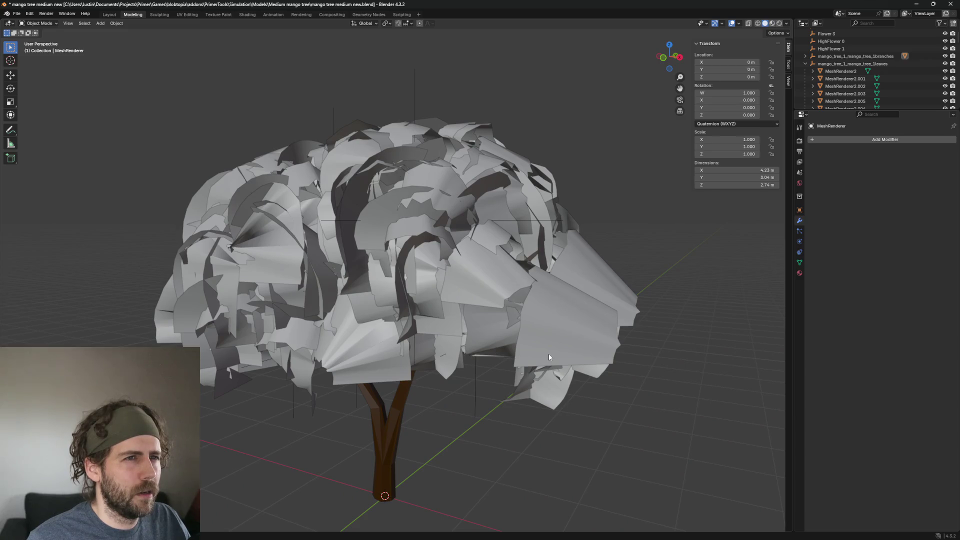
left_click(553, 338)
Delete the oversized leaf card on the right side of the canopy
mouse_move(676, 358)
middle_mouse_down()
mouse_move(649, 388)
mouse_move(551, 364)
middle_mouse_up()
scroll(606, 332, "up", 3)
middle_click_drag(606, 332, 591, 344)
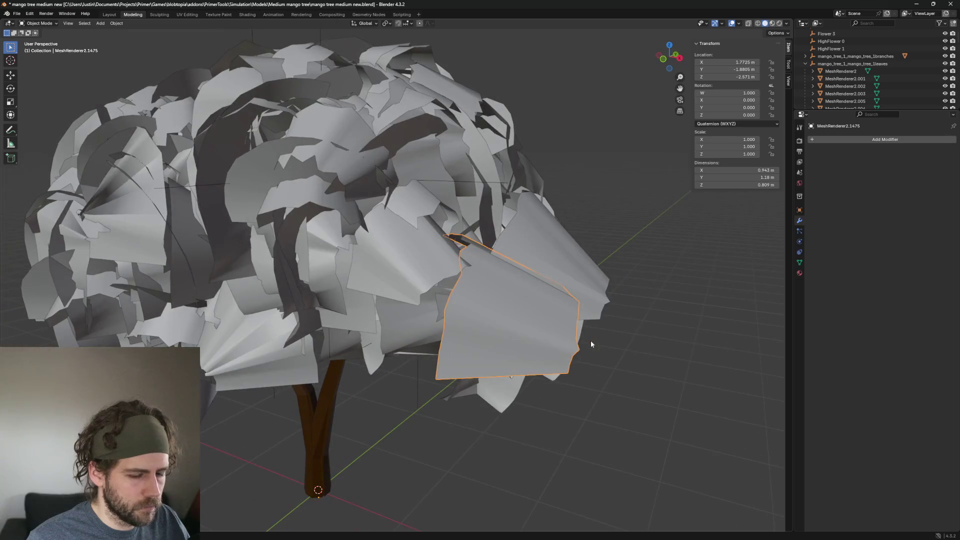
left_click(608, 345)
left_click(495, 353)
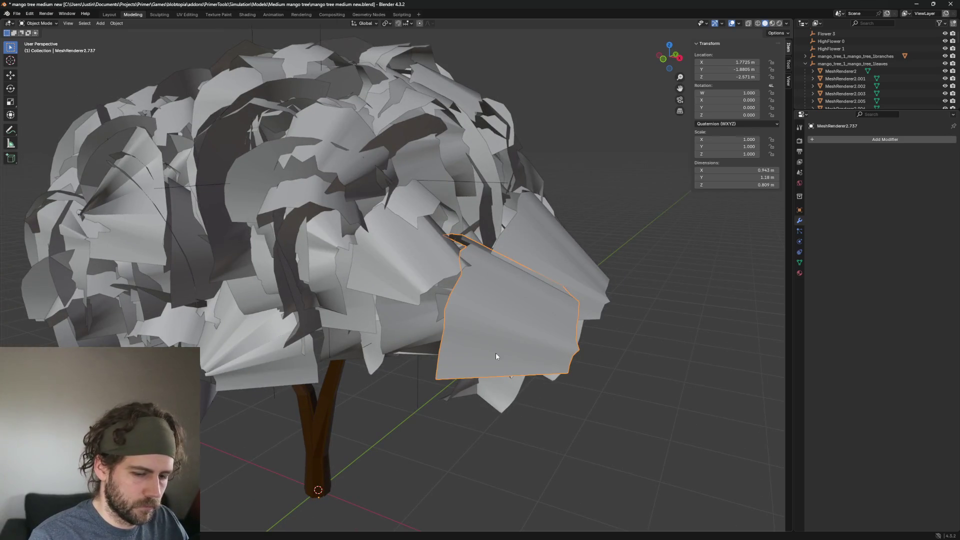
key("h")
Delete the cone-shaped card, the large card behind it, and the matching pair of cards on the left
left_click(602, 314)
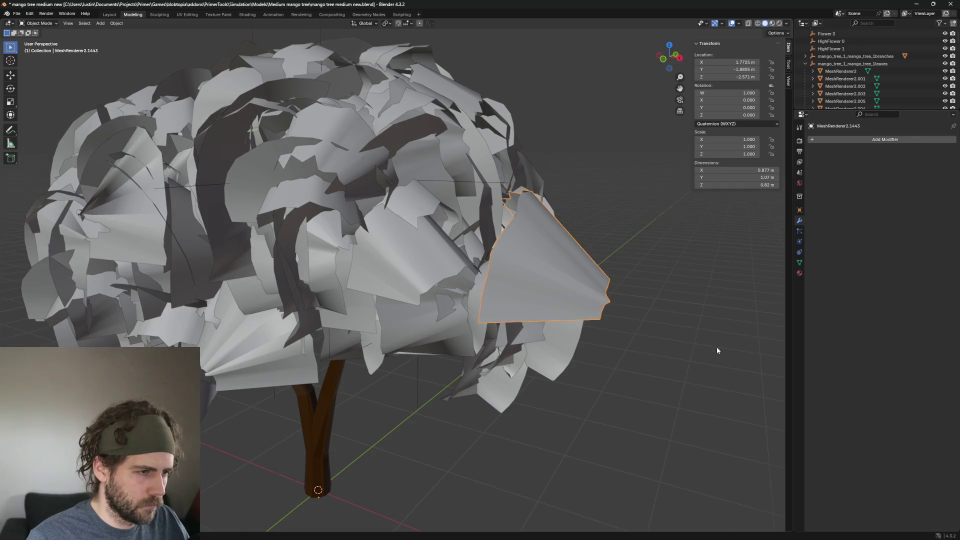
middle_click_drag(716, 348, 672, 356)
key("h")
left_click(372, 330)
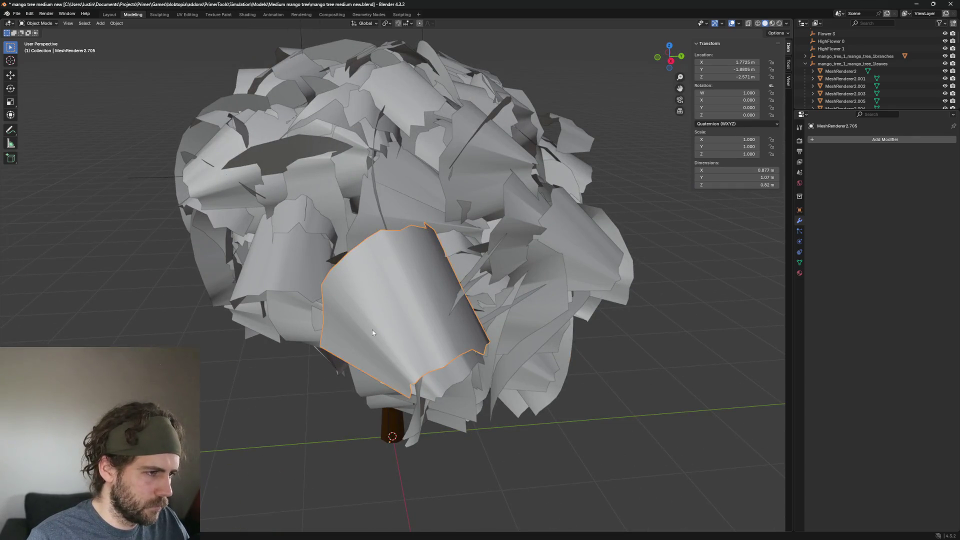
key("h")
left_click(324, 258)
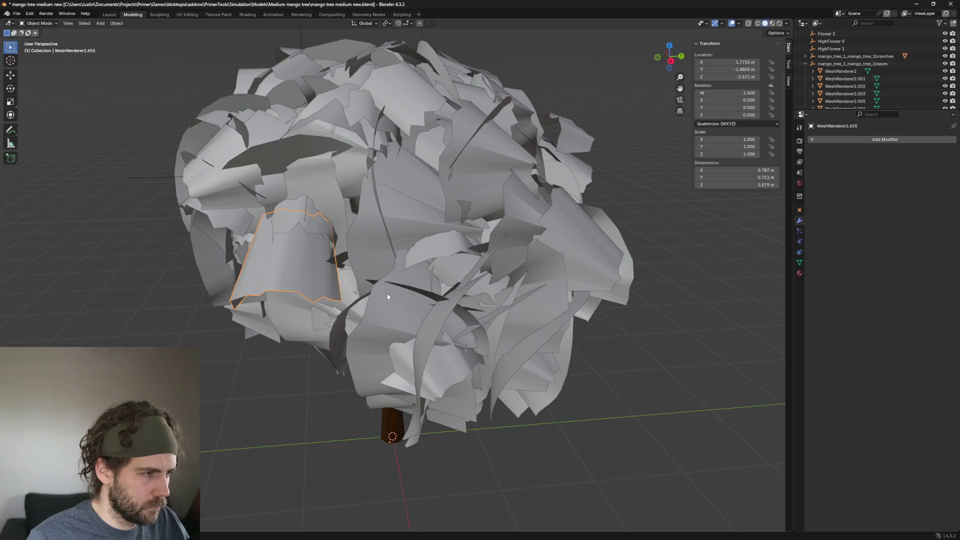
middle_click_drag(386, 293, 443, 280)
key("h")
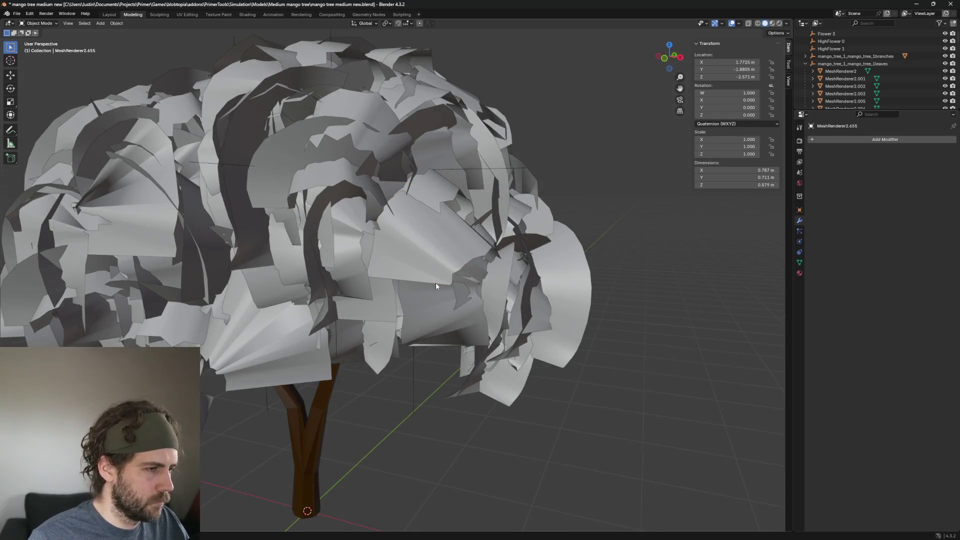
left_click(446, 269)
key("h")
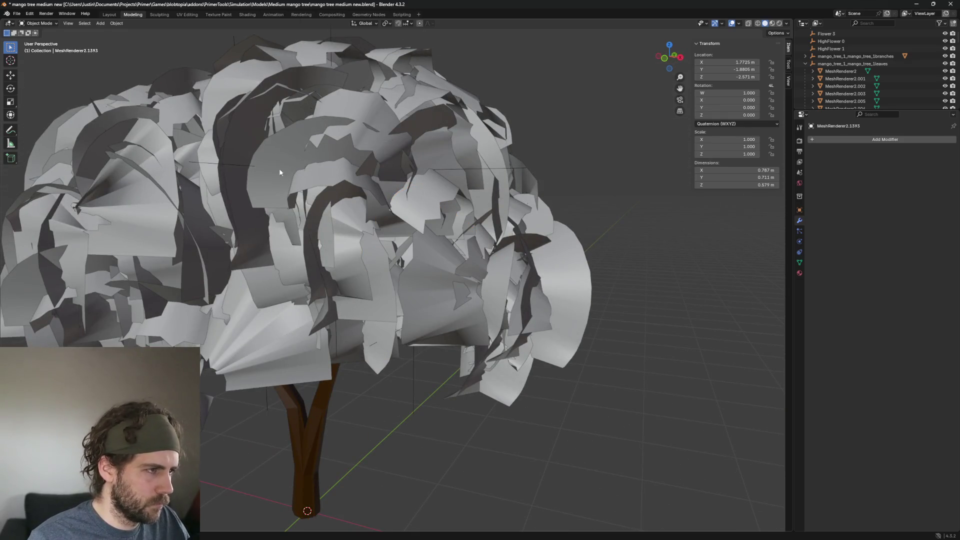
Delete three more stray cards higher in the canopy, including the dark curved one
middle_click_drag(347, 156, 365, 154)
key("Delete")
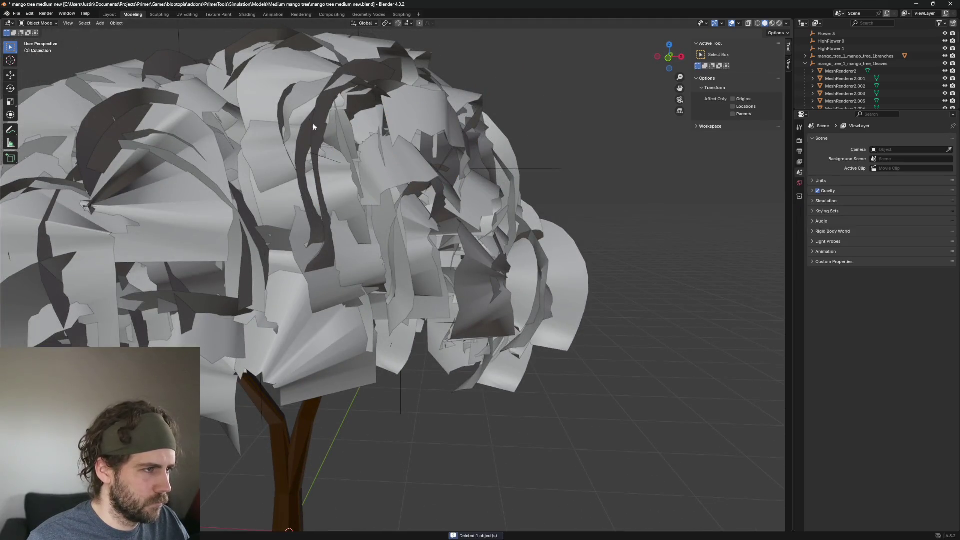
left_click(285, 92)
scroll(296, 98, "down", 3)
middle_click_drag(307, 105, 483, 143)
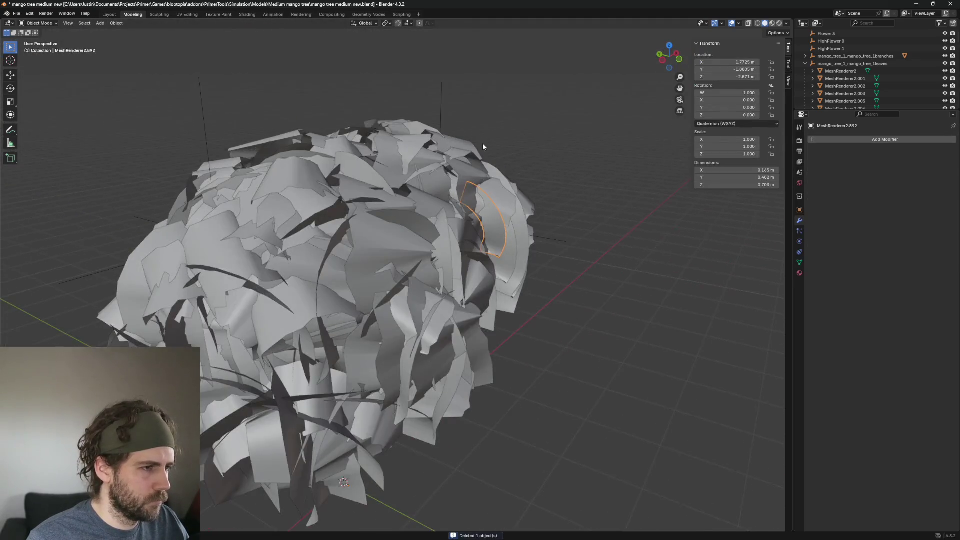
scroll(563, 157, "up", 5)
key("Delete")
scroll(590, 199, "down", 3)
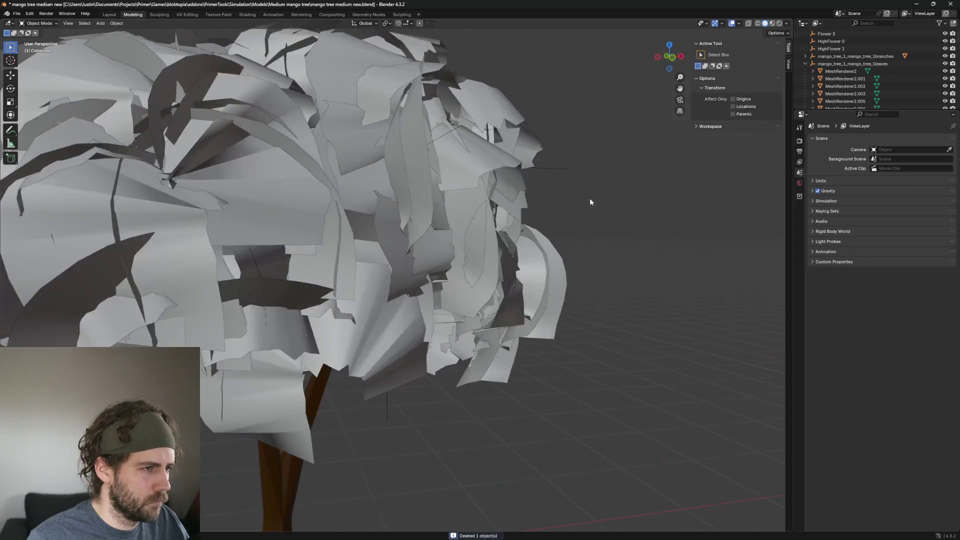
middle_click_drag(589, 198, 209, 121)
left_click(229, 93)
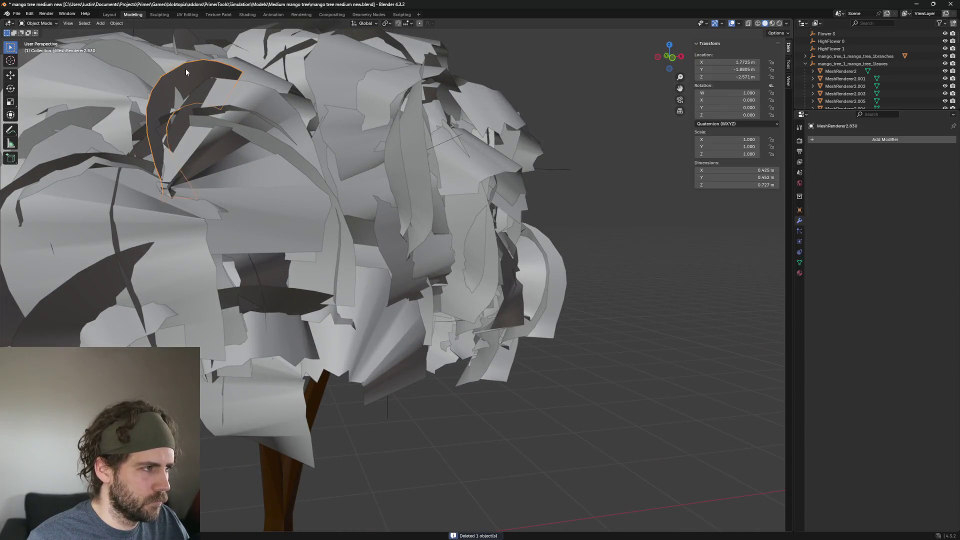
key("Delete")
Pick out the large centre leaf card MeshRenderer2.1210 as the next removal target
left_click(247, 91)
middle_click_drag(348, 110, 366, 128)
scroll(365, 129, "down", 2)
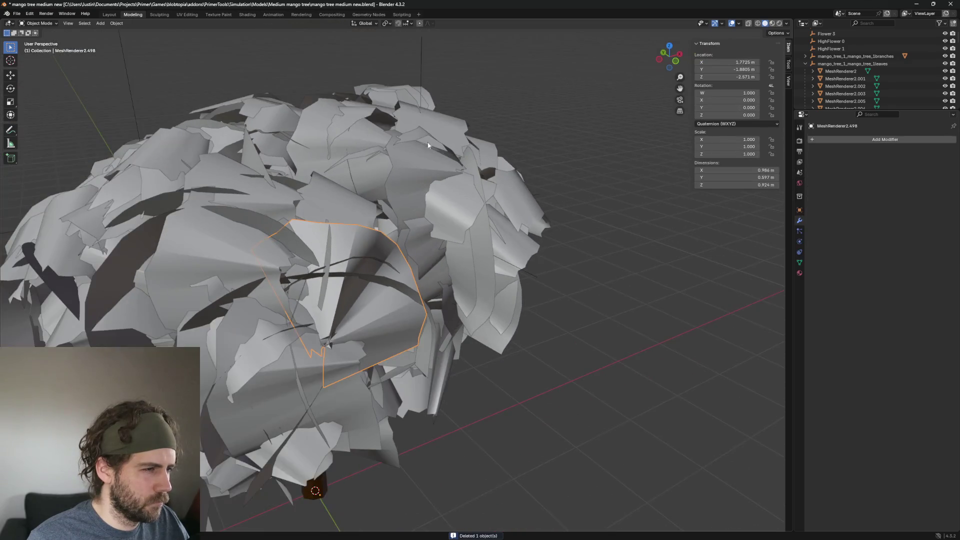
left_click(417, 168)
mouse_move(417, 167)
middle_mouse_down()
mouse_move(452, 175)
mouse_move(402, 179)
mouse_move(411, 211)
middle_mouse_up()
Delete the large leaf card near the canopy top and two more beside it
left_click(449, 173)
scroll(401, 179, "up", 3)
scroll(402, 176, "up", 2)
scroll(403, 173, "up", 2)
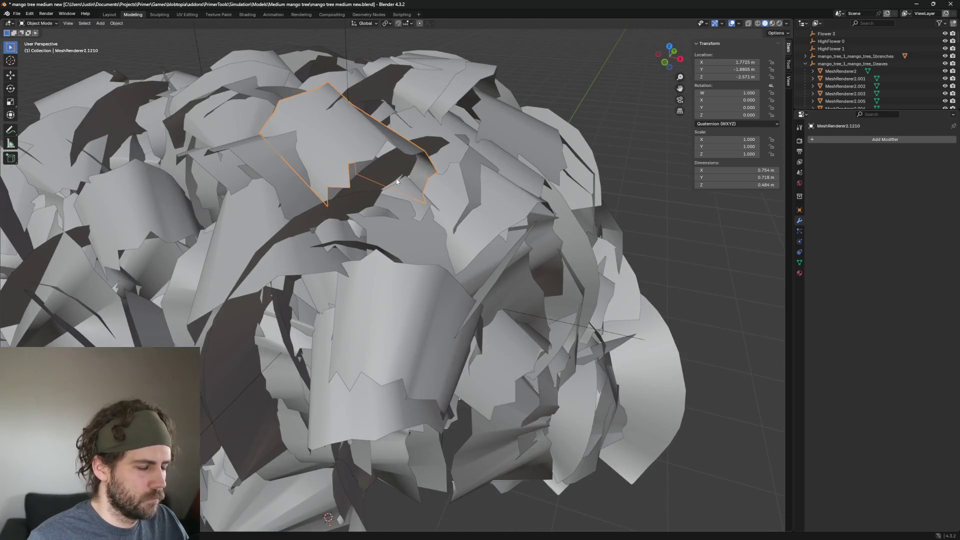
key("h")
left_click(328, 128)
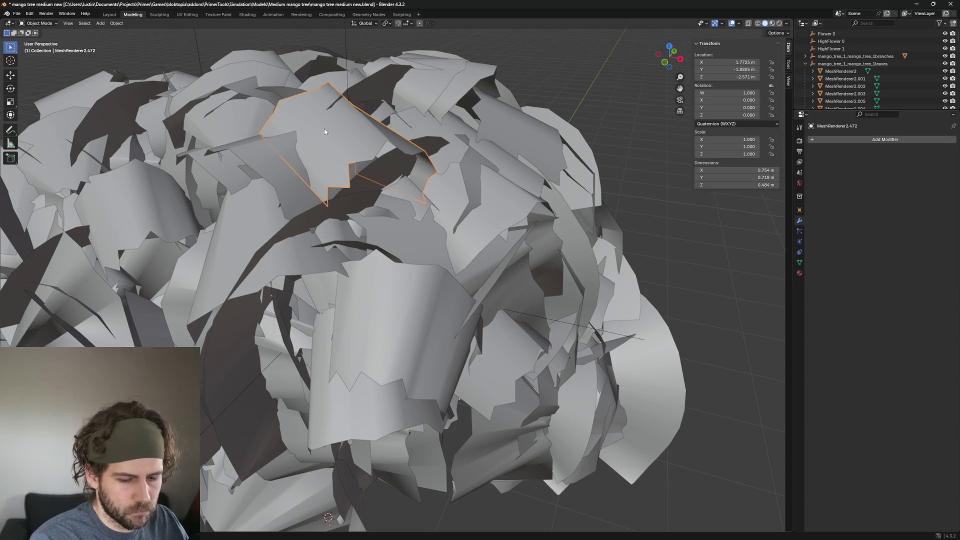
key("h")
left_click(325, 128)
key("Delete")
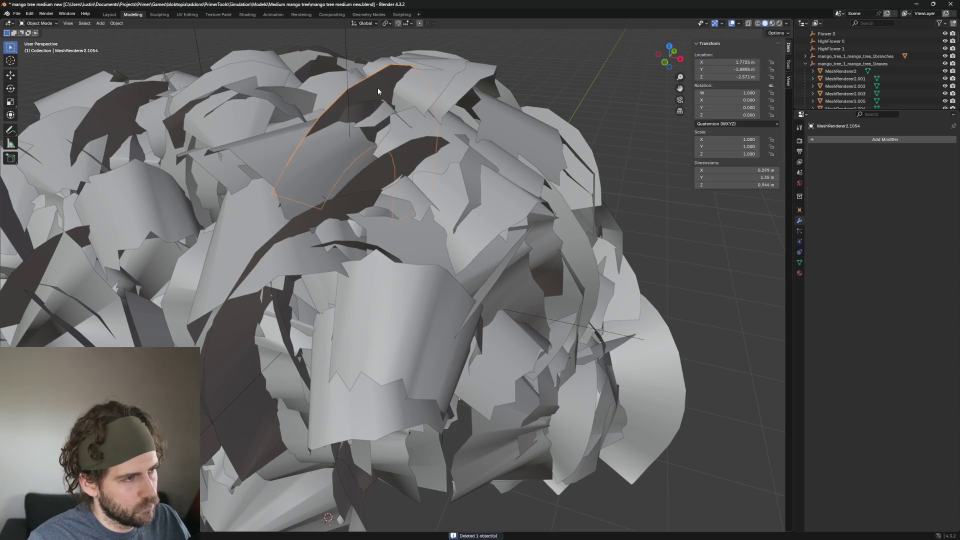
Delete the two dark curved leaf cards and a large card below them
left_click(395, 164)
key("Delete")
left_click(395, 163)
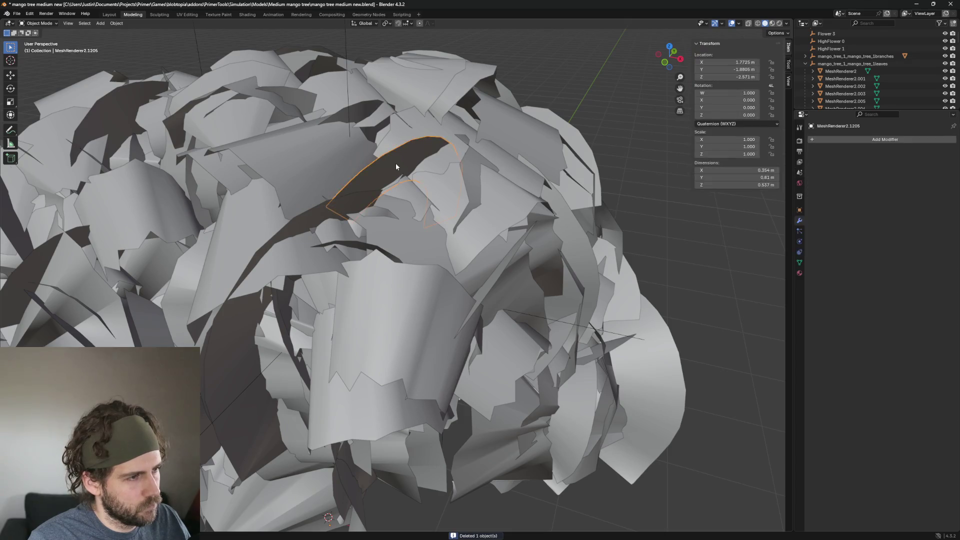
key("Delete")
left_click(343, 204)
key("Delete")
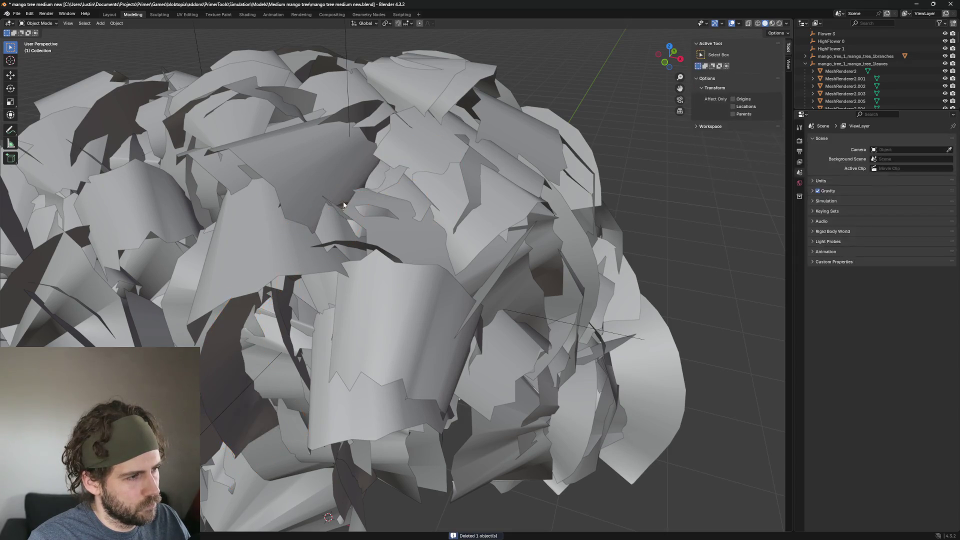
Delete three more stray cards around the canopy top above the trunk
left_click(348, 213)
mouse_move(389, 196)
middle_mouse_down()
mouse_move(411, 160)
mouse_move(394, 177)
mouse_move(222, 218)
mouse_move(275, 231)
mouse_move(396, 190)
middle_mouse_up()
key("Delete")
left_click(222, 217)
key("Delete")
left_click(287, 217)
left_click(395, 190)
mouse_move(533, 190)
middle_mouse_down()
mouse_move(445, 173)
mouse_move(506, 118)
mouse_move(463, 185)
mouse_move(443, 165)
mouse_move(404, 198)
mouse_move(297, 111)
mouse_move(382, 127)
middle_mouse_up()
scroll(443, 165, "up", 2)
key("Delete")
Delete leaf card MeshRenderer2.639 and cycle through overlapping cards toward the pointed triangular one
left_click(314, 109)
key("Delete")
left_click(382, 127)
scroll(382, 127, "up", 2)
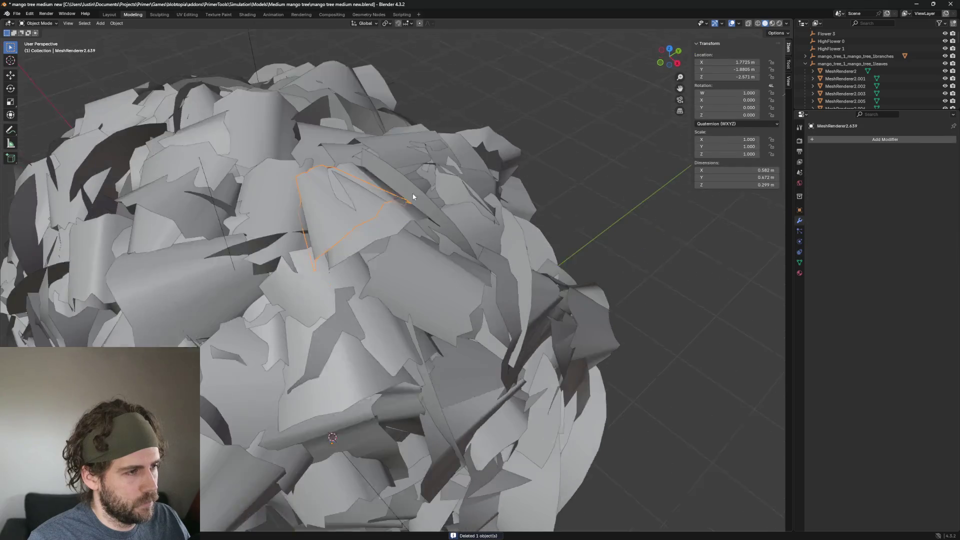
scroll(413, 192, "up", 2)
left_click(354, 211)
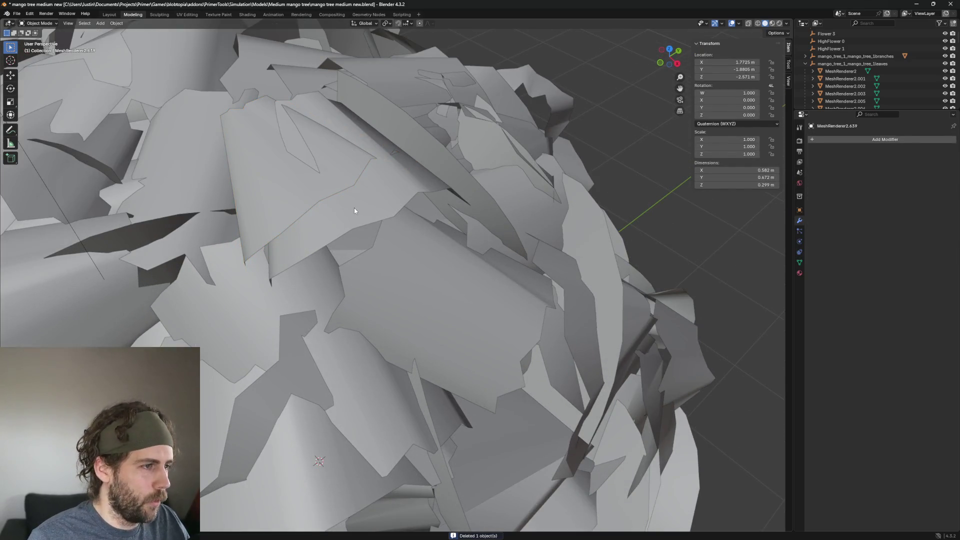
left_click(304, 205)
left_click(304, 202)
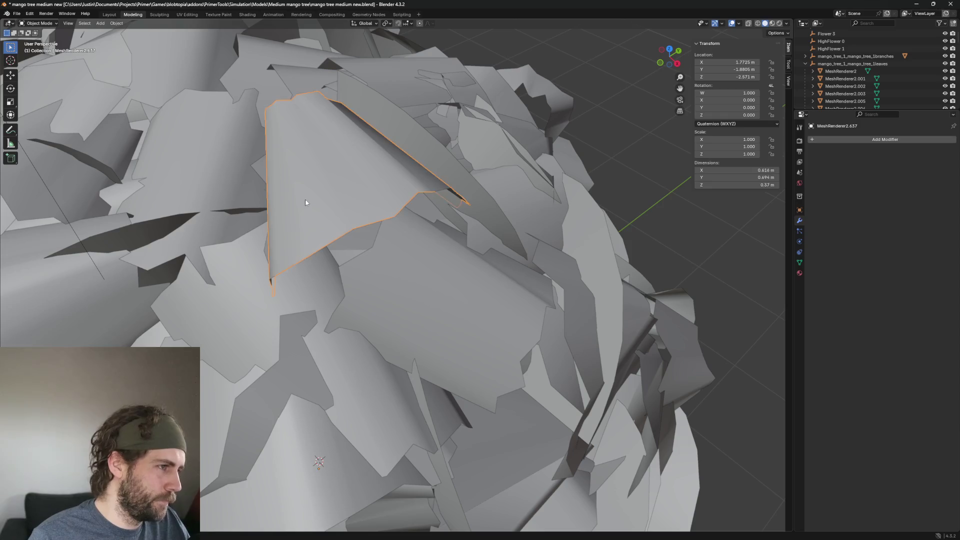
key("alt+a")
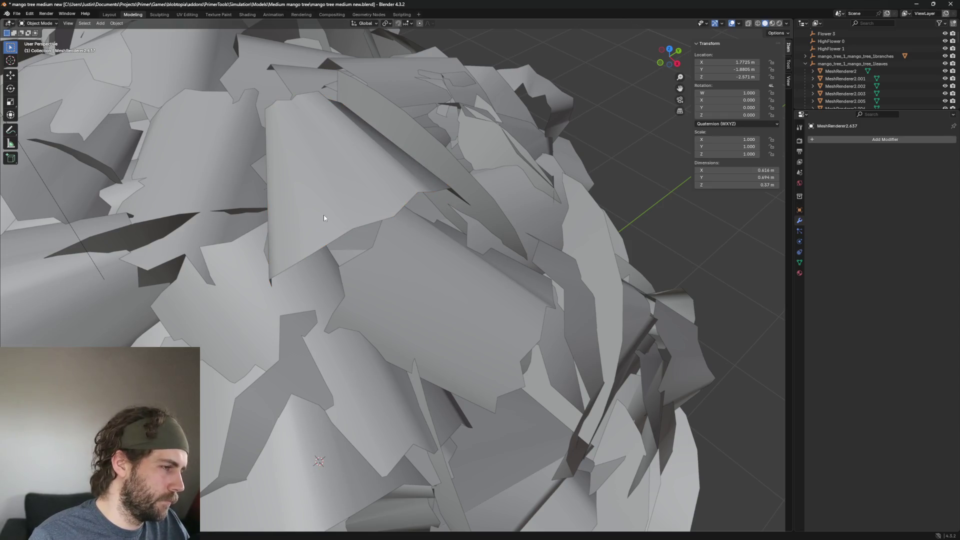
scroll(323, 214, "down", 2)
Isolate the pointed triangular leaf card MeshRenderer2.637 among its neighbours and delete it
left_click(331, 213)
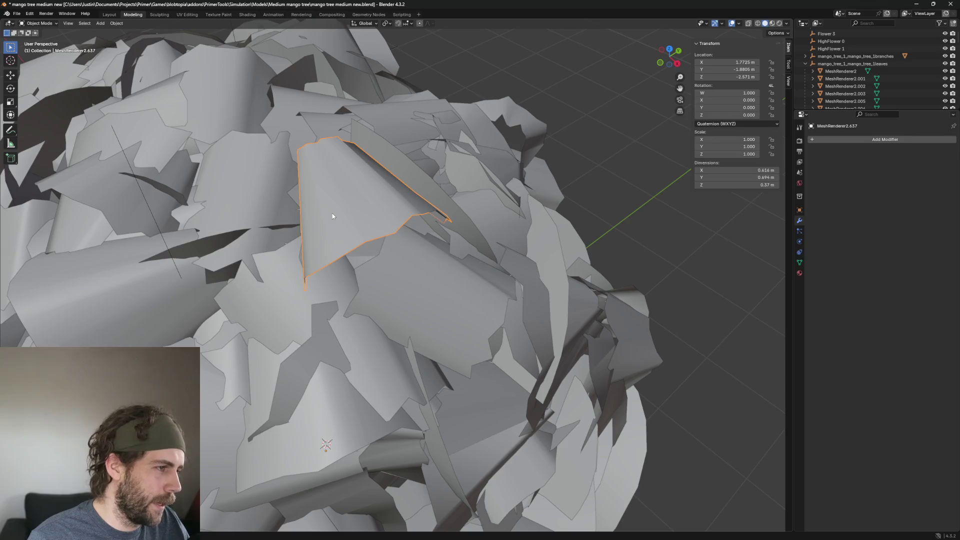
left_click(332, 213)
key("alt+a")
left_click(332, 213)
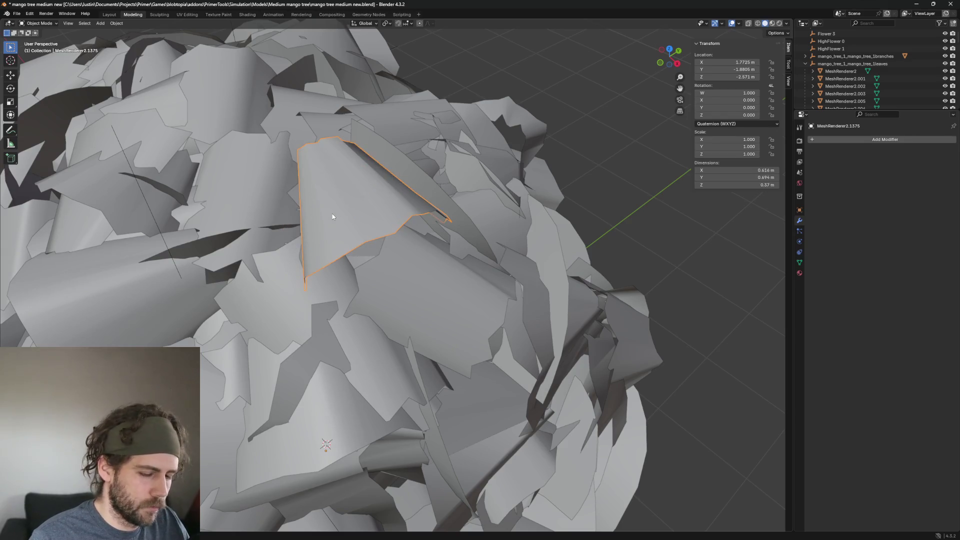
key("alt+a")
left_click(332, 214)
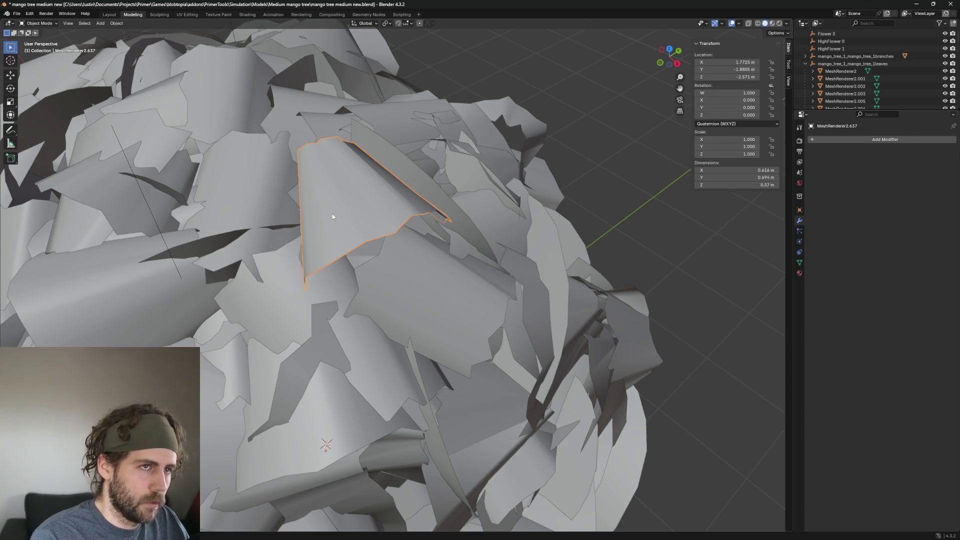
key("h")
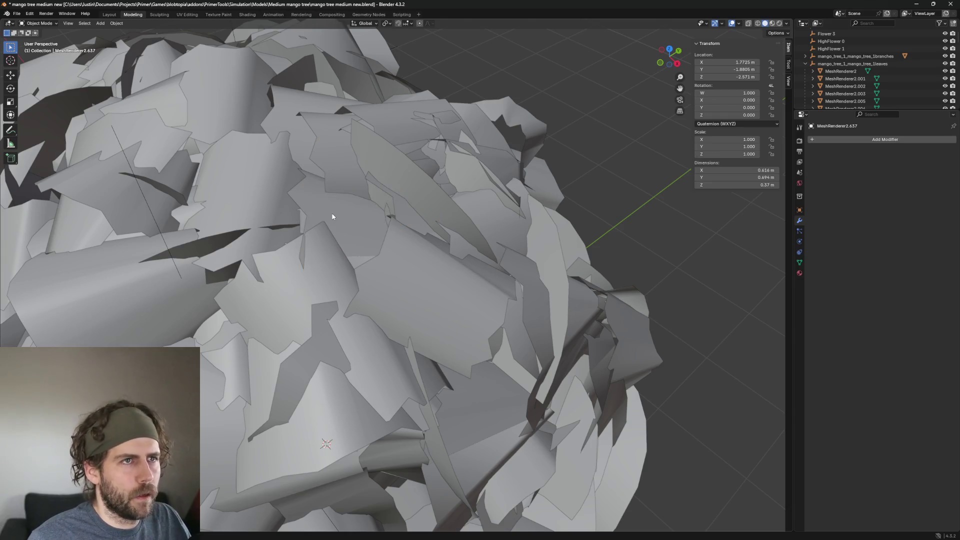
scroll(368, 198, "down", 5)
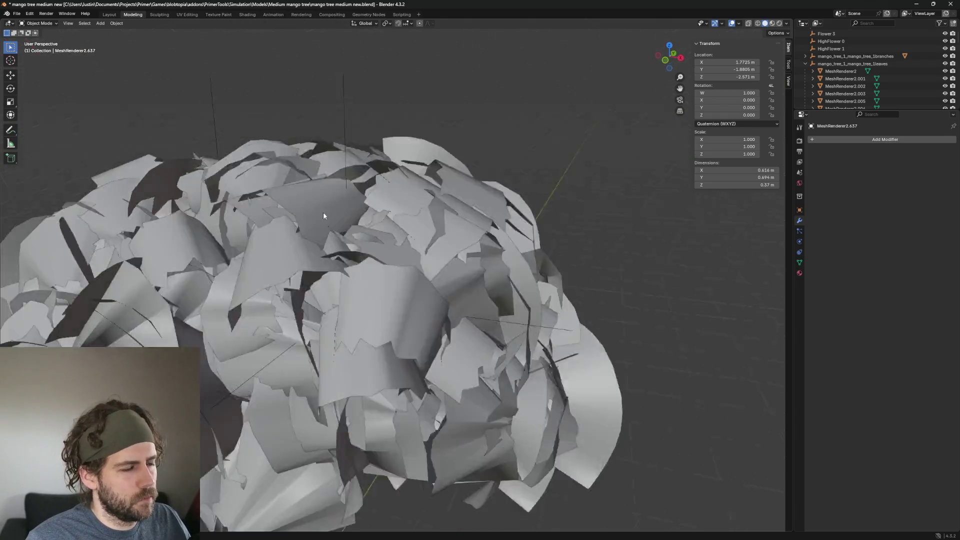
scroll(324, 213, "down", 3)
Delete the picked card and another one found after circling the canopy
mouse_move(331, 209)
middle_mouse_down()
mouse_move(409, 247)
mouse_move(377, 231)
middle_mouse_up()
scroll(408, 247, "up", 2)
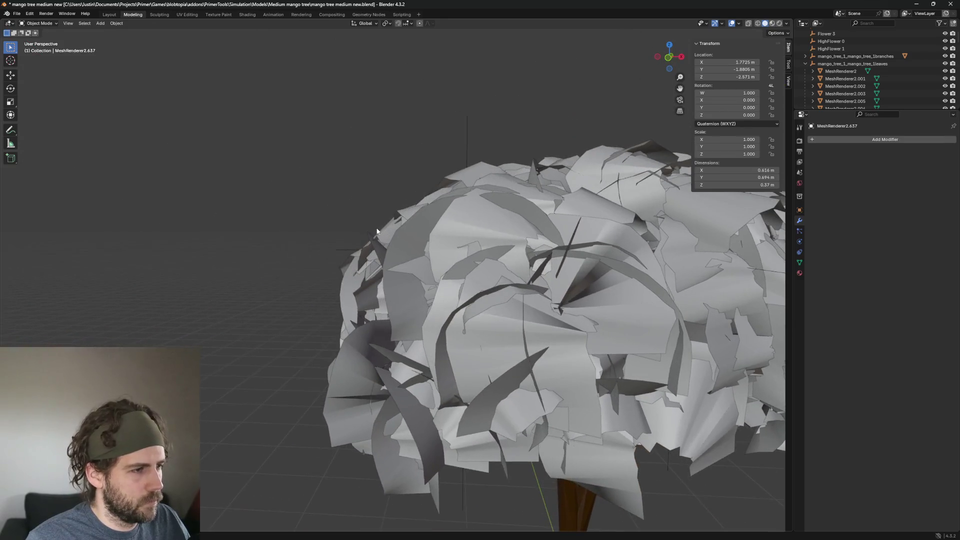
key("Delete")
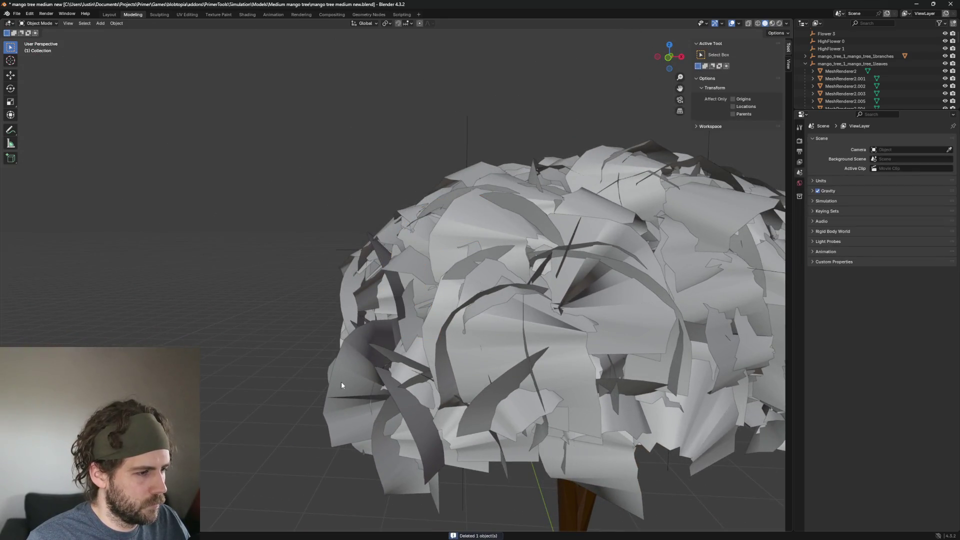
left_click(341, 382)
mouse_move(342, 382)
middle_mouse_down()
mouse_move(491, 331)
mouse_move(562, 328)
mouse_move(537, 319)
middle_mouse_up()
middle_click_drag(617, 208, 526, 223)
scroll(527, 223, "up", 3)
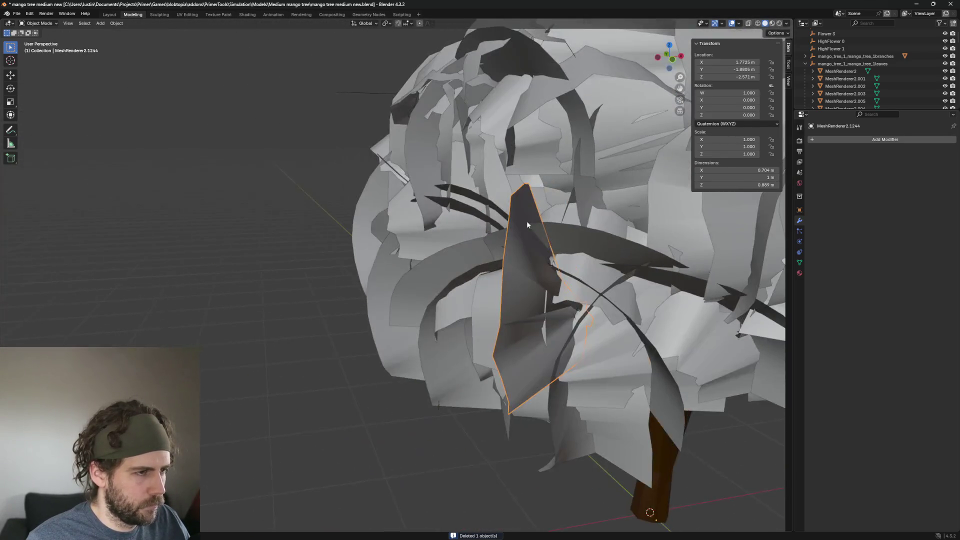
middle_click_drag(417, 146, 403, 201)
key("Delete")
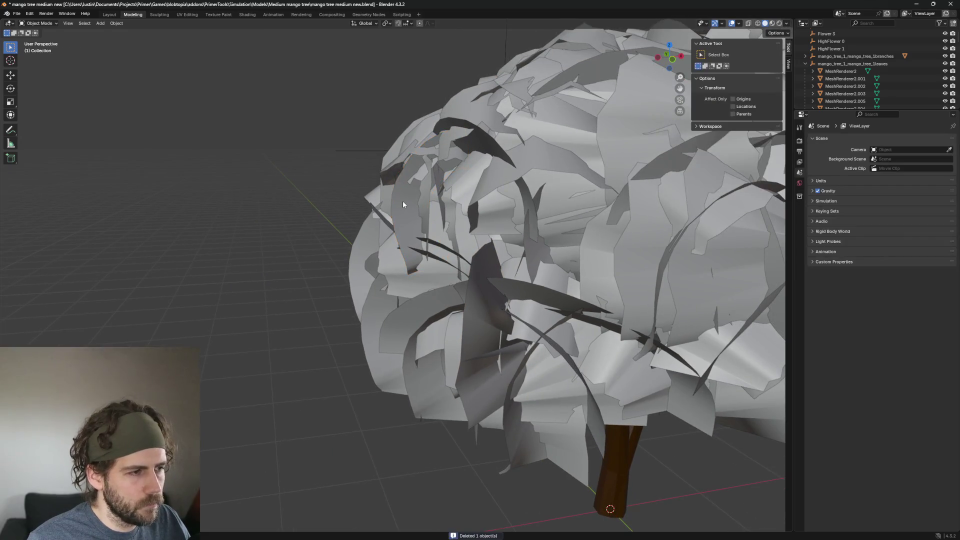
Delete the stray leaf pieces and the tall card MeshRenderer2.012 on the canopy's left edge
left_click(359, 265)
key("Delete")
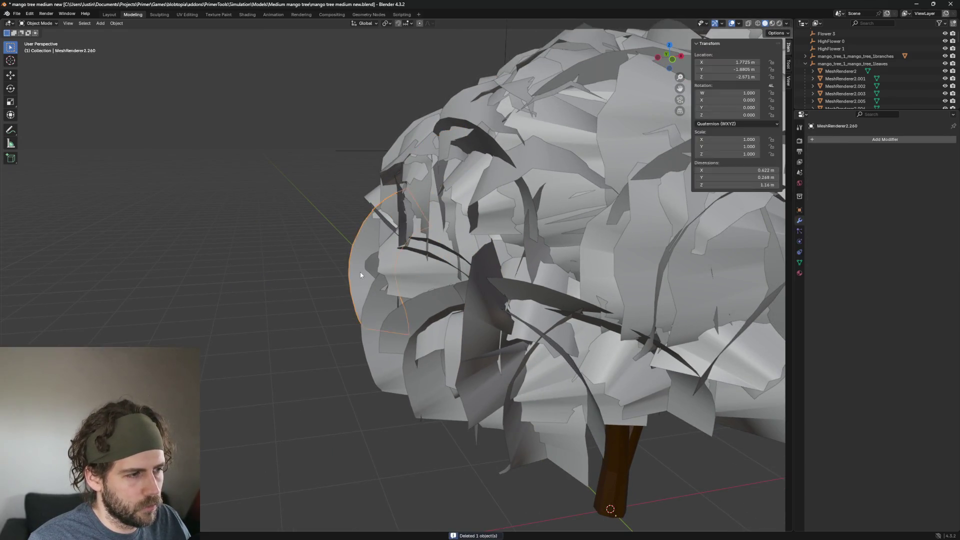
key("Delete")
left_click(366, 348)
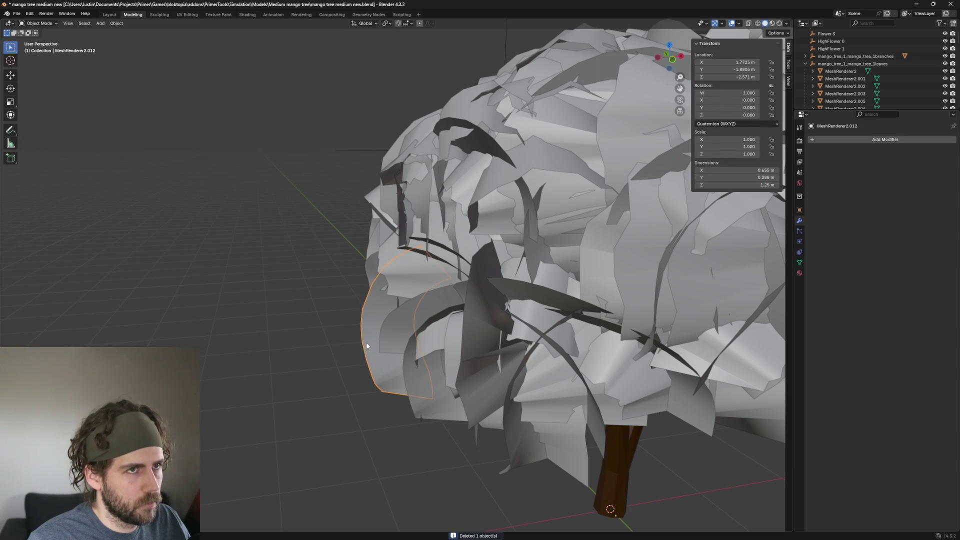
key("Delete")
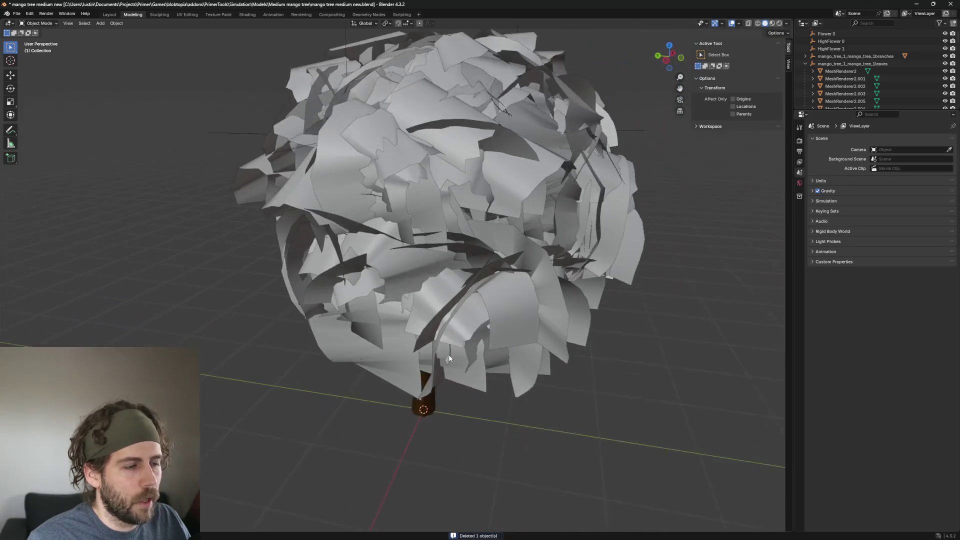
Undo the wrong deletion, re-delete the left-side leaf, and look over the canopy top
middle_click_drag(392, 352, 550, 353)
scroll(587, 367, "up", 5)
scroll(588, 367, "down", 3)
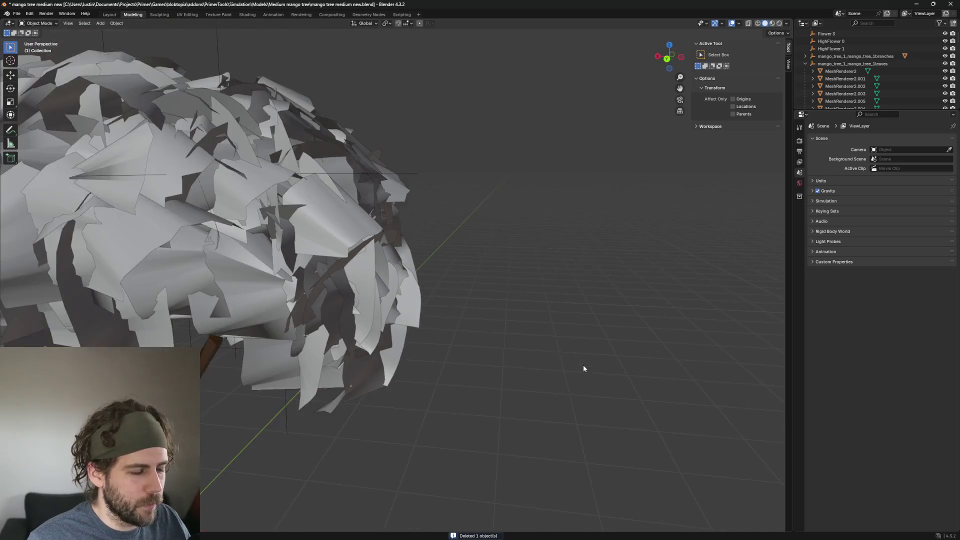
key("ctrl+z")
mouse_move(585, 382)
middle_mouse_down()
mouse_move(469, 385)
mouse_move(415, 362)
middle_mouse_up()
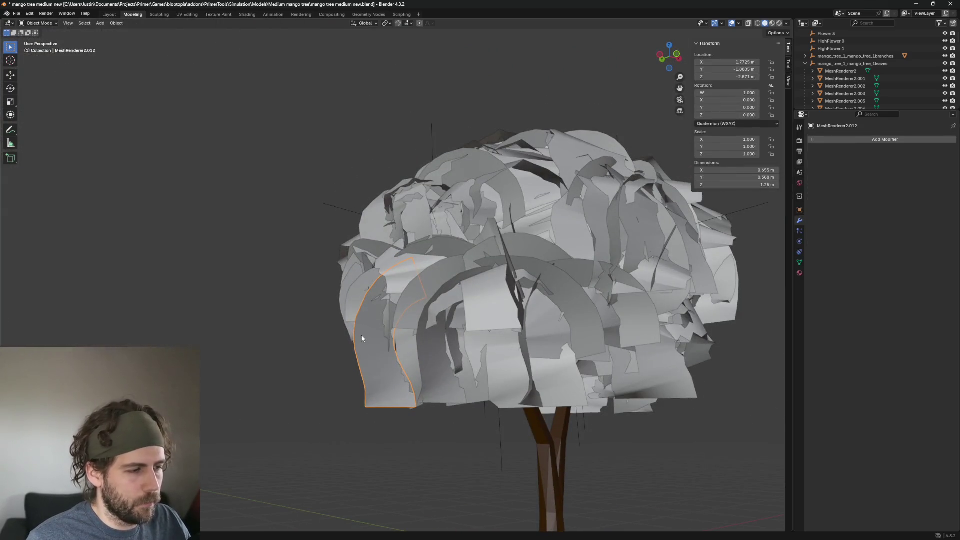
middle_click_drag(441, 400, 434, 410)
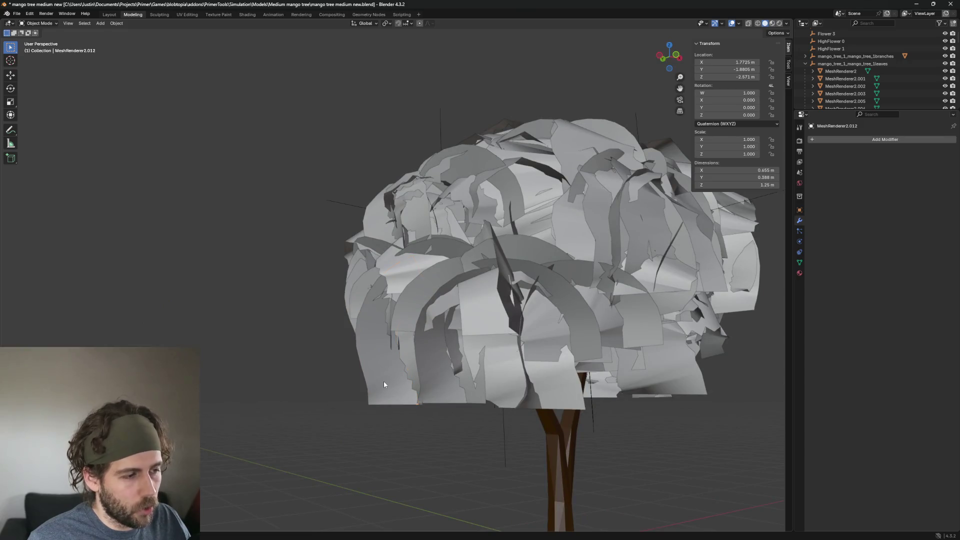
key("Delete")
mouse_move(370, 391)
middle_mouse_down()
mouse_move(456, 408)
mouse_move(489, 378)
mouse_move(511, 319)
mouse_move(453, 405)
mouse_move(436, 294)
mouse_move(331, 298)
mouse_move(611, 317)
mouse_move(340, 308)
middle_mouse_up()
scroll(497, 412, "up", 3)
middle_click_drag(488, 358, 467, 280)
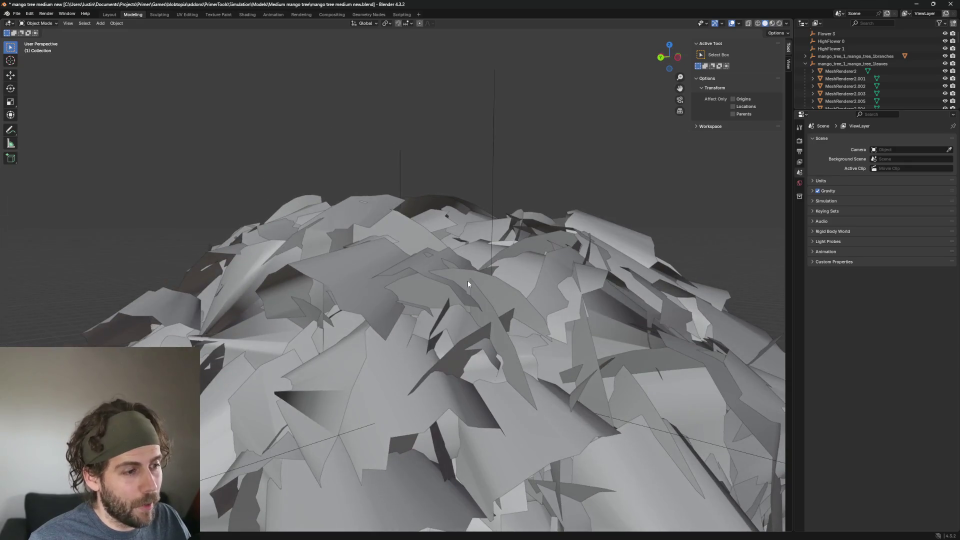
Delete three stray leaf cards on the canopy top, including MeshRenderer2.407
left_click(485, 281)
key("Delete")
left_click(485, 281)
key("Delete")
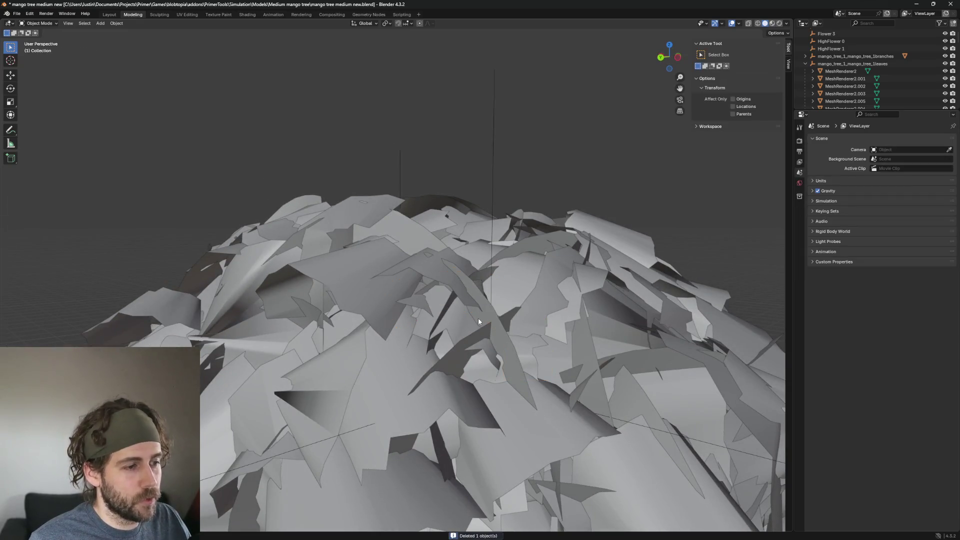
mouse_move(477, 319)
middle_mouse_down()
mouse_move(462, 309)
mouse_move(507, 180)
middle_mouse_up()
left_click(460, 308)
key("Delete")
scroll(325, 277, "down", 3)
Hide leaf cards MeshRenderer2.712, 2.1341, 2.603 and 2.945 from the front of the tree
mouse_move(325, 277)
middle_mouse_down()
mouse_move(508, 214)
mouse_move(504, 268)
mouse_move(523, 276)
mouse_move(511, 297)
mouse_move(375, 216)
mouse_move(417, 269)
mouse_move(503, 303)
mouse_move(476, 317)
mouse_move(481, 271)
mouse_move(461, 285)
mouse_move(493, 335)
middle_mouse_up()
left_click(375, 217)
scroll(416, 270, "up", 3)
scroll(475, 316, "up", 3)
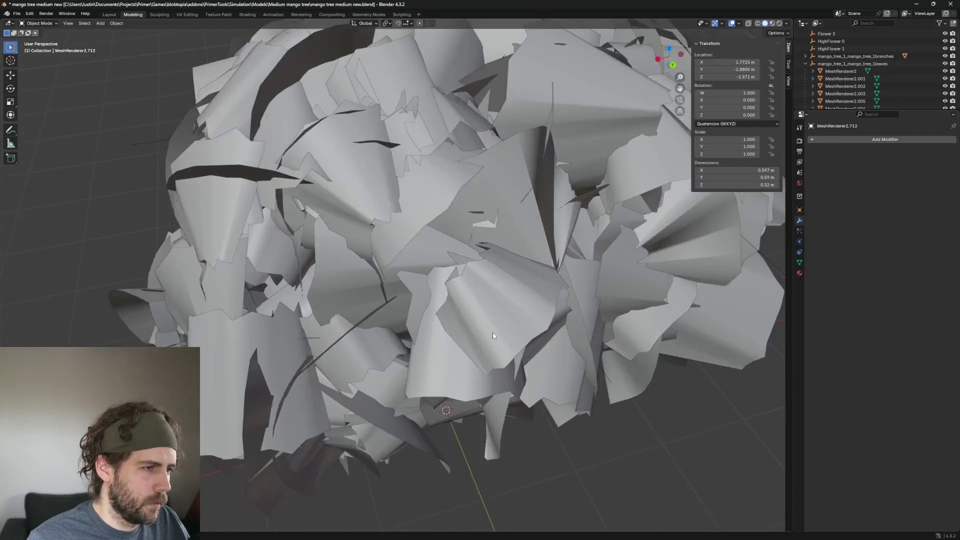
key("h")
mouse_move(554, 334)
middle_mouse_down()
mouse_move(552, 302)
mouse_move(534, 362)
mouse_move(463, 277)
mouse_move(500, 322)
middle_mouse_up()
left_click(463, 276)
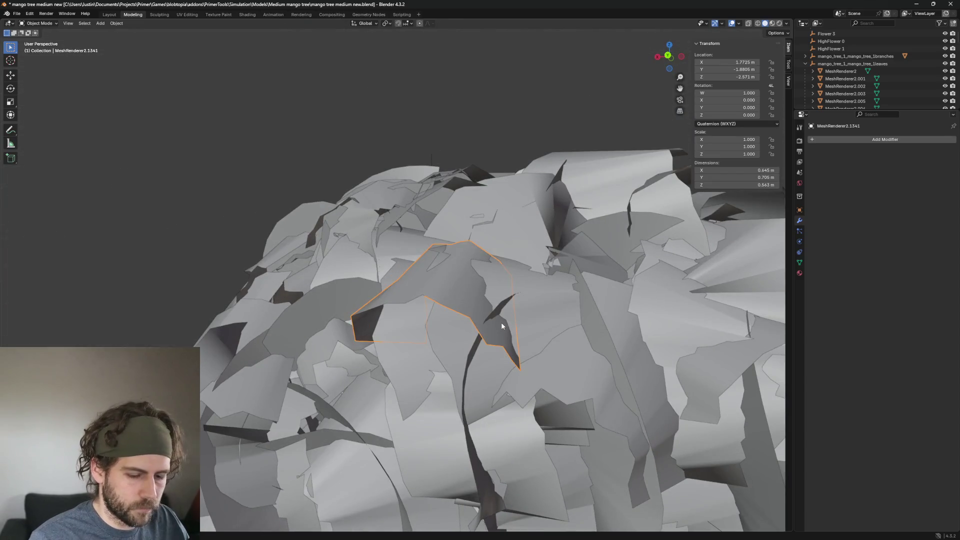
key("h")
left_click(426, 284)
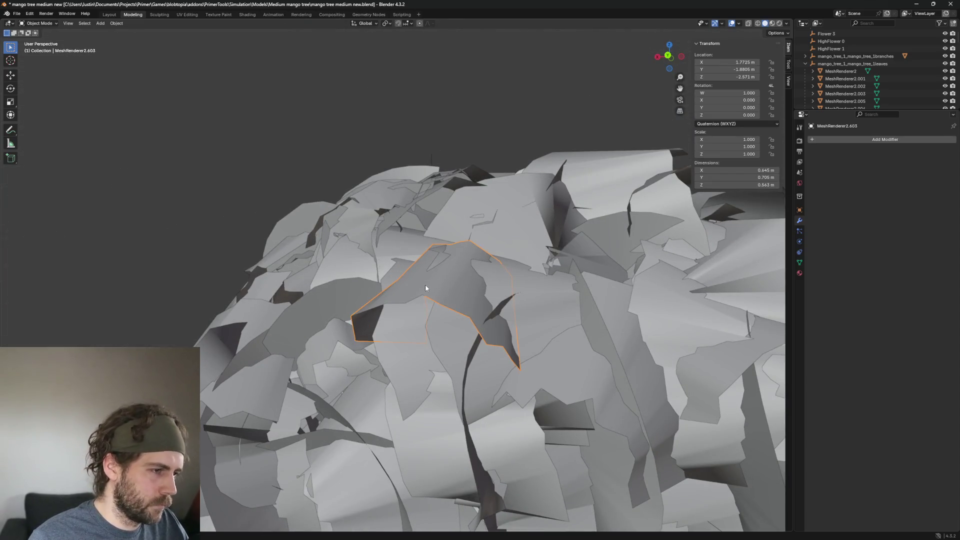
key("h")
left_click(483, 293)
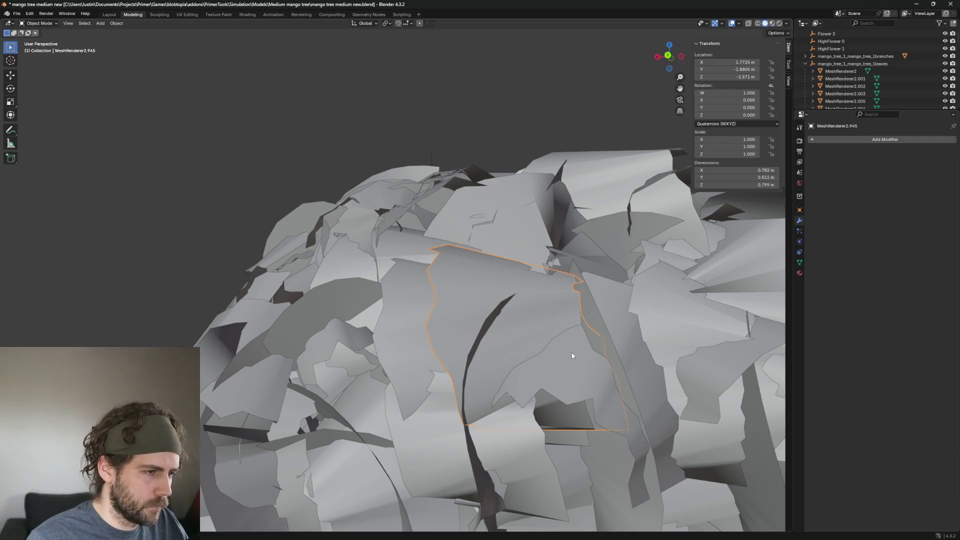
scroll(571, 356, "down", 3)
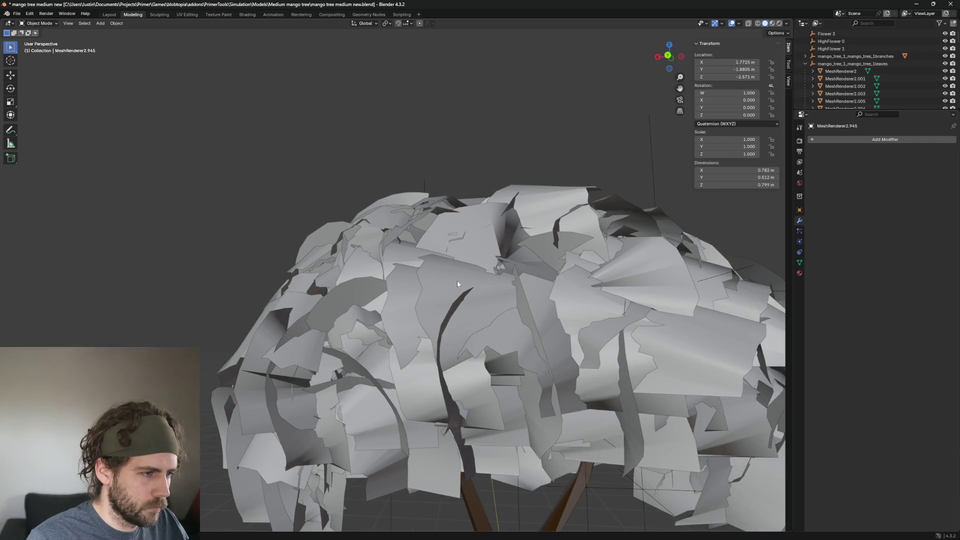
key("h")
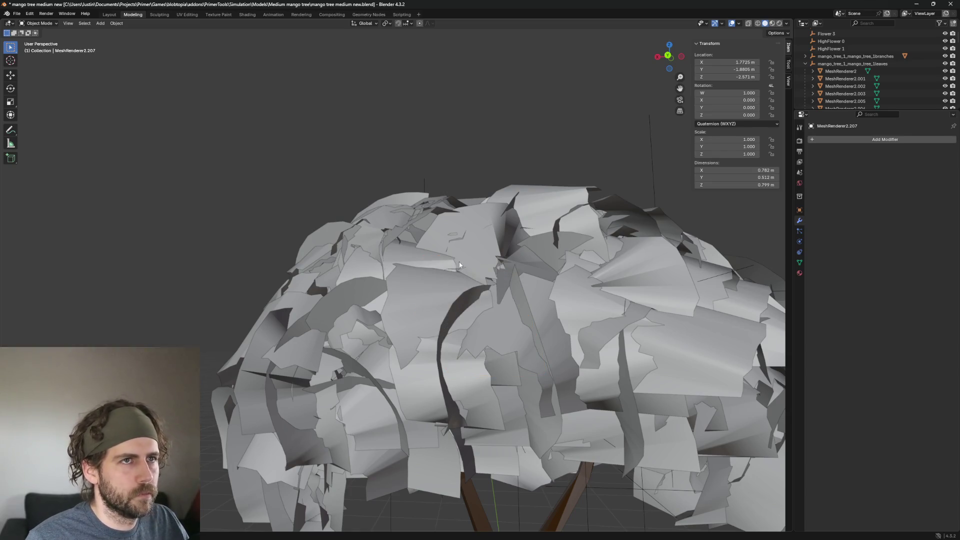
Hide leaf cards MeshRenderer2.981, 2.243 and the large central leaf near MeshRenderer2.550
middle_click_drag(459, 330, 452, 367)
scroll(417, 337, "up", 4)
middle_click_drag(417, 338, 522, 336)
left_click(522, 335)
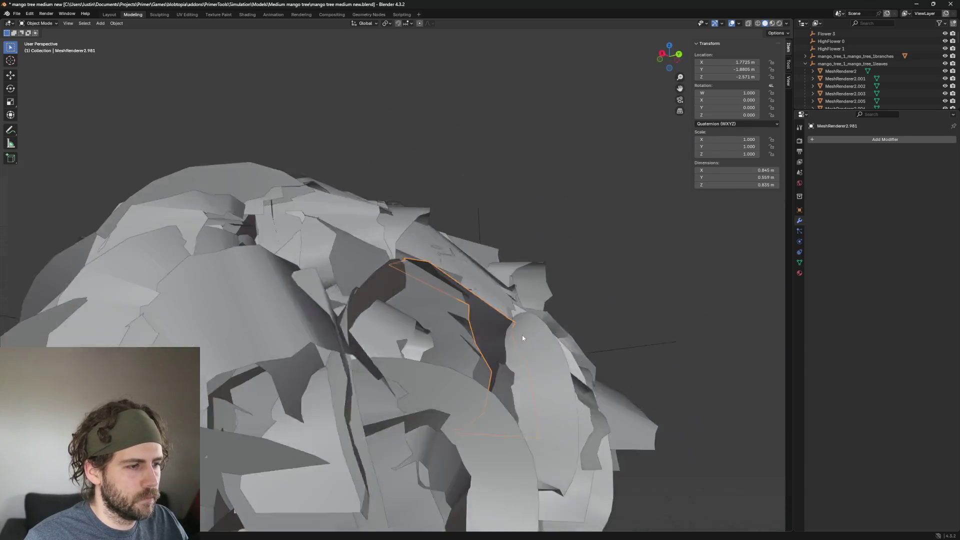
scroll(522, 335, "down", 3)
key("h")
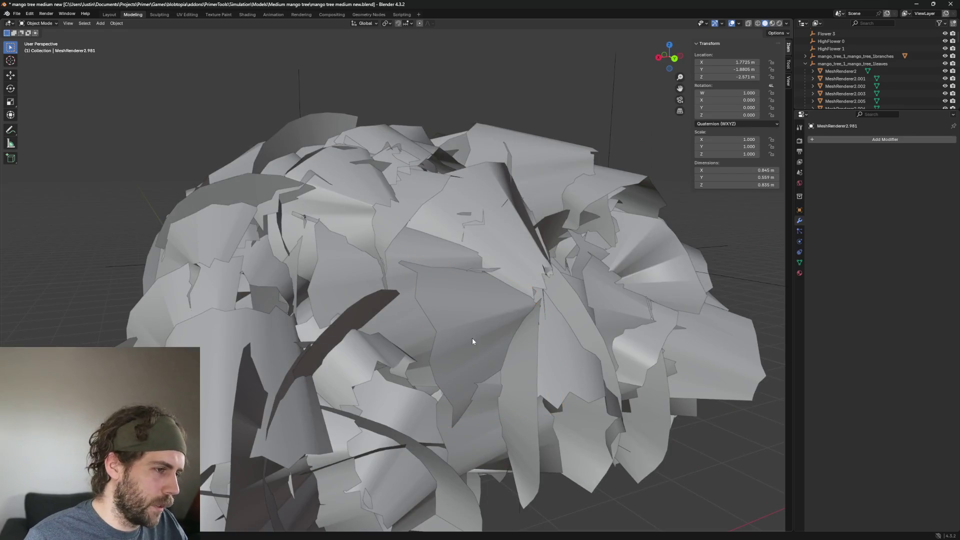
left_click(472, 342)
key("h")
scroll(471, 342, "down", 4)
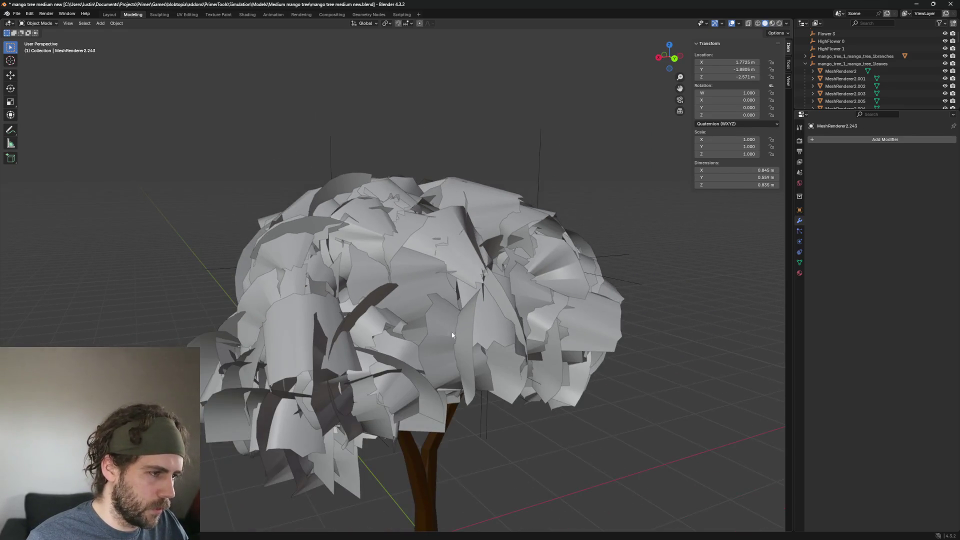
middle_click_drag(472, 343, 481, 229)
scroll(481, 229, "up", 3)
left_click(525, 236)
scroll(588, 241, "down", 1)
mouse_move(589, 241)
middle_mouse_down()
mouse_move(567, 266)
mouse_move(573, 235)
middle_mouse_up()
scroll(573, 235, "up", 2)
scroll(561, 232, "up", 2)
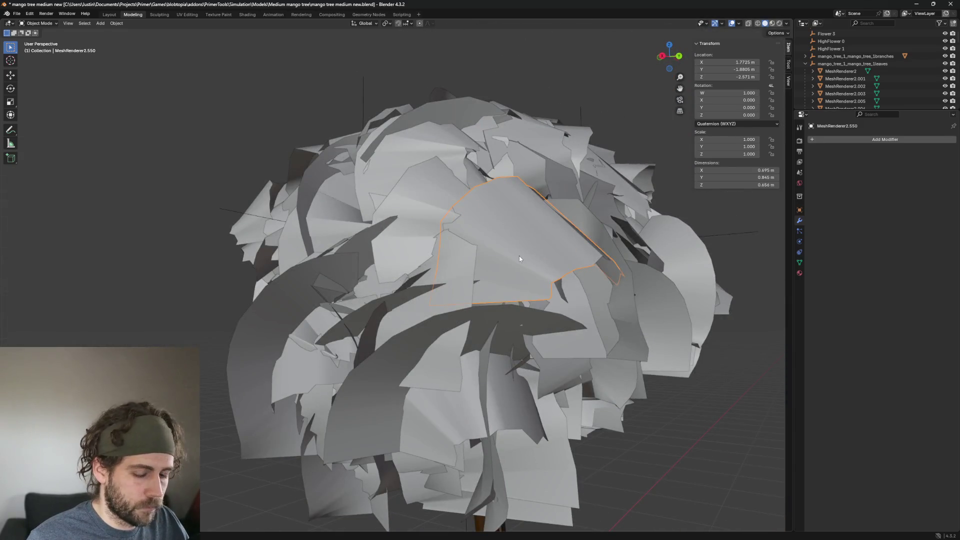
key("alt+a")
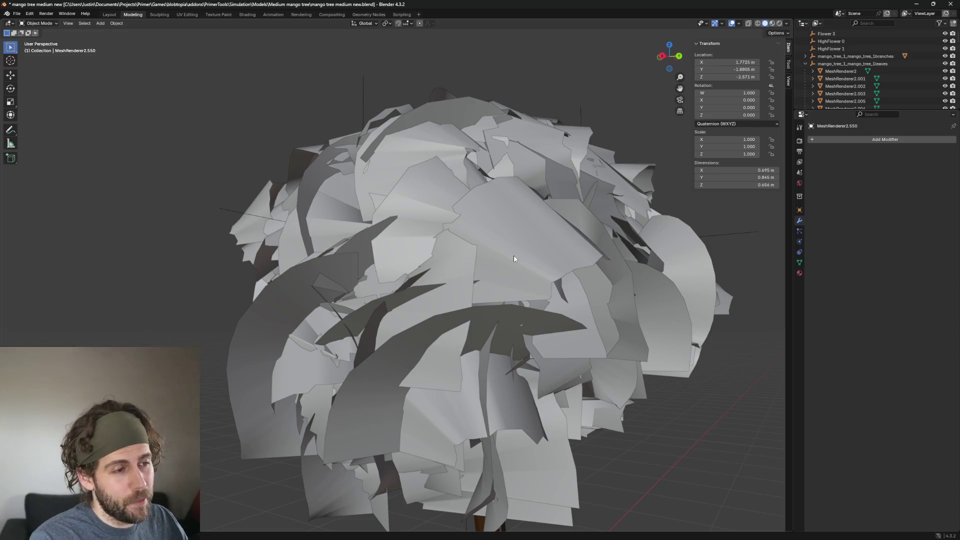
left_click(514, 256)
key("h")
scroll(515, 259, "down", 3)
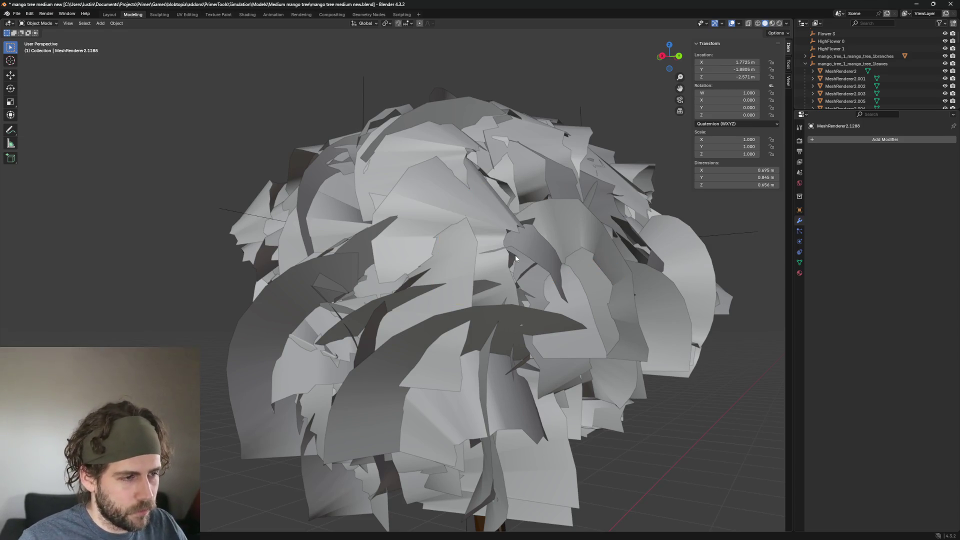
scroll(514, 258, "down", 2)
Delete a stray canopy leaf and two leaf cards on the canopy's left side
middle_click_drag(547, 245, 524, 203)
scroll(524, 202, "up", 5)
scroll(524, 202, "down", 4)
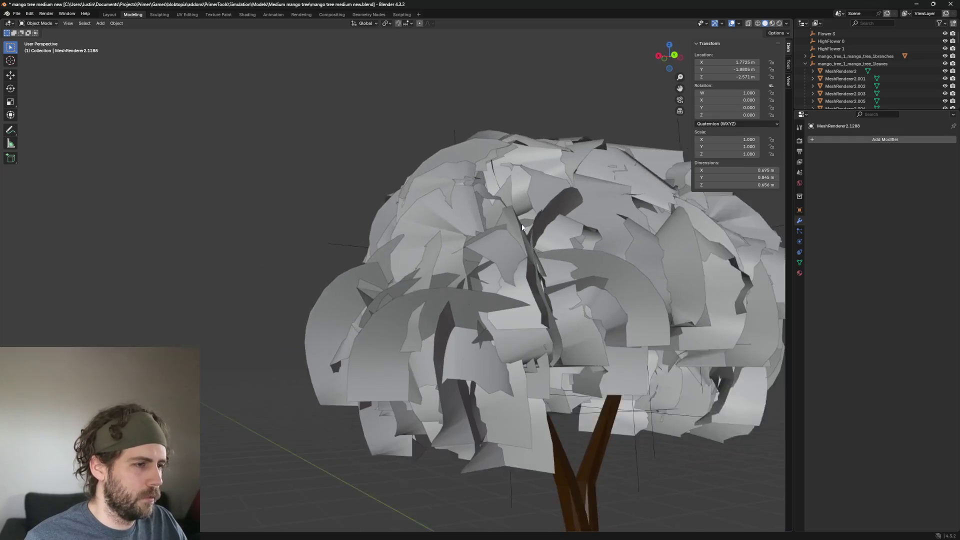
scroll(517, 253, "up", 4)
scroll(515, 250, "down", 4)
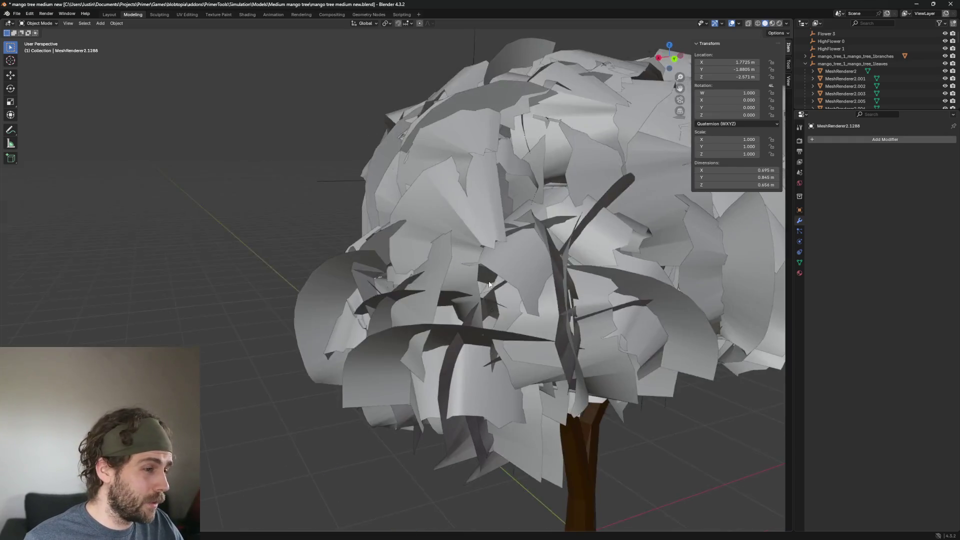
scroll(346, 310, "up", 4)
left_click(417, 301)
key("Delete")
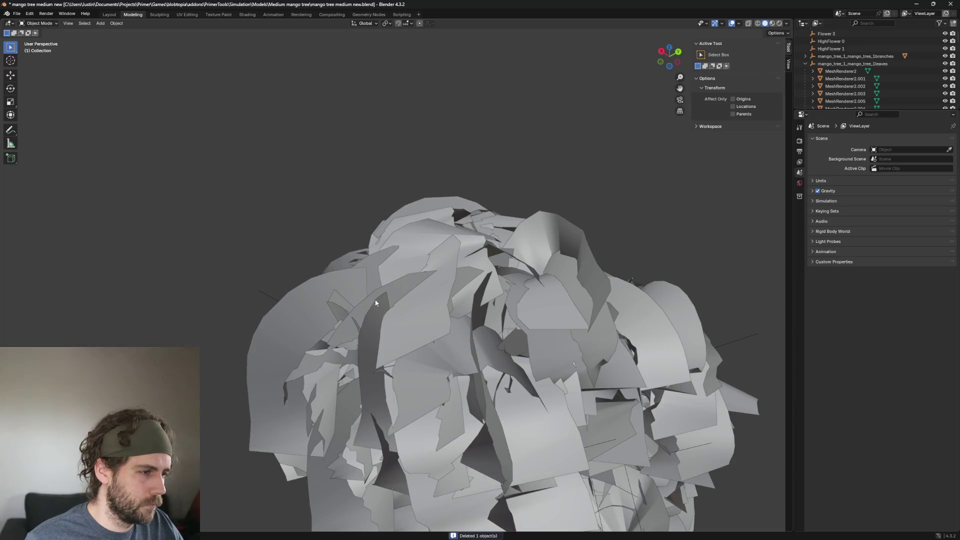
left_click(310, 304)
key("Delete")
left_click(320, 300)
key("Delete")
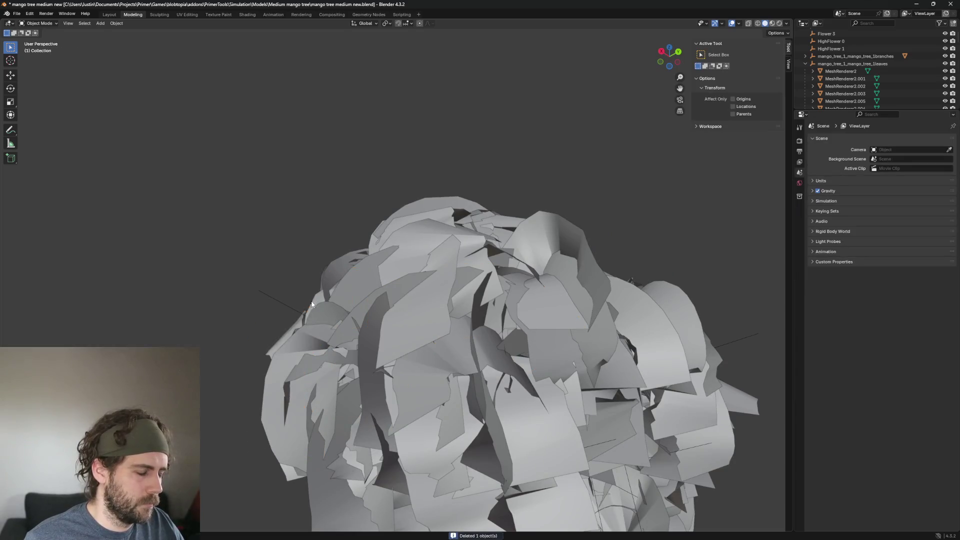
scroll(312, 305, "down", 4)
Delete an underside leaf card plus MeshRenderer2.457 and MeshRenderer2.340
mouse_move(311, 304)
middle_mouse_down()
mouse_move(510, 352)
mouse_move(488, 315)
mouse_move(532, 354)
middle_mouse_up()
scroll(510, 352, "up", 4)
scroll(439, 255, "up", 2)
left_click(426, 251)
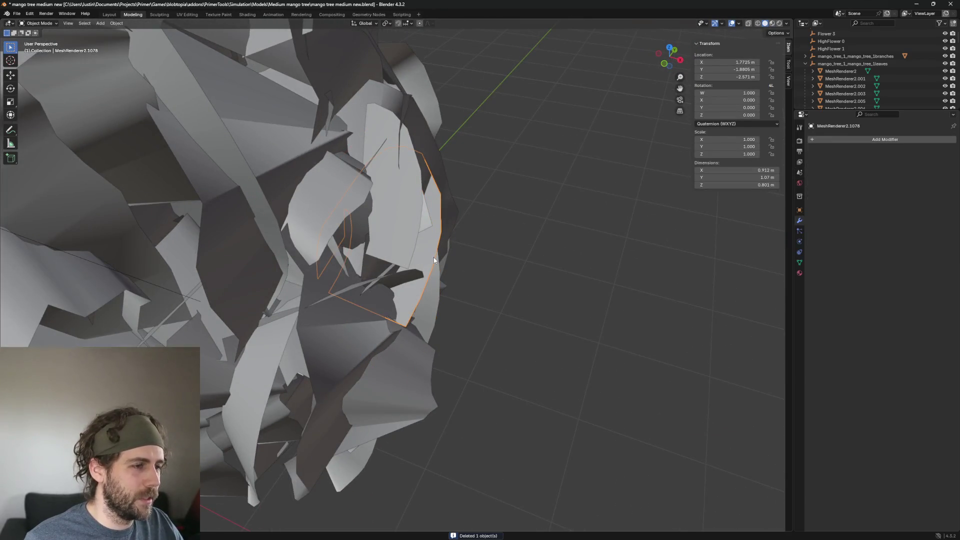
mouse_move(434, 257)
middle_mouse_down()
mouse_move(474, 234)
mouse_move(373, 228)
mouse_move(350, 165)
middle_mouse_up()
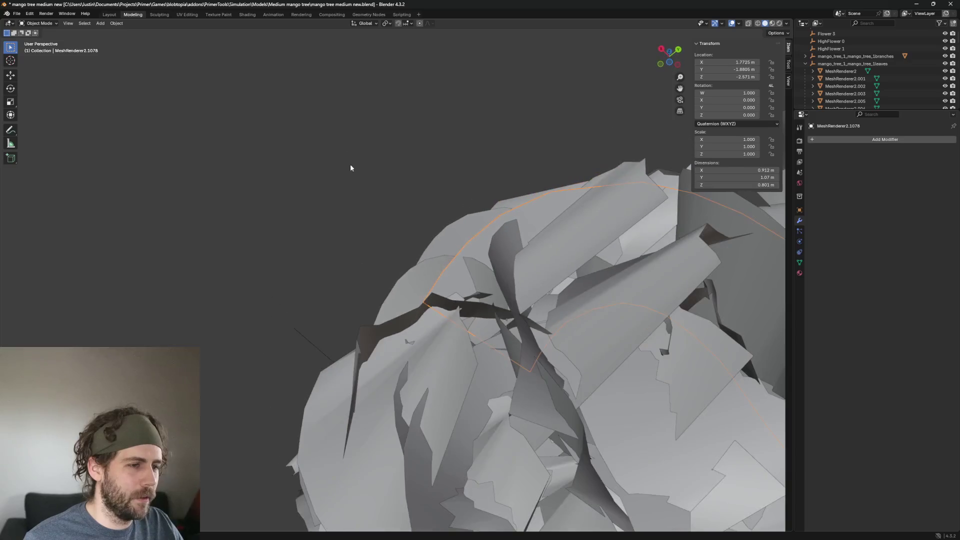
key("Delete")
middle_click_drag(400, 190, 489, 281)
left_click(392, 233)
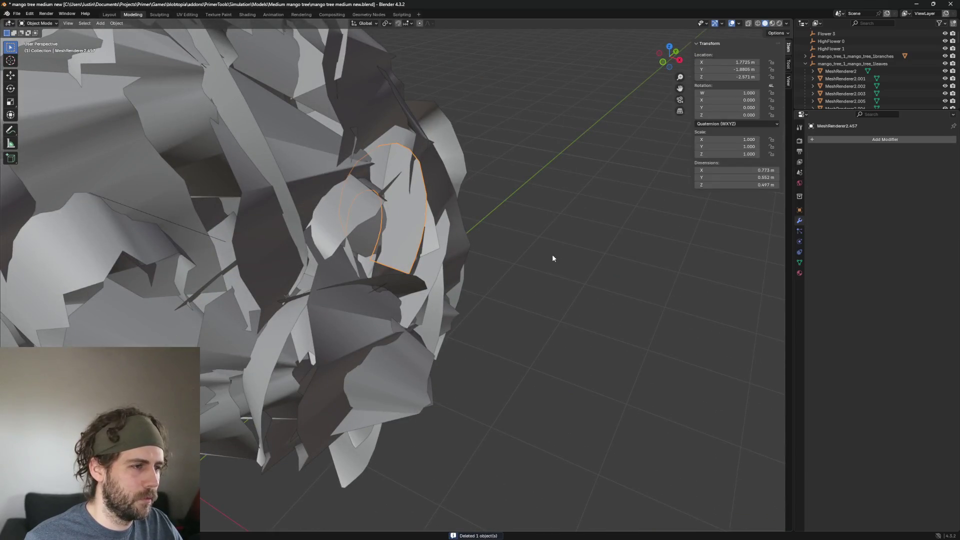
key("Delete")
left_click(429, 266)
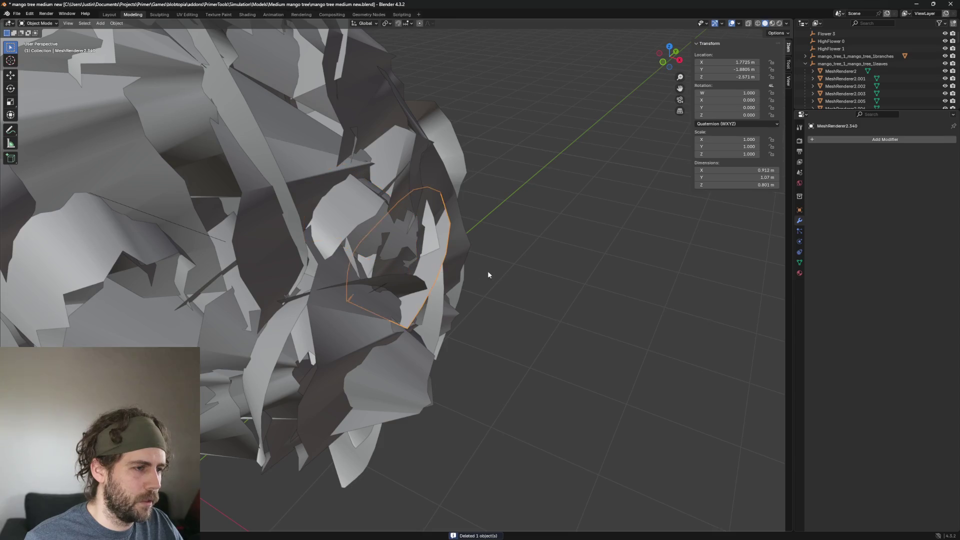
key("KP_Decimal")
middle_click_drag(467, 238, 434, 218)
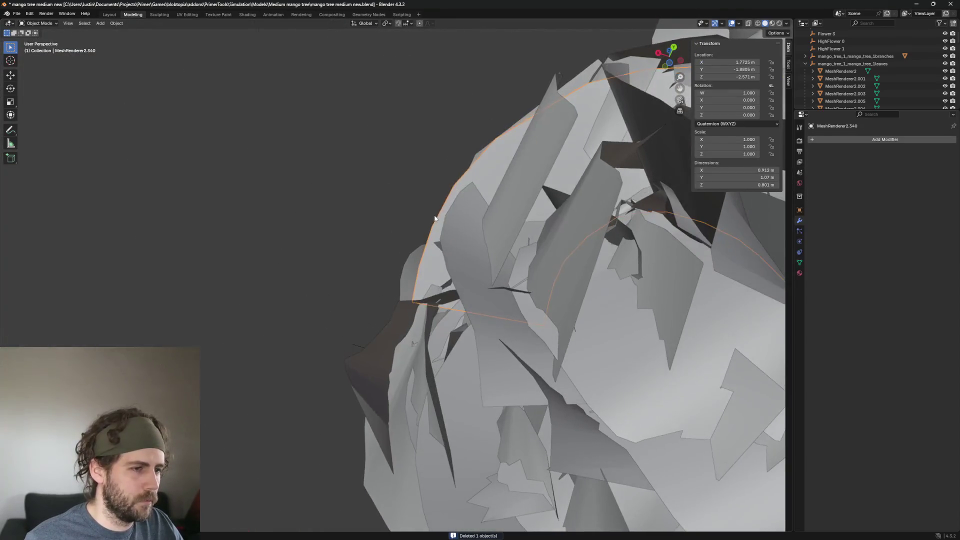
key("Delete")
scroll(482, 241, "down", 8)
Delete leaf card MeshRenderer2.1032 after zooming onto it
middle_click_drag(482, 241, 482, 376)
scroll(460, 320, "up", 5)
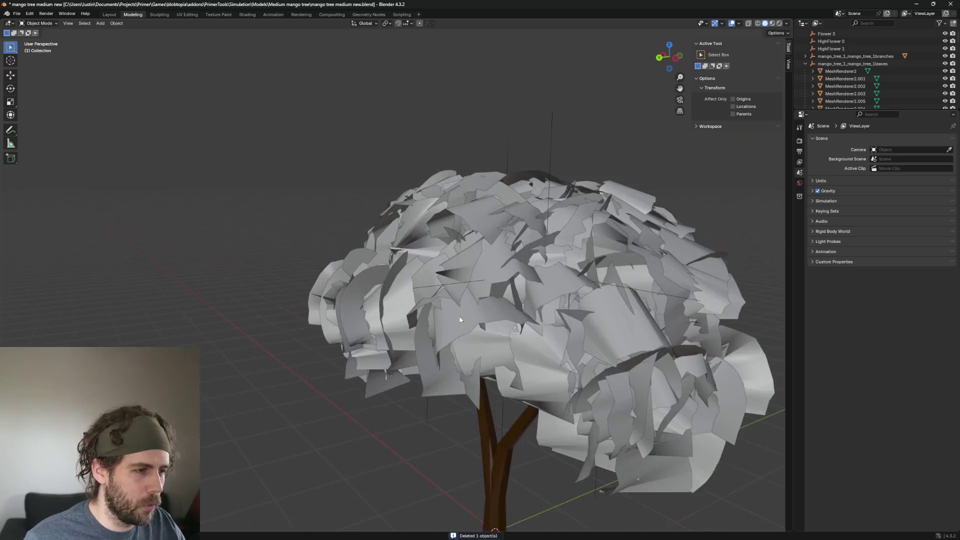
mouse_move(461, 320)
middle_mouse_down()
mouse_move(492, 322)
mouse_move(498, 309)
middle_mouse_up()
left_click(448, 285)
key("KP_Decimal")
key("Delete")
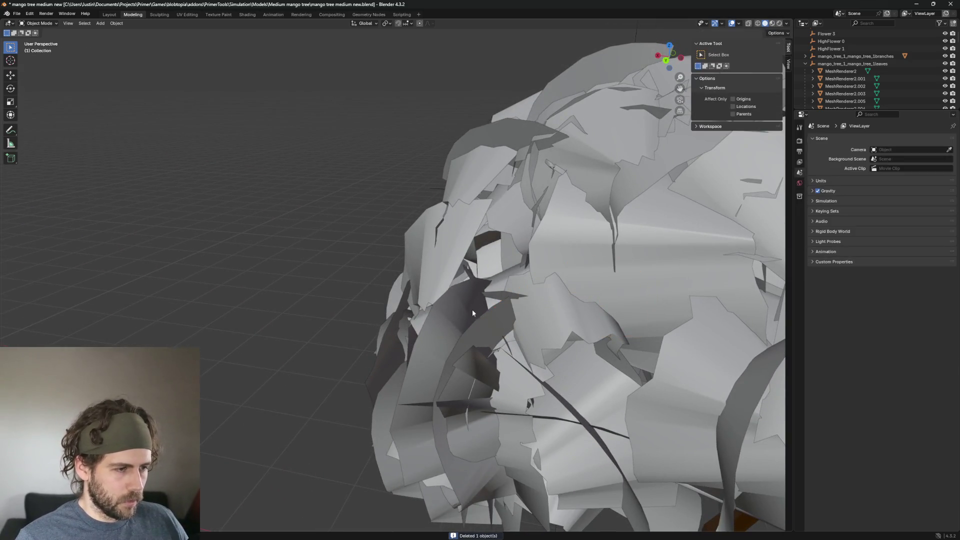
Remove an upper-canopy leaf card and delete the curved leaf at the crown top
left_click(456, 311)
scroll(456, 311, "down", 2)
scroll(466, 359, "down", 4)
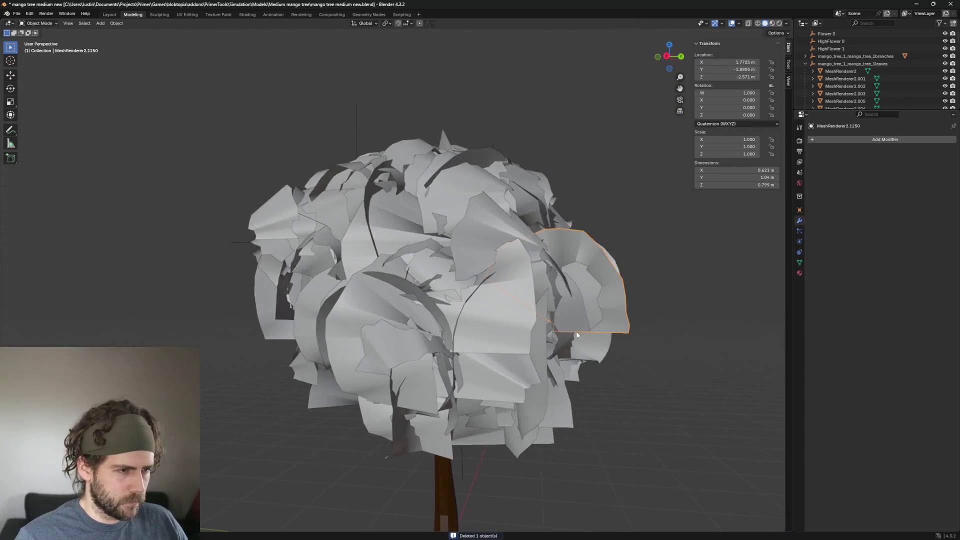
mouse_move(569, 331)
middle_mouse_down()
mouse_move(593, 319)
mouse_move(601, 358)
mouse_move(570, 348)
mouse_move(526, 311)
middle_mouse_up()
scroll(593, 318, "up", 2)
scroll(583, 346, "up", 2)
scroll(525, 310, "down", 3)
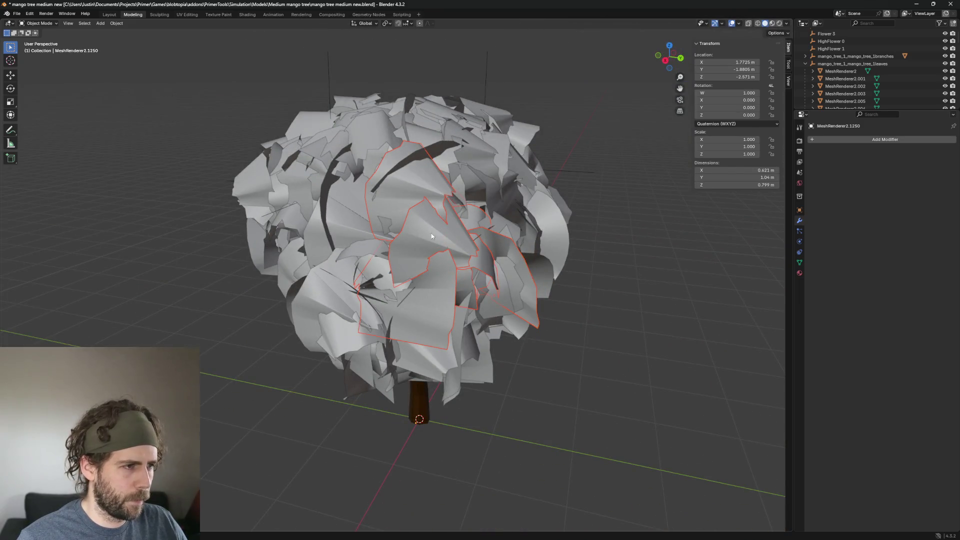
scroll(560, 288, "up", 1)
scroll(561, 287, "up", 2)
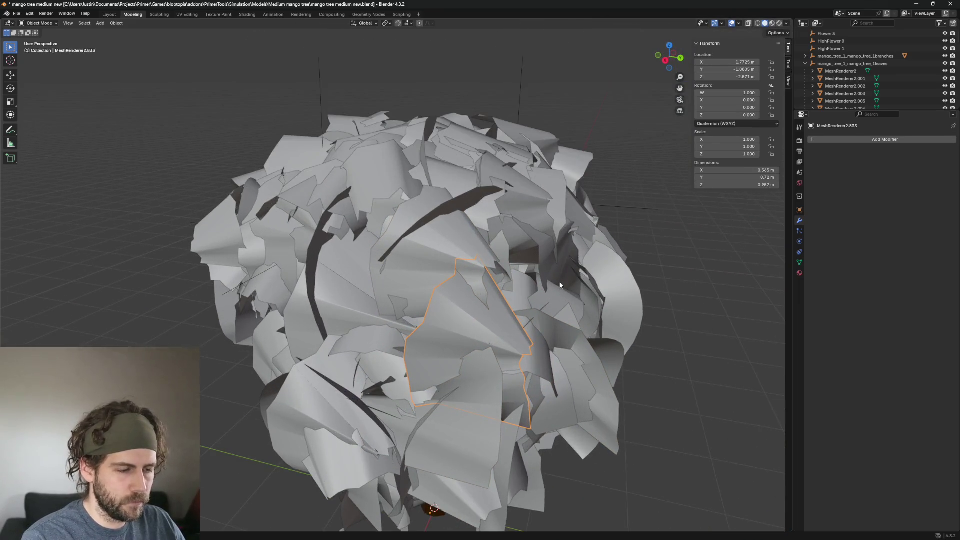
left_click(447, 323)
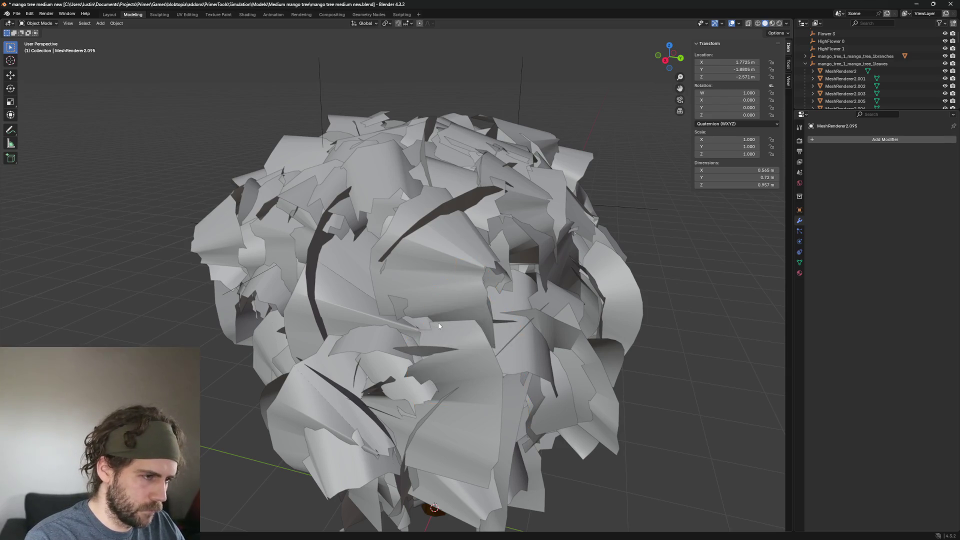
mouse_move(437, 234)
middle_mouse_down()
mouse_move(579, 309)
mouse_move(608, 289)
middle_mouse_up()
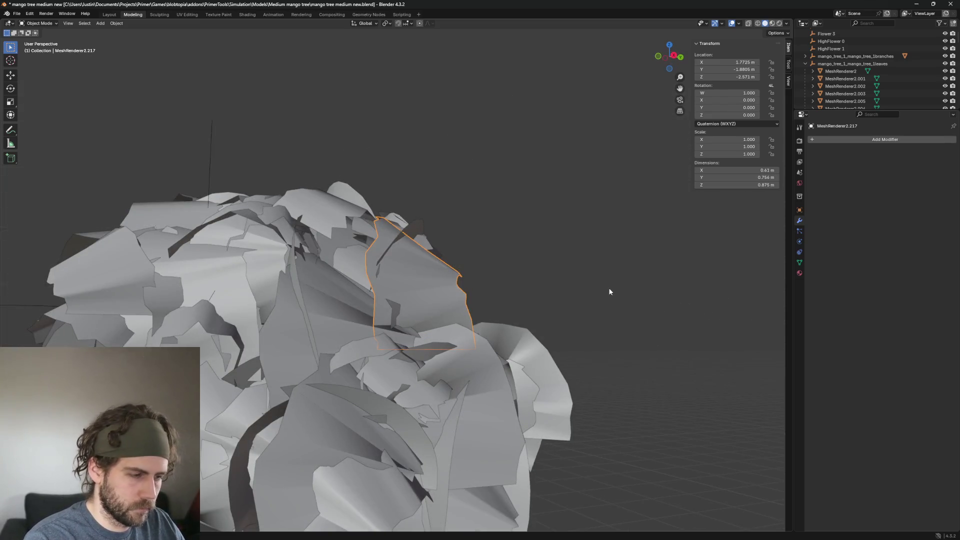
left_click(609, 287)
left_click(422, 266)
key("h")
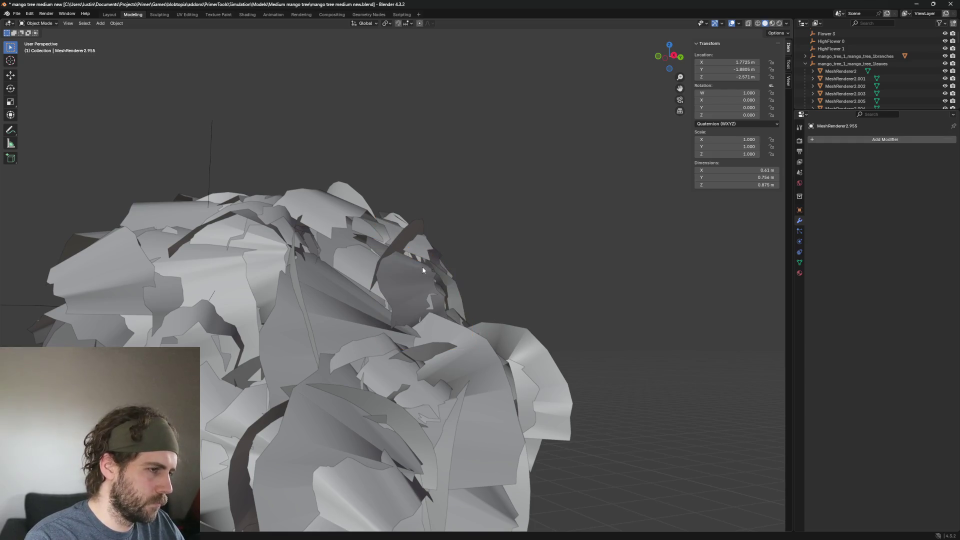
mouse_move(400, 237)
middle_mouse_down()
mouse_move(545, 251)
mouse_move(442, 246)
middle_mouse_up()
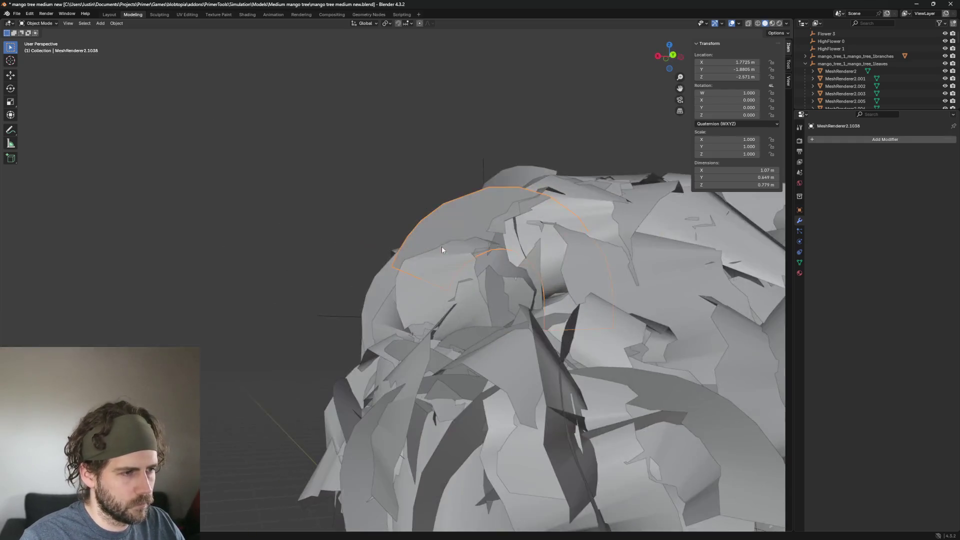
key("Delete")
left_click(444, 225)
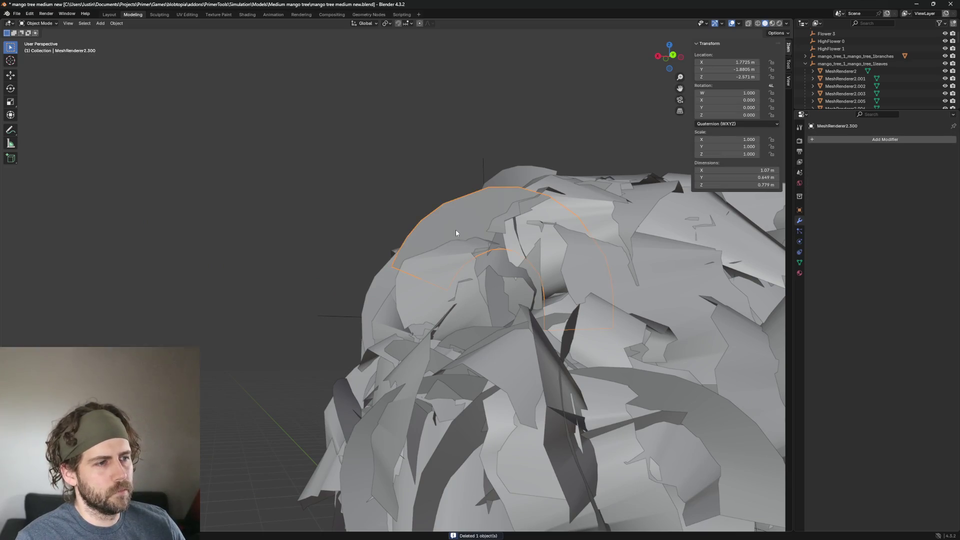
key("Delete")
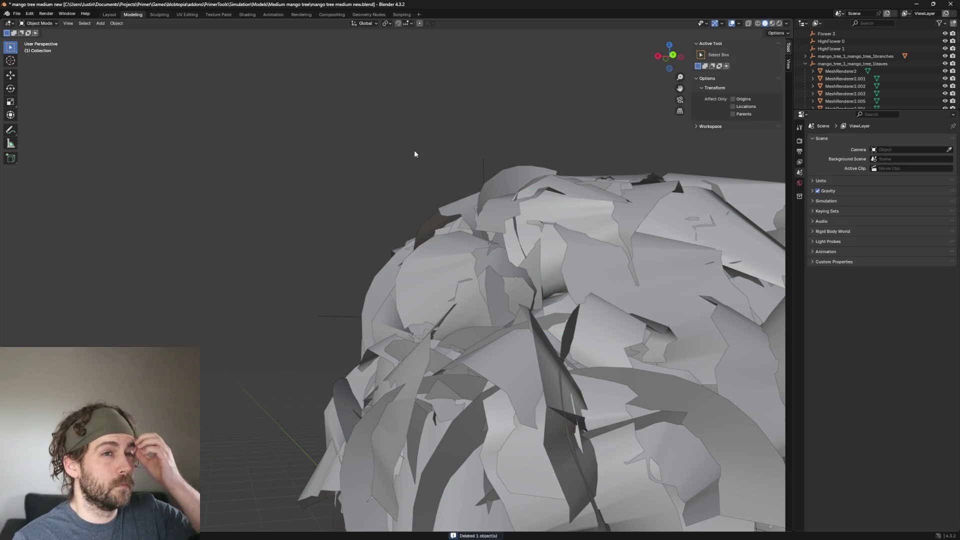
Delete the dark leaf card on the crown and another card on the canopy side
middle_click_drag(425, 164, 434, 229)
scroll(434, 230, "down", 2)
mouse_move(449, 275)
middle_mouse_down()
mouse_move(461, 303)
mouse_move(460, 390)
mouse_move(493, 331)
mouse_move(561, 366)
mouse_move(456, 219)
mouse_move(507, 338)
mouse_move(518, 336)
middle_mouse_up()
scroll(559, 367, "down", 3)
scroll(455, 220, "up", 3)
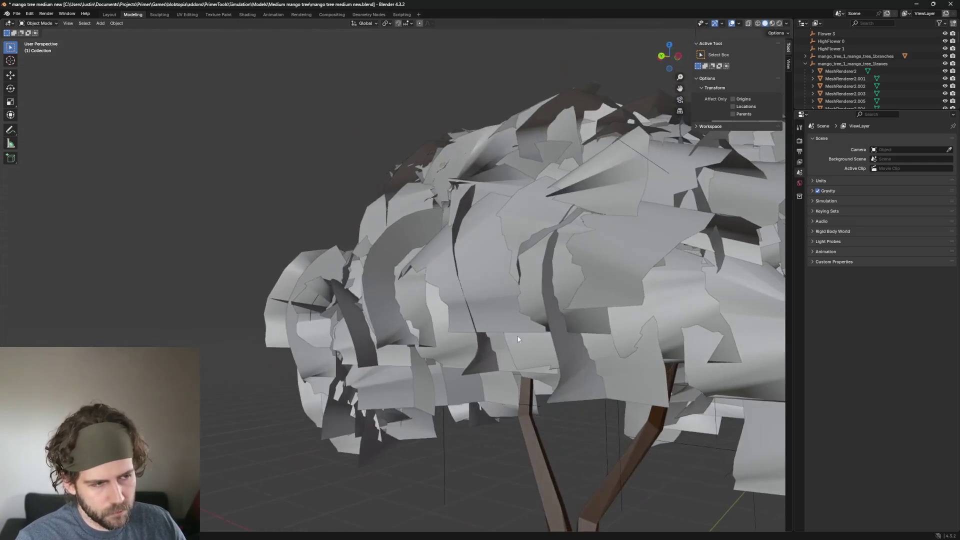
left_click(380, 255)
key("Delete")
left_click(396, 250)
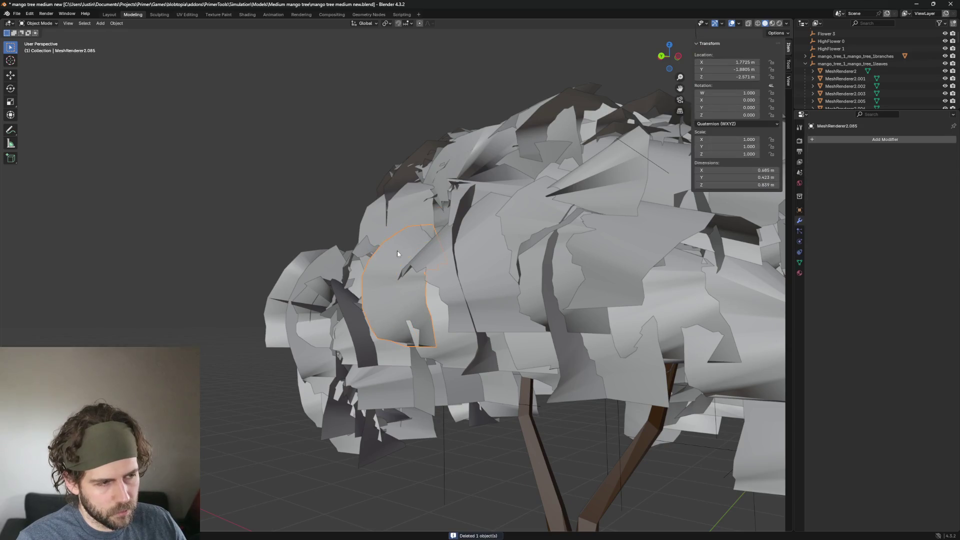
scroll(396, 251, "down", 3)
scroll(397, 250, "up", 3)
middle_click_drag(397, 251, 495, 294)
scroll(495, 295, "down", 2)
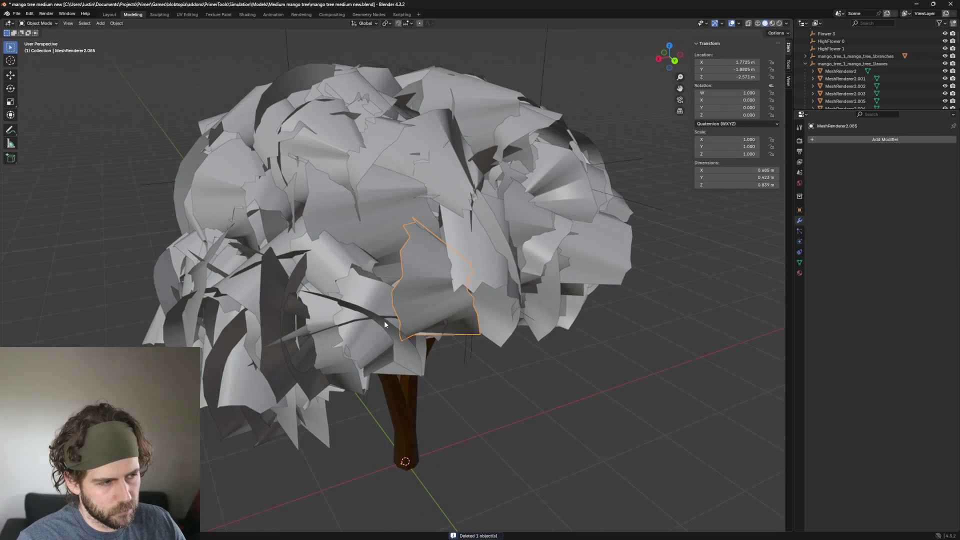
mouse_move(384, 320)
middle_mouse_down()
mouse_move(313, 295)
mouse_move(580, 338)
mouse_move(505, 312)
middle_mouse_up()
left_click(313, 295)
scroll(313, 294, "up", 3)
key("Delete")
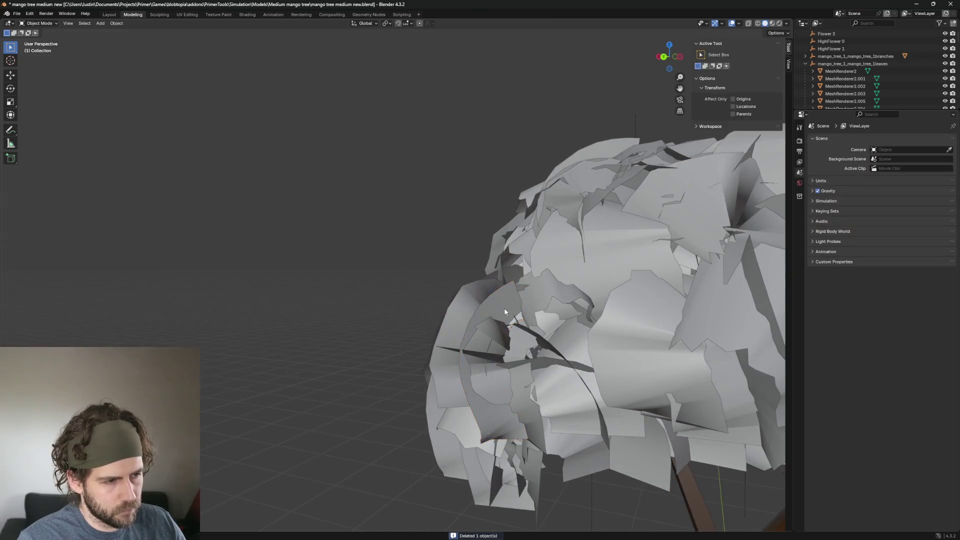
Inspect the leaf cluster over the crown and delete a large curved leaf card
left_click(470, 305)
scroll(470, 306, "down", 3)
mouse_move(582, 317)
middle_mouse_down()
mouse_move(420, 337)
mouse_move(446, 350)
mouse_move(482, 306)
mouse_move(491, 351)
middle_mouse_up()
scroll(427, 328, "up", 3)
scroll(469, 327, "up", 2)
scroll(450, 340, "up", 2)
left_click(446, 350)
scroll(446, 349, "down", 3)
left_click(482, 306)
scroll(606, 341, "up", 2)
scroll(606, 341, "down", 3)
scroll(434, 297, "up", 3)
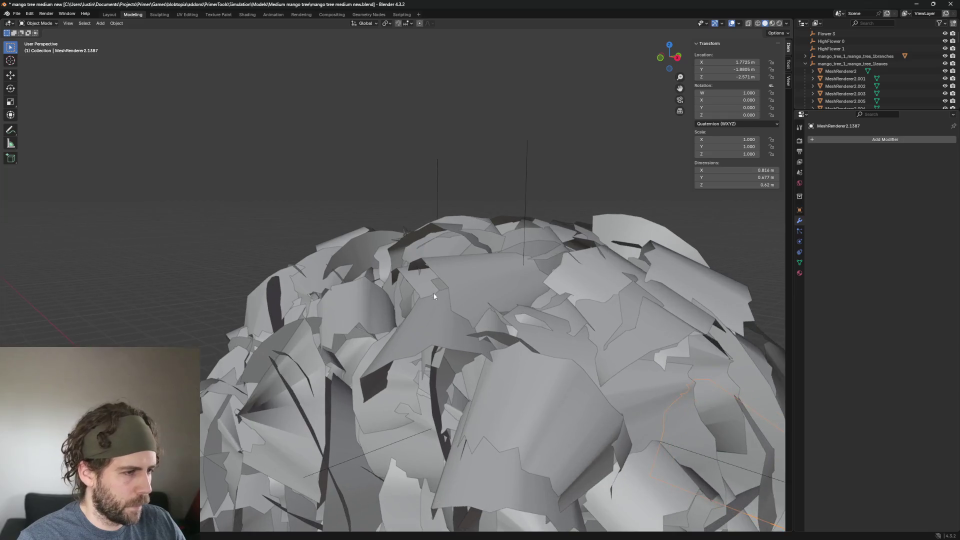
middle_click_drag(433, 296, 296, 297)
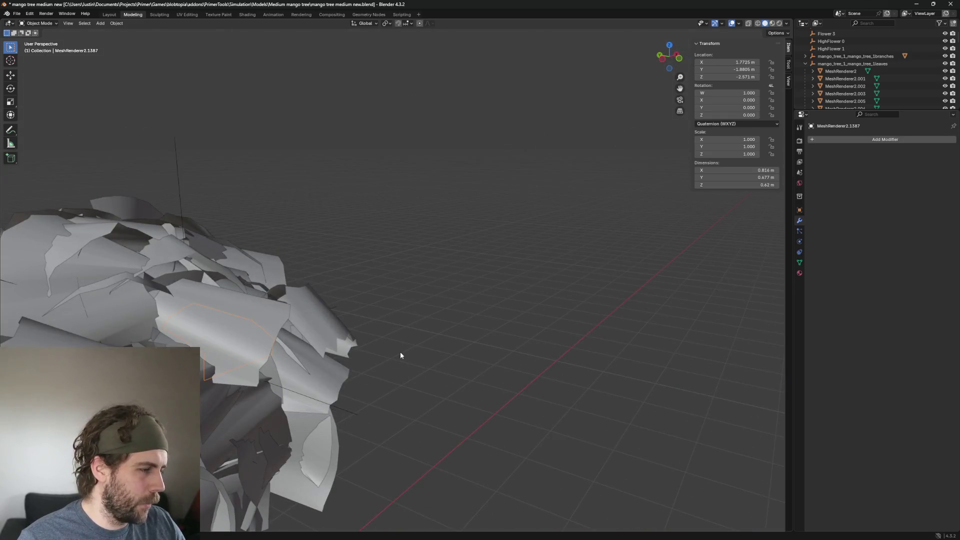
middle_click_drag(400, 355, 321, 376)
scroll(430, 348, "up", 2)
middle_click_drag(430, 348, 454, 311)
scroll(460, 240, "up", 3)
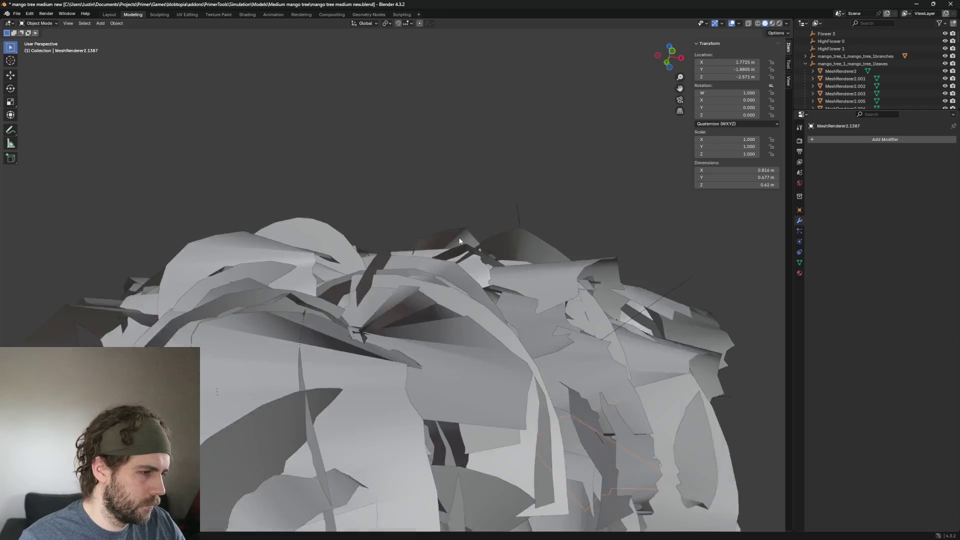
scroll(448, 240, "up", 2)
left_click(565, 277)
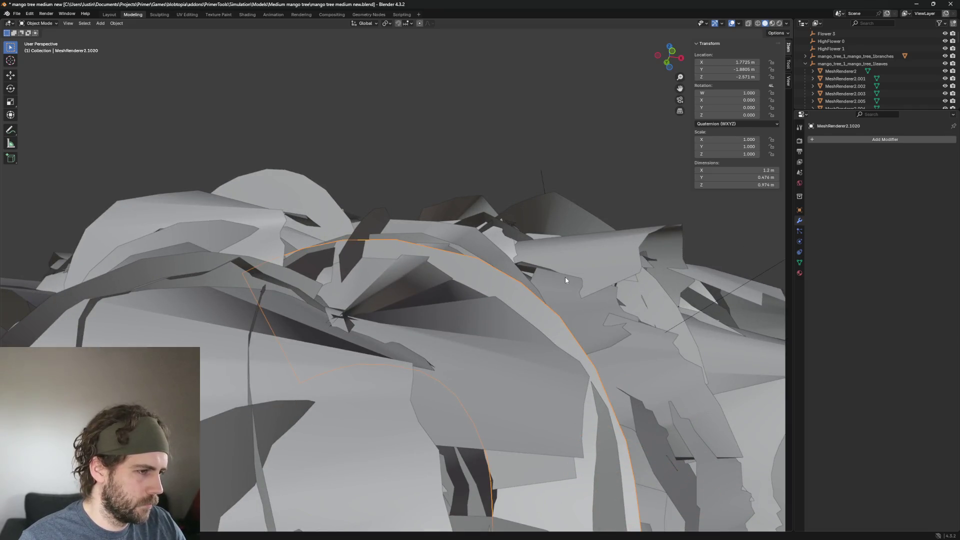
key("Delete")
key("Delete")
Hide one oversized leaf card and delete a curved leaf card beside it
left_click(492, 283)
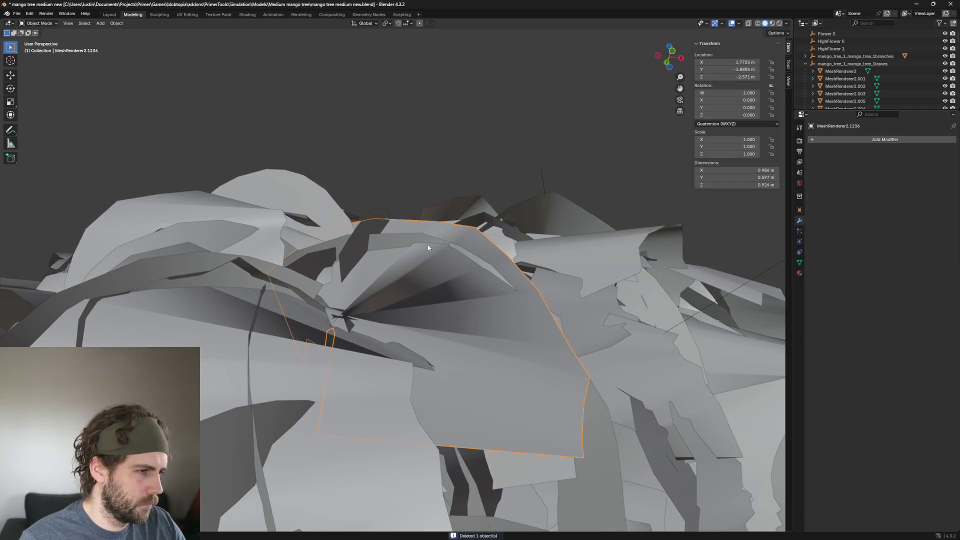
mouse_move(491, 283)
middle_mouse_down()
mouse_move(561, 310)
mouse_move(533, 310)
middle_mouse_up()
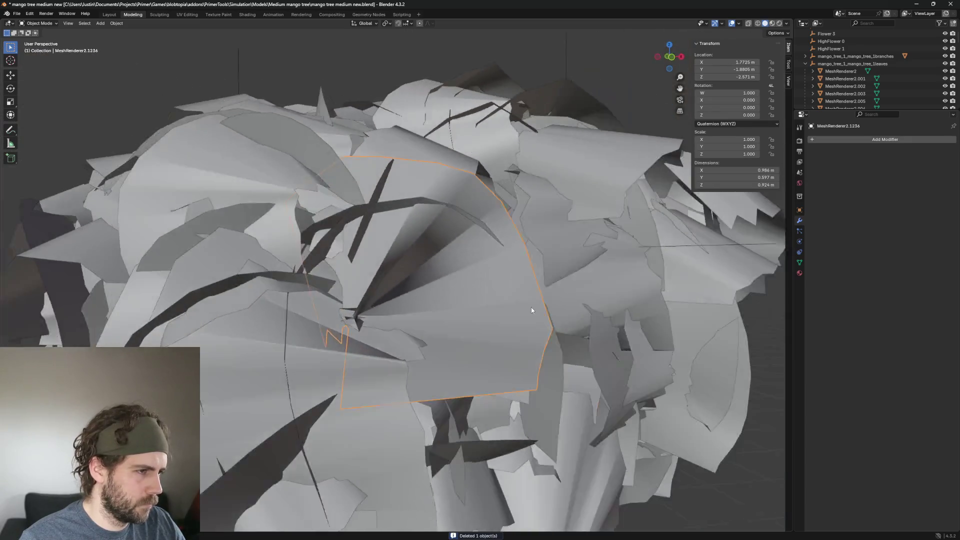
key("alt+a")
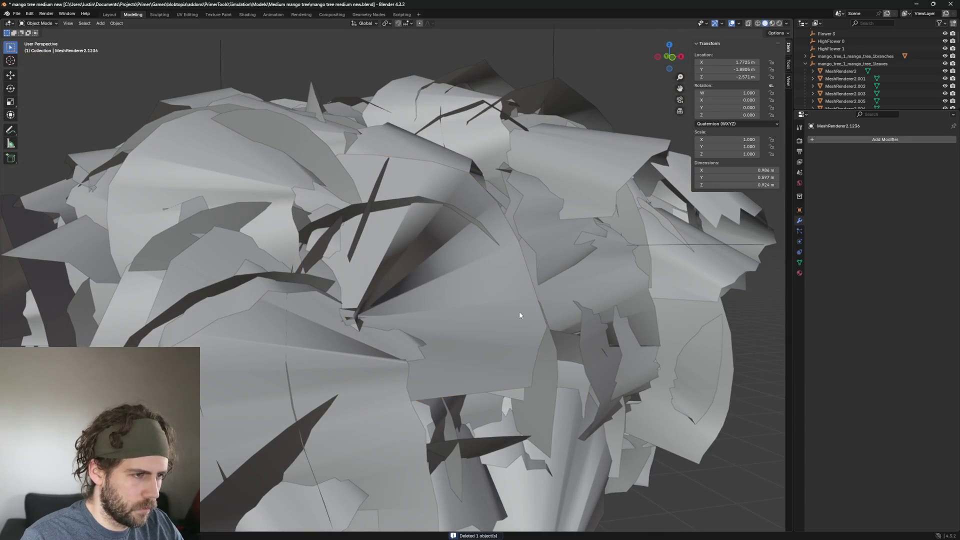
left_click(520, 315)
key("h")
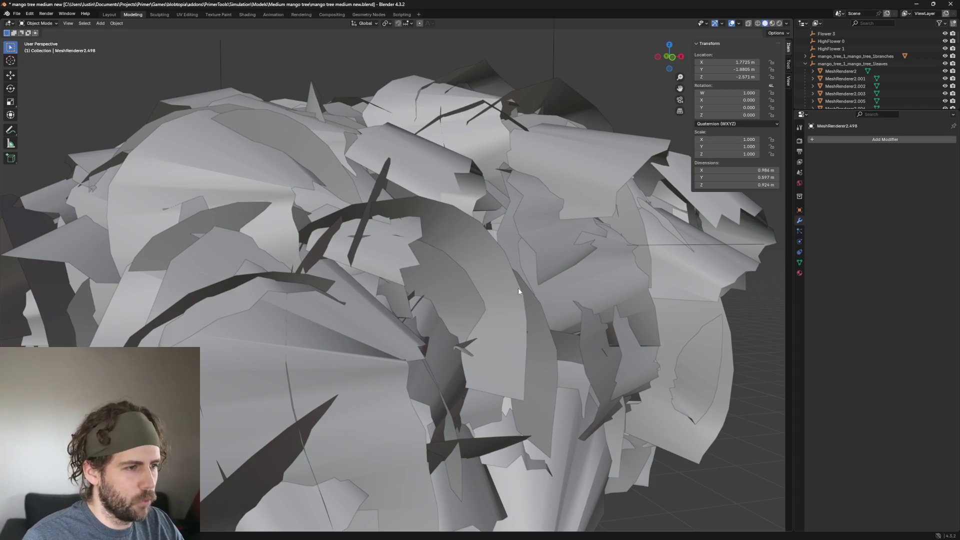
left_click(518, 288)
key("Delete")
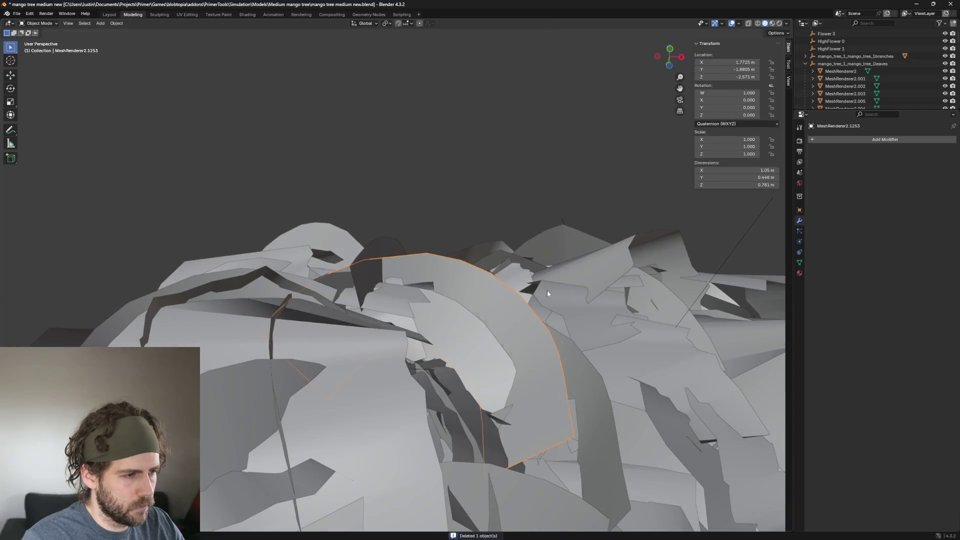
key("Delete")
mouse_move(547, 290)
middle_mouse_down()
mouse_move(548, 317)
mouse_move(544, 294)
middle_mouse_up()
Delete an arched leaf card after inspecting it from a new angle
left_click(548, 317)
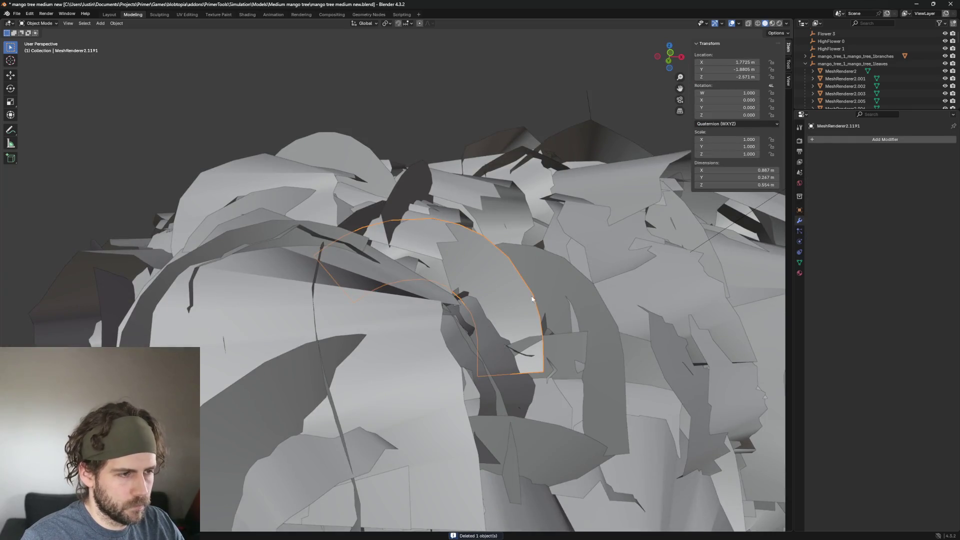
left_click(490, 274)
mouse_move(638, 320)
middle_mouse_down()
mouse_move(586, 299)
mouse_move(525, 317)
mouse_move(598, 322)
mouse_move(576, 339)
mouse_move(587, 308)
mouse_move(505, 309)
mouse_move(575, 303)
mouse_move(581, 333)
mouse_move(601, 323)
middle_mouse_up()
scroll(594, 295, "down", 5)
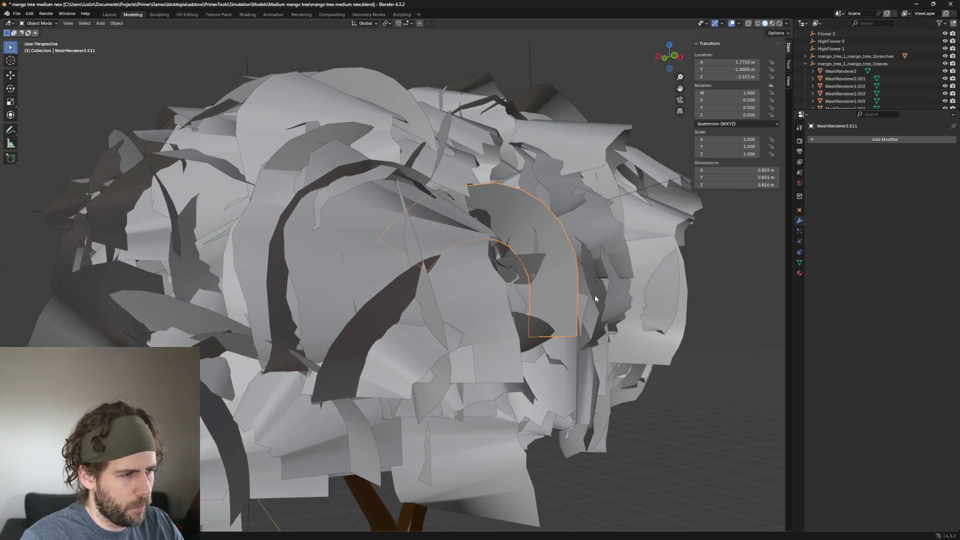
scroll(424, 306, "up", 5)
key("Delete")
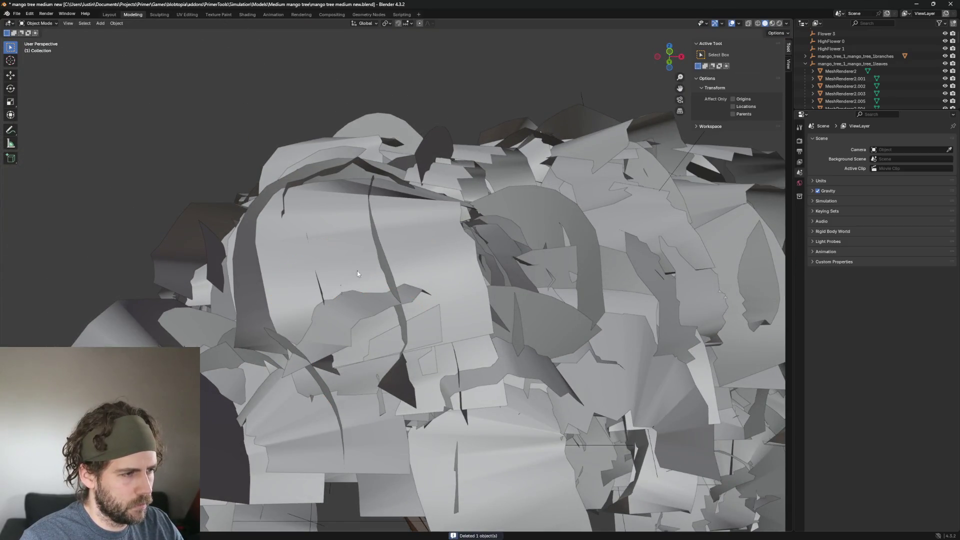
Delete a leaf card in the crown front and hide the next one
left_click(357, 270)
scroll(356, 271, "down", 2)
scroll(413, 286, "down", 3)
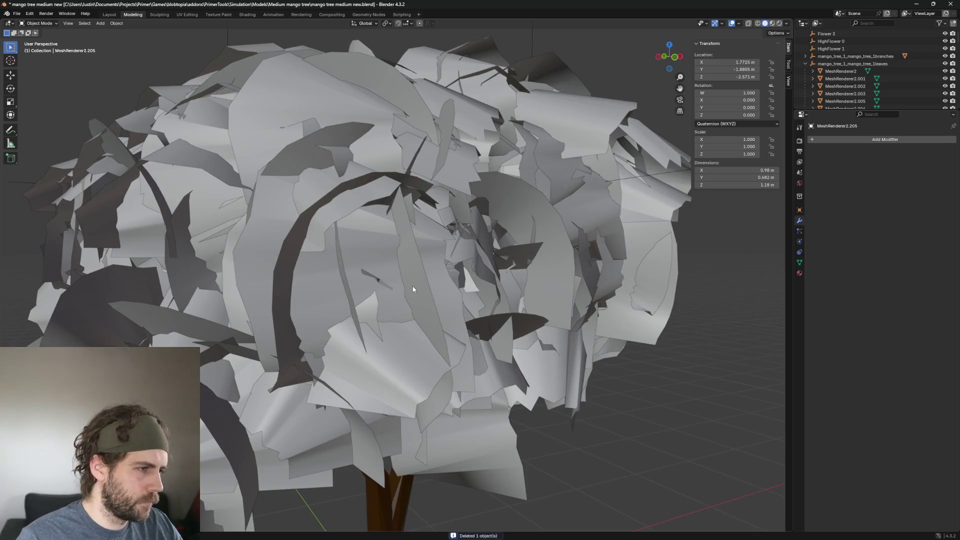
left_click(379, 249)
key("Delete")
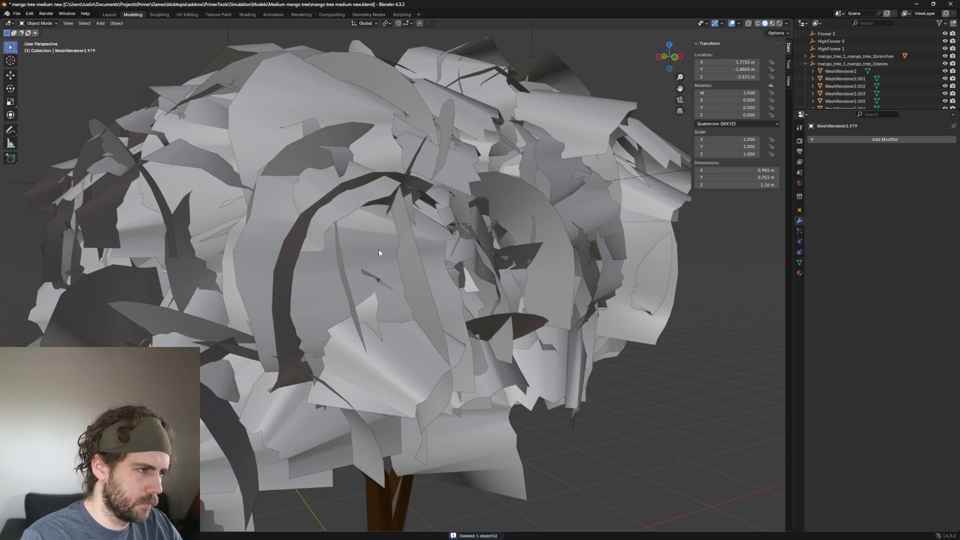
left_click(370, 262)
key("h")
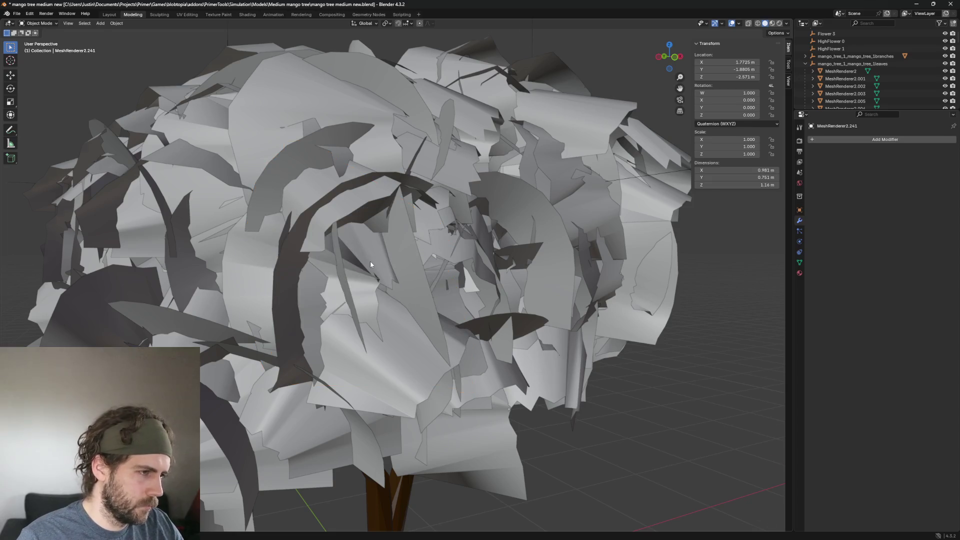
mouse_move(370, 262)
middle_mouse_down()
mouse_move(442, 272)
mouse_move(430, 270)
middle_mouse_up()
scroll(430, 270, "down", 5)
scroll(401, 267, "up", 3)
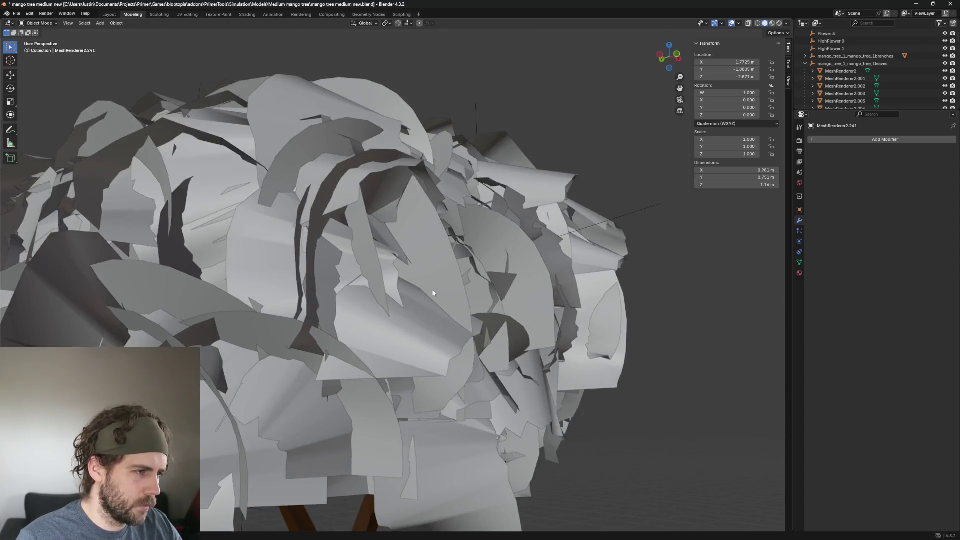
scroll(401, 267, "up", 4)
scroll(393, 316, "down", 6)
middle_click_drag(393, 316, 451, 306)
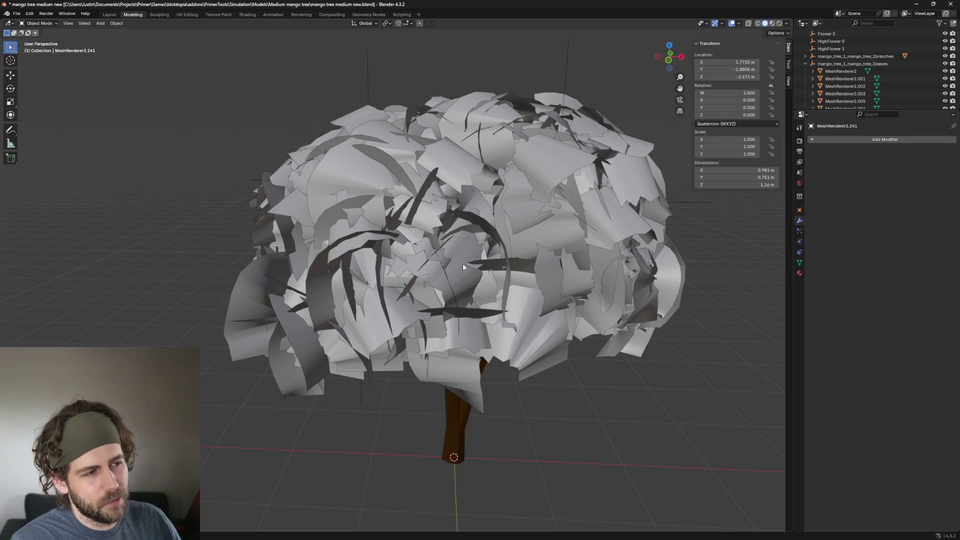
scroll(424, 174, "down", 2)
scroll(425, 174, "up", 2)
Delete a stray leaf card spotted while orbiting the tree
mouse_move(424, 171)
middle_mouse_down()
mouse_move(294, 152)
mouse_move(406, 161)
middle_mouse_up()
scroll(407, 161, "down", 3)
scroll(337, 195, "down", 2)
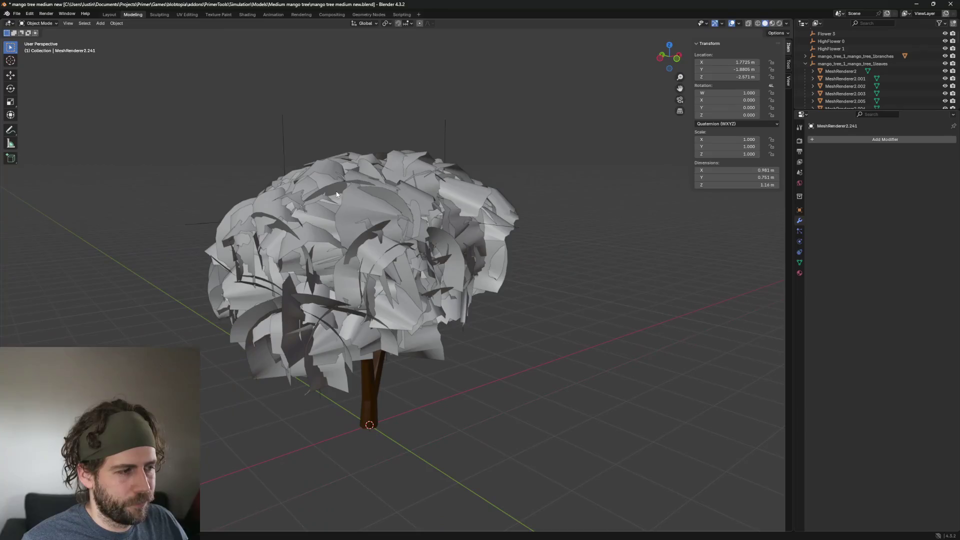
scroll(439, 169, "up", 2)
scroll(439, 169, "up", 2)
mouse_move(439, 169)
middle_mouse_down()
mouse_move(444, 207)
mouse_move(407, 220)
mouse_move(500, 206)
middle_mouse_up()
left_click(445, 206)
scroll(445, 206, "up", 2)
key("Delete")
scroll(407, 219, "up", 2)
scroll(389, 213, "up", 2)
scroll(397, 227, "down", 3)
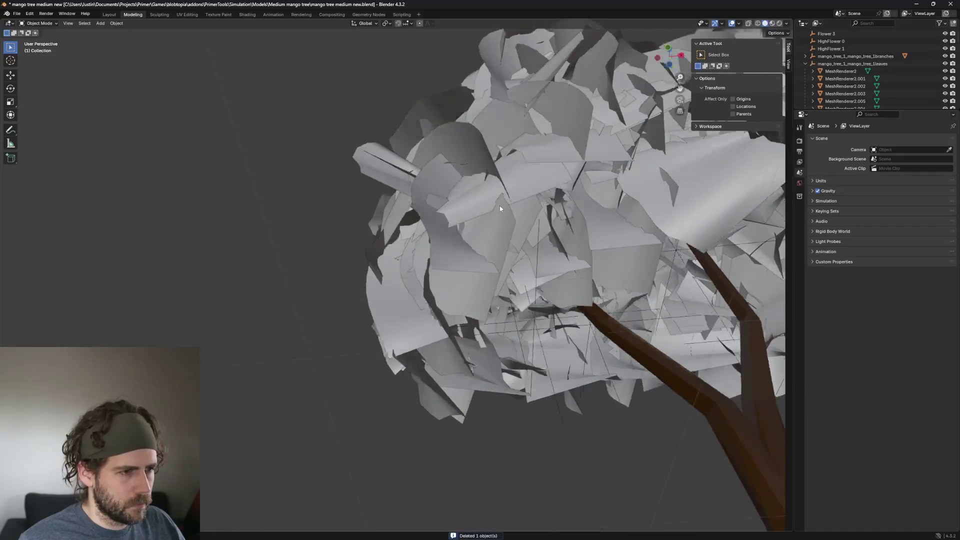
scroll(649, 259, "up", 2)
scroll(649, 263, "up", 2)
scroll(590, 287, "up", 2)
Delete the overlapping leaf card MeshRenderer2.440 near the canopy top
mouse_move(618, 307)
middle_mouse_down()
mouse_move(433, 265)
mouse_move(471, 360)
mouse_move(599, 325)
middle_mouse_up()
scroll(599, 326, "down", 5)
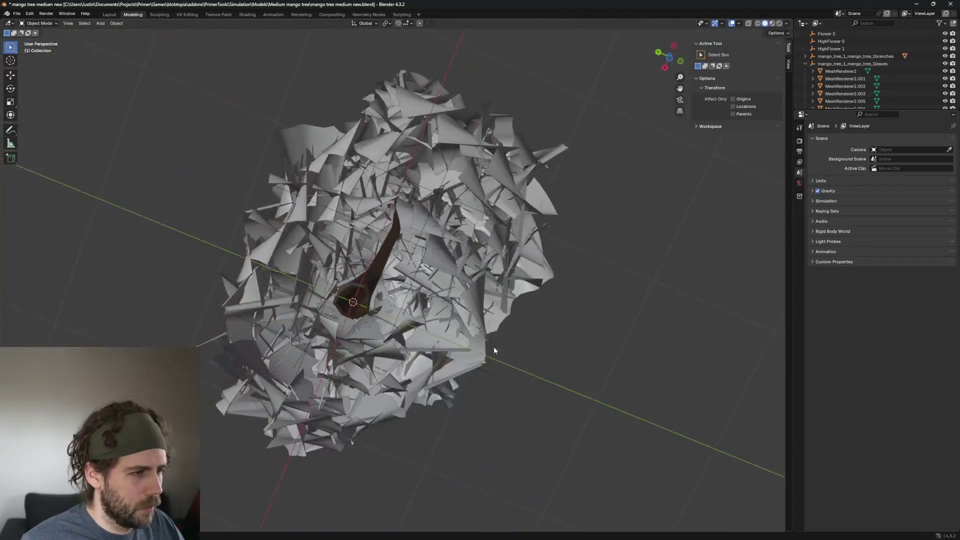
mouse_move(493, 346)
middle_mouse_down()
mouse_move(474, 443)
mouse_move(368, 300)
middle_mouse_up()
scroll(368, 300, "up", 3)
scroll(369, 300, "up", 2)
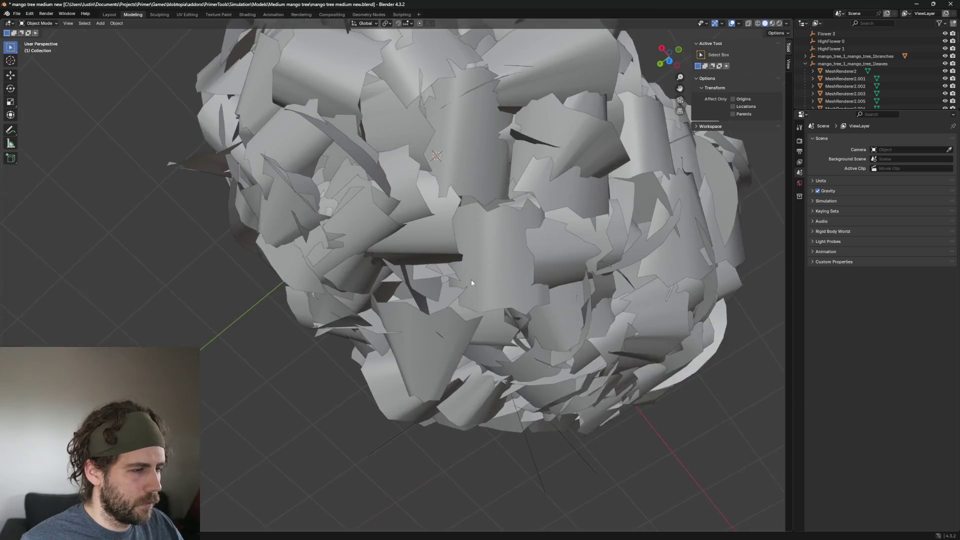
scroll(368, 300, "up", 2)
middle_click_drag(547, 137, 517, 229)
left_click(432, 113)
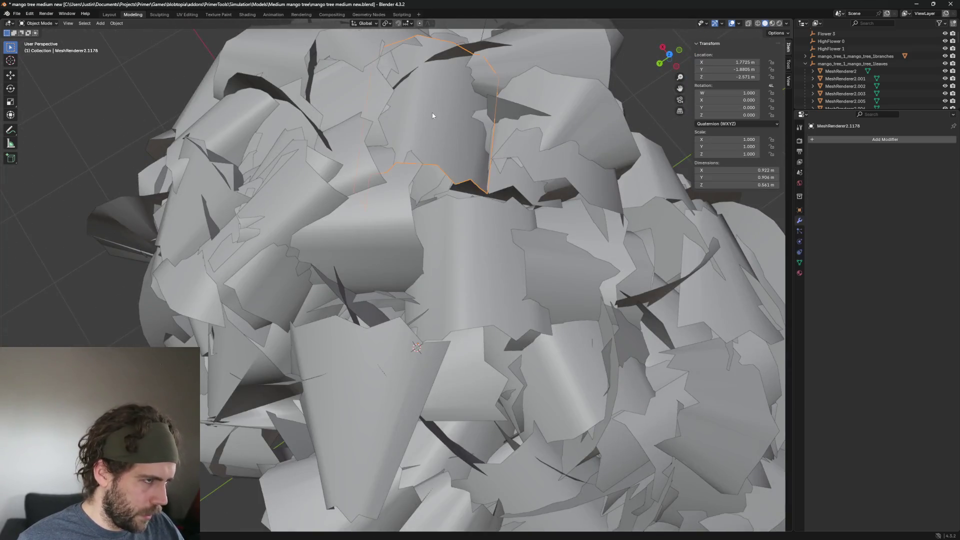
left_click(467, 147)
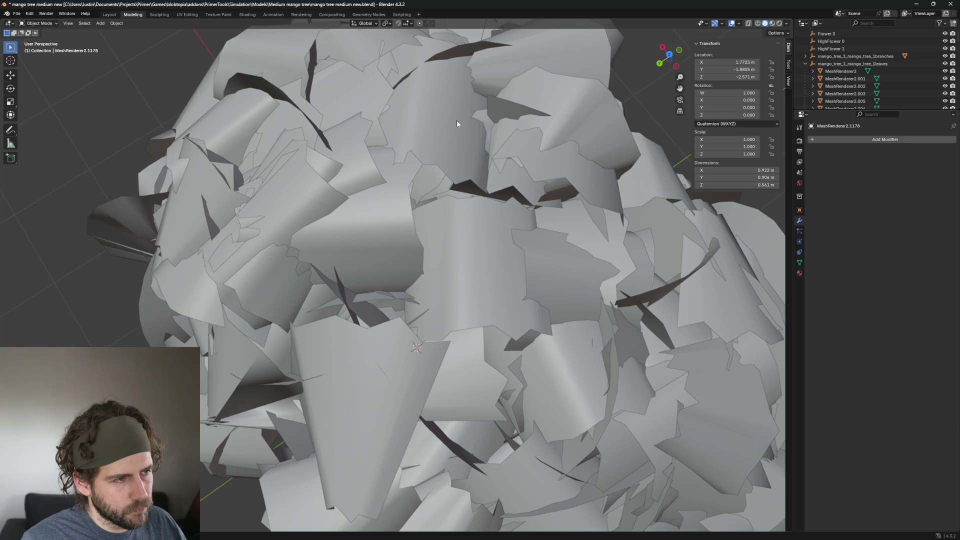
key("Delete")
Hide leaf cards MeshRenderer2.375, MeshRenderer2.1427 and MeshRenderer2.689
left_click(469, 272)
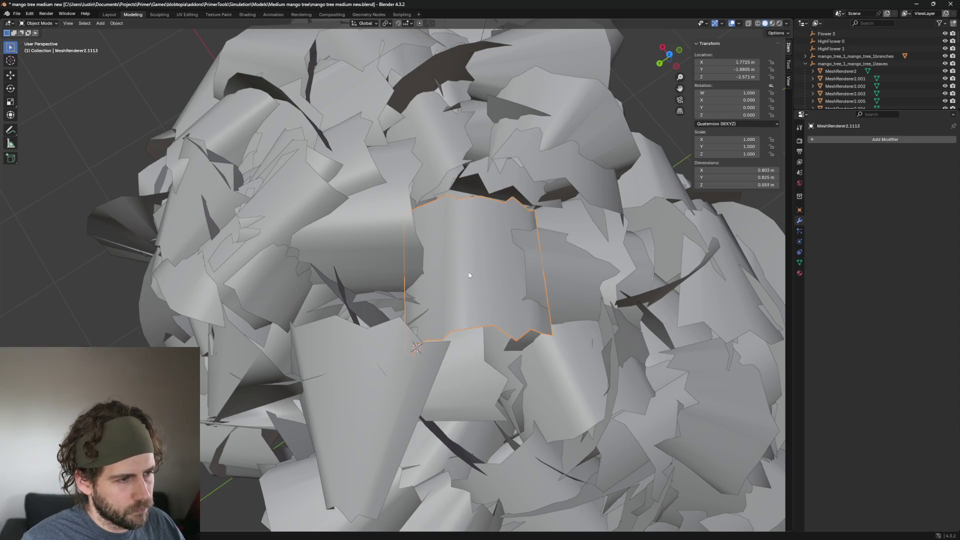
left_click(469, 272)
left_click(468, 272)
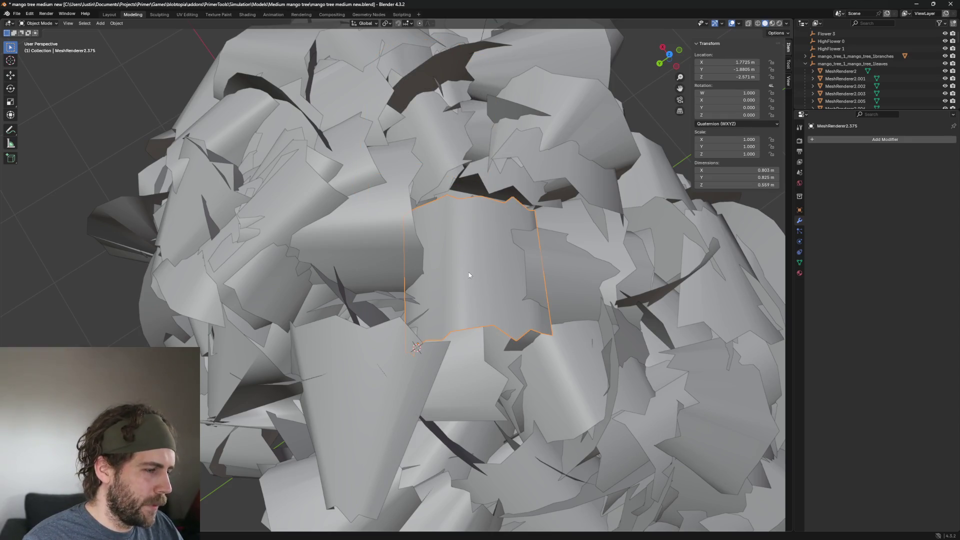
key("h")
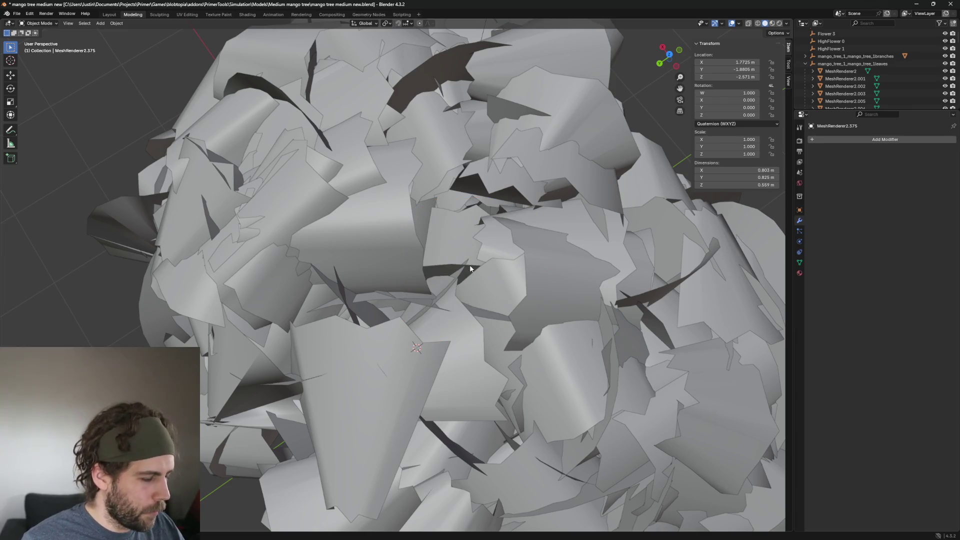
scroll(471, 269, "down", 5)
middle_click_drag(470, 269, 504, 195)
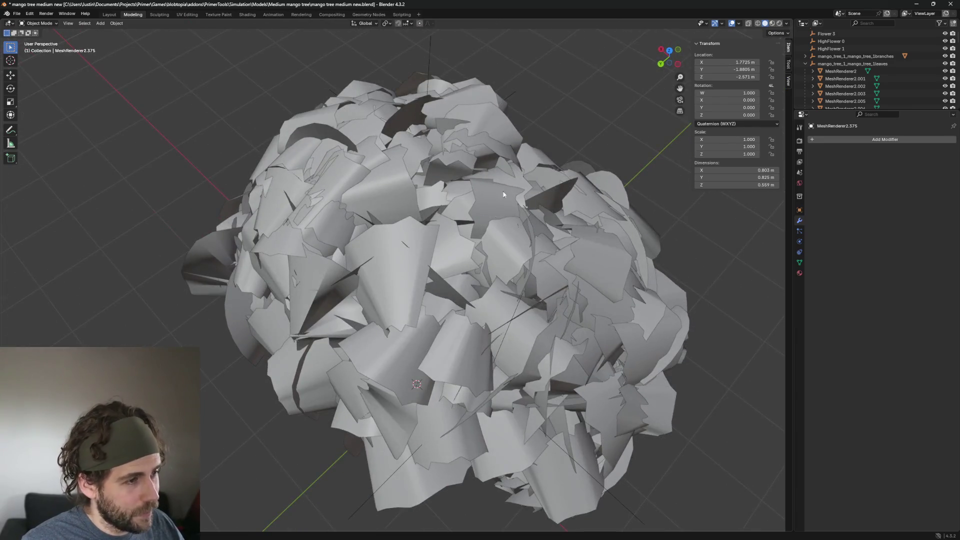
left_click(503, 194)
scroll(480, 225, "up", 5)
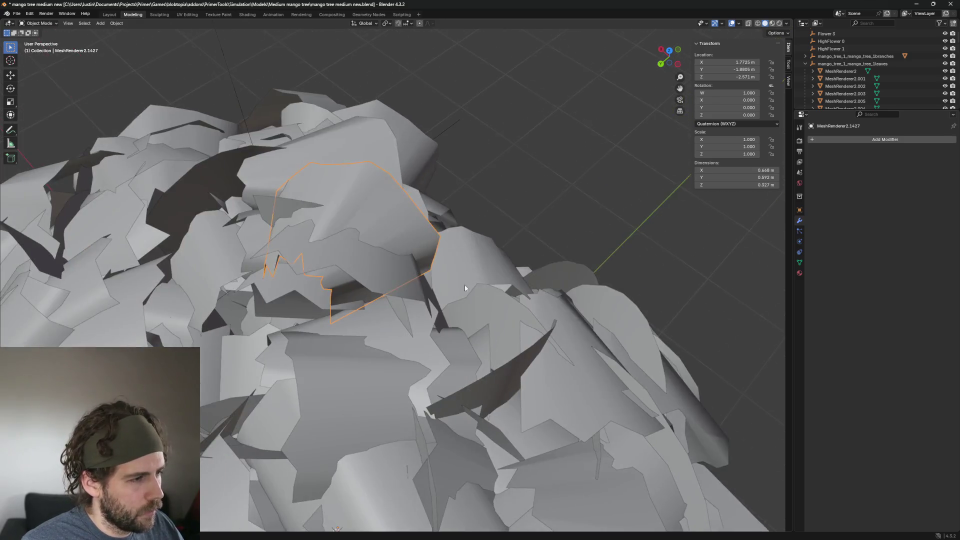
middle_click_drag(465, 288, 482, 270)
key("h")
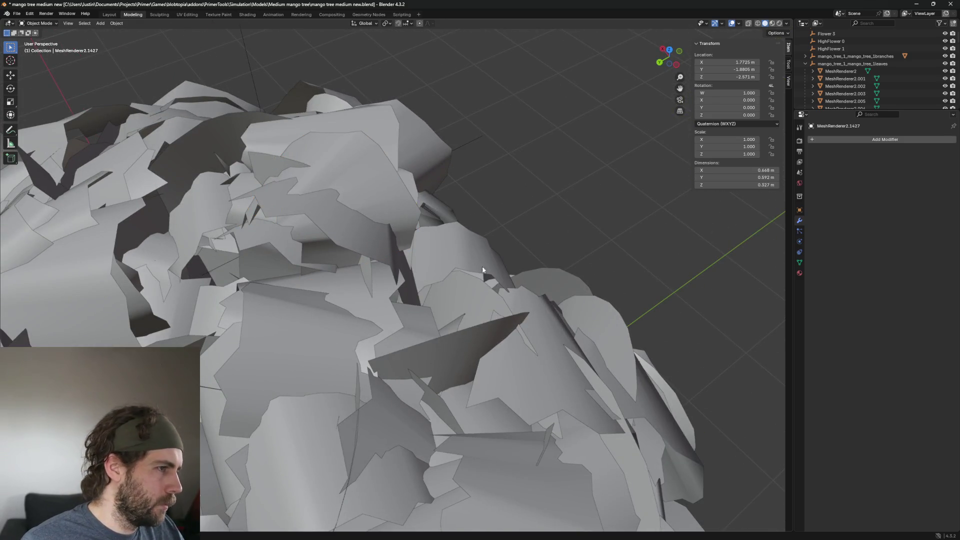
left_click(380, 189)
key("h")
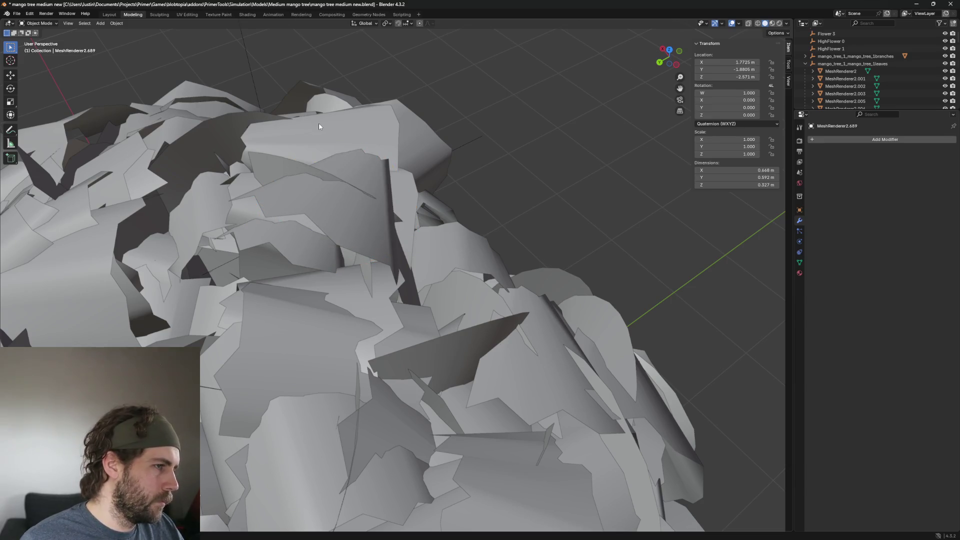
Select leaf card MeshRenderer2.714 and orbit lower to view the whole tree and trunk
left_click(318, 123)
mouse_move(353, 175)
middle_mouse_down()
mouse_move(469, 275)
mouse_move(604, 239)
middle_mouse_up()
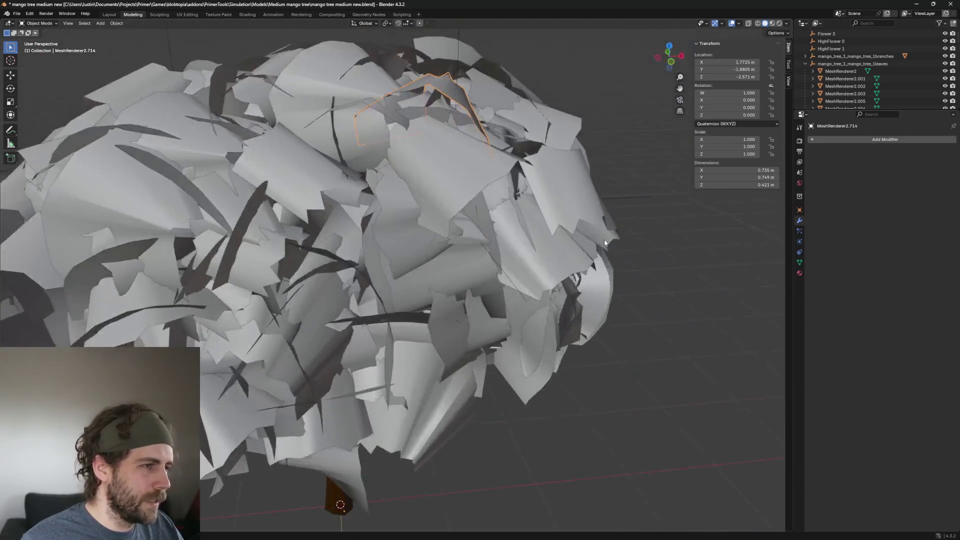
scroll(604, 239, "down", 3)
scroll(600, 401, "down", 2)
middle_click_drag(600, 401, 396, 280)
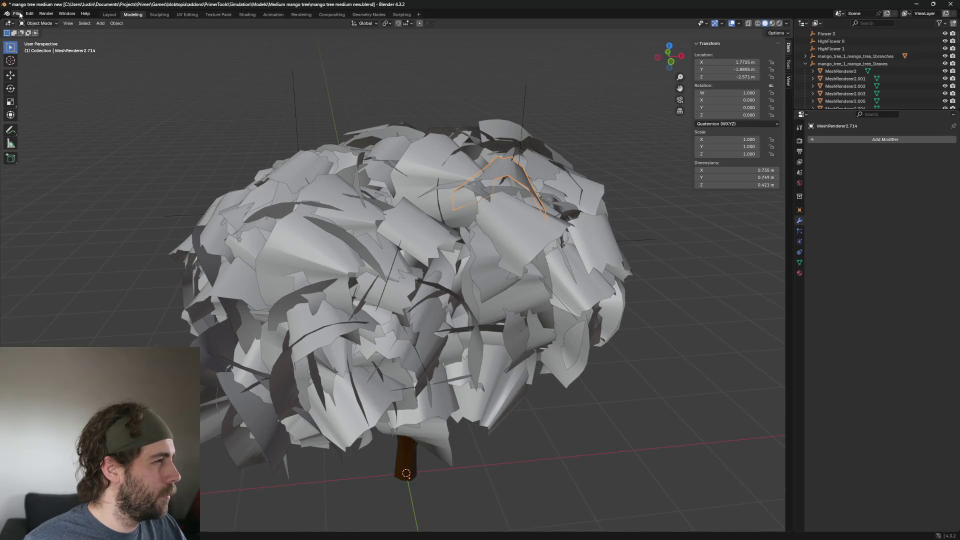
Look through the File menu, dismiss it, and bring up the Edit menu
left_click(17, 13)
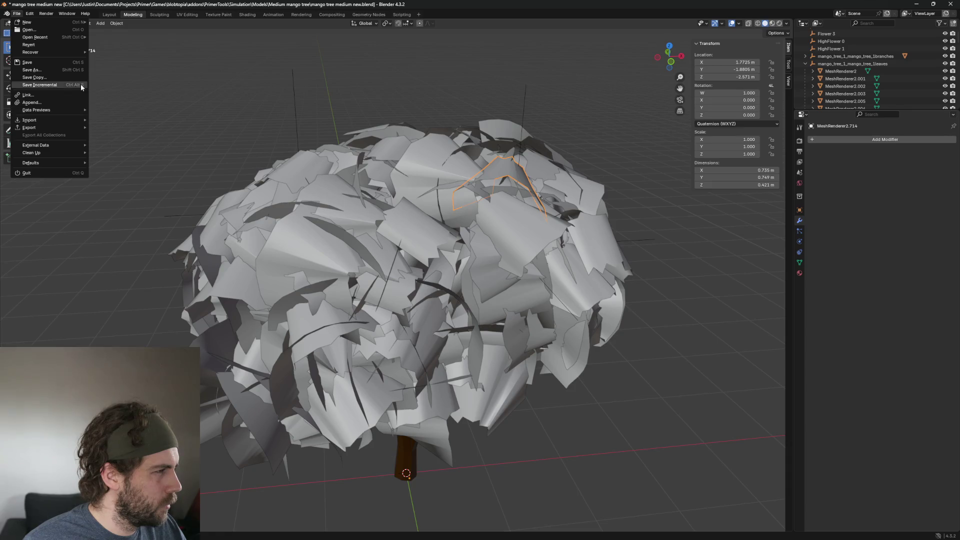
left_click(219, 70)
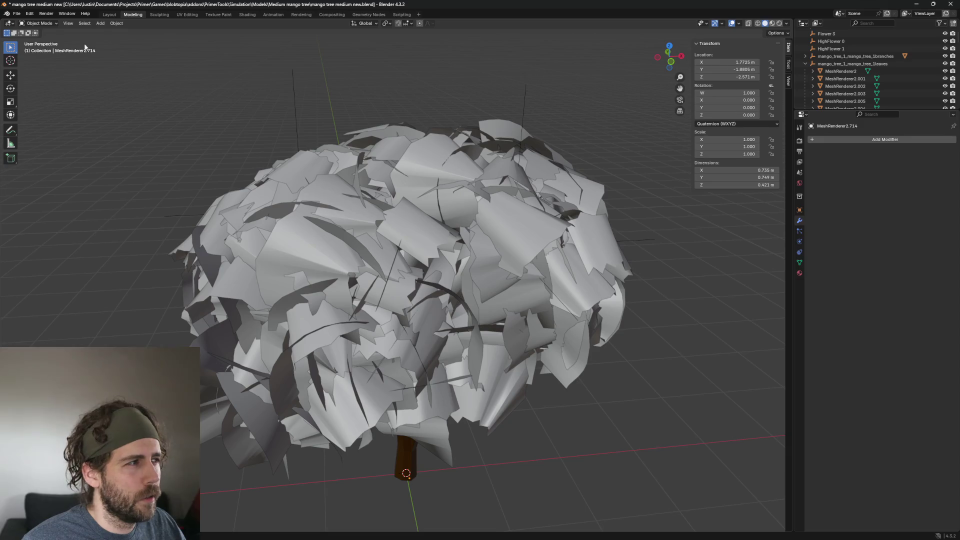
left_click(17, 14)
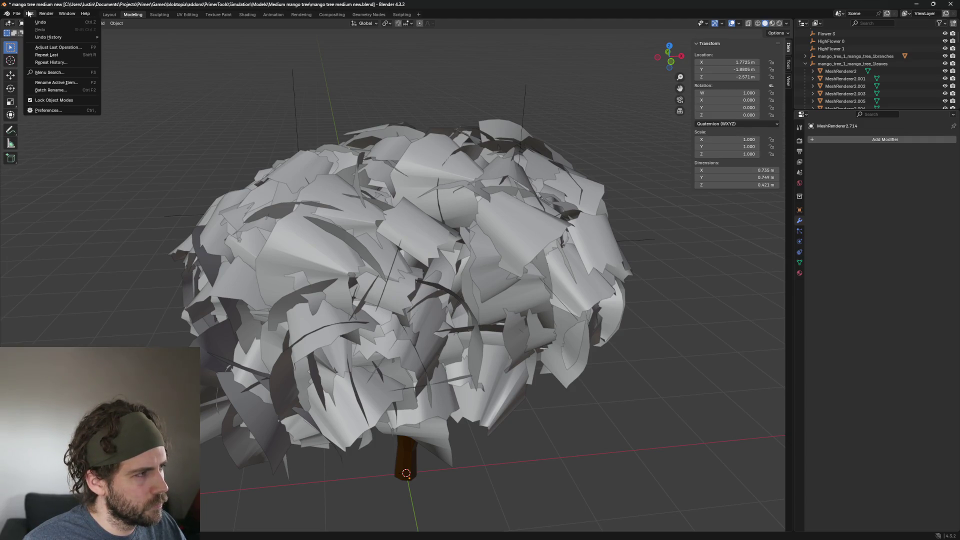
In Preferences > Keymap, search by Key-Binding for the key 'h'
left_click(52, 110)
left_click_drag(142, 5, 246, 65)
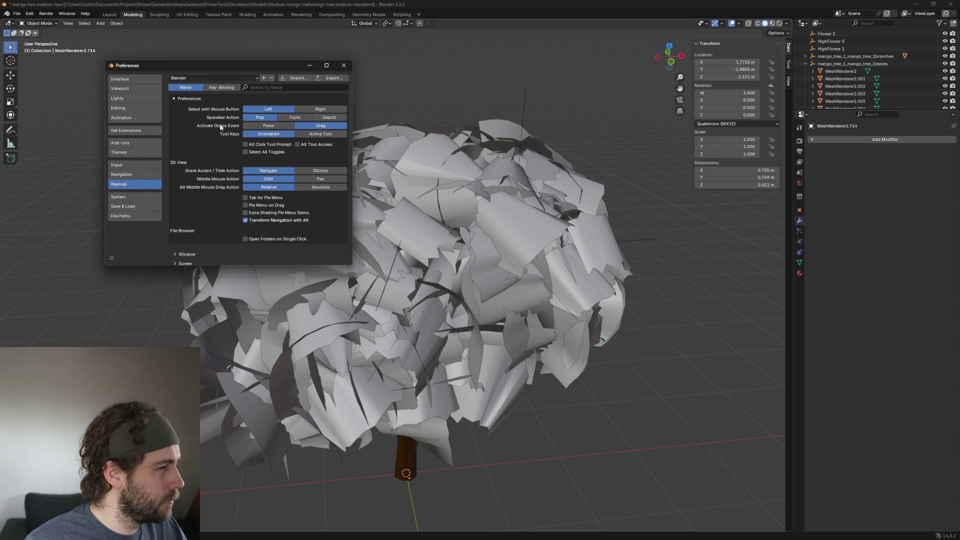
left_click(225, 89)
left_click(284, 87)
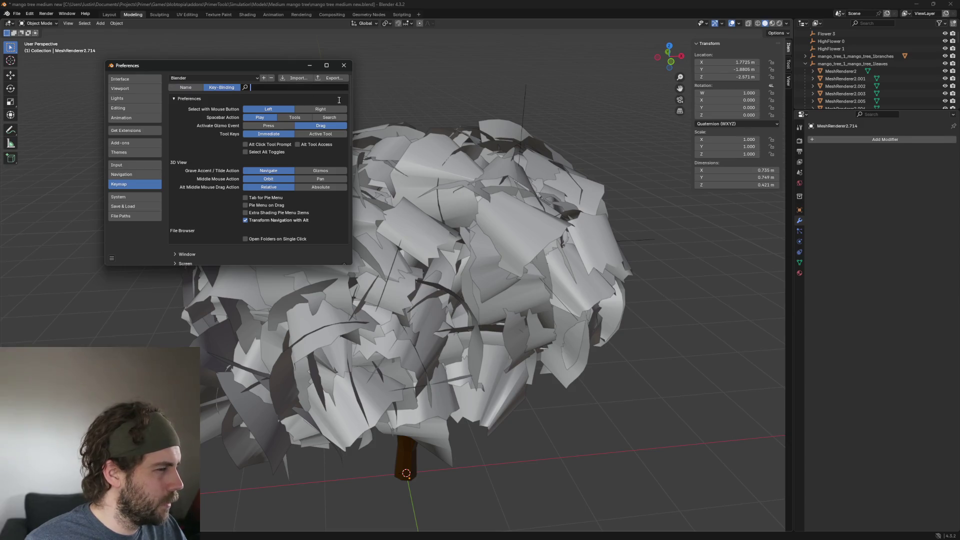
type("hide")
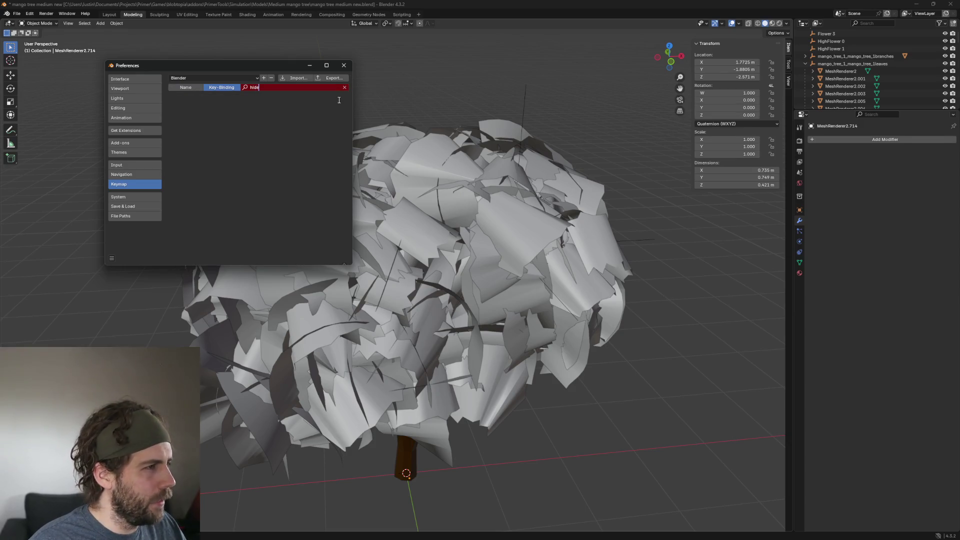
key("BackSpace")
key("BackSpace")
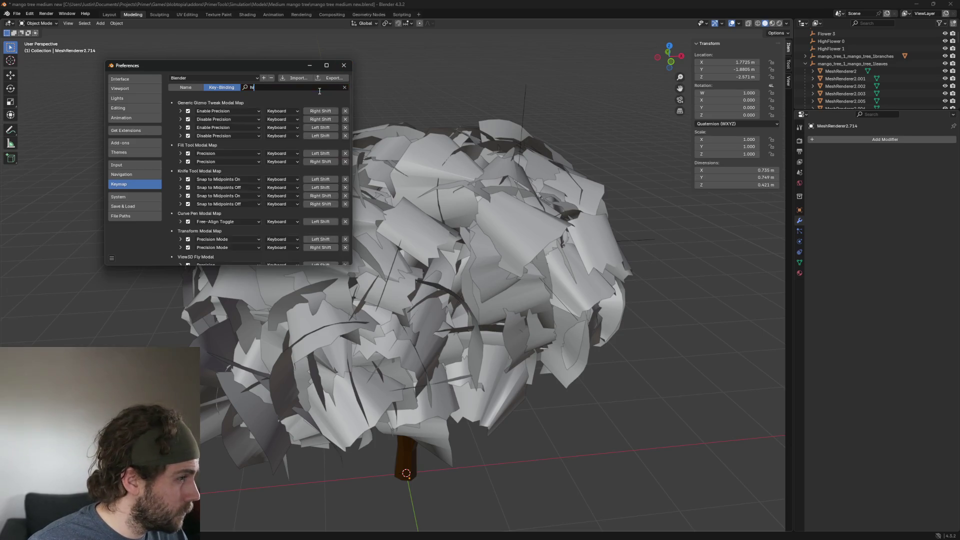
key("BackSpace")
type("h")
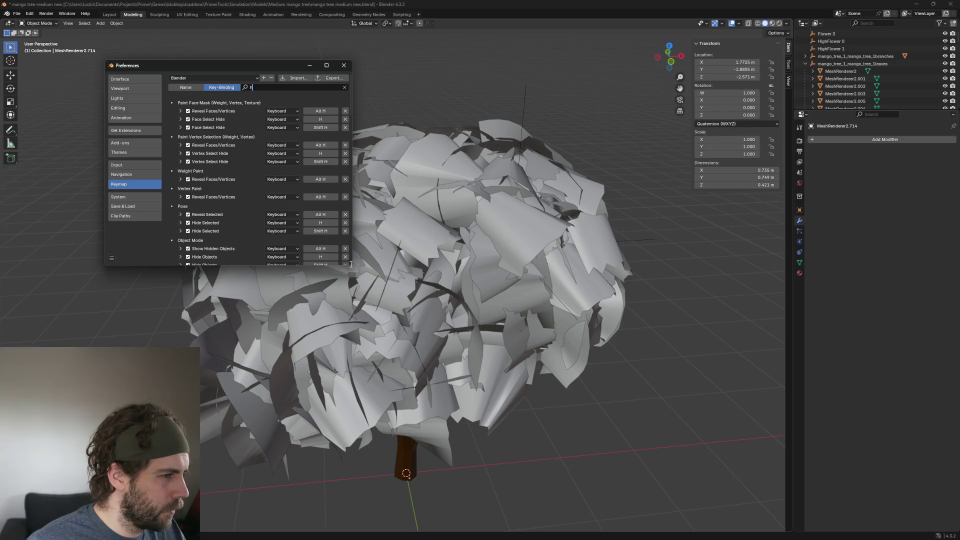
mouse_move(353, 266)
left_mouse_down()
mouse_move(386, 277)
mouse_move(428, 328)
left_mouse_up()
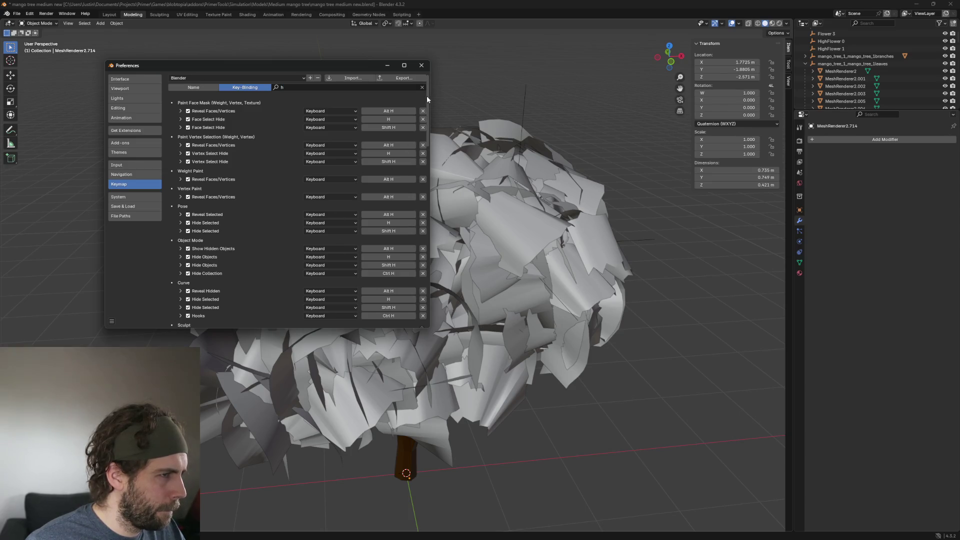
mouse_move(427, 102)
left_mouse_down()
mouse_move(431, 167)
mouse_move(438, 89)
left_mouse_up()
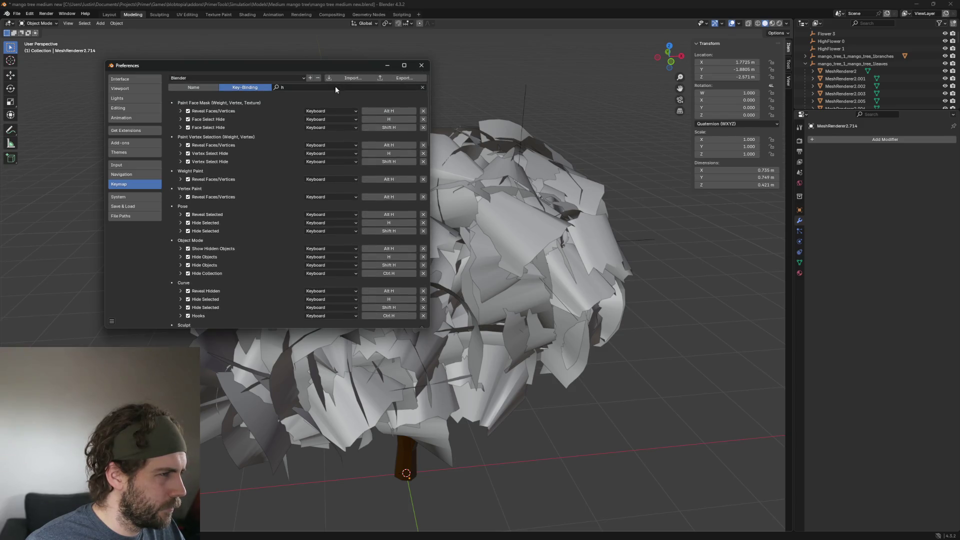
left_click(335, 87)
type("ide")
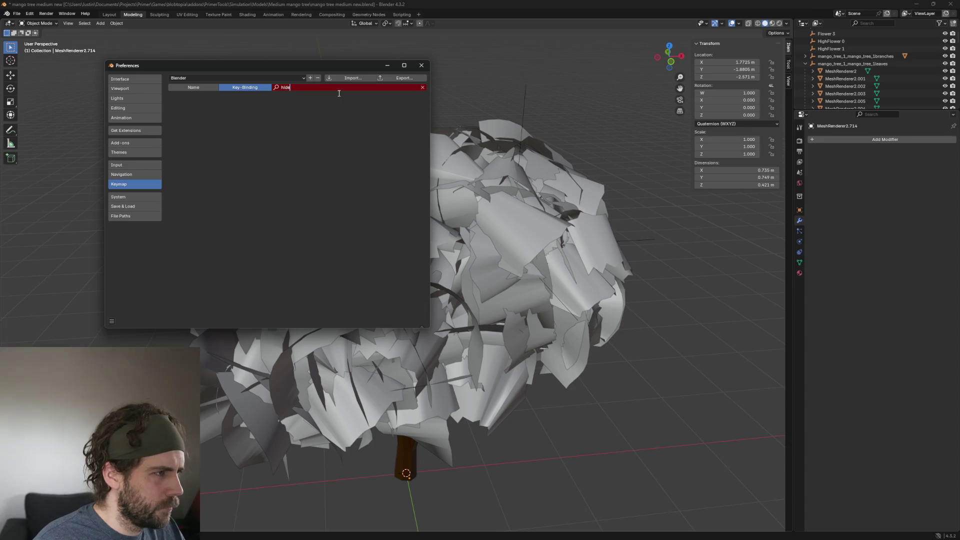
key("BackSpace")
key("BackSpace")
key("BackSpace")
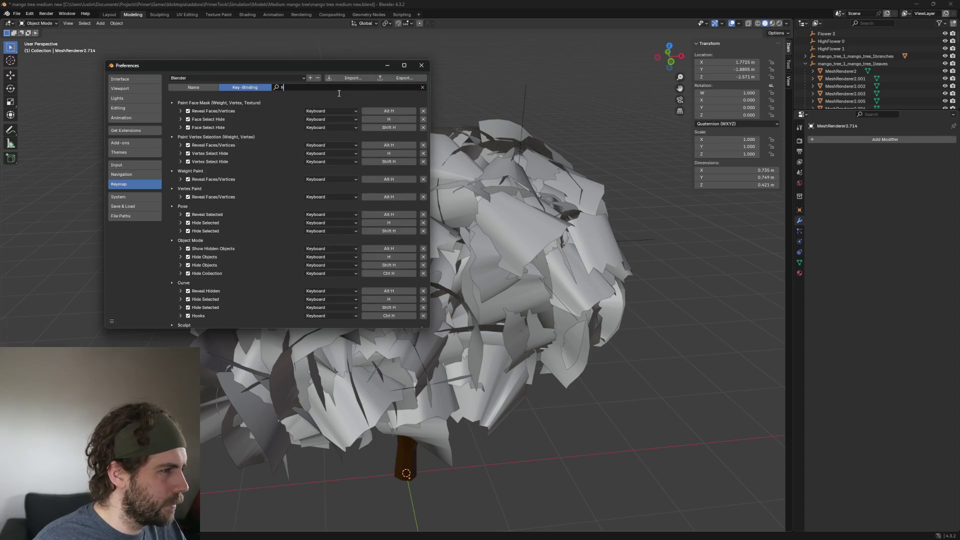
key("Return")
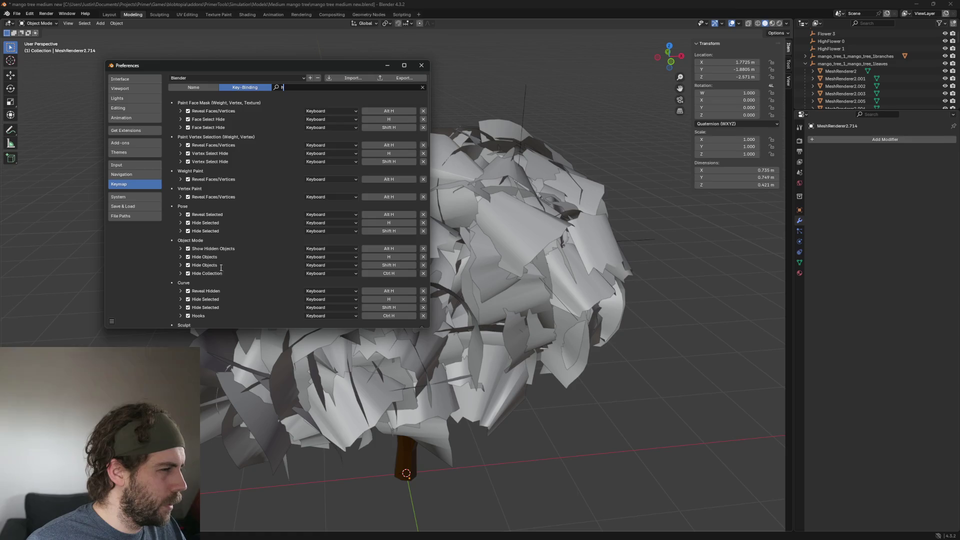
Clear the Object Mode Hide Objects H shortcut and close Preferences
left_click(398, 256)
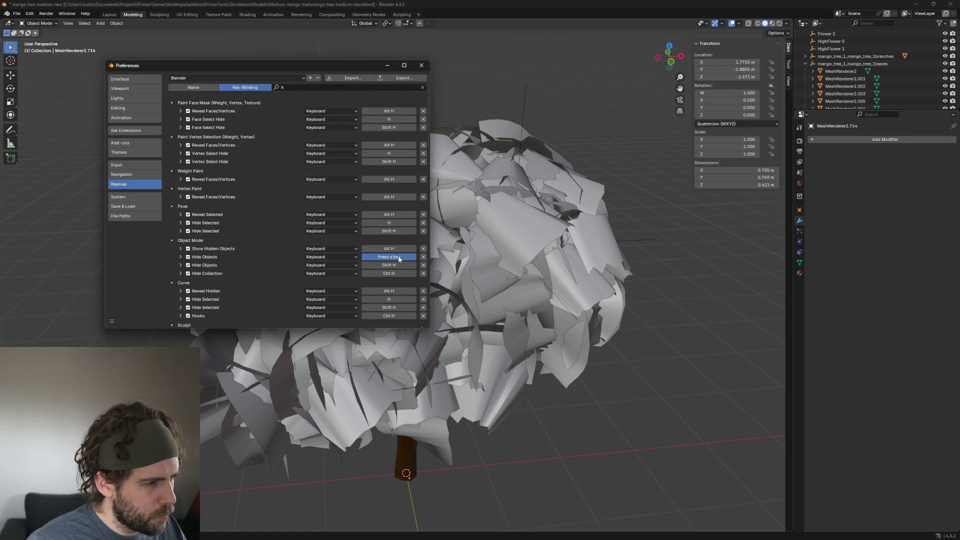
key("BackSpace")
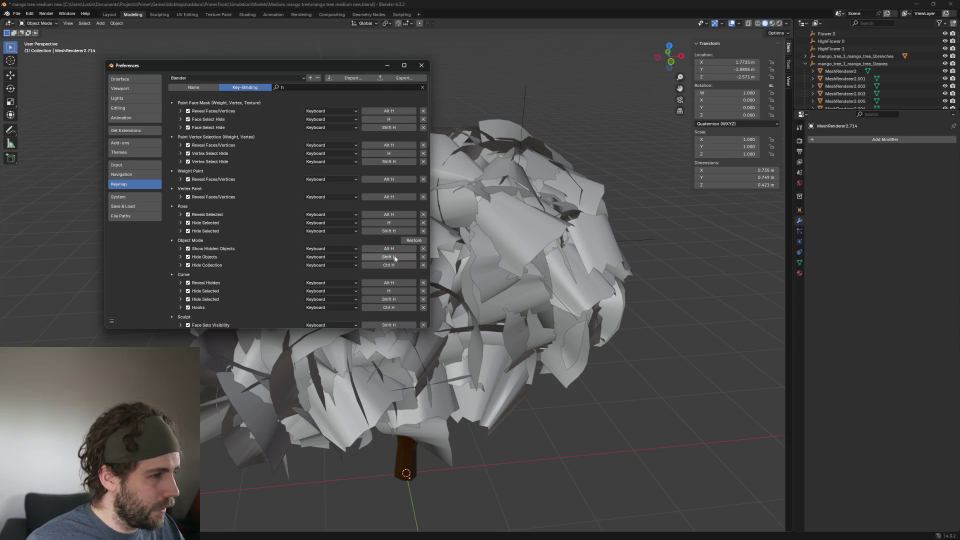
left_click(421, 65)
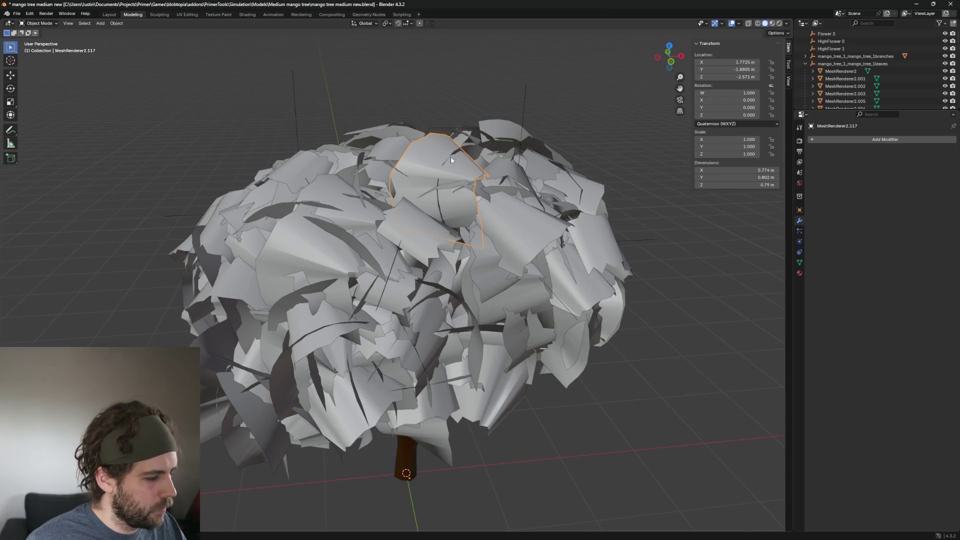
Remove the selected leaf card and keep the viewport in Solid shading from the Z pie
key("h")
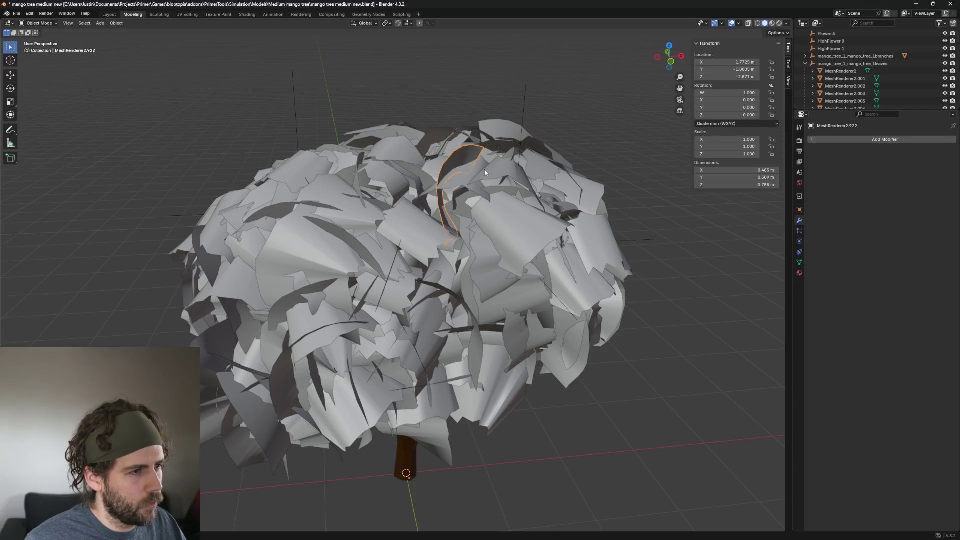
scroll(485, 173, "up", 2)
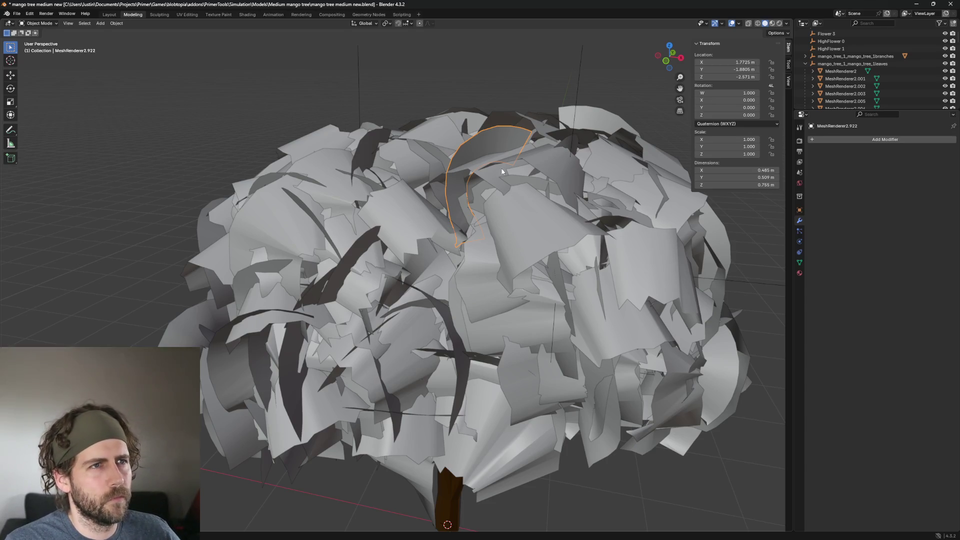
middle_click_drag(534, 244, 540, 248)
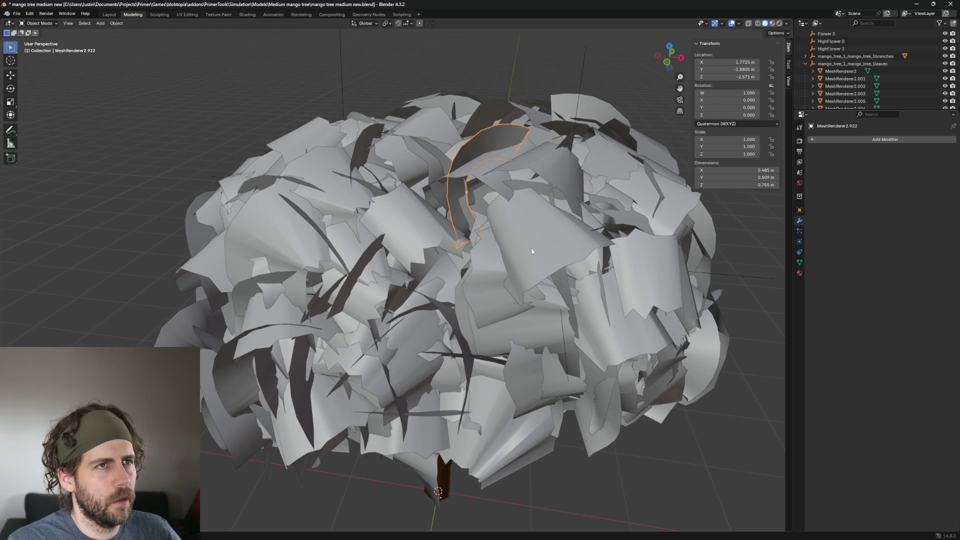
key("z")
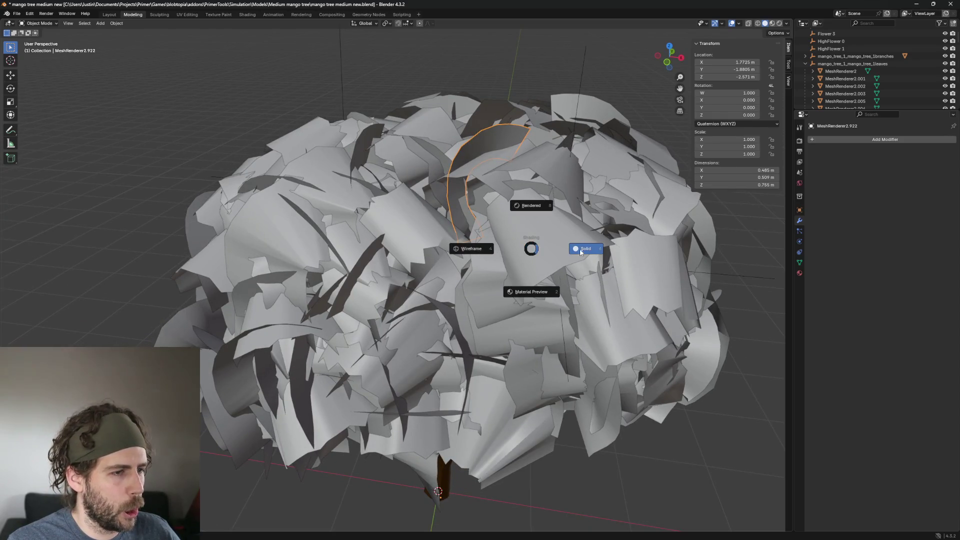
left_click(589, 248)
Delete the curved oversized leaf card near the canopy top and pick the next card
middle_click_drag(589, 248, 579, 225)
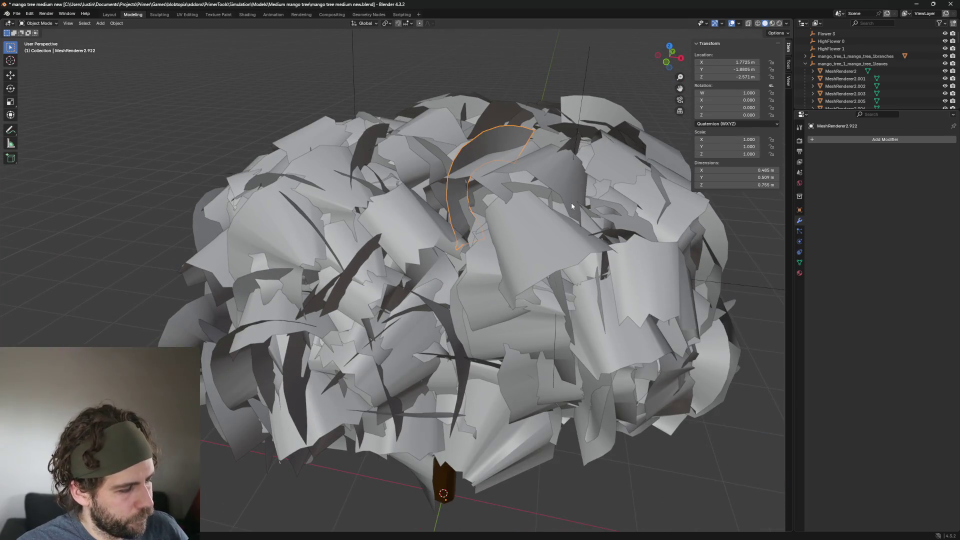
key("Delete")
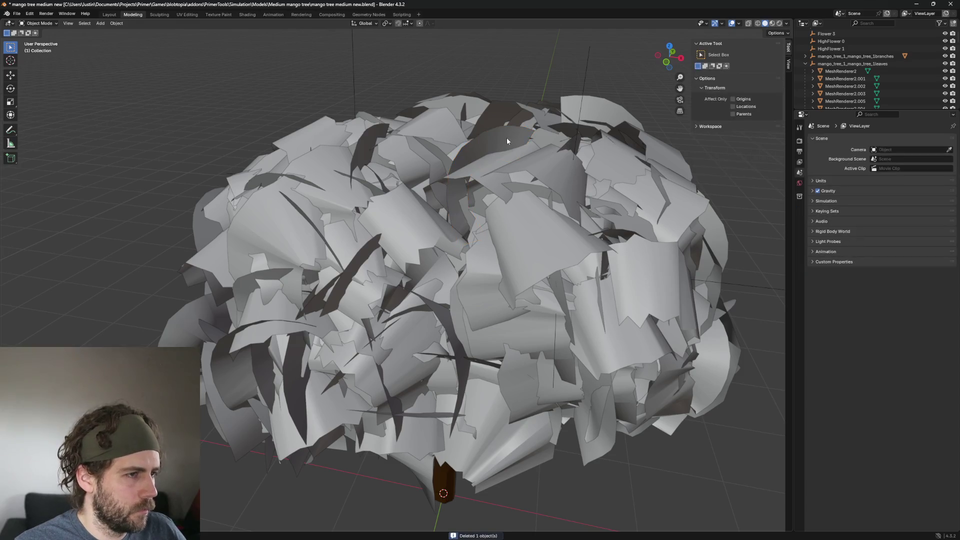
mouse_move(508, 136)
middle_mouse_down()
mouse_move(610, 197)
mouse_move(585, 212)
middle_mouse_up()
left_click(609, 197)
scroll(584, 212, "up", 2)
scroll(584, 211, "up", 1)
scroll(570, 203, "up", 1)
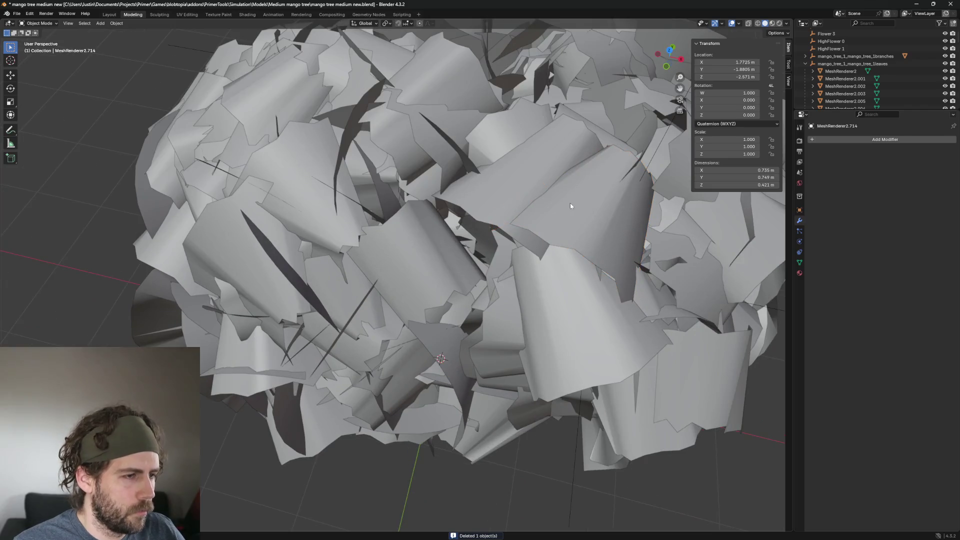
Check the dimensions of a series of leaf cards around the canopy without deleting any
left_click(590, 213)
left_click(570, 199)
mouse_move(543, 184)
middle_mouse_down()
mouse_move(573, 293)
mouse_move(629, 286)
mouse_move(515, 142)
mouse_move(526, 197)
middle_mouse_up()
left_click(573, 293)
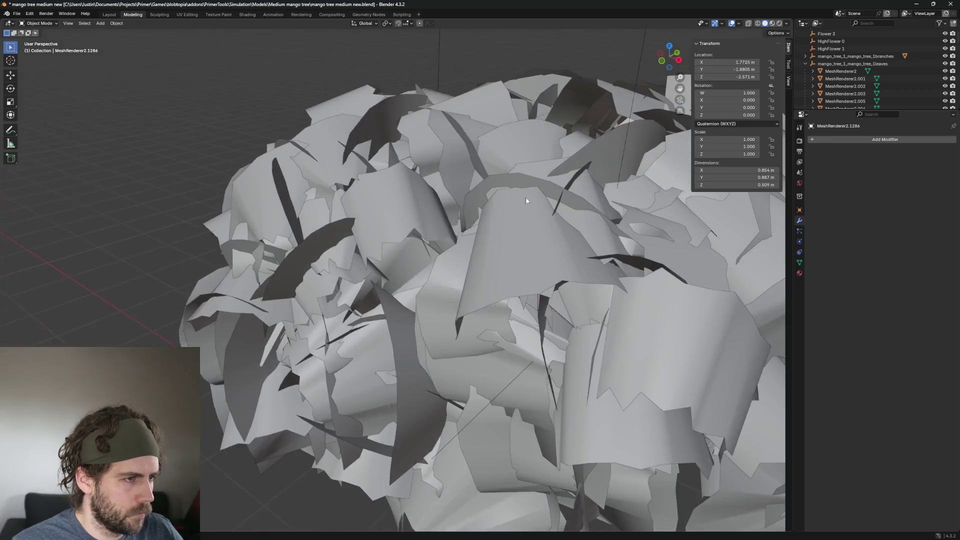
left_click(549, 247)
mouse_move(538, 235)
middle_mouse_down()
mouse_move(616, 235)
mouse_move(640, 253)
mouse_move(578, 208)
middle_mouse_up()
left_click(578, 207)
left_click(571, 199)
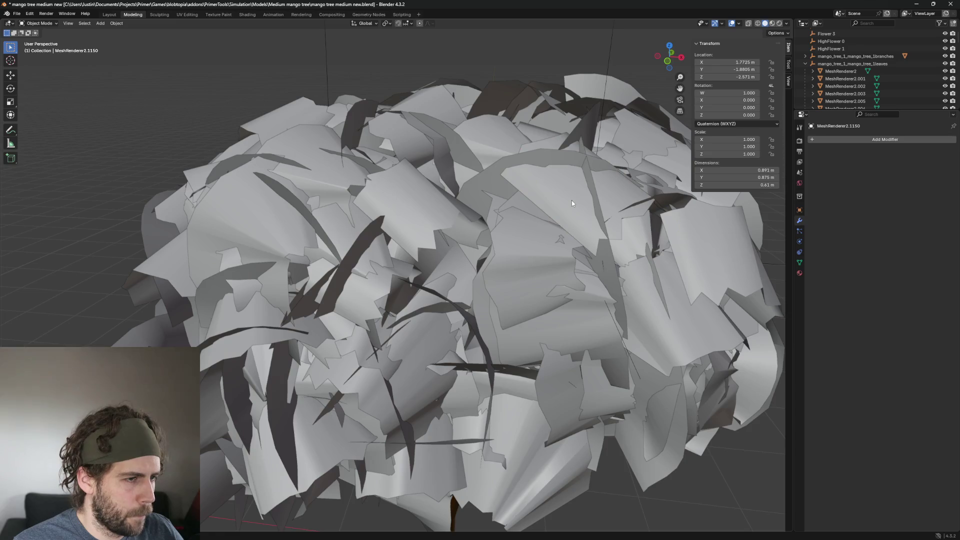
middle_click_drag(607, 294, 592, 277)
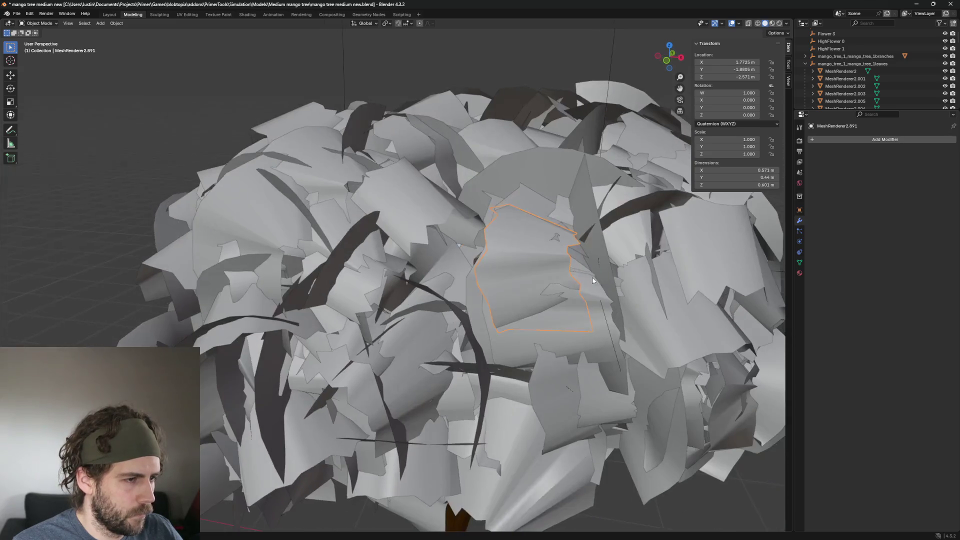
Inspect several larger leaf cards and delete the one found oversized
left_click(516, 254)
left_click(558, 295)
mouse_move(603, 354)
middle_mouse_down()
mouse_move(463, 306)
mouse_move(515, 289)
mouse_move(514, 300)
middle_mouse_up()
left_click(463, 305)
left_click(542, 309)
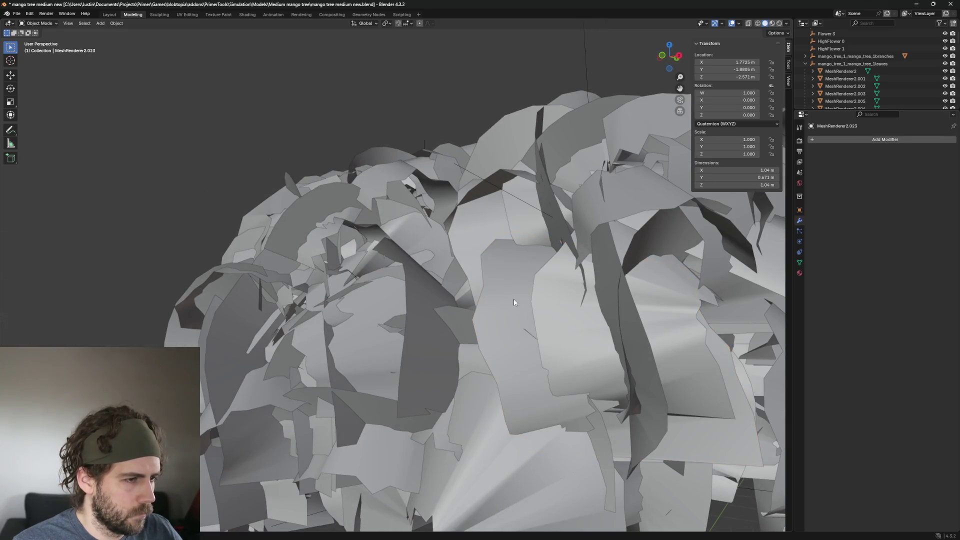
left_click(572, 325)
mouse_move(572, 325)
middle_mouse_down()
mouse_move(659, 350)
mouse_move(569, 316)
middle_mouse_up()
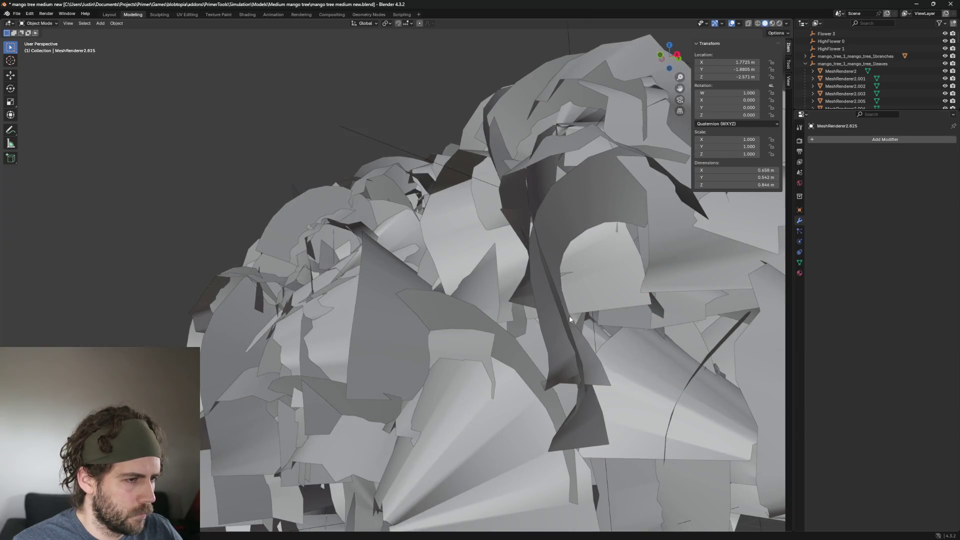
left_click(626, 242)
middle_click_drag(626, 243, 658, 277)
scroll(657, 280, "down", 3)
key("Delete")
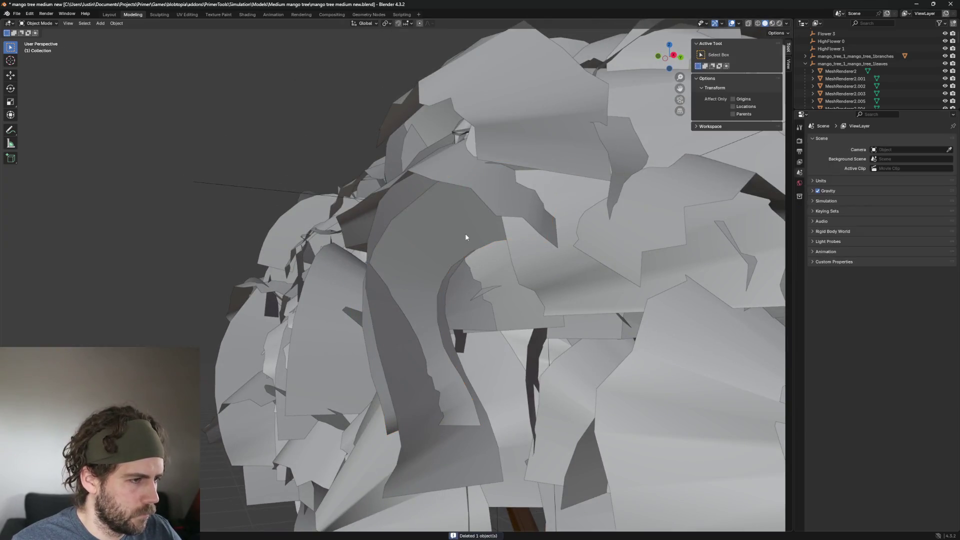
Delete the oversized card behind it and another stray card further round the canopy
left_click(467, 241)
scroll(470, 295, "down", 3)
scroll(563, 334, "up", 3)
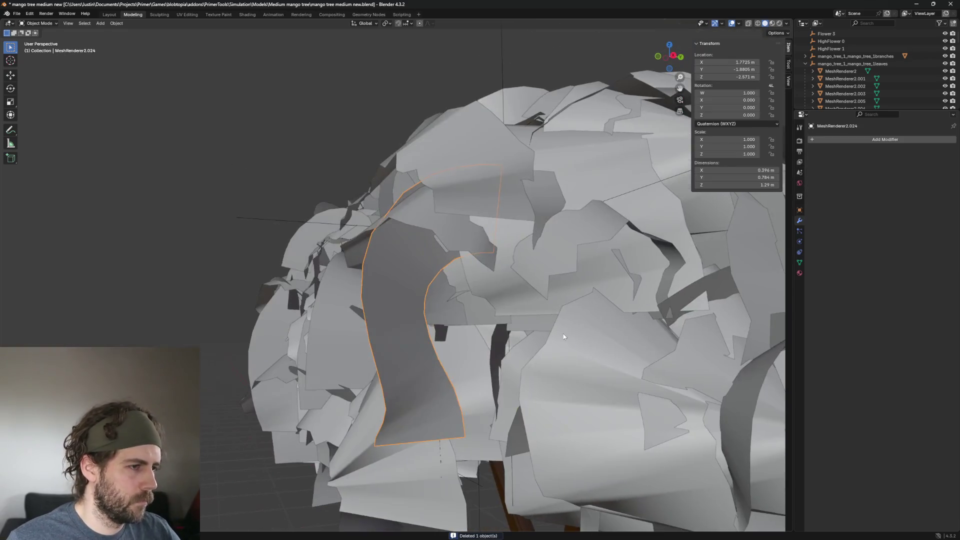
key("Delete")
scroll(422, 305, "down", 4)
left_click(732, 317)
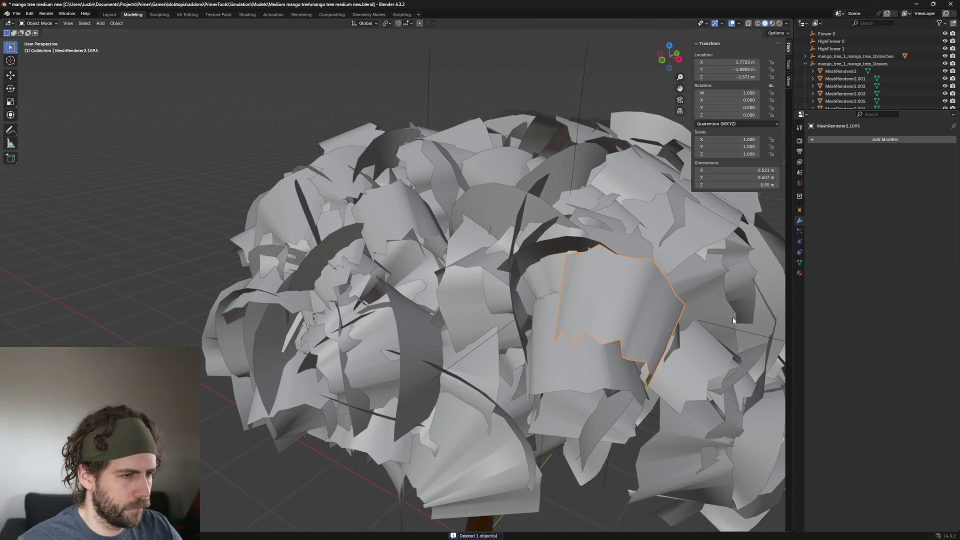
middle_click_drag(732, 317, 745, 313)
scroll(607, 289, "up", 3)
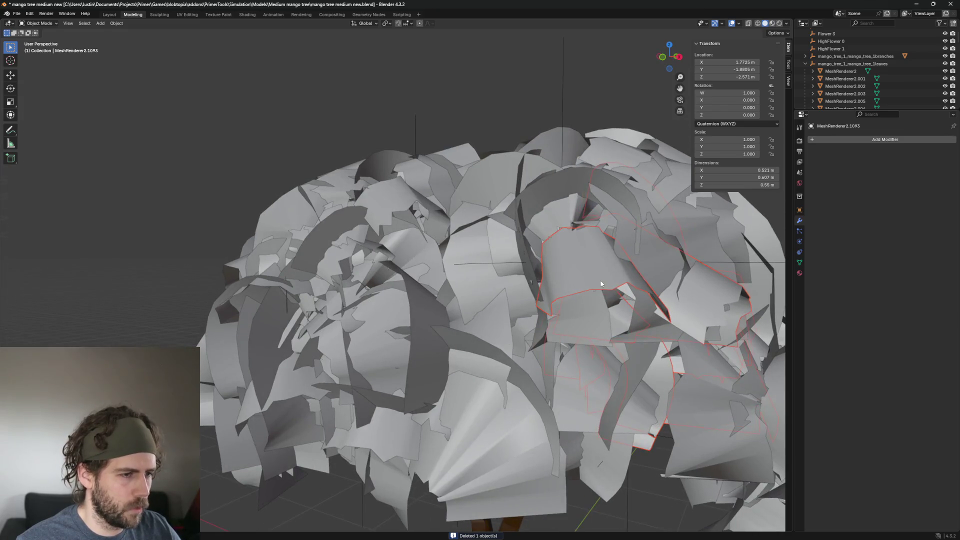
left_click(618, 322)
scroll(606, 288, "down", 3)
mouse_move(605, 289)
middle_mouse_down()
mouse_move(594, 287)
mouse_move(528, 181)
mouse_move(573, 176)
middle_mouse_up()
scroll(528, 180, "up", 2)
key("Delete")
Delete two stray cards near the top and the tall curved leaf card on the canopy's side
left_click(528, 181)
key("Delete")
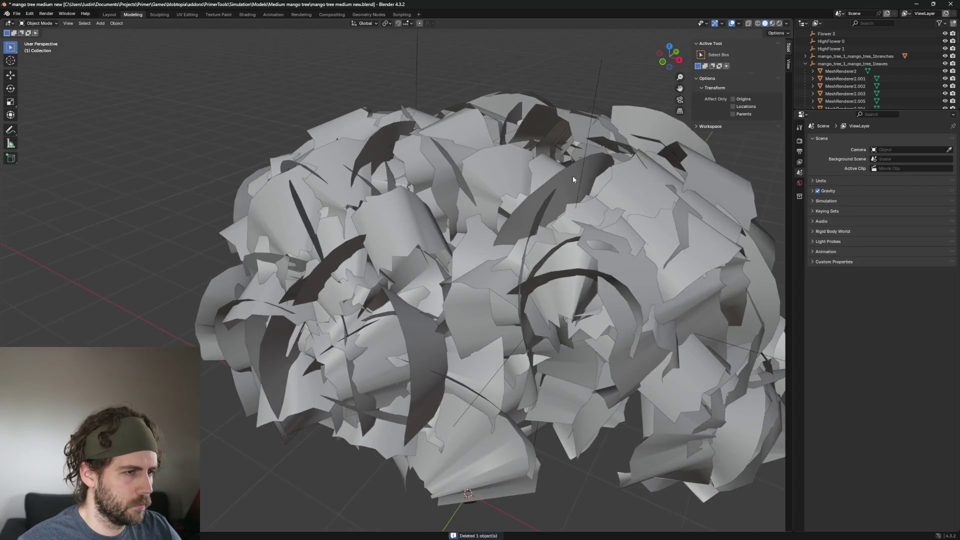
left_click(572, 175)
scroll(616, 182, "up", 2)
key("Delete")
left_click(556, 147)
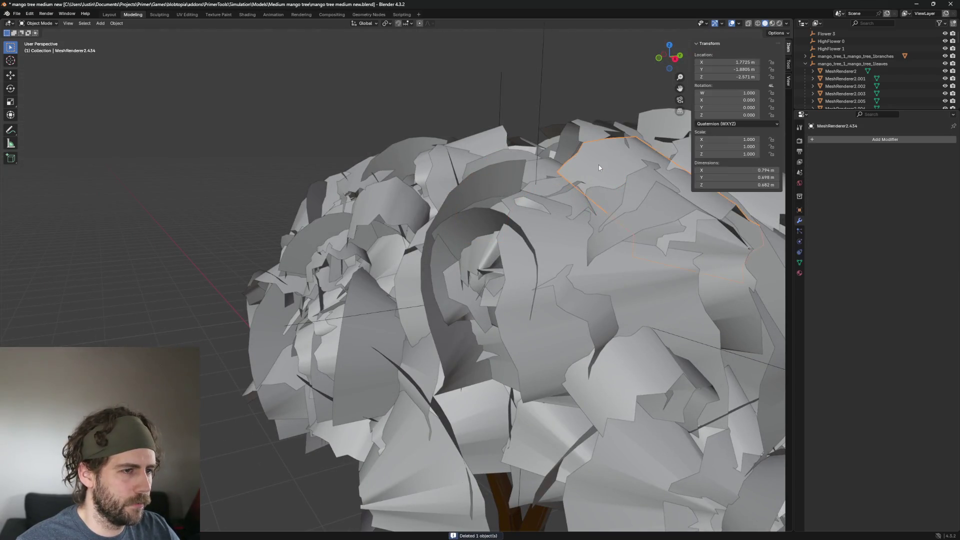
middle_click_drag(598, 164, 655, 204)
middle_click_drag(696, 264, 686, 252)
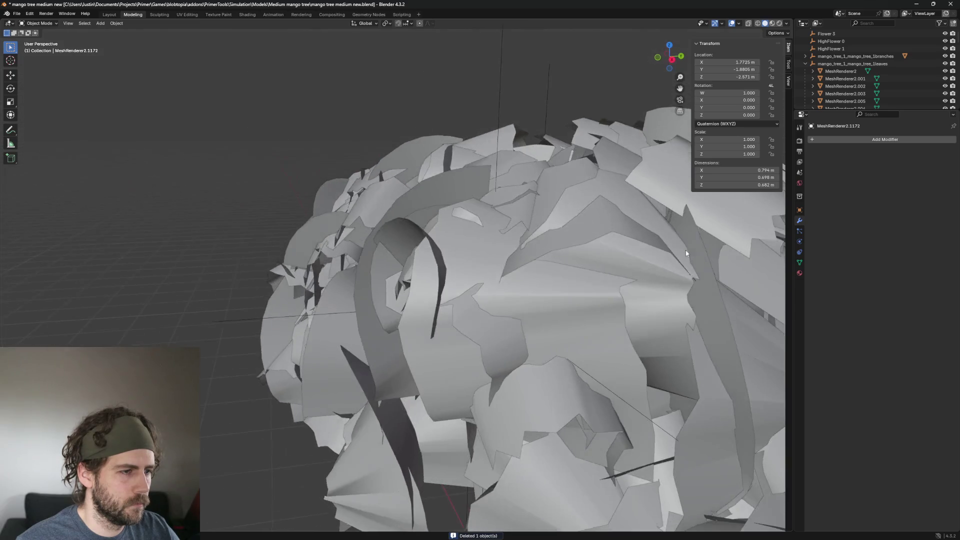
left_click(434, 195)
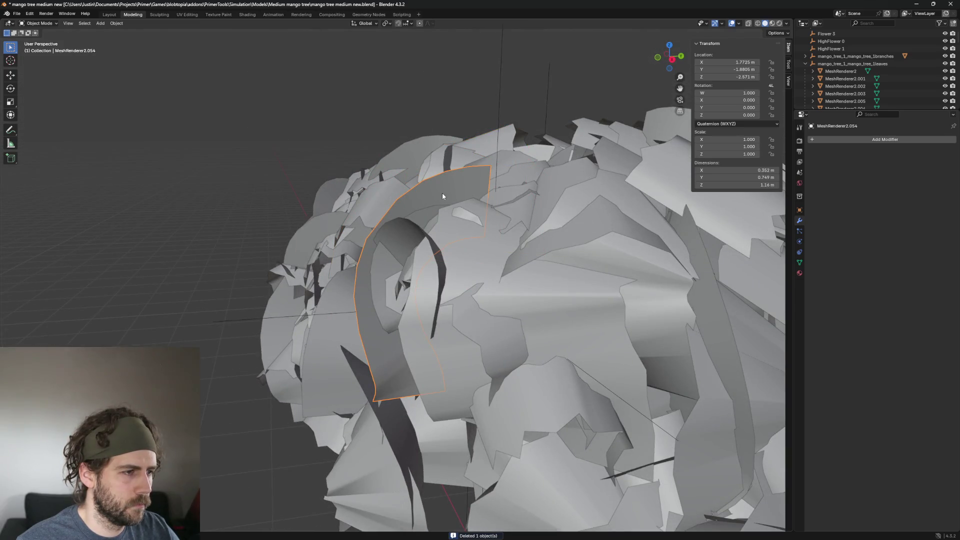
key("Delete")
Delete another large leaf card and the arc-shaped card beside it
left_click(491, 268)
middle_click_drag(492, 268, 601, 242)
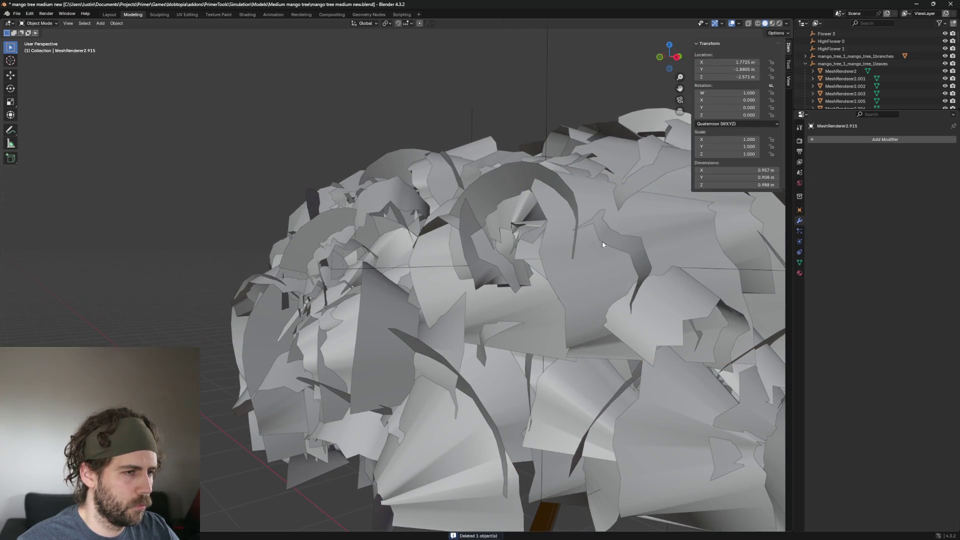
key("Delete")
left_click(560, 182)
middle_click_drag(561, 182, 561, 180)
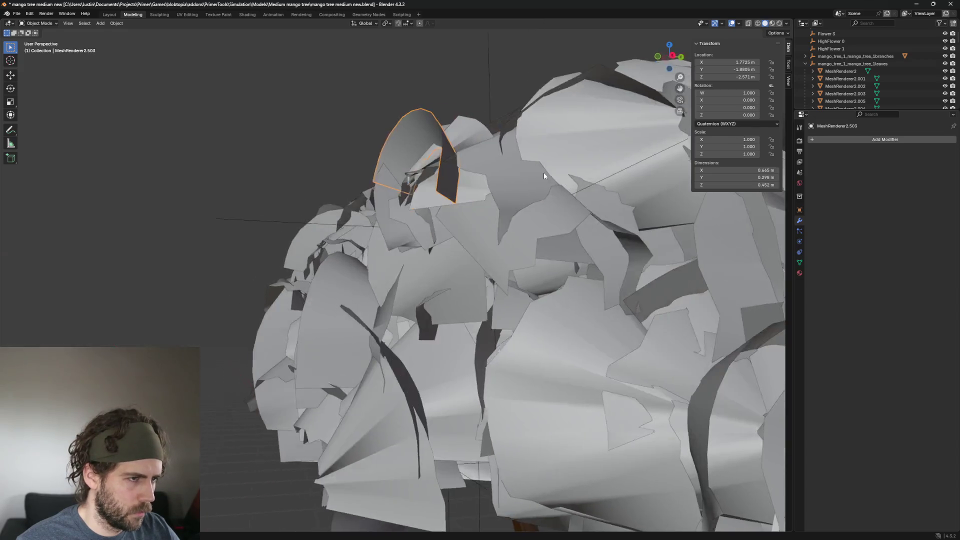
key("Delete")
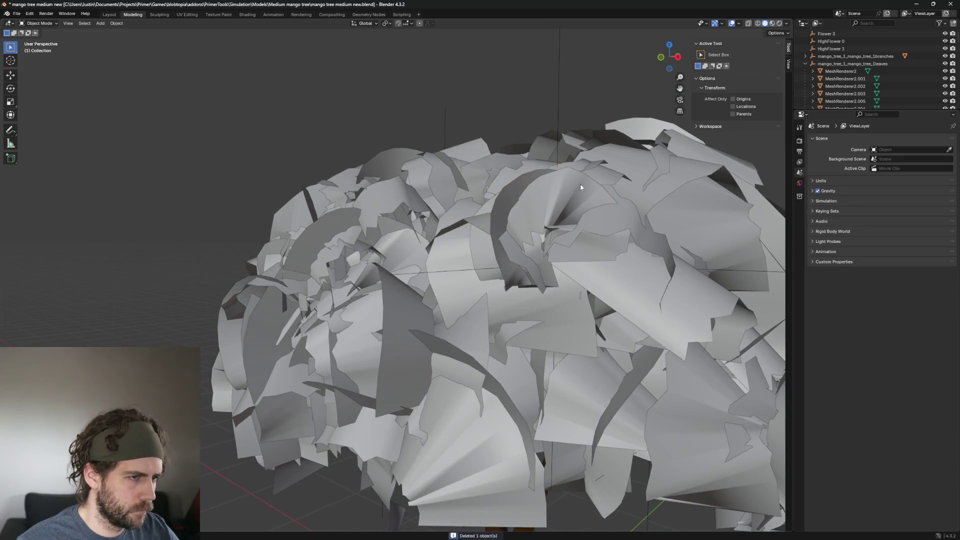
Delete two more arc-shaped leaf cards from the canopy
left_click(580, 184)
middle_click_drag(604, 198, 596, 236)
left_click(557, 277)
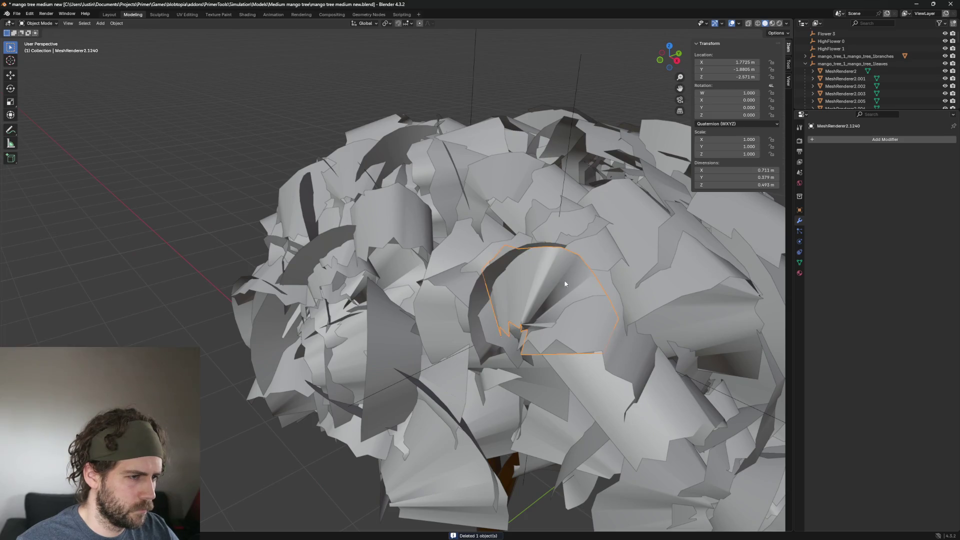
key("Delete")
mouse_move(557, 277)
middle_mouse_down()
mouse_move(551, 244)
mouse_move(569, 246)
middle_mouse_up()
left_click(509, 205)
key("Delete")
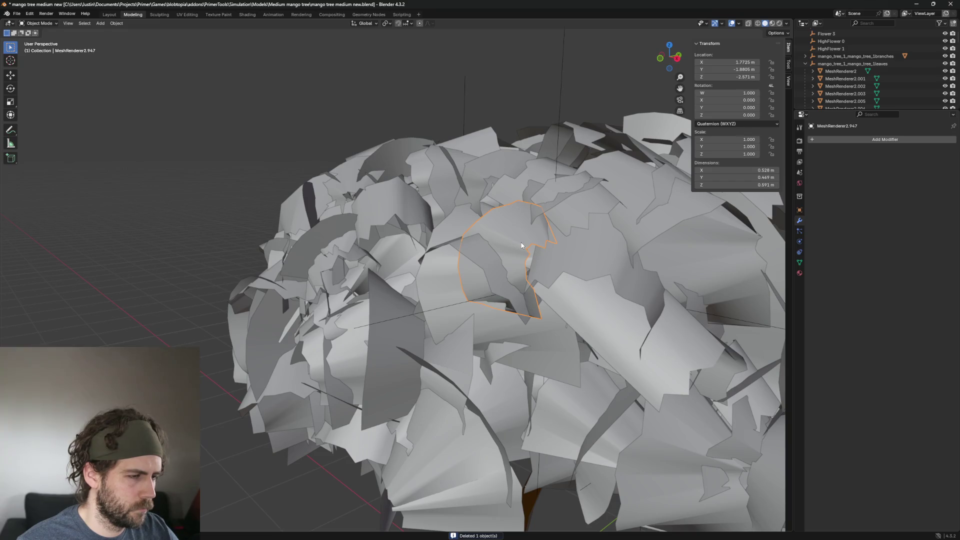
Check the sizes of several leaf cards around the middle of the tree, keeping them
left_click(512, 236)
scroll(507, 249, "down", 3)
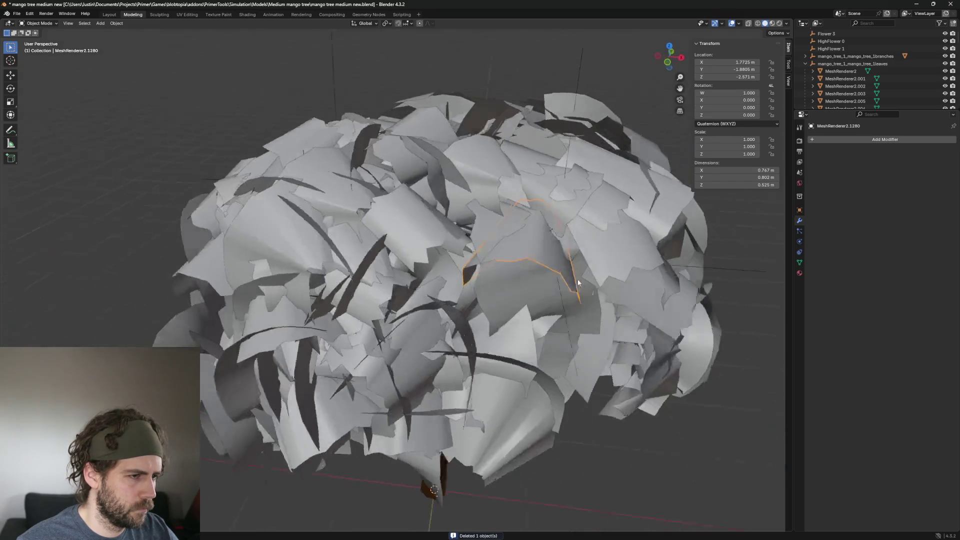
middle_click_drag(508, 249, 549, 260)
left_click(555, 290)
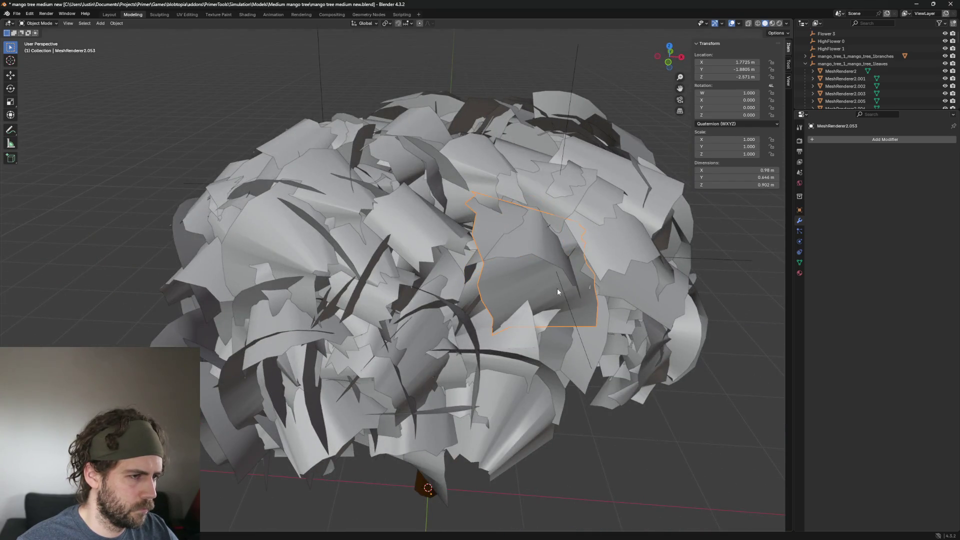
left_click(527, 246)
middle_click_drag(527, 246, 493, 208)
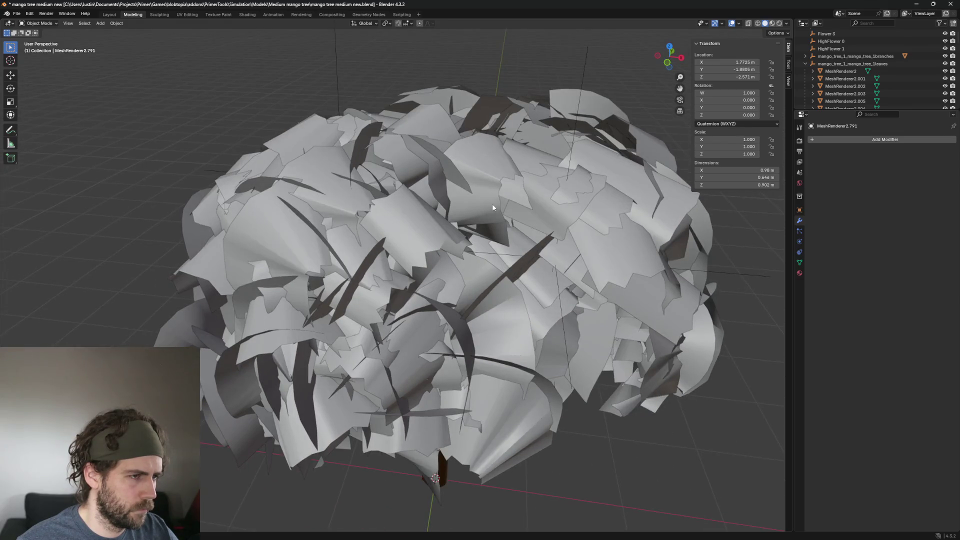
left_click(526, 184)
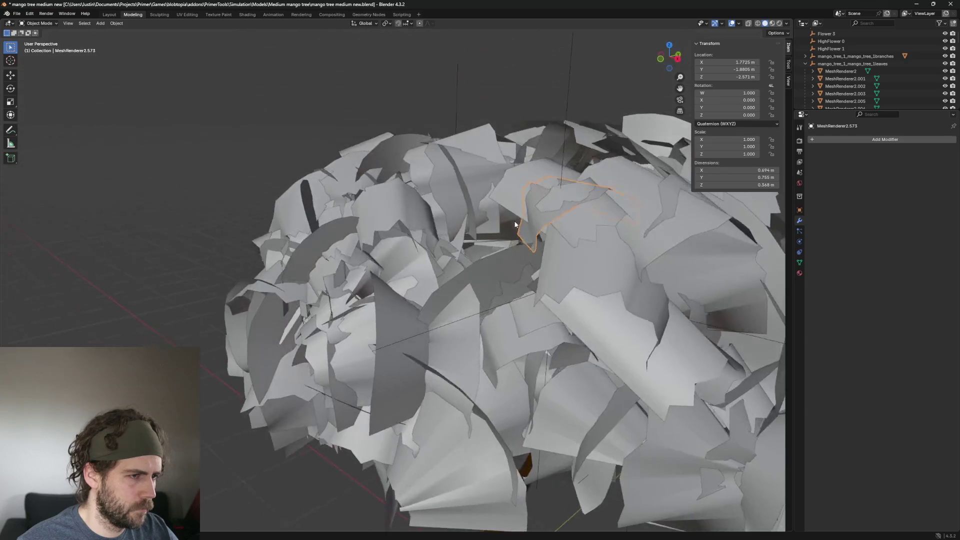
middle_click_drag(548, 232, 543, 256)
left_click(544, 256)
Inspect a few more cards on the other side, ending with MeshRenderer2.549 selected
left_click(550, 268)
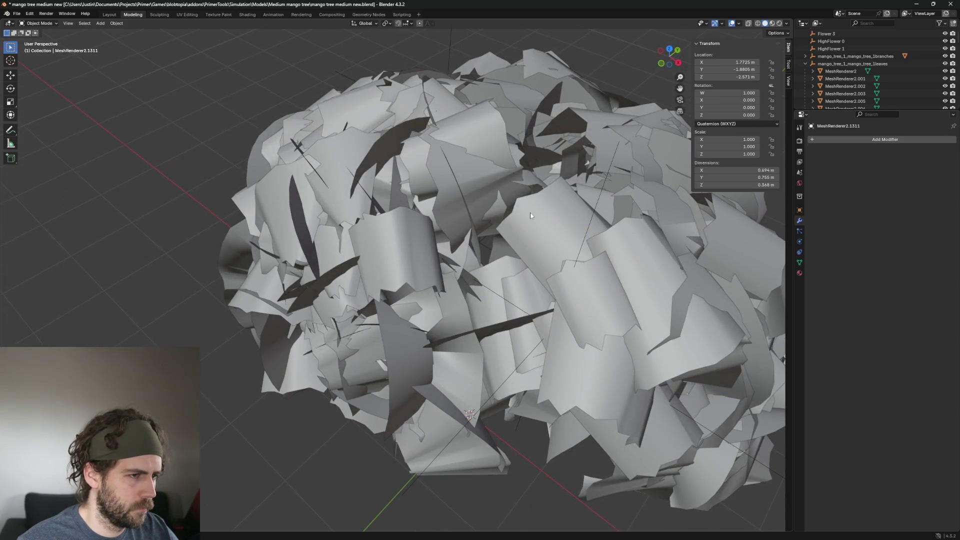
mouse_move(589, 235)
middle_mouse_down()
mouse_move(605, 218)
mouse_move(586, 239)
mouse_move(652, 236)
middle_mouse_up()
left_click(562, 212)
left_click(651, 236)
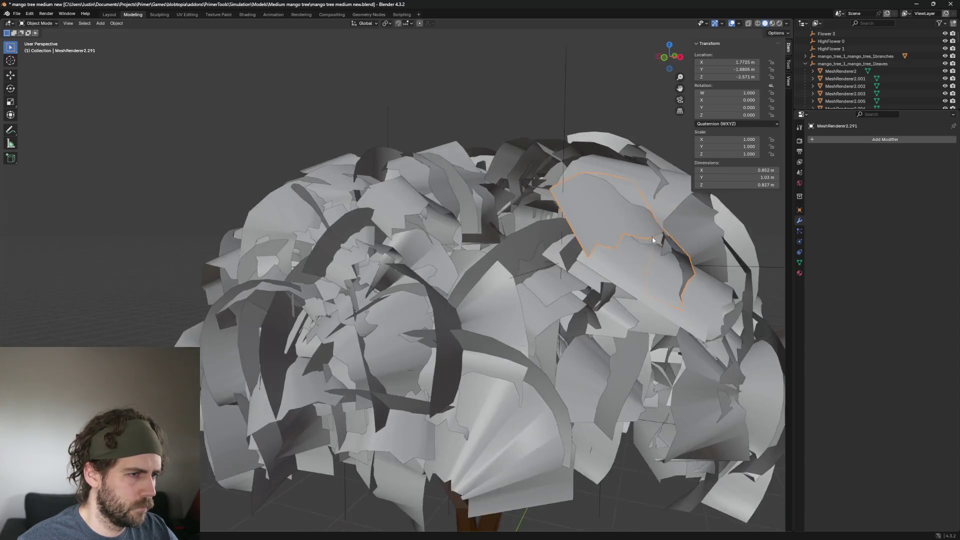
mouse_move(634, 273)
middle_mouse_down()
mouse_move(682, 281)
mouse_move(650, 257)
middle_mouse_up()
scroll(649, 272, "down", 5)
left_click(484, 272)
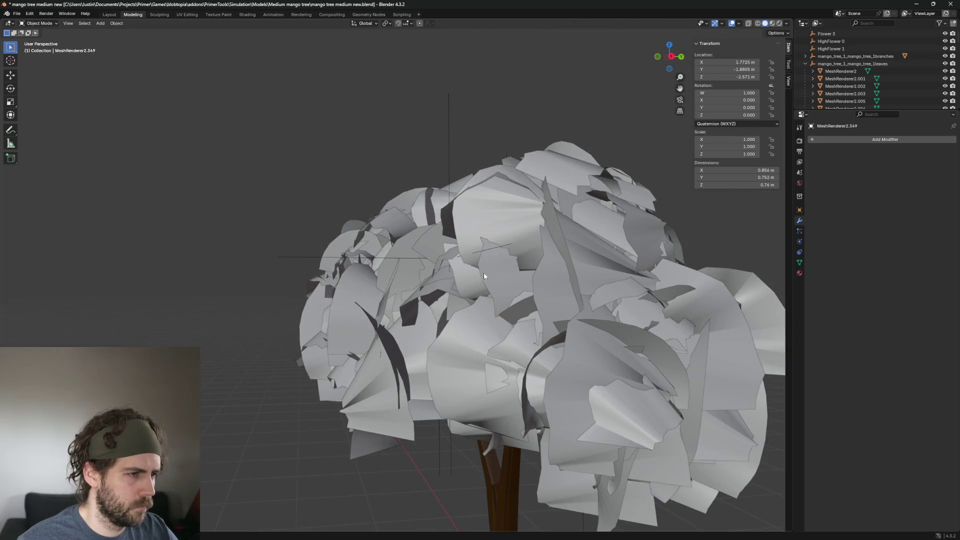
Pick through leaf cards in the crown and delete the stray one found
middle_click_drag(484, 273, 578, 262)
left_click(484, 224)
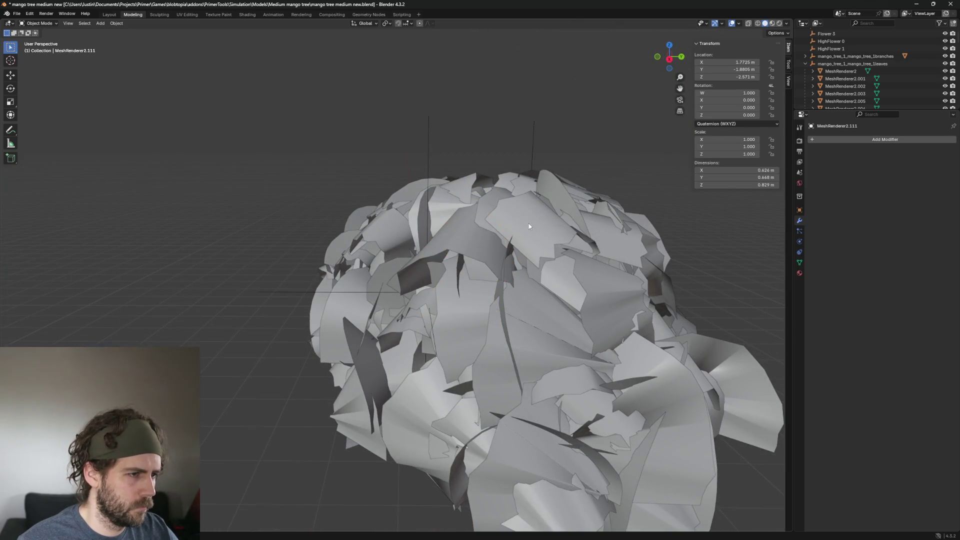
middle_click_drag(529, 224, 588, 253)
left_click(462, 213)
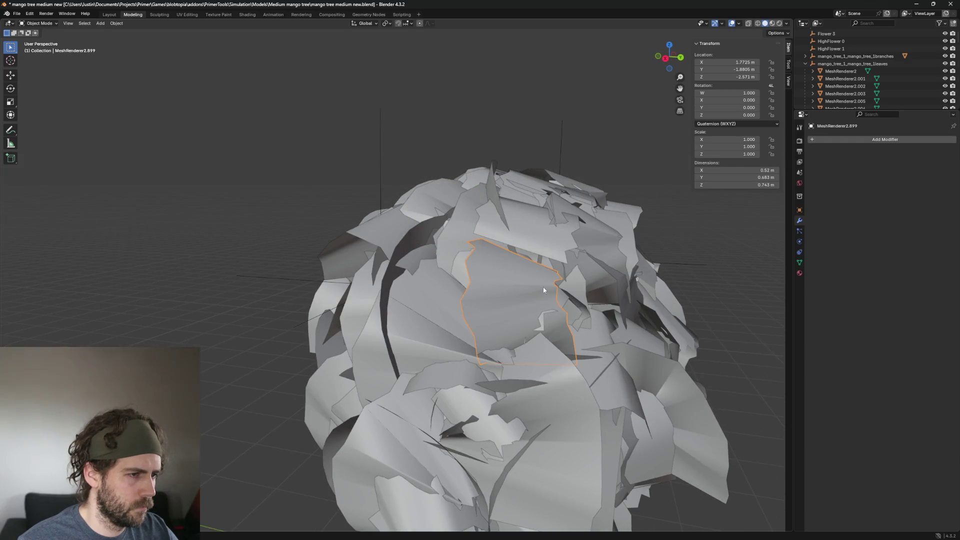
middle_click_drag(543, 287, 569, 206)
key("Delete")
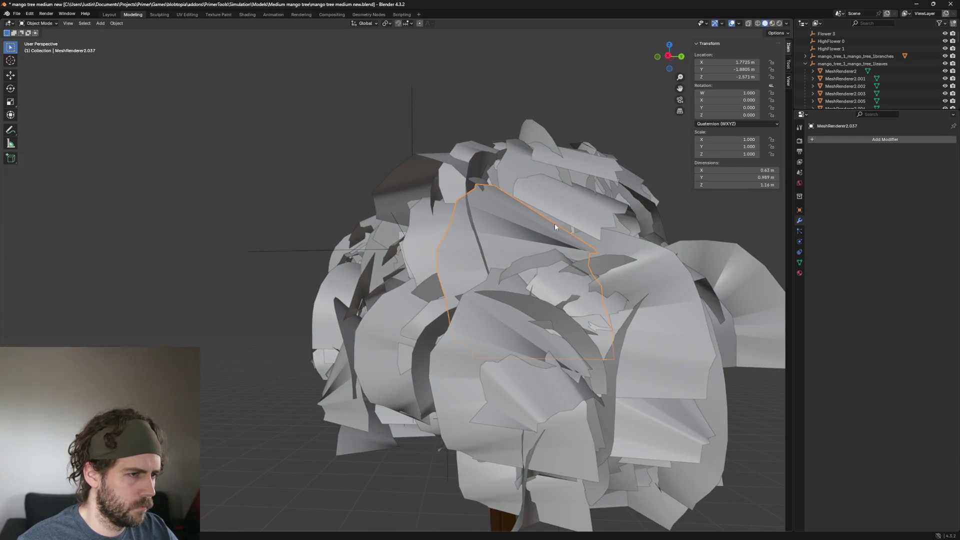
Delete the next two oversized leaf cards on the canopy
left_click(521, 228)
middle_click_drag(635, 213, 622, 237)
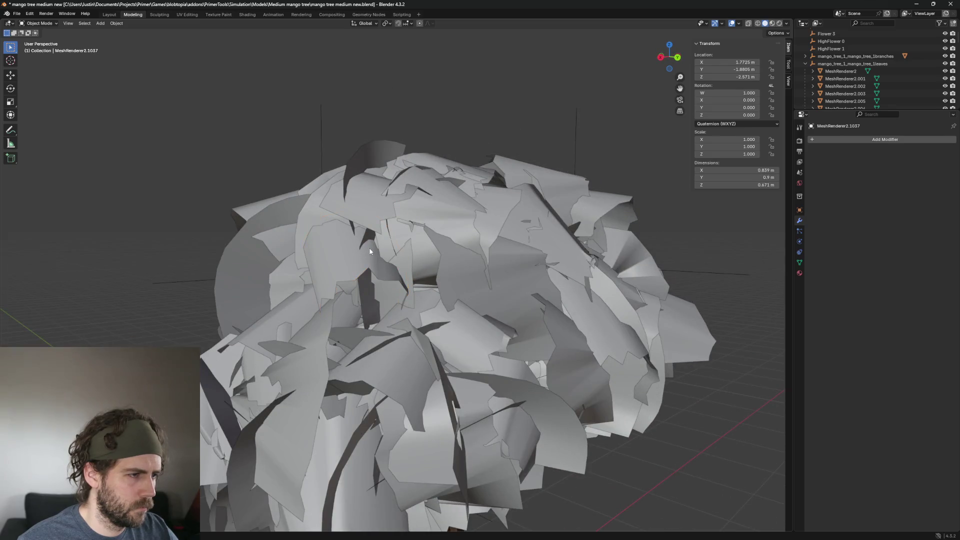
key("Delete")
middle_click_drag(416, 257, 559, 242)
left_click(490, 264)
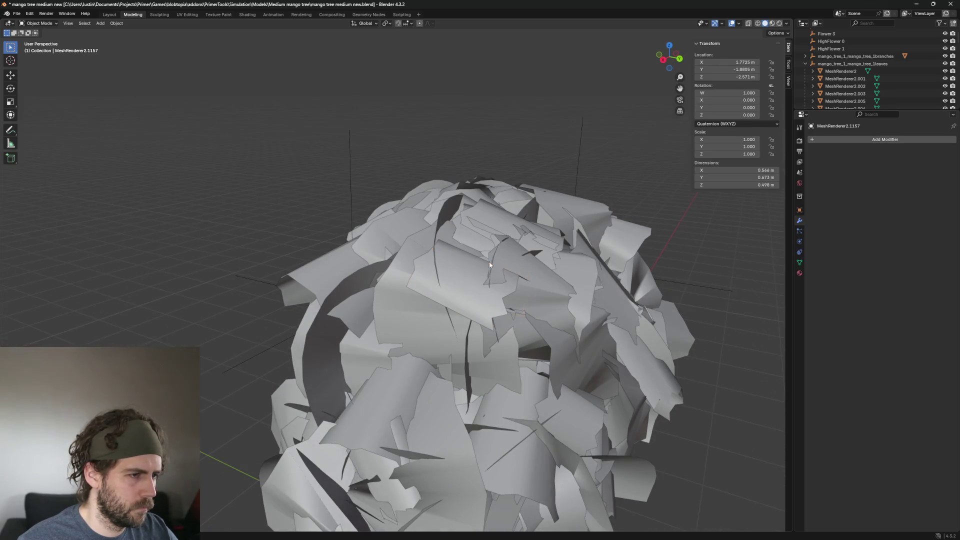
key("Delete")
Delete another stray leaf card and check one more while orbiting the tree
middle_click_drag(397, 301, 630, 214)
left_click(534, 242)
key("Delete")
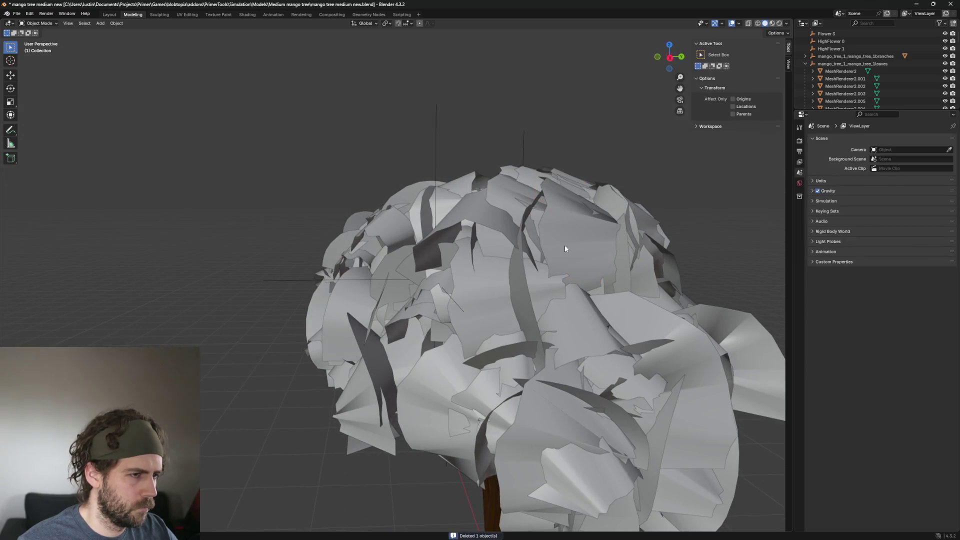
left_click(565, 246)
middle_click_drag(638, 251, 312, 230)
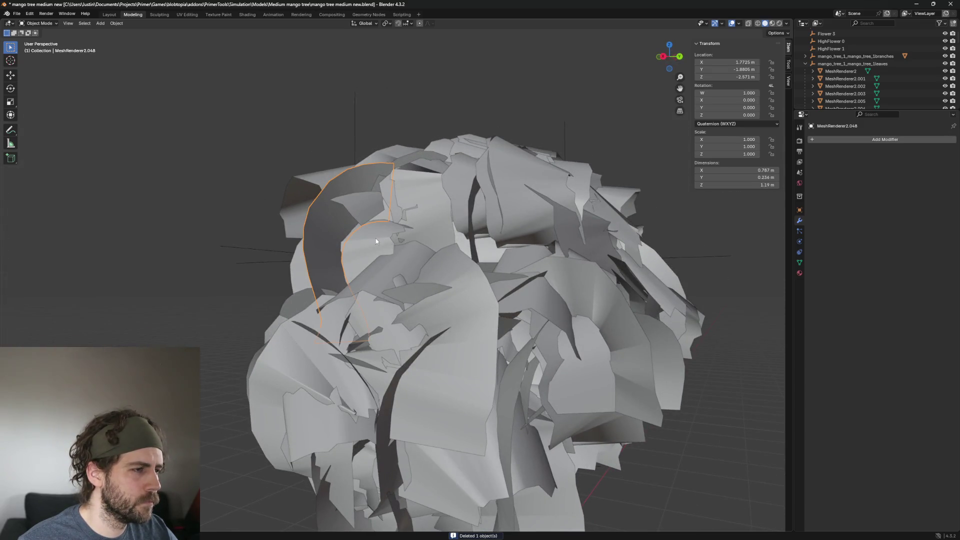
Delete the curved leaf card on the canopy's left side after an undo, then view the whole tree
left_click(324, 232)
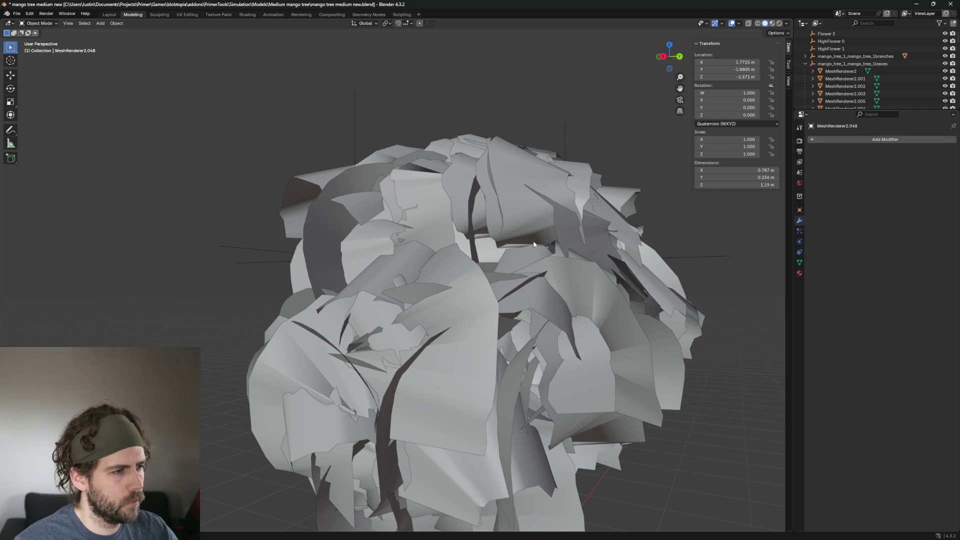
key("ctrl+z")
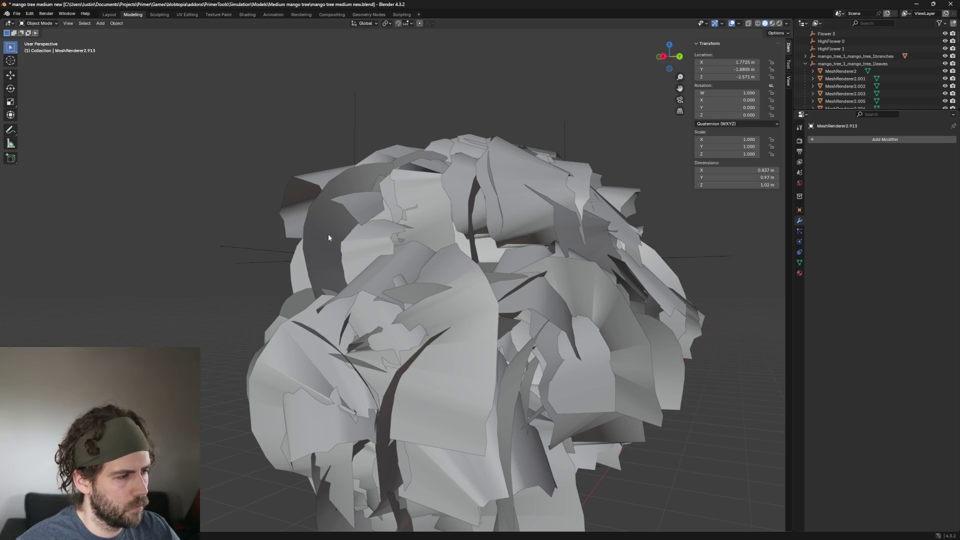
key("Delete")
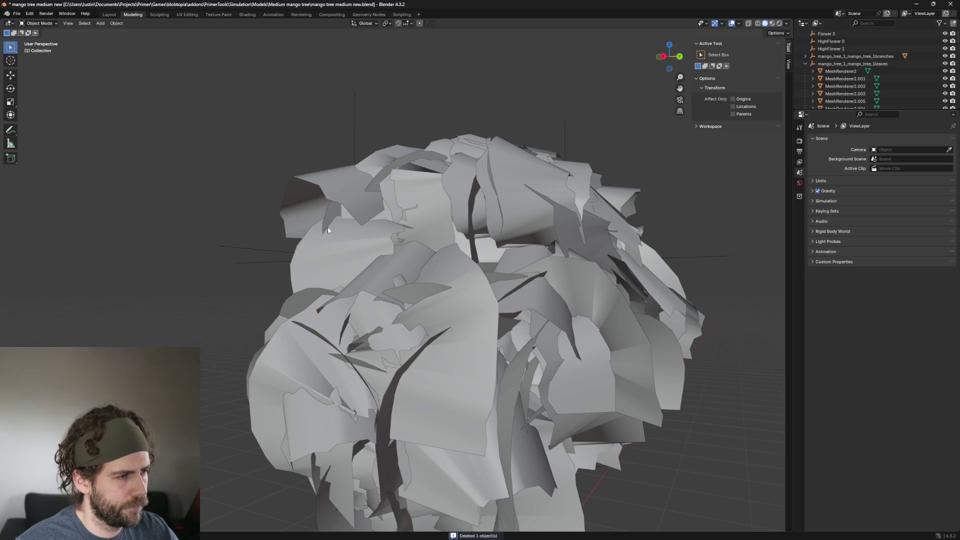
middle_click_drag(466, 239, 485, 231)
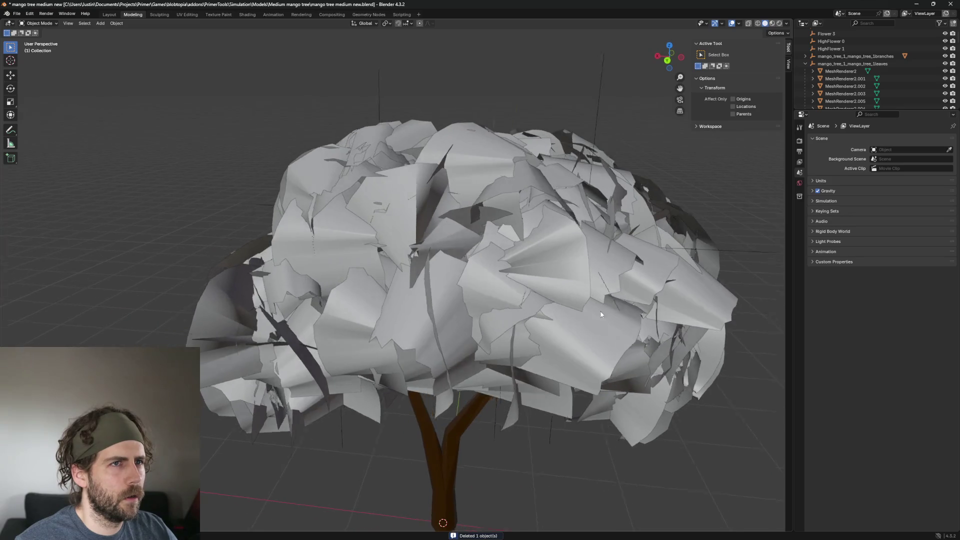
Remove the boxy leaf card at the canopy's upper right
mouse_move(486, 230)
middle_mouse_down()
mouse_move(651, 331)
mouse_move(573, 296)
mouse_move(566, 318)
mouse_move(519, 220)
mouse_move(593, 214)
middle_mouse_up()
scroll(567, 318, "up", 2)
left_click(593, 214)
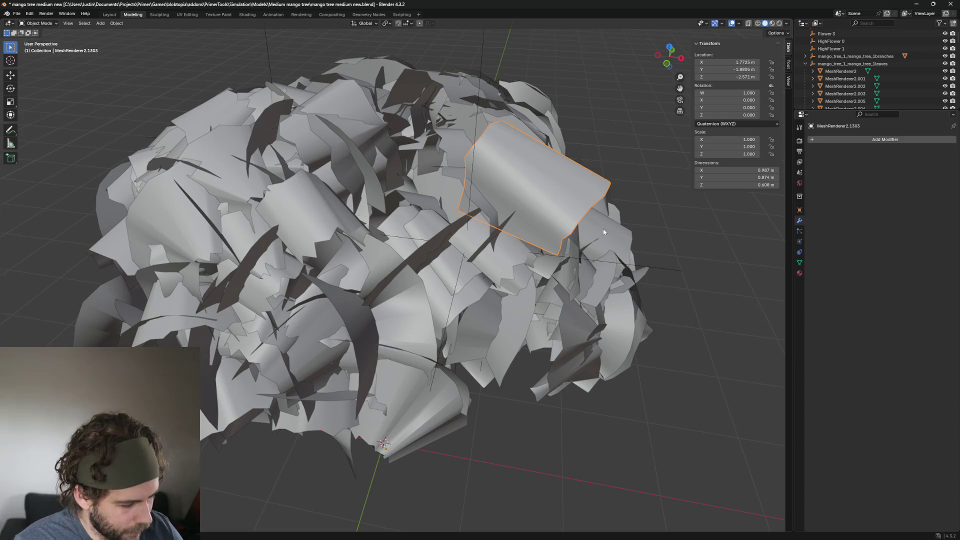
left_click(609, 223)
key("h")
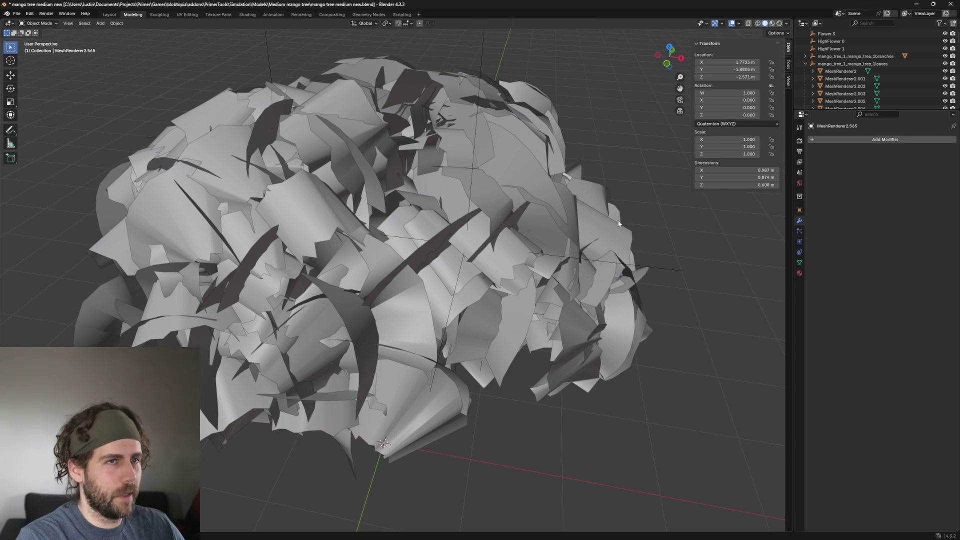
Inspect the tall leaf near the canopy top from several sides without deleting it
mouse_move(633, 201)
middle_mouse_down()
mouse_move(612, 215)
mouse_move(525, 218)
mouse_move(468, 191)
middle_mouse_up()
scroll(516, 212, "up", 3)
left_click(517, 211)
scroll(517, 212, "down", 4)
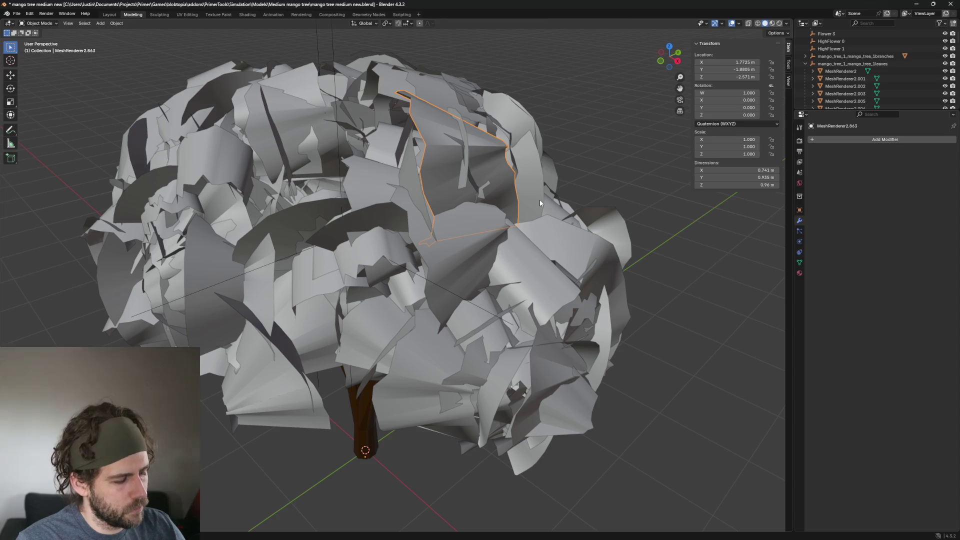
scroll(539, 199, "up", 3)
middle_click_drag(542, 206, 522, 208)
middle_click_drag(456, 207, 488, 219)
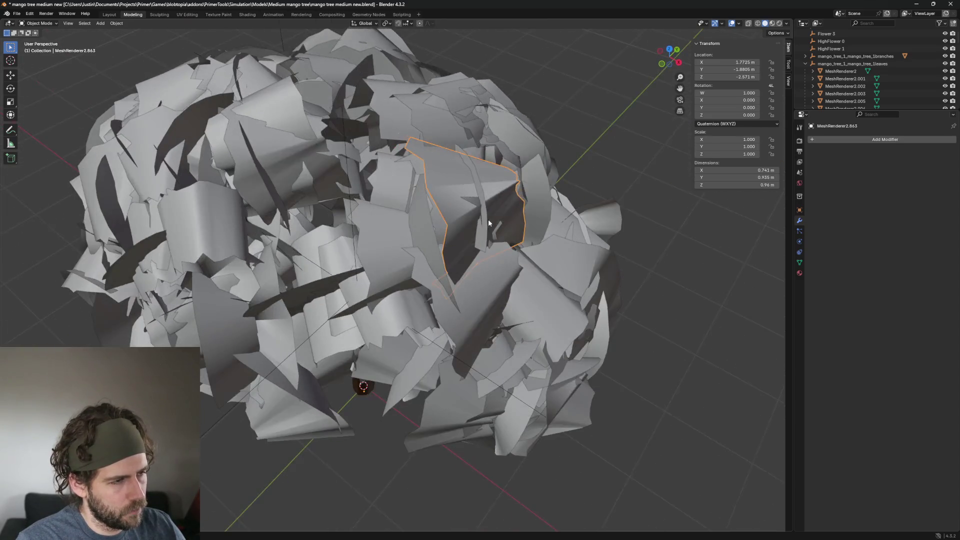
scroll(588, 239, "down", 4)
scroll(629, 237, "up", 4)
scroll(628, 237, "down", 4)
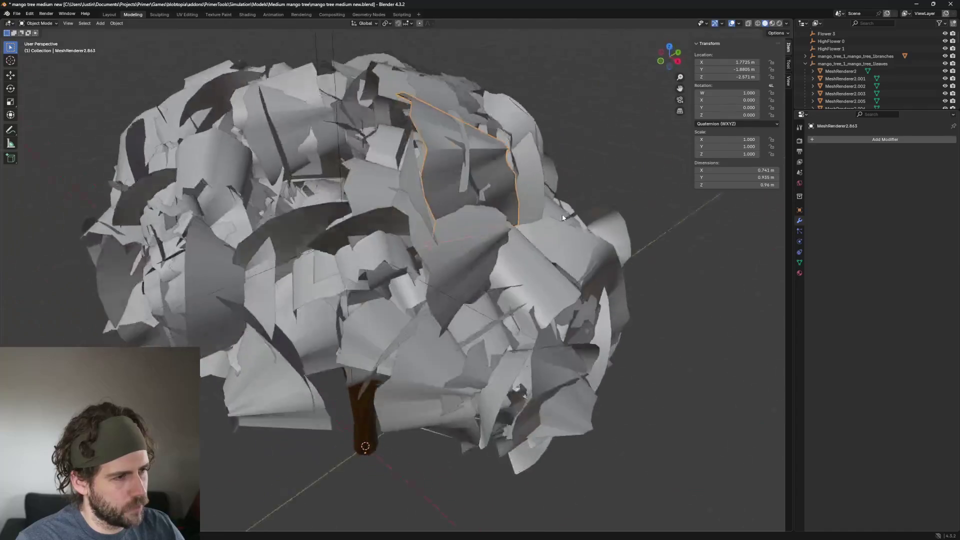
middle_click_drag(629, 237, 507, 212)
scroll(507, 213, "up", 3)
left_click(367, 163)
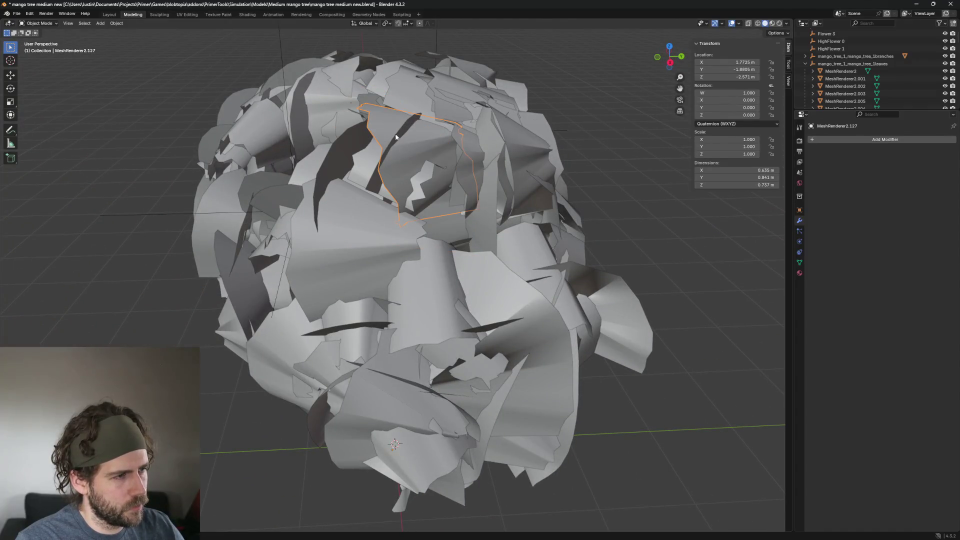
Delete the curved top-left leaf card and the next stray card beside it
mouse_move(367, 162)
middle_mouse_down()
mouse_move(397, 162)
mouse_move(422, 142)
middle_mouse_up()
left_click(422, 143)
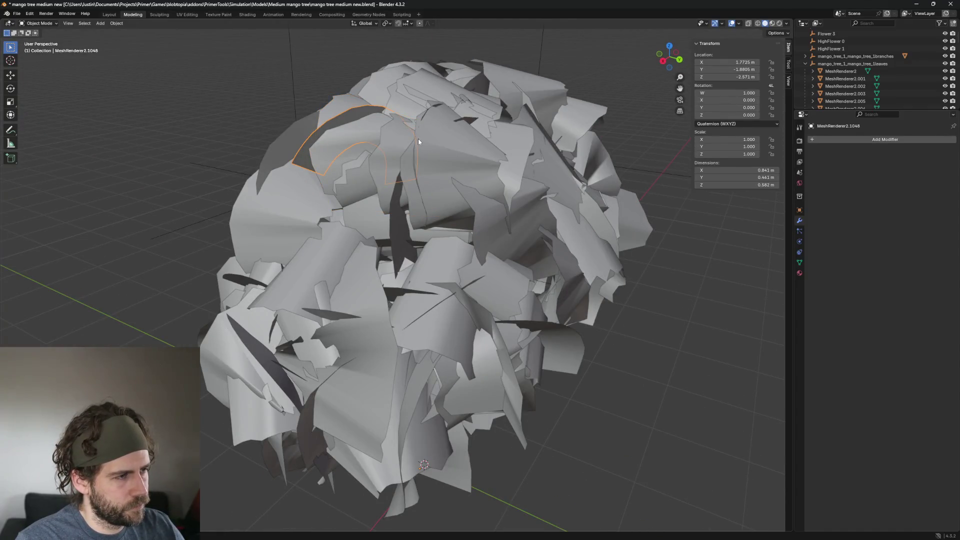
key("Delete")
left_click(366, 126)
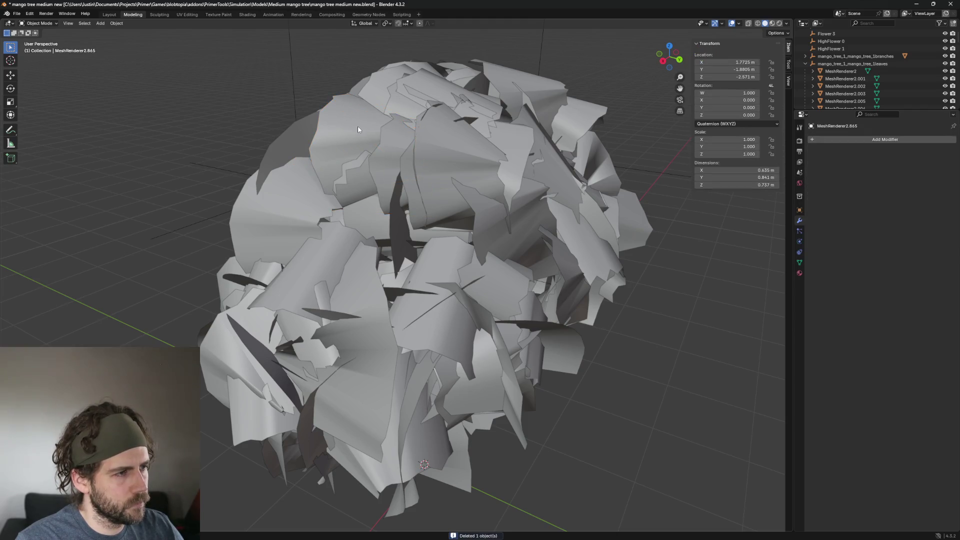
key("Delete")
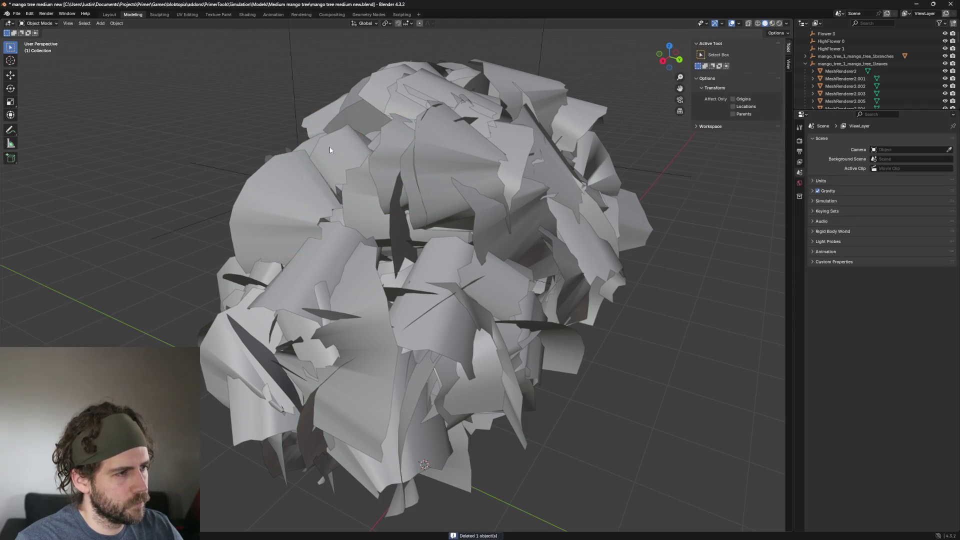
Check two more cards on the canopy's left, ending with MeshRenderer2.047 selected
left_click(331, 150)
middle_click_drag(330, 150, 509, 203)
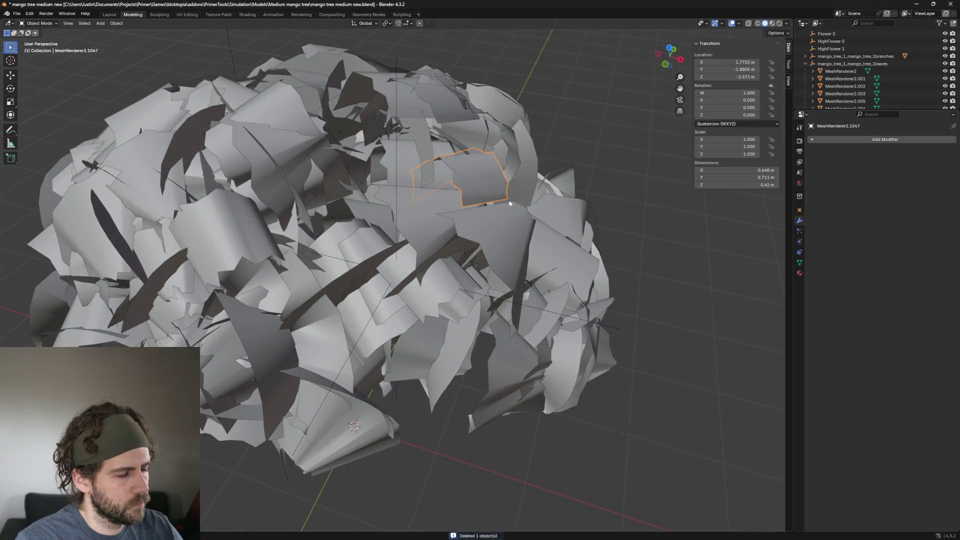
left_click(475, 176)
mouse_move(475, 176)
middle_mouse_down()
mouse_move(517, 220)
mouse_move(458, 204)
middle_mouse_up()
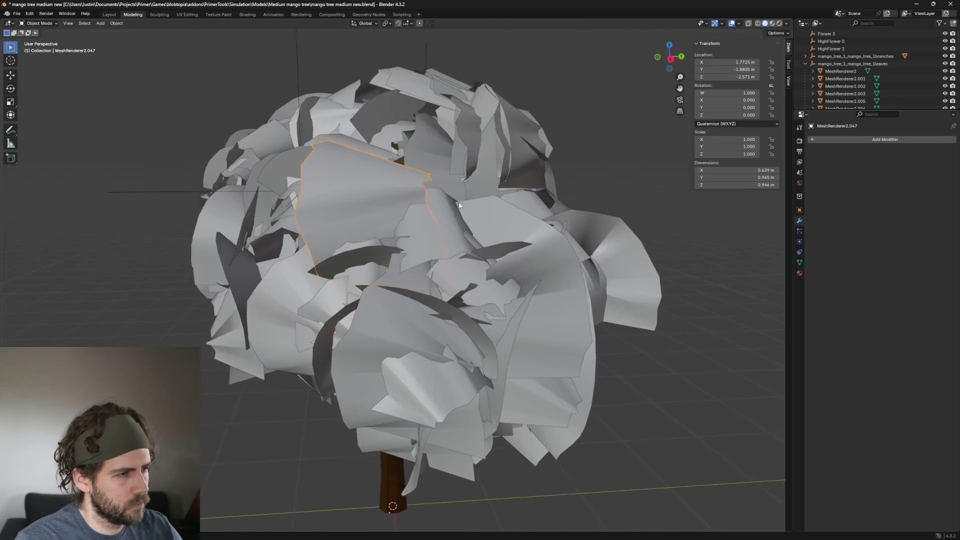
Remove the large leaf card and delete two more oversized cards nearby
left_click(372, 201)
key("h")
left_click(325, 172)
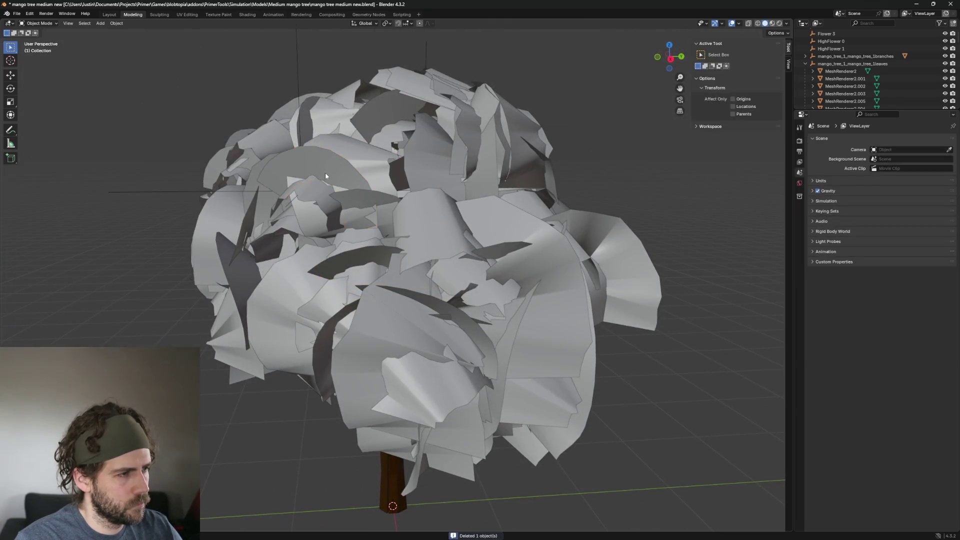
left_click(327, 169)
key("Delete")
left_click(347, 152)
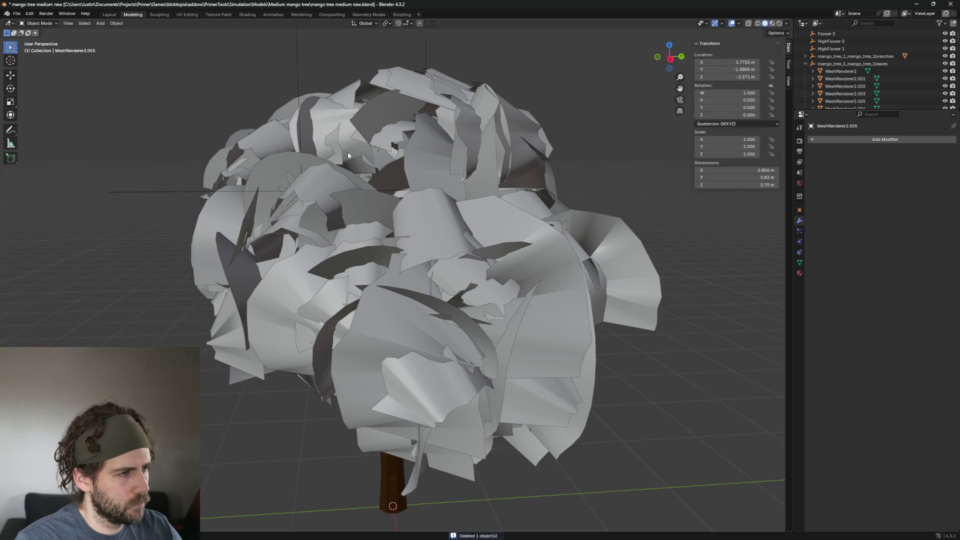
key("Delete")
Delete the upper-left leaf card and the fan-shaped card next to it
left_click(308, 164)
key("Delete")
left_click(341, 189)
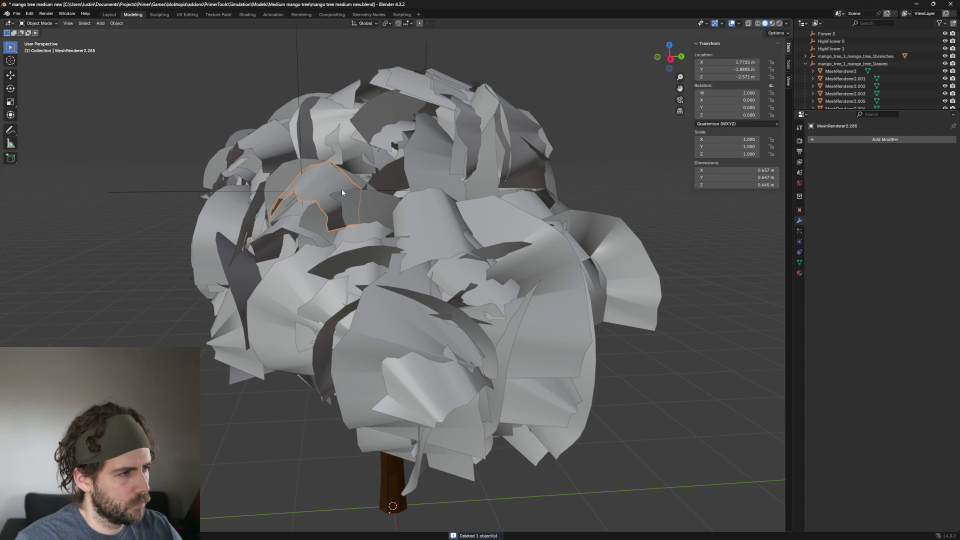
middle_click_drag(341, 189, 411, 201)
key("Delete")
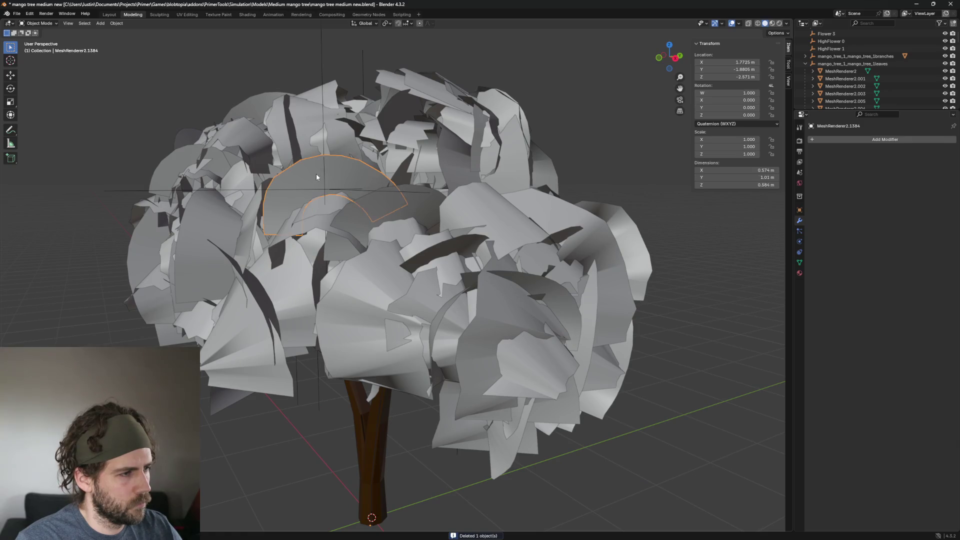
scroll(451, 169, "down", 3)
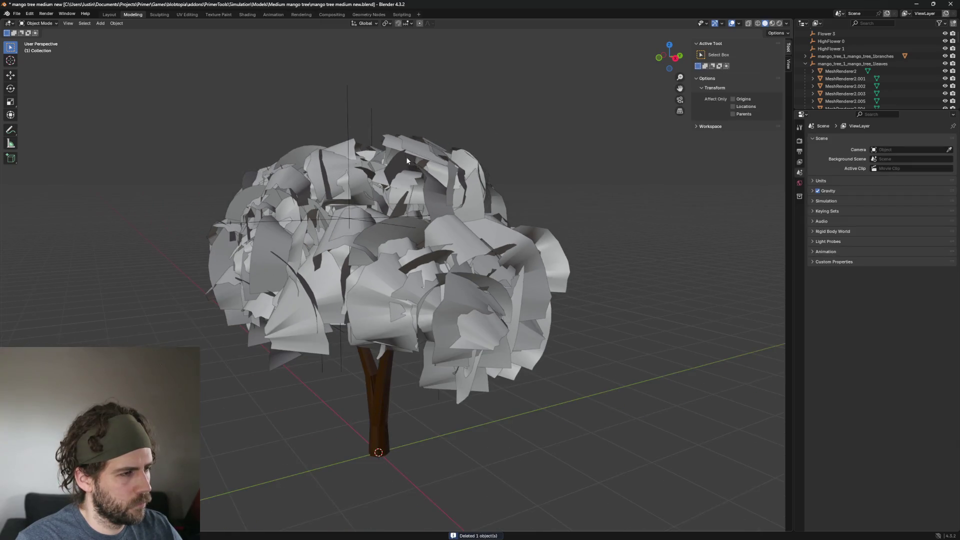
scroll(356, 156, "up", 4)
Orbit lower and select leaf card MeshRenderer2.1091 near the canopy top for inspection
mouse_move(356, 156)
middle_mouse_down()
mouse_move(480, 253)
mouse_move(535, 278)
middle_mouse_up()
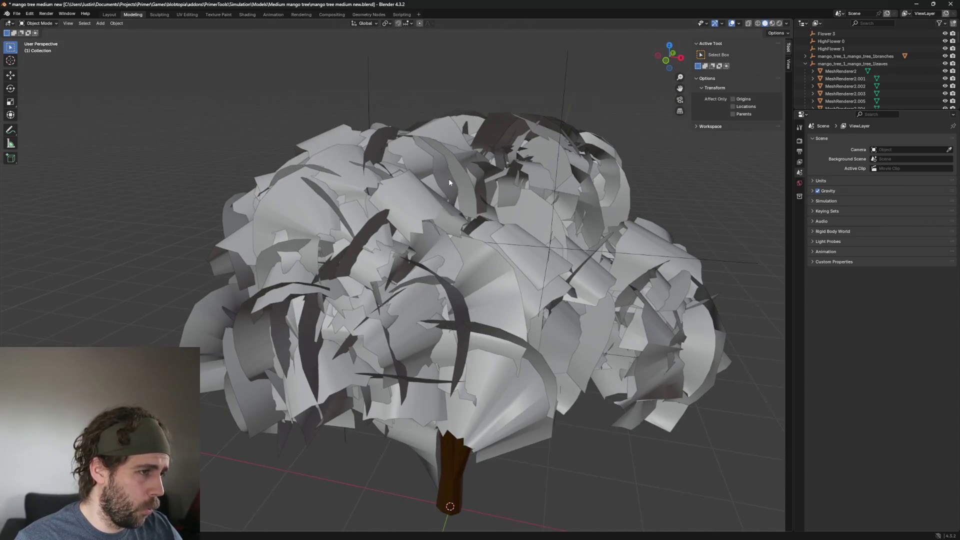
left_click(443, 217)
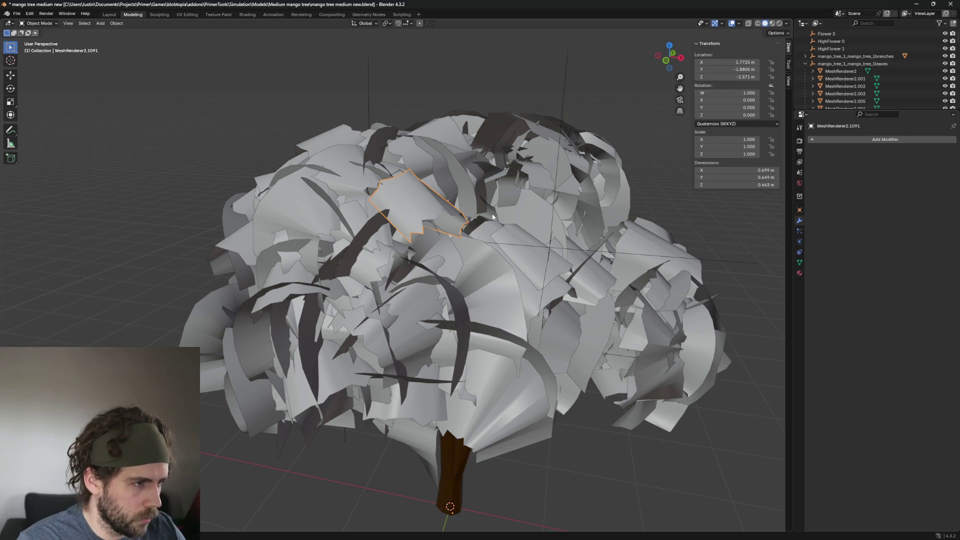
scroll(491, 217, "up", 3)
middle_click_drag(492, 217, 497, 217)
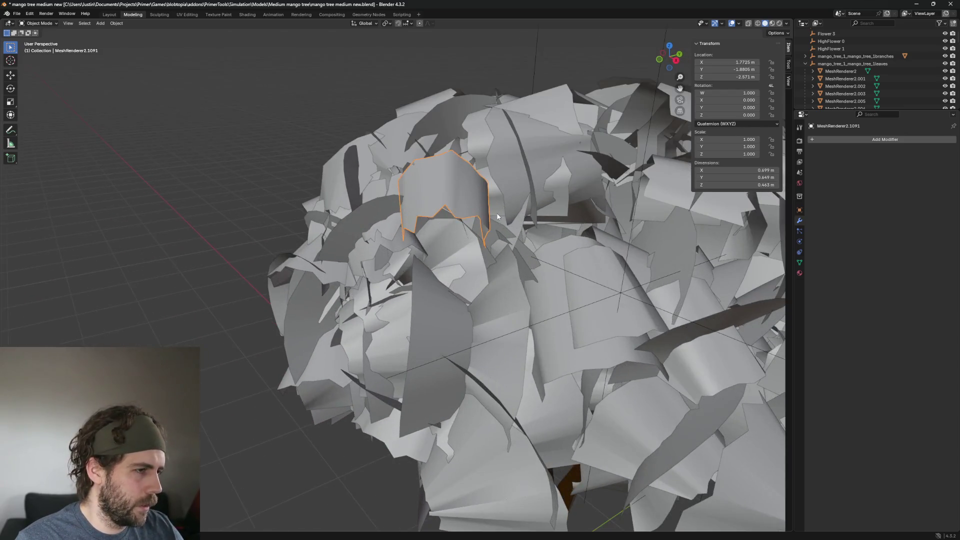
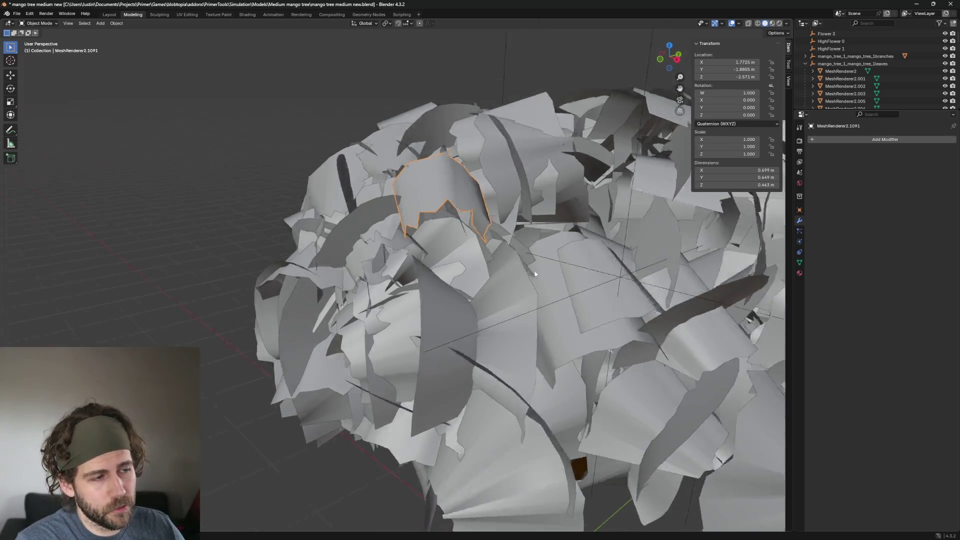
Delete four crowded leaf cards from the middle of the canopy, orbiting between picks
middle_click_drag(500, 266, 531, 260)
left_click(442, 194)
key("h")
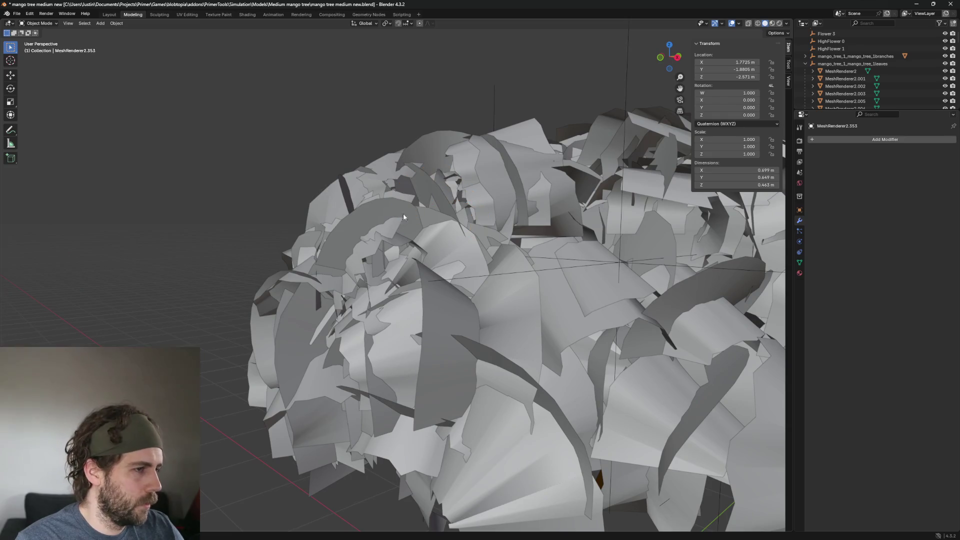
key("Delete")
left_click(377, 203)
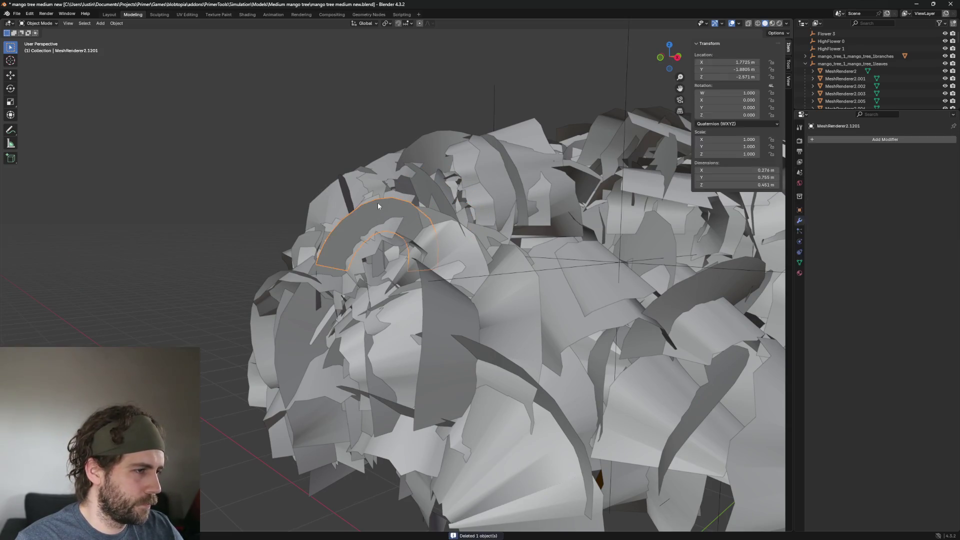
key("Delete")
left_click(322, 265)
middle_click_drag(321, 265, 493, 210)
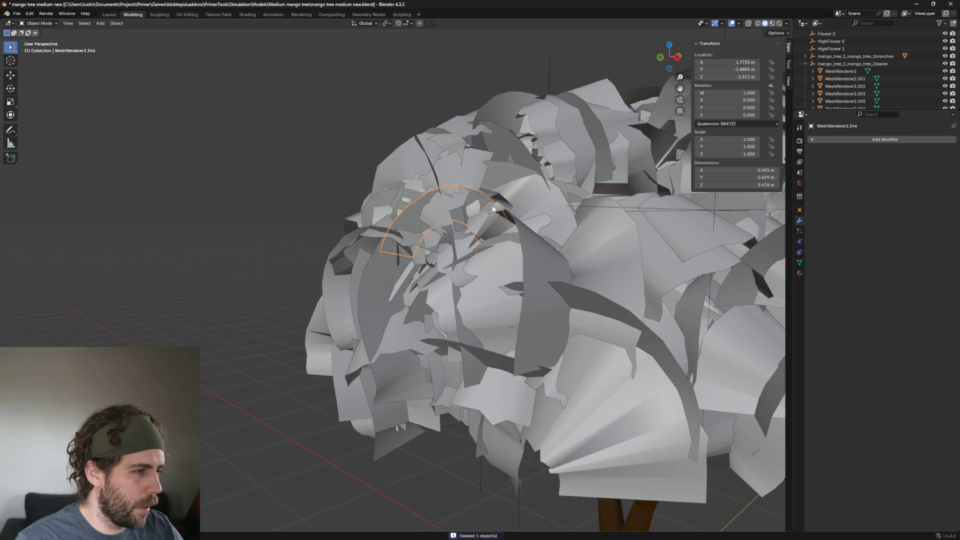
key("Delete")
left_click(422, 205)
key("Delete")
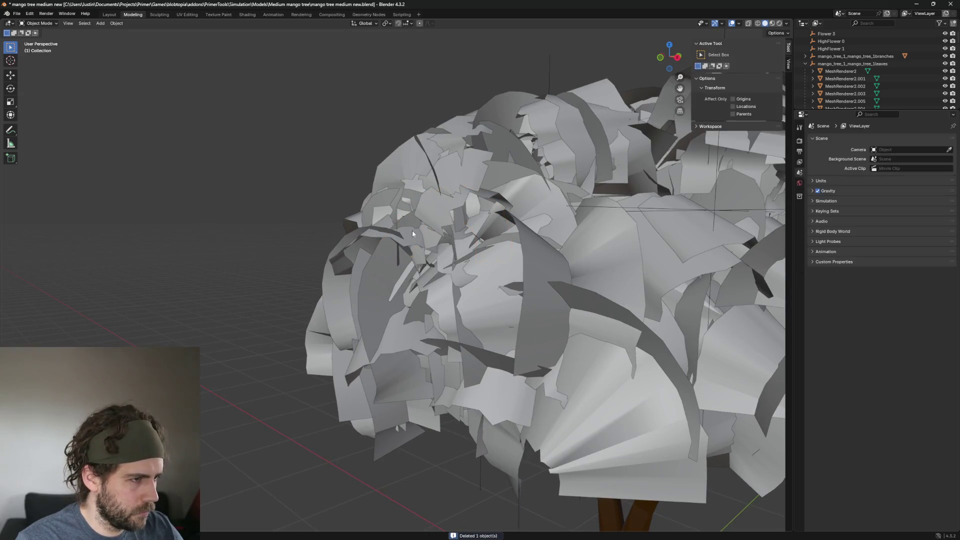
Delete three overlapping leaf cards along the canopy's left side
left_click(381, 278)
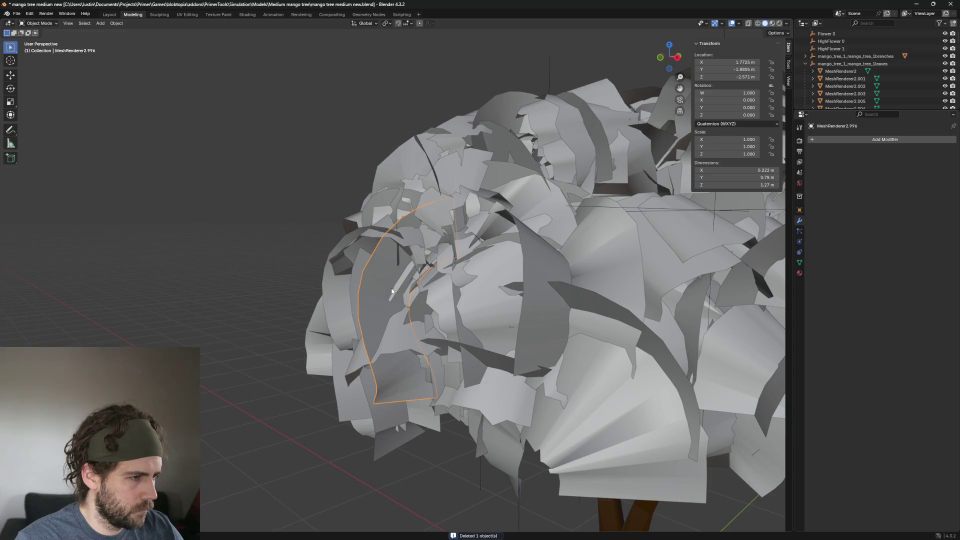
key("Delete")
mouse_move(392, 291)
middle_mouse_down()
mouse_move(571, 286)
mouse_move(535, 271)
mouse_move(450, 262)
mouse_move(481, 249)
middle_mouse_up()
left_click(536, 272)
key("Delete")
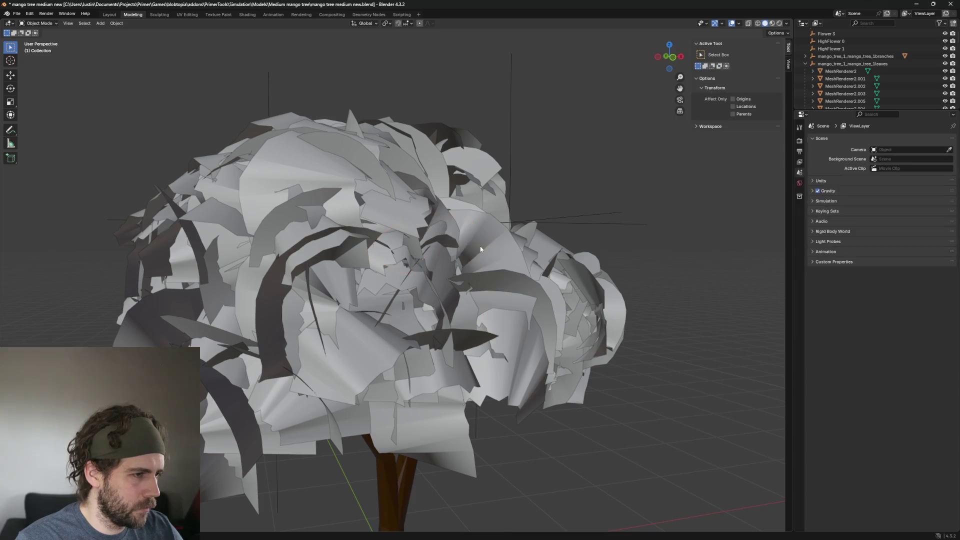
left_click(282, 264)
mouse_move(387, 333)
middle_mouse_down()
mouse_move(321, 313)
mouse_move(330, 307)
middle_mouse_up()
key("Delete")
Remove three more leaf cards from the upper-left part of the canopy
left_click(288, 218)
mouse_move(289, 218)
middle_mouse_down()
mouse_move(268, 232)
mouse_move(356, 229)
middle_mouse_up()
key("Delete")
left_click(279, 230)
key("Delete")
left_click(275, 221)
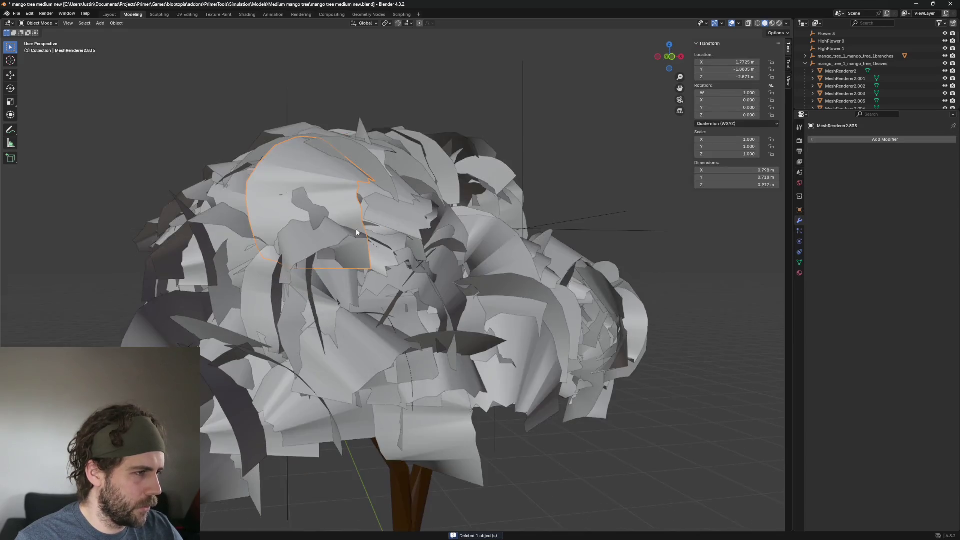
middle_click_drag(328, 182, 414, 155)
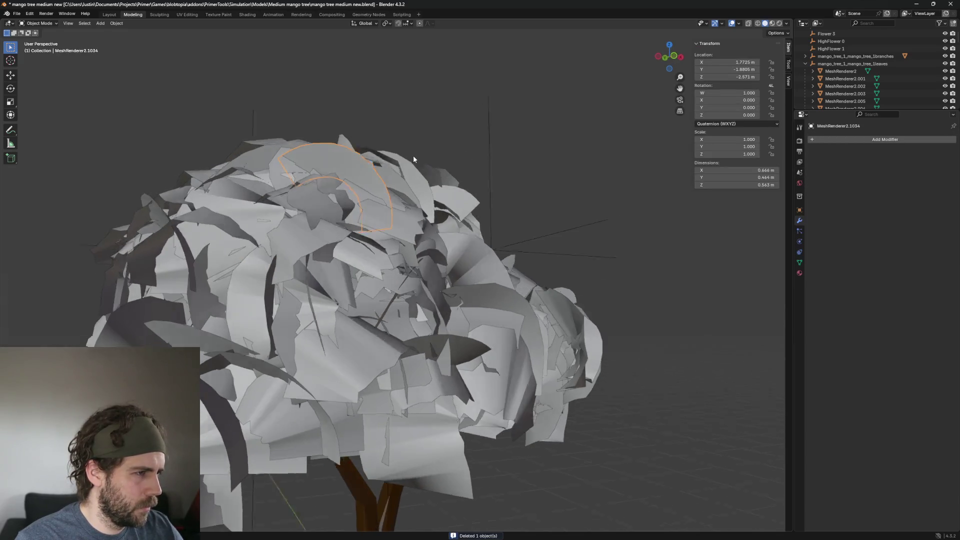
key("Delete")
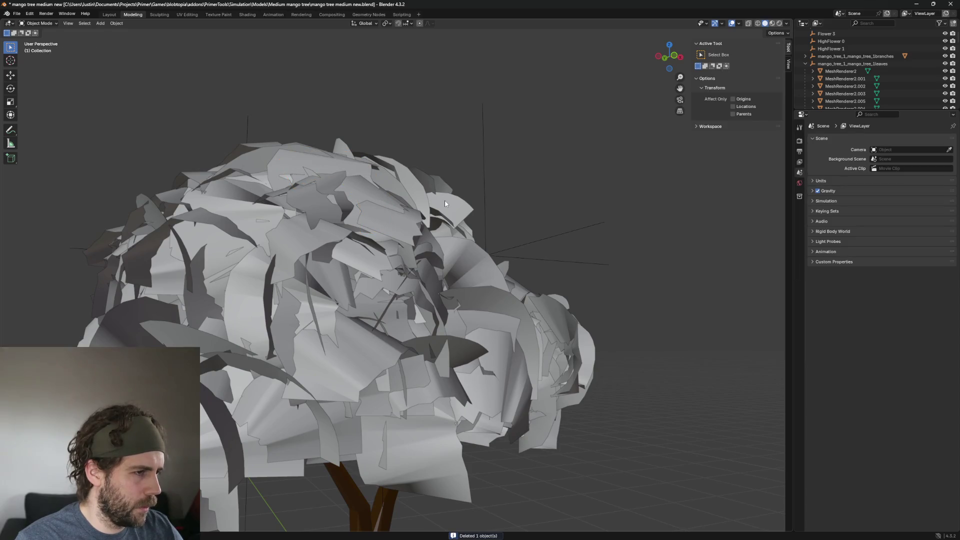
Delete three leaf cards near the canopy top and tilt the view over the crown
left_click(445, 200)
key("Delete")
left_click(424, 184)
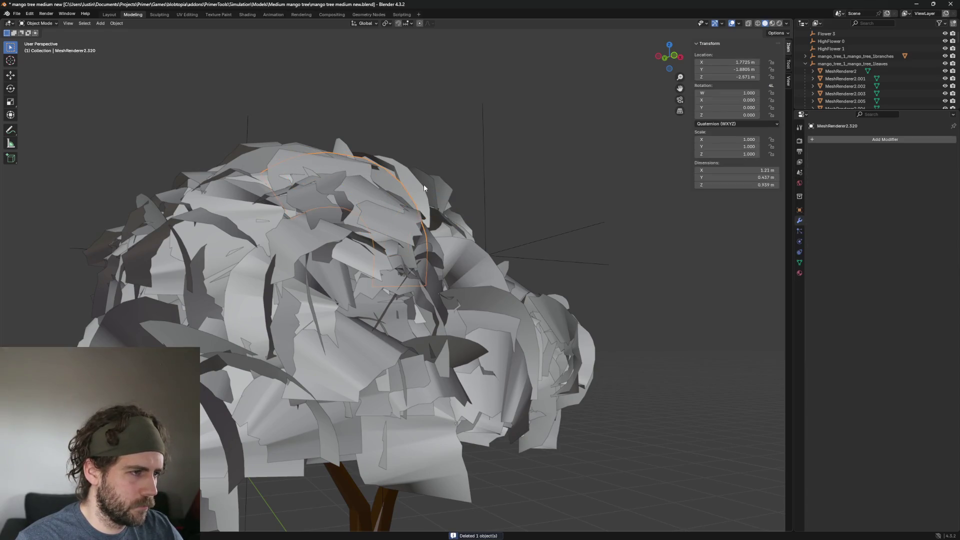
key("Delete")
left_click(399, 189)
key("Delete")
left_click(377, 210)
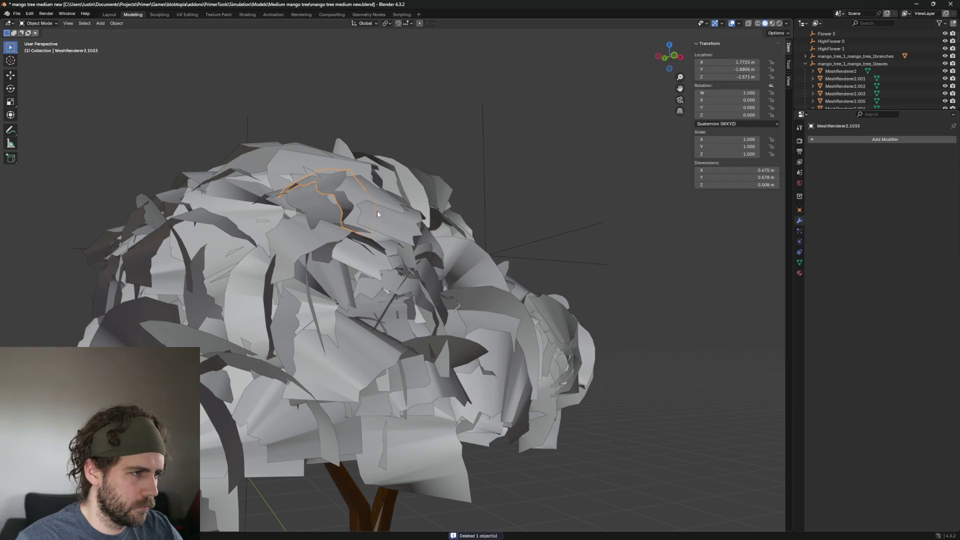
middle_click_drag(377, 213, 376, 235)
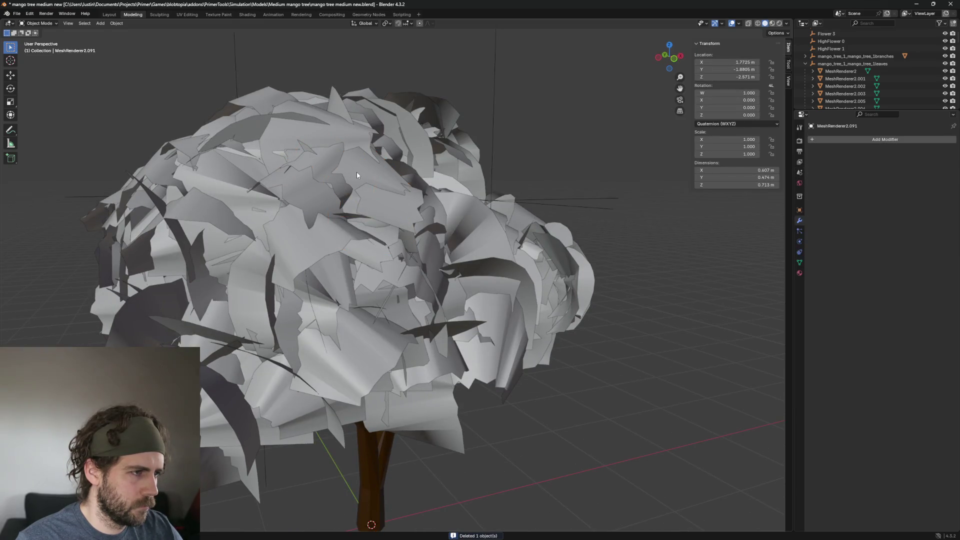
Delete four leaf cards from the upper and front canopy, including a large front leaf
left_click(394, 196)
key("Delete")
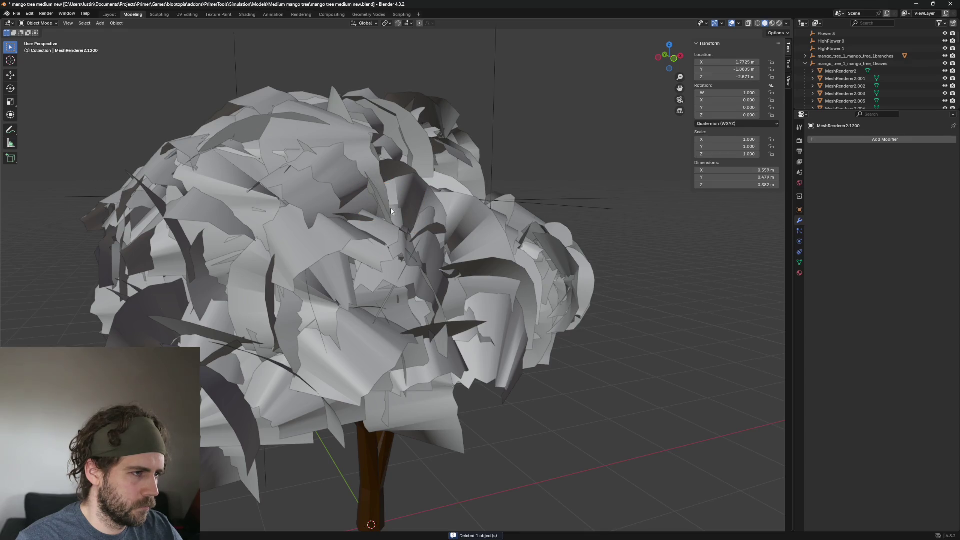
left_click(397, 205)
mouse_move(397, 205)
middle_mouse_down()
mouse_move(419, 227)
mouse_move(337, 244)
middle_mouse_up()
key("Delete")
left_click(392, 237)
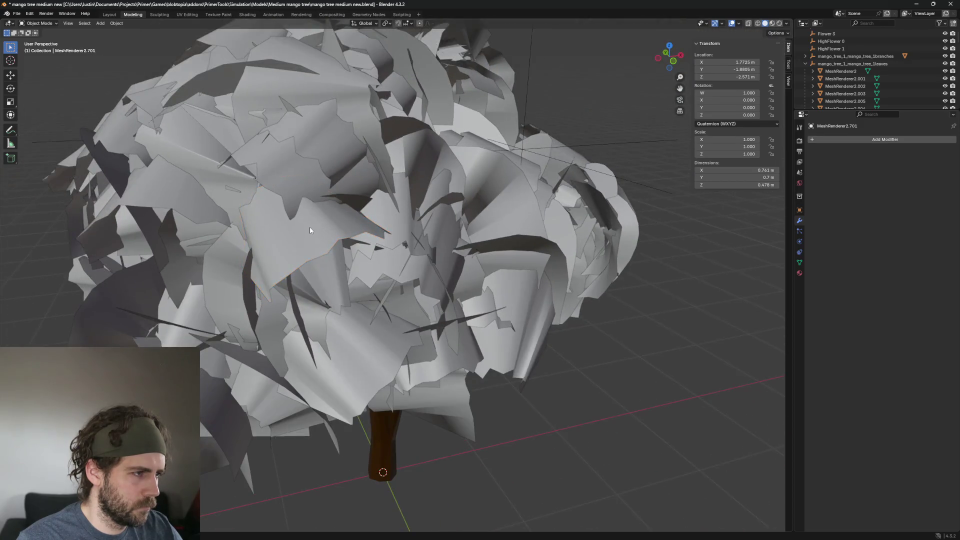
left_click(322, 164)
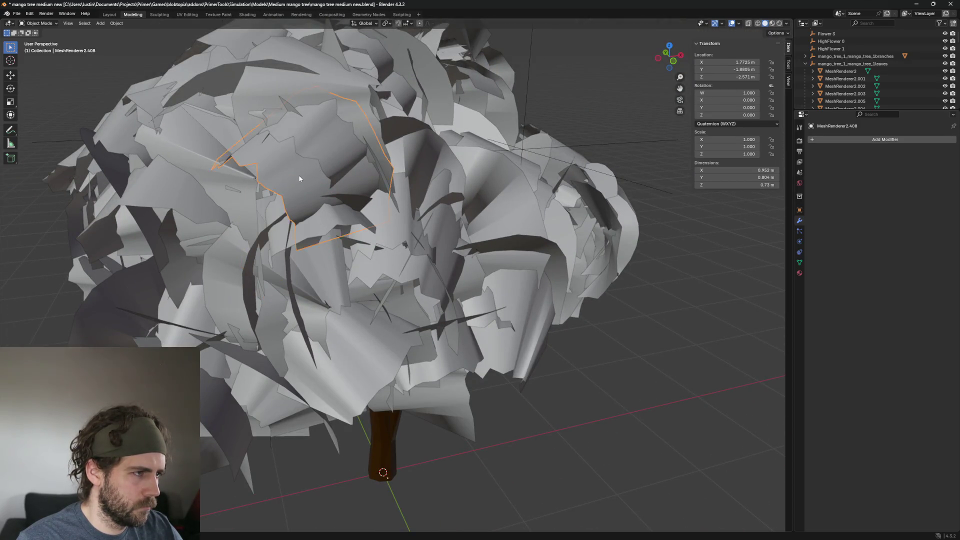
key("Delete")
left_click(326, 142)
middle_click_drag(337, 156, 372, 172)
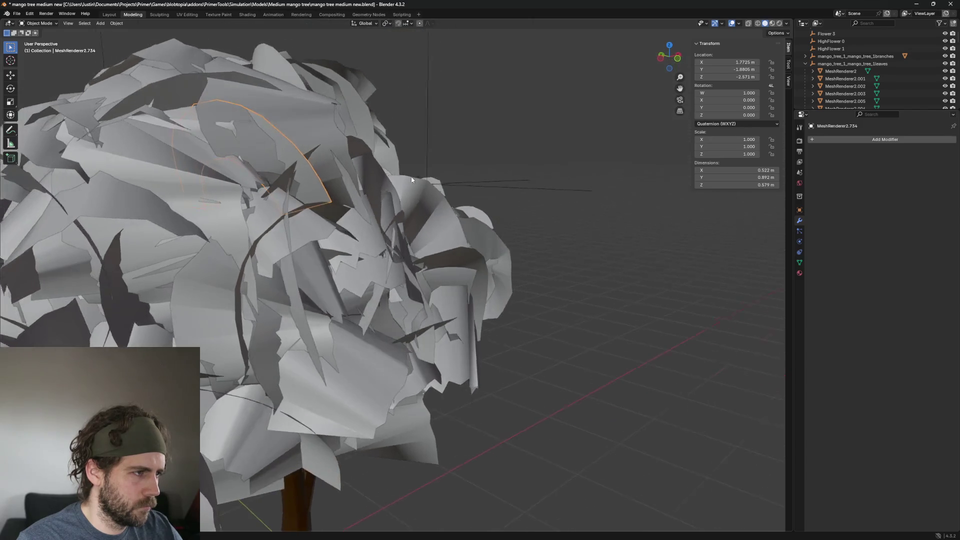
key("Delete")
Remove four leaf cards from the canopy top, including a dark one
left_click(289, 152)
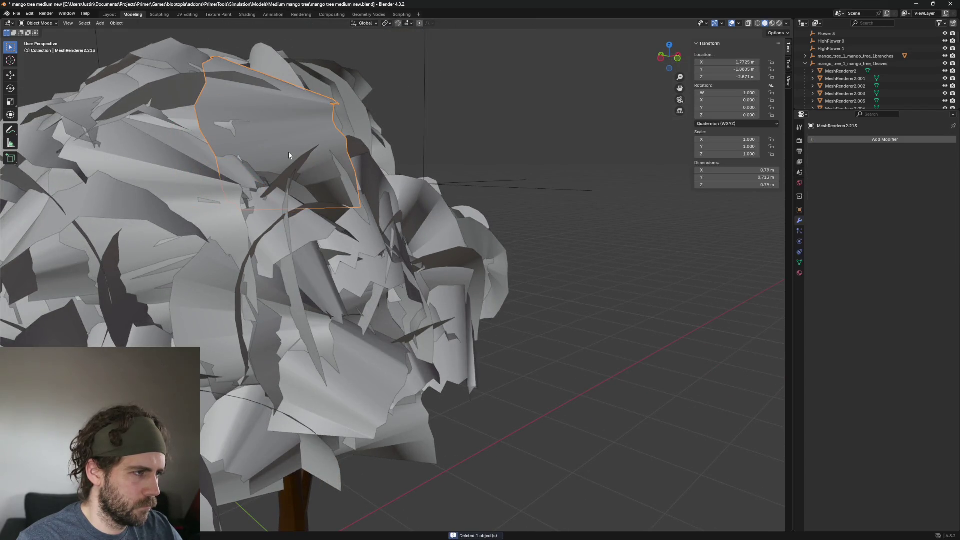
key("Delete")
left_click(285, 132)
left_click(259, 112)
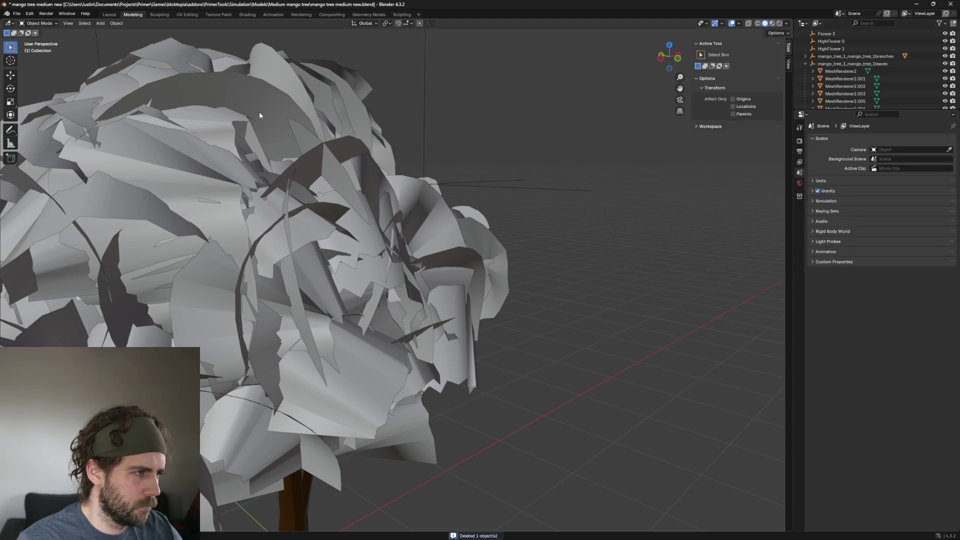
left_click(299, 137)
key("Delete")
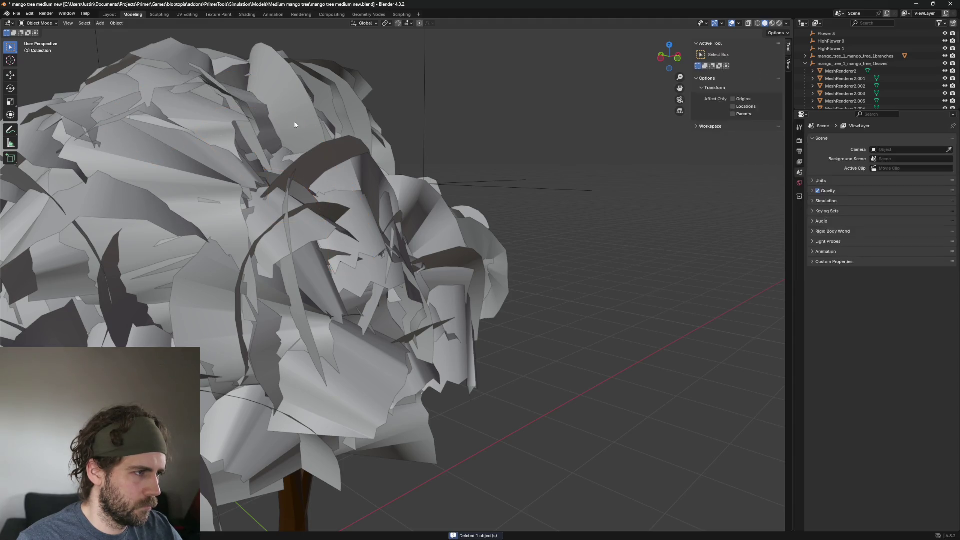
left_click(296, 113)
key("Delete")
left_click(296, 113)
key("Delete")
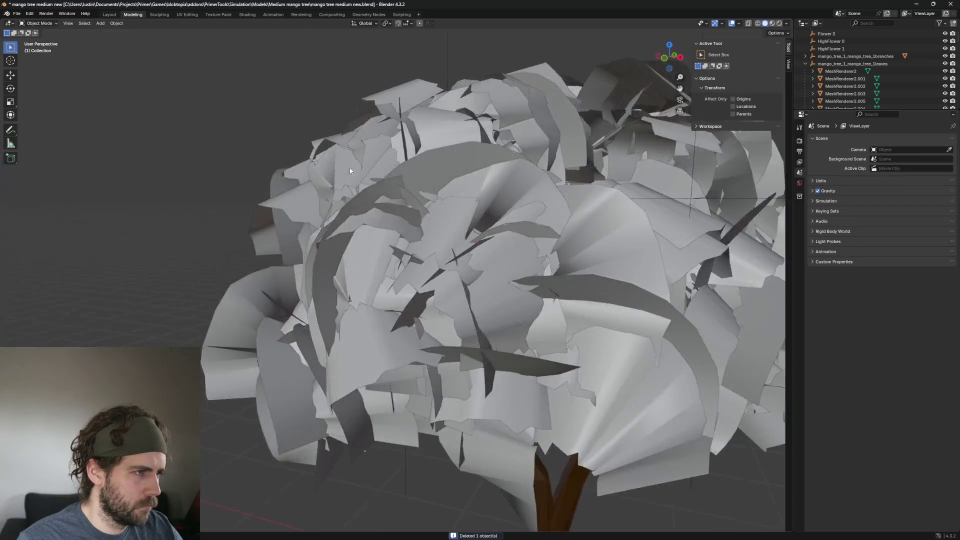
Pull back, select a large leaf on the canopy's right side and inspect it from several angles
middle_click_drag(296, 113, 388, 194)
left_click(426, 189)
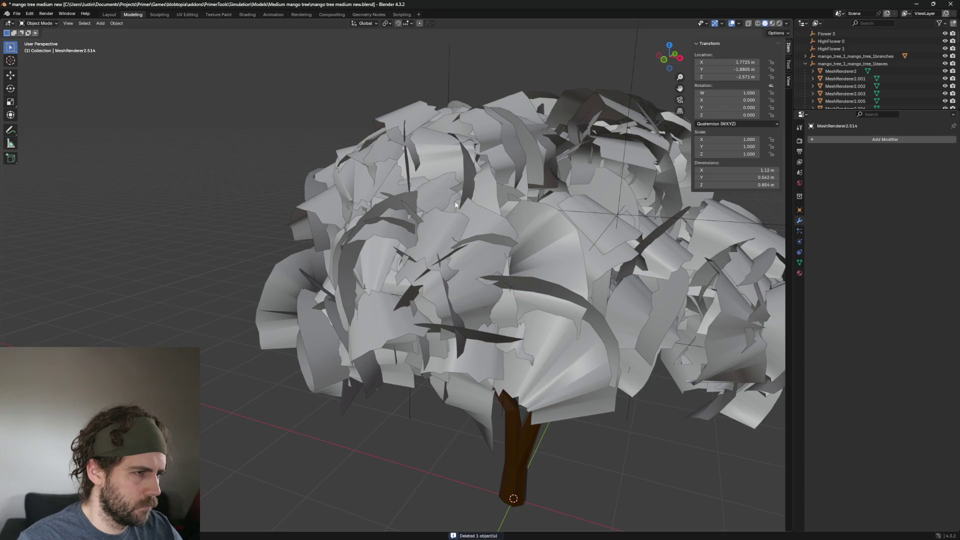
left_click(488, 236)
middle_click_drag(491, 228, 573, 253)
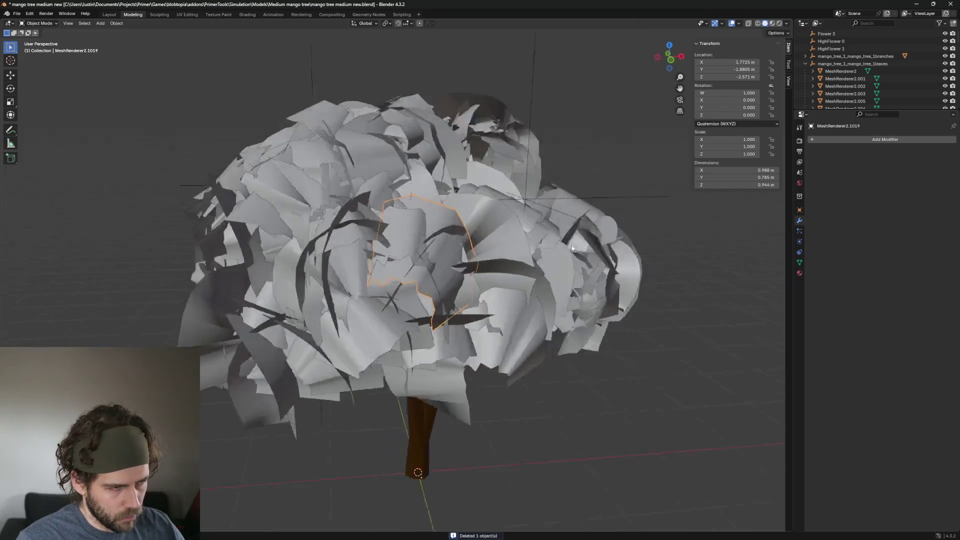
scroll(574, 253, "up", 2)
left_click(530, 171)
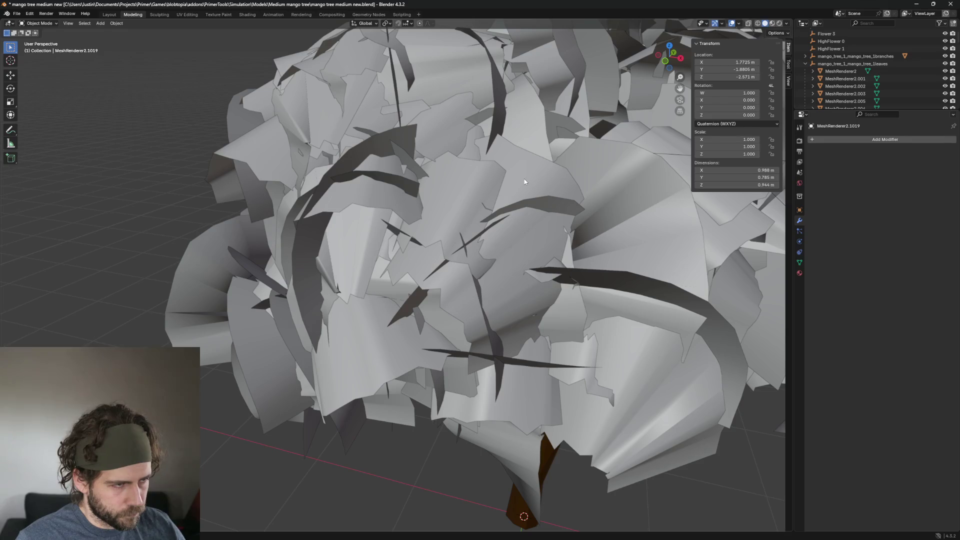
left_click(525, 181)
left_click(527, 172)
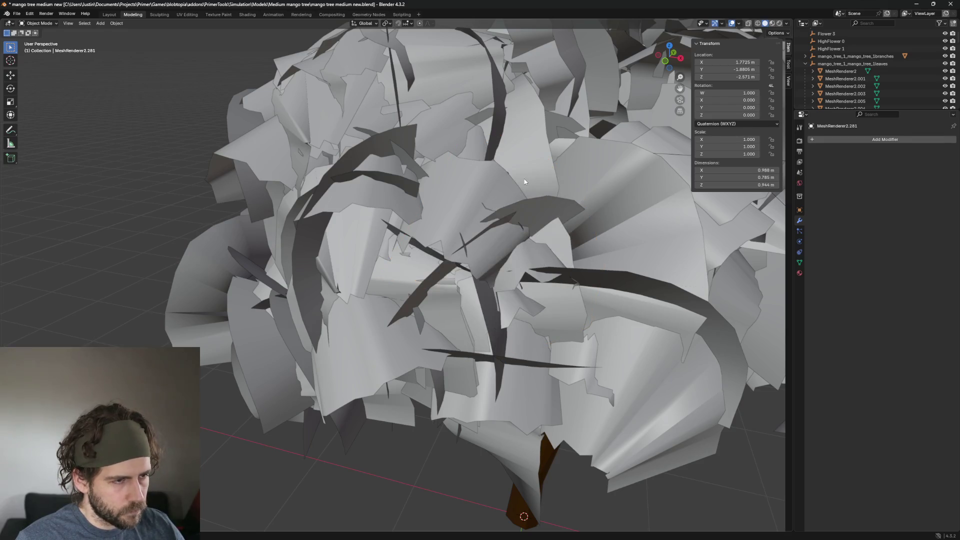
left_click(527, 169)
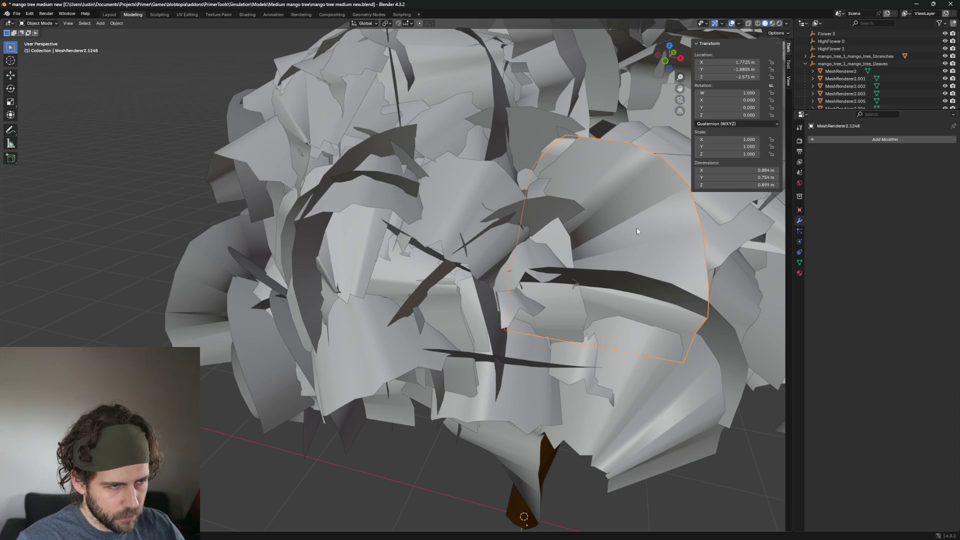
mouse_move(637, 227)
middle_mouse_down()
mouse_move(689, 274)
mouse_move(491, 343)
middle_mouse_up()
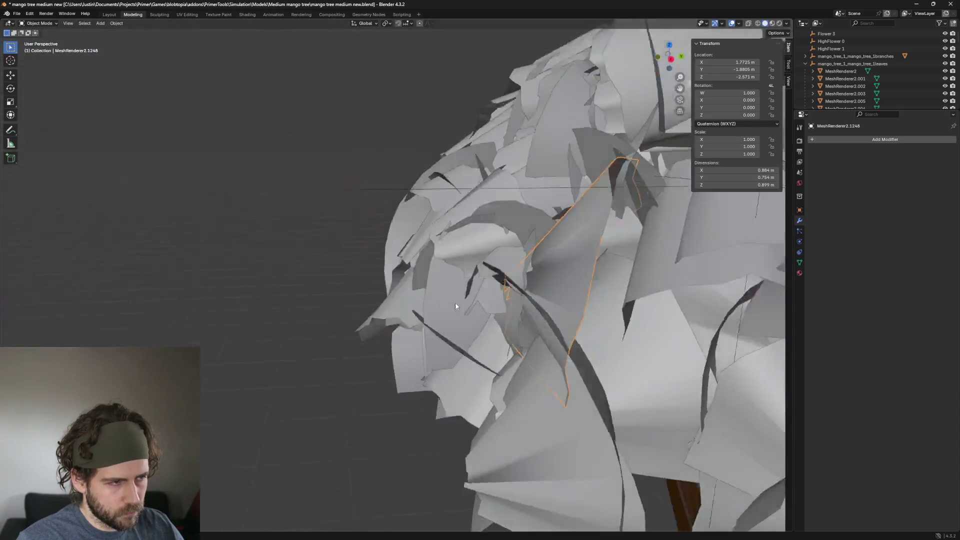
scroll(491, 340, "down", 5)
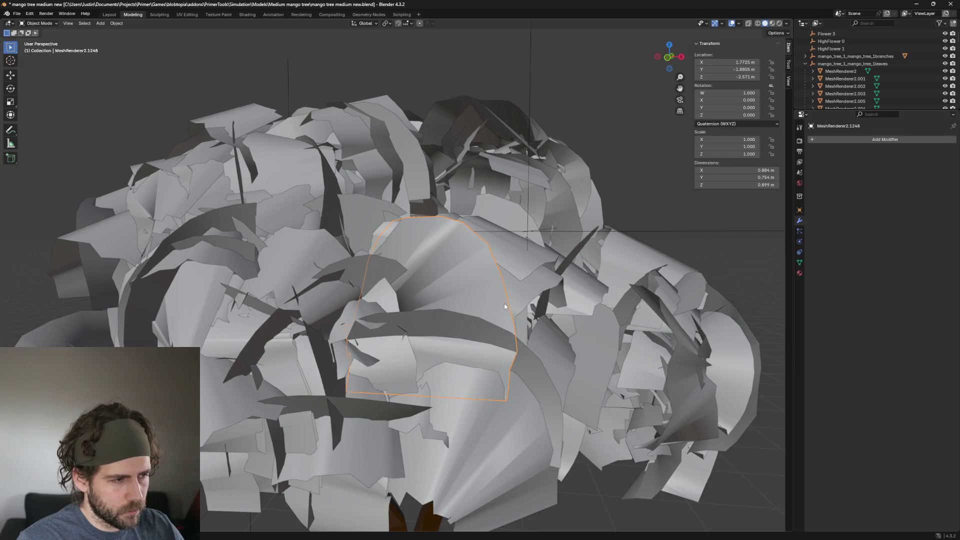
scroll(504, 304, "up", 5)
middle_click_drag(504, 303, 566, 338)
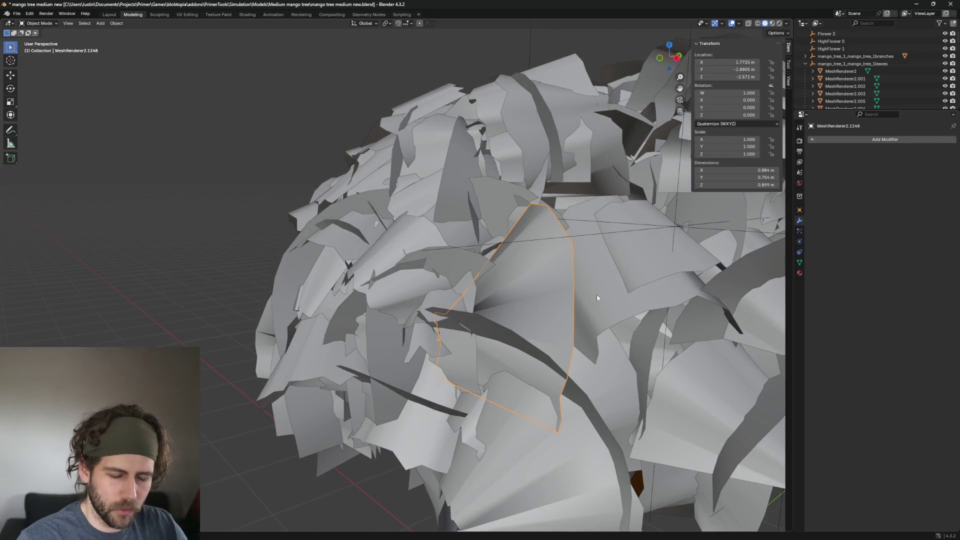
mouse_move(621, 295)
middle_mouse_down()
mouse_move(671, 308)
mouse_move(567, 240)
mouse_move(521, 300)
mouse_move(524, 340)
middle_mouse_up()
scroll(525, 339, "down", 5)
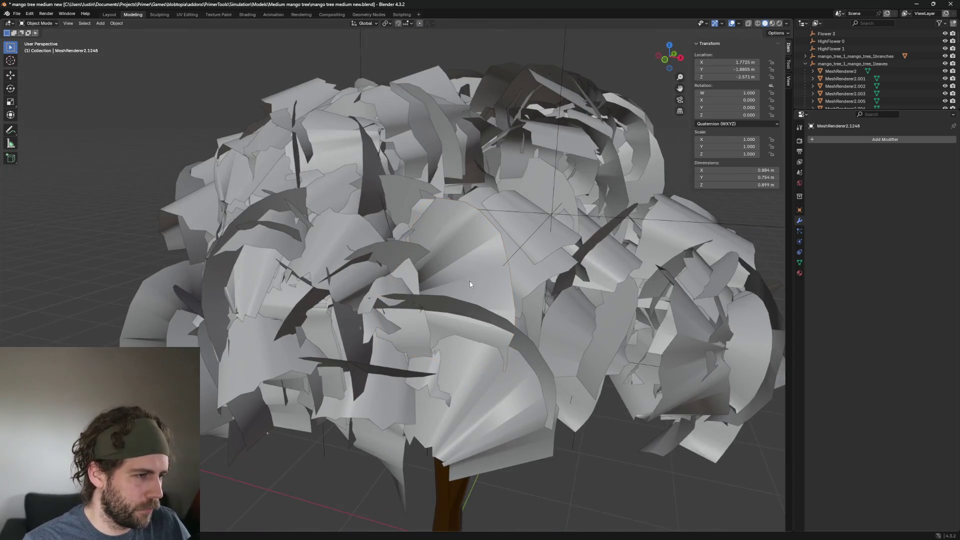
Delete two leaf cards from the lower front of the canopy
left_click(525, 316)
scroll(530, 307, "up", 5)
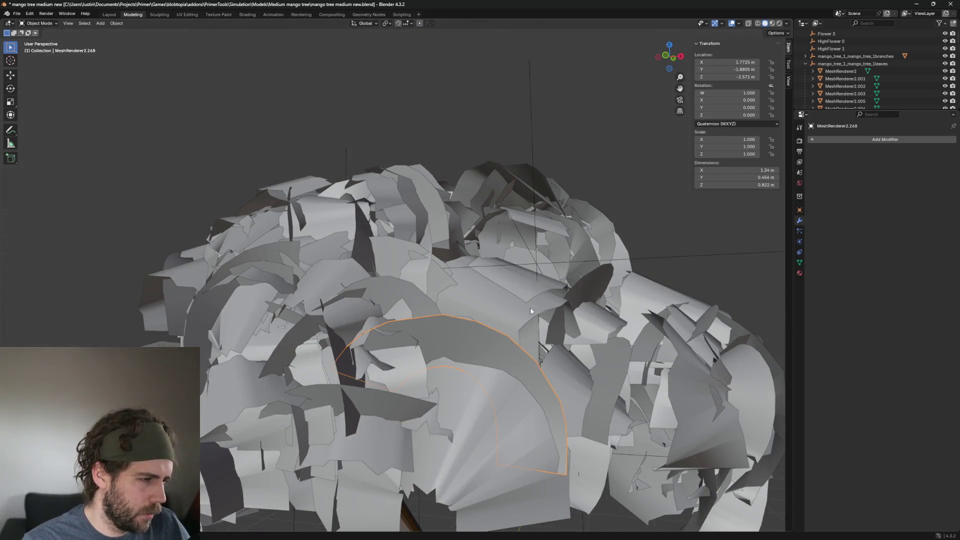
key("Delete")
scroll(382, 371, "down", 2)
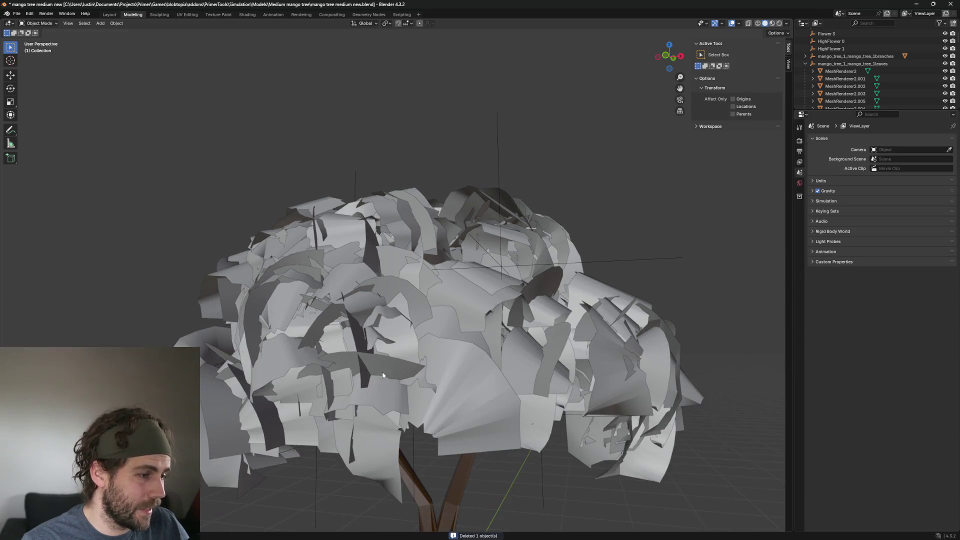
left_click(448, 370)
middle_click_drag(447, 371, 350, 329)
left_click(350, 329)
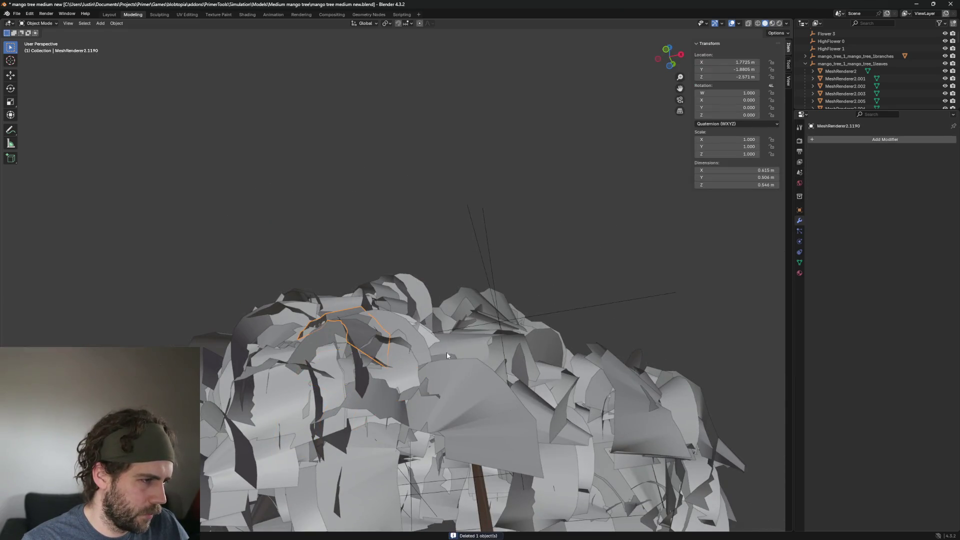
scroll(448, 356, "down", 2)
left_click(368, 335)
scroll(354, 337, "up", 3)
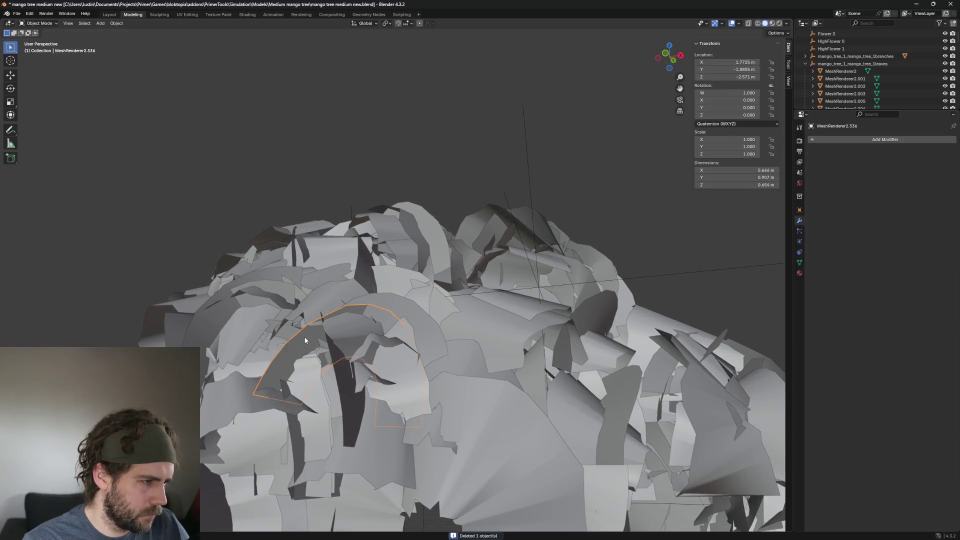
key("Delete")
scroll(305, 341, "down", 2)
Remove a large leaf card from the canopy front after comparing its neighbours
left_click(584, 318)
mouse_move(585, 316)
middle_mouse_down()
mouse_move(670, 362)
mouse_move(534, 364)
middle_mouse_up()
left_click(670, 362)
left_click(599, 313)
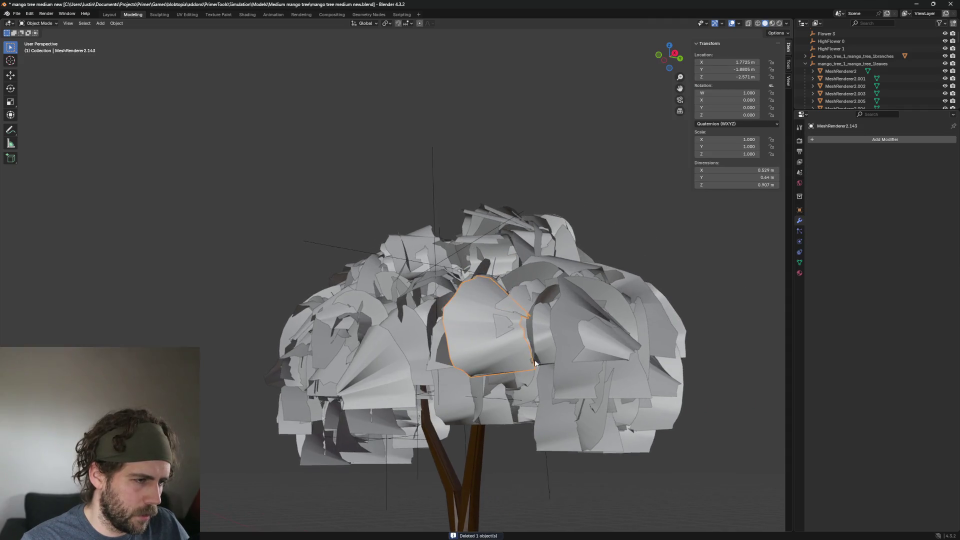
scroll(535, 363, "up", 3)
middle_click_drag(487, 317, 497, 355)
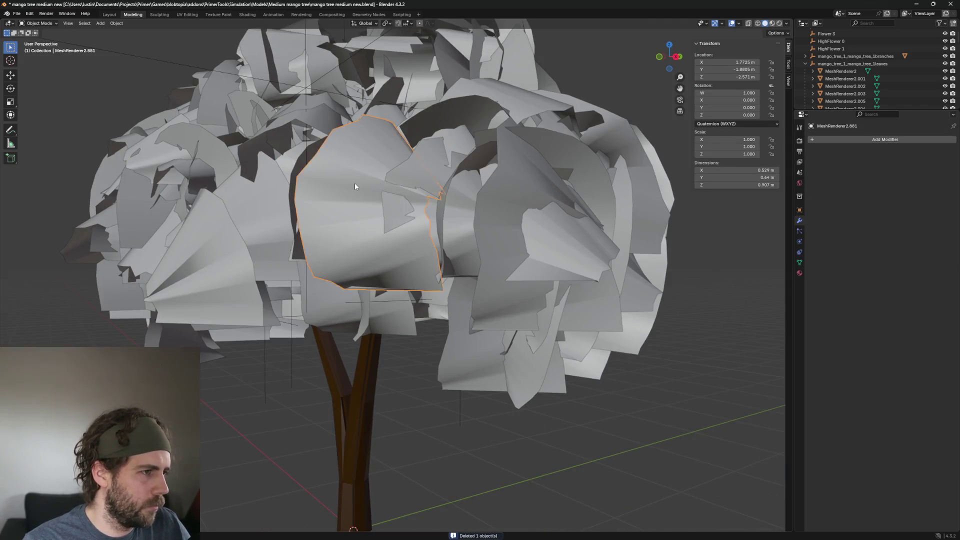
key("Delete")
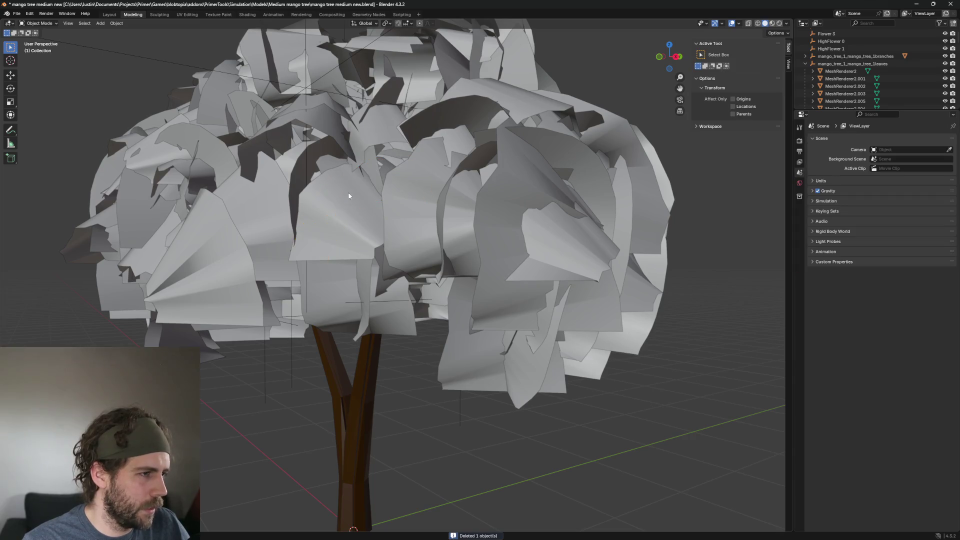
Hide the fan-shaped leaf card and delete the leaf card beside it
left_click(351, 204)
mouse_move(352, 204)
middle_mouse_down()
mouse_move(338, 214)
mouse_move(367, 209)
middle_mouse_up()
scroll(352, 220, "up", 2)
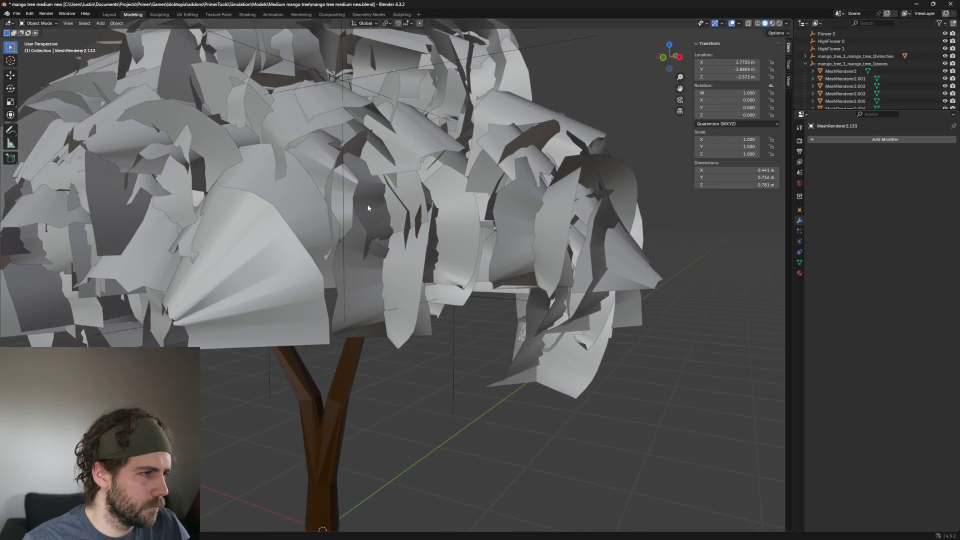
left_click(255, 251)
key("h")
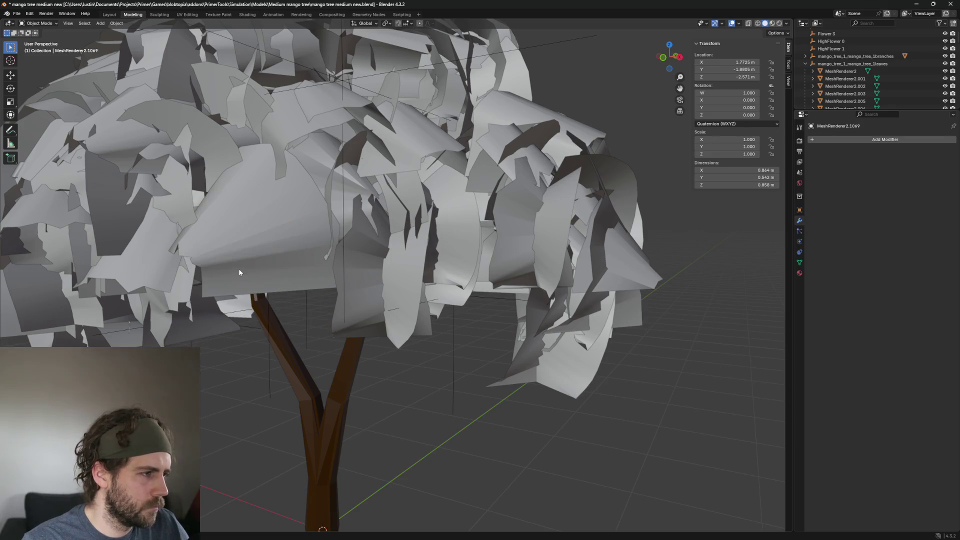
left_click(285, 228)
scroll(288, 233, "down", 4)
scroll(301, 206, "up", 1)
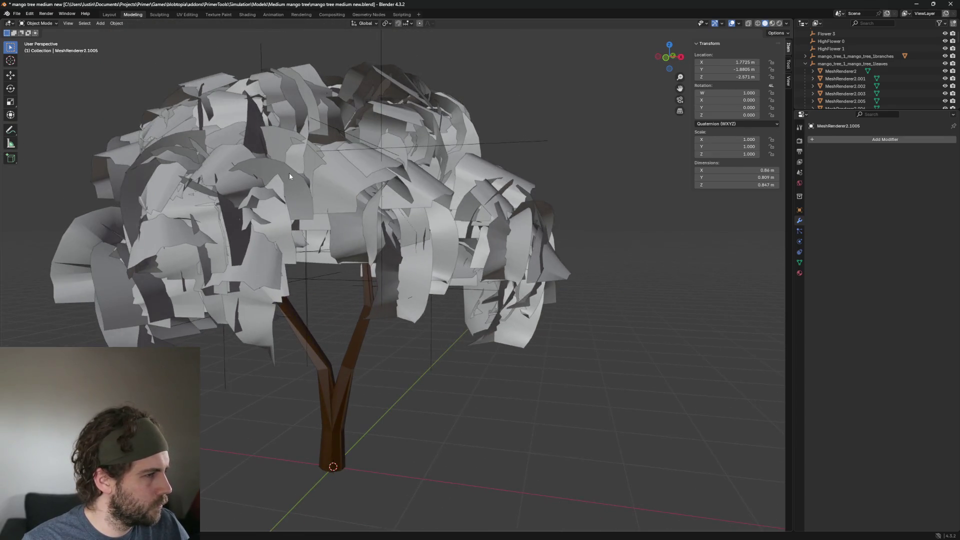
key("Delete")
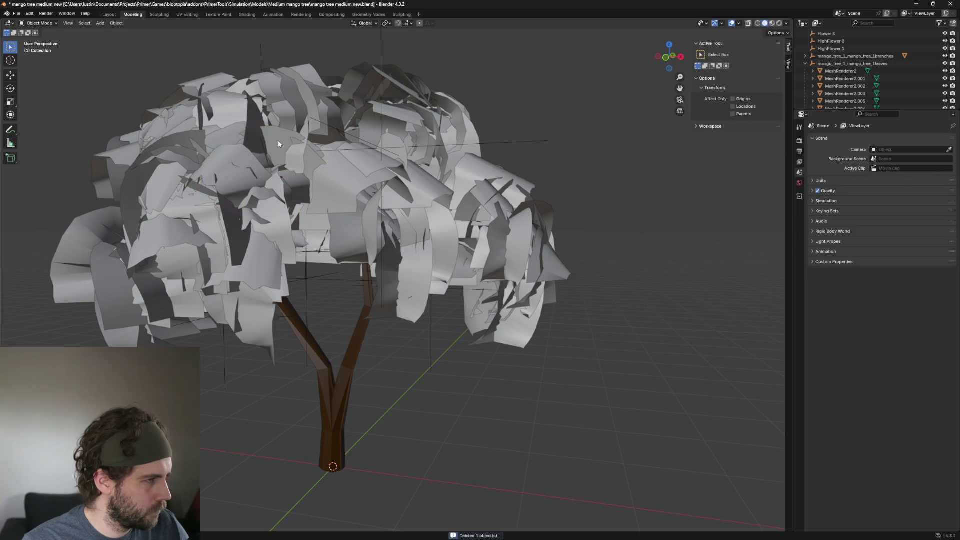
Delete the front card of an overlapping pair on the upper canopy
left_click(279, 140)
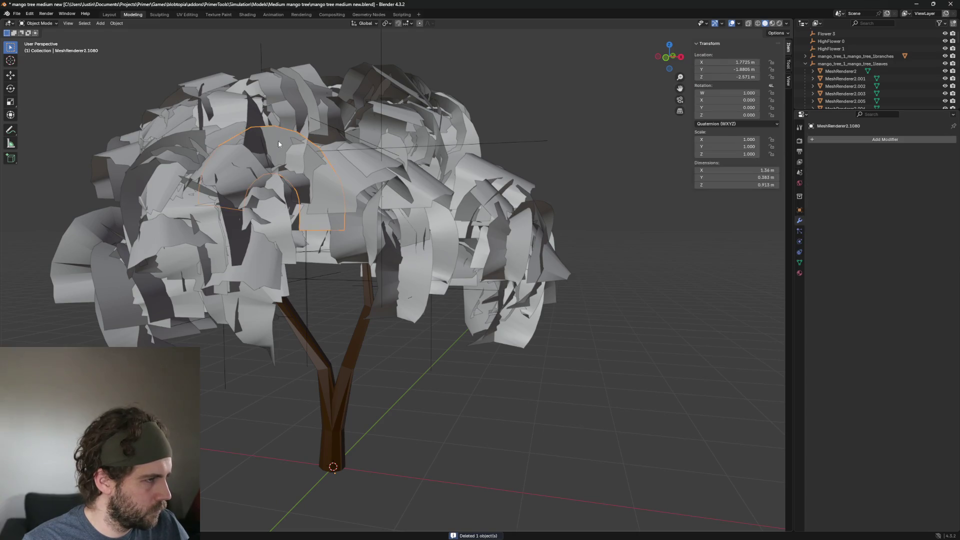
left_click(316, 173)
key("Delete")
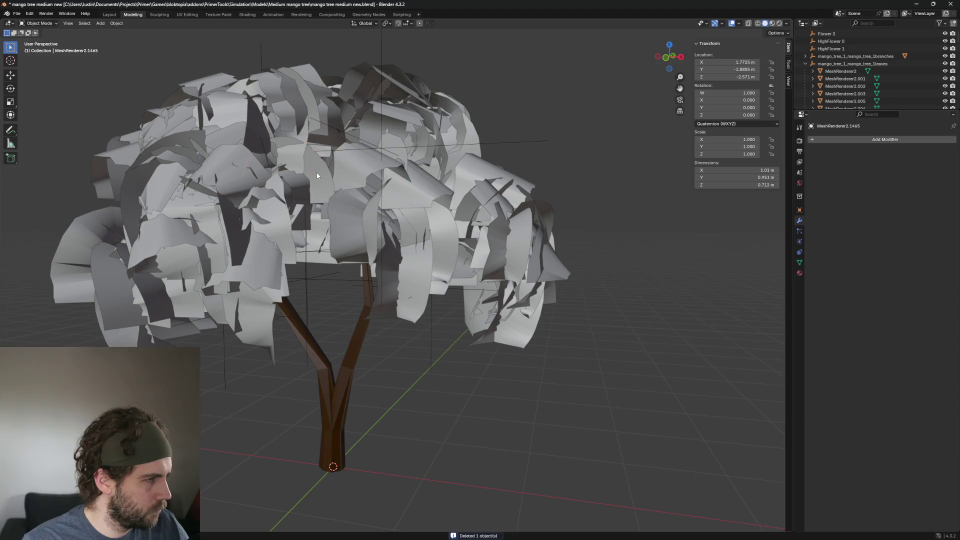
left_click(317, 173)
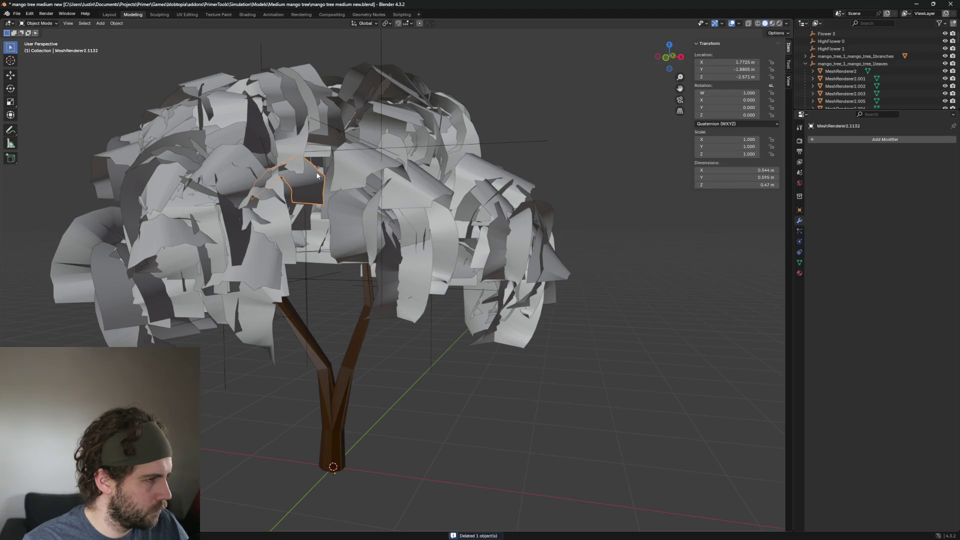
middle_click_drag(318, 175, 325, 200)
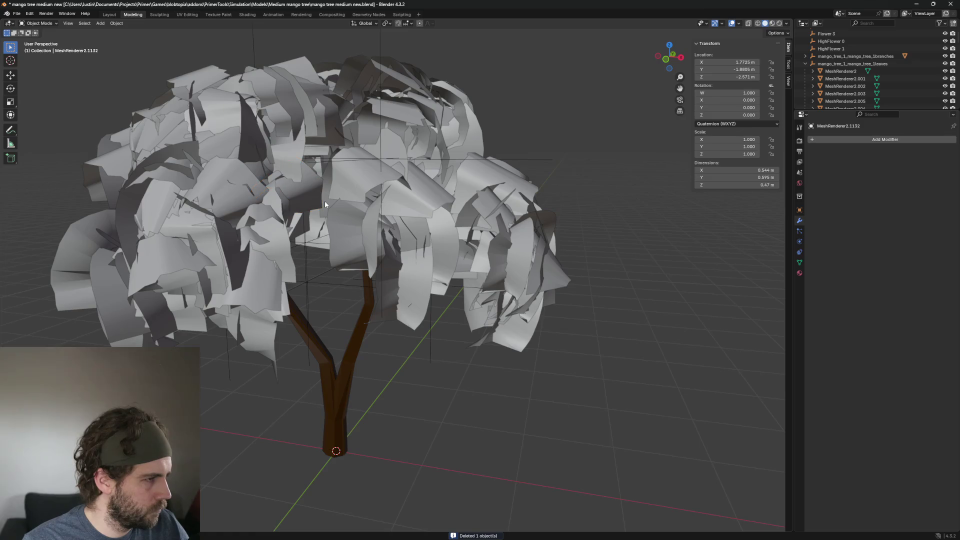
Delete a leaf card near the canopy centre after checking several candidates
left_click(381, 187)
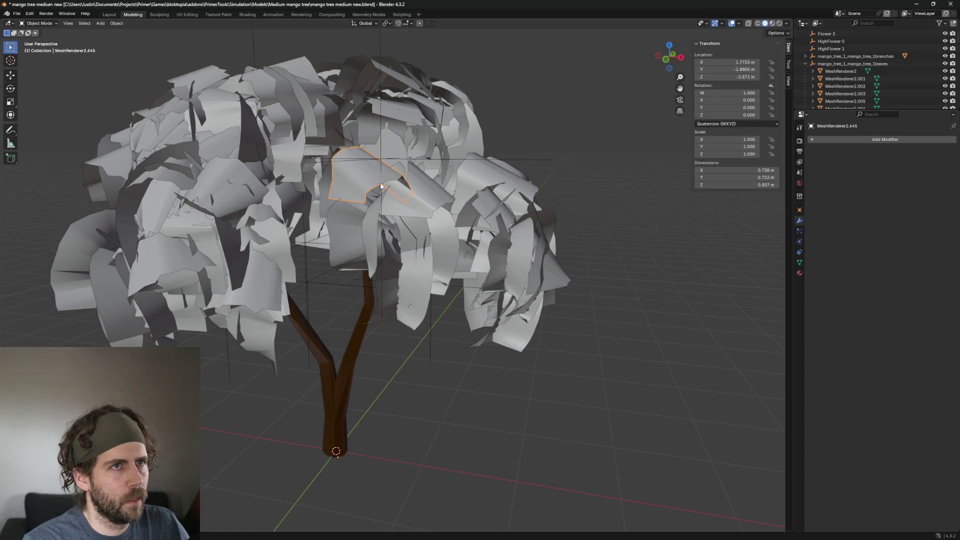
middle_click_drag(381, 186, 391, 220)
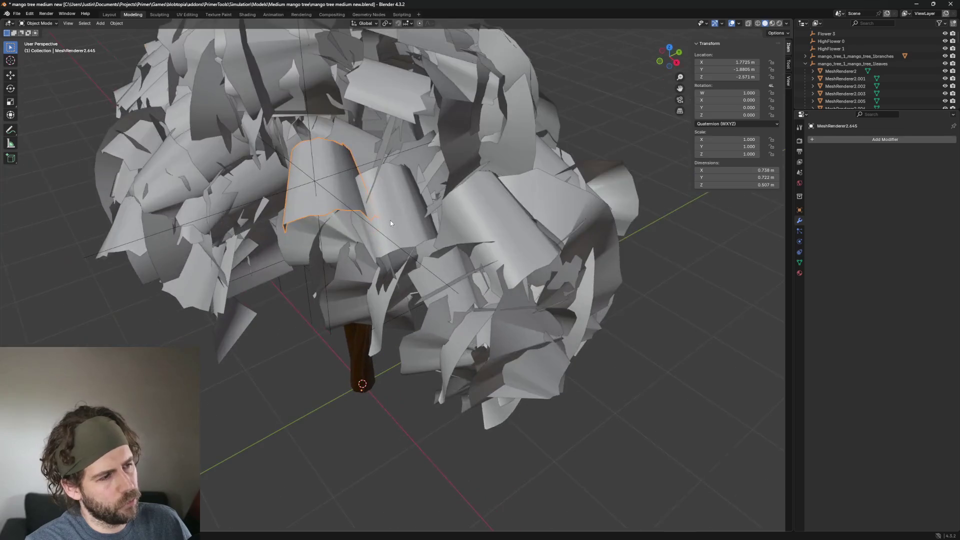
left_click(394, 213)
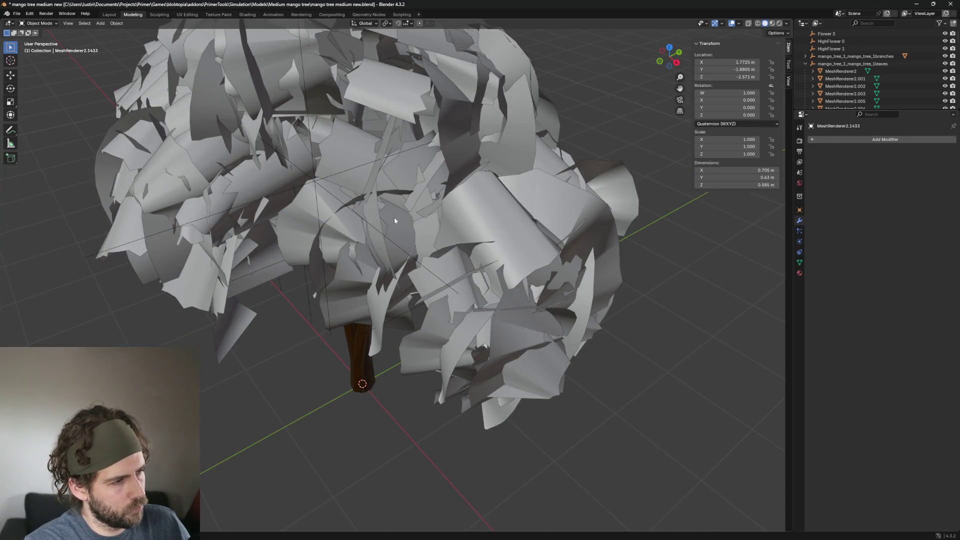
left_click(393, 217)
middle_click_drag(393, 216, 384, 140)
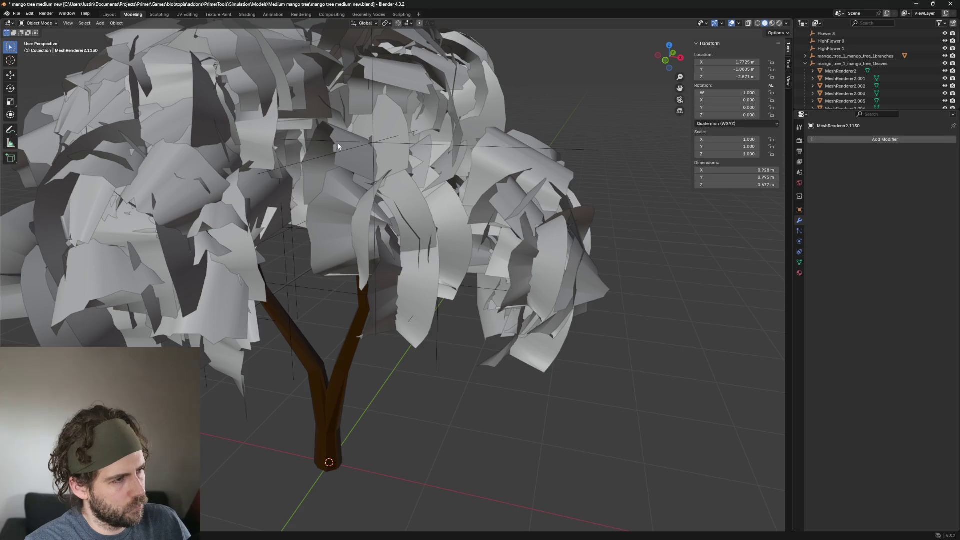
left_click(385, 158)
middle_click_drag(387, 117, 444, 127)
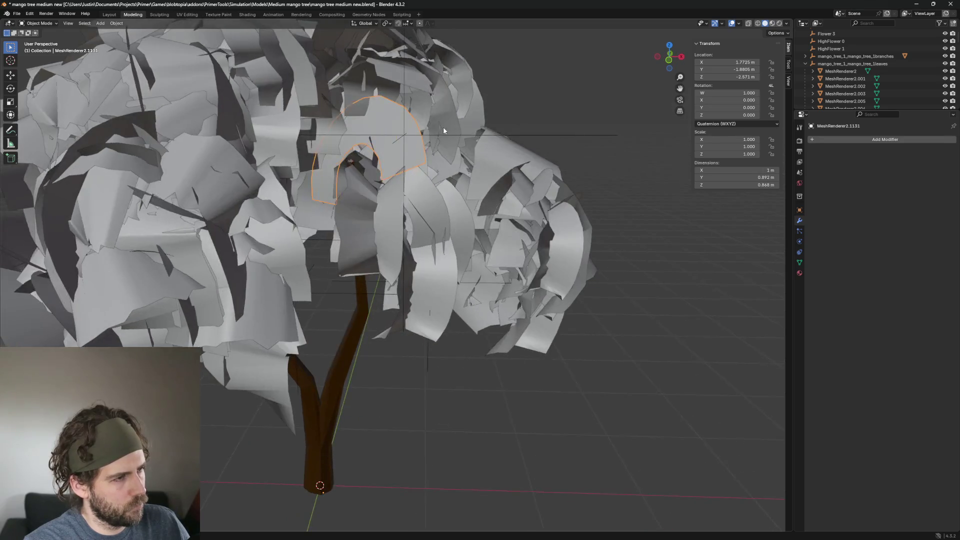
key("Delete")
Box-select a cluster of thirteen leaf cards and delete them together
left_click(429, 239)
middle_click_drag(430, 239, 420, 244)
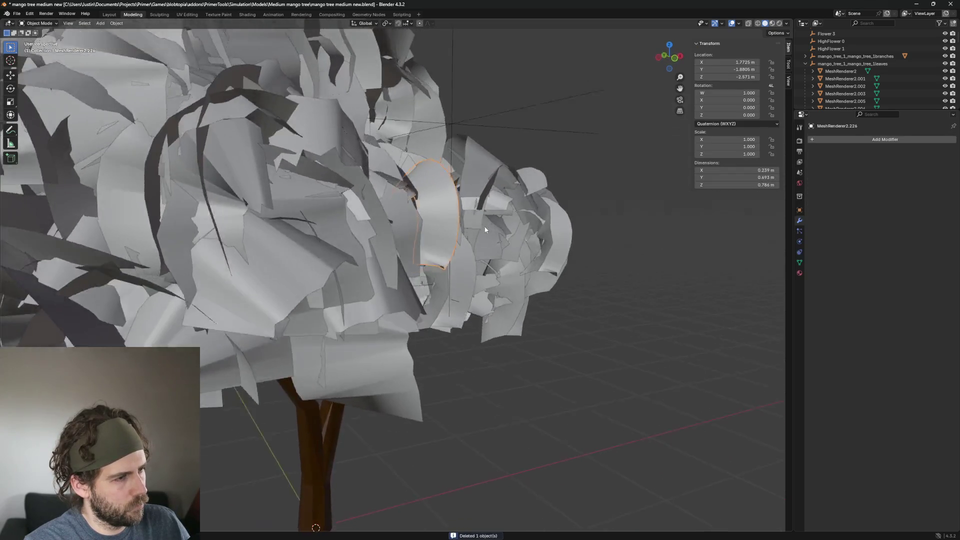
left_click_drag(419, 244, 485, 264)
key("Delete")
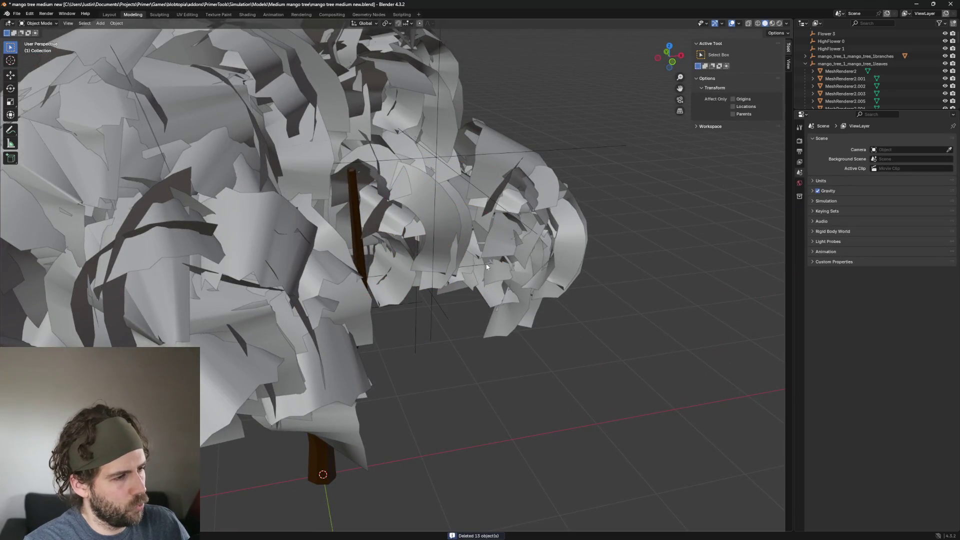
Delete two more leaf cards in the canopy middle and view the whole thinned tree
left_click(485, 265)
scroll(484, 270, "down", 3)
middle_click_drag(479, 286, 438, 261)
left_click(426, 199)
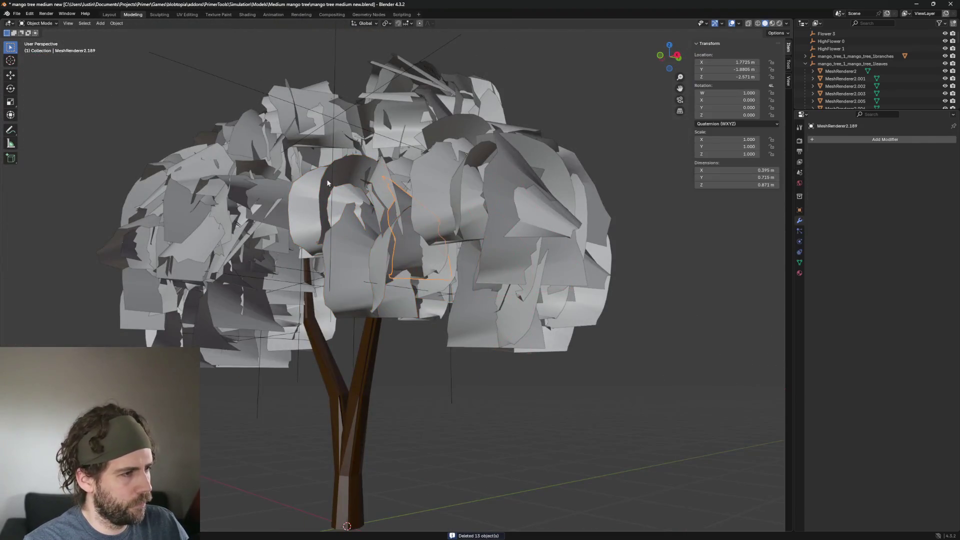
mouse_move(426, 200)
middle_mouse_down()
mouse_move(372, 215)
mouse_move(407, 203)
middle_mouse_up()
scroll(371, 216, "down", 3)
scroll(406, 203, "up", 3)
key("Delete")
left_click(345, 245)
key("Delete")
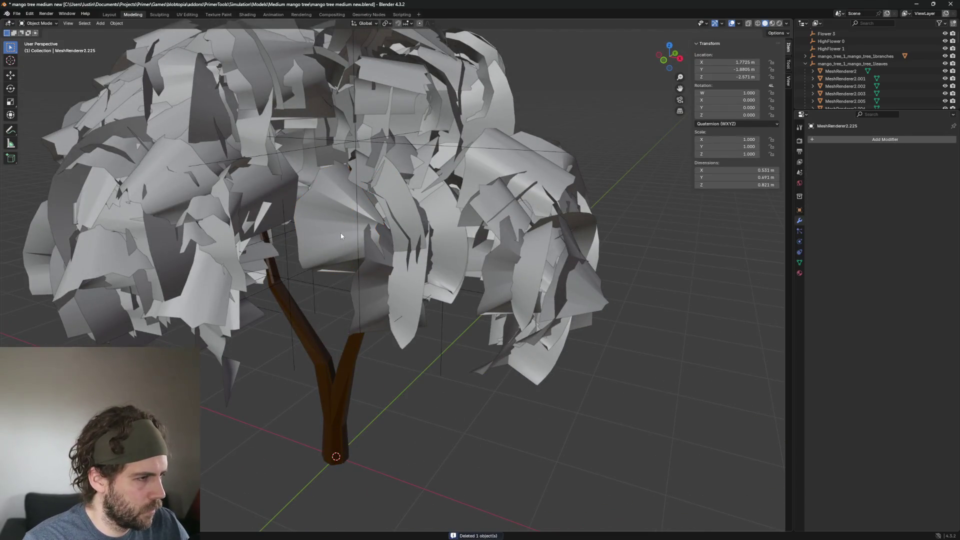
left_click(341, 233)
middle_click_drag(341, 233, 385, 255)
scroll(452, 280, "down", 3)
middle_click_drag(452, 278, 334, 256)
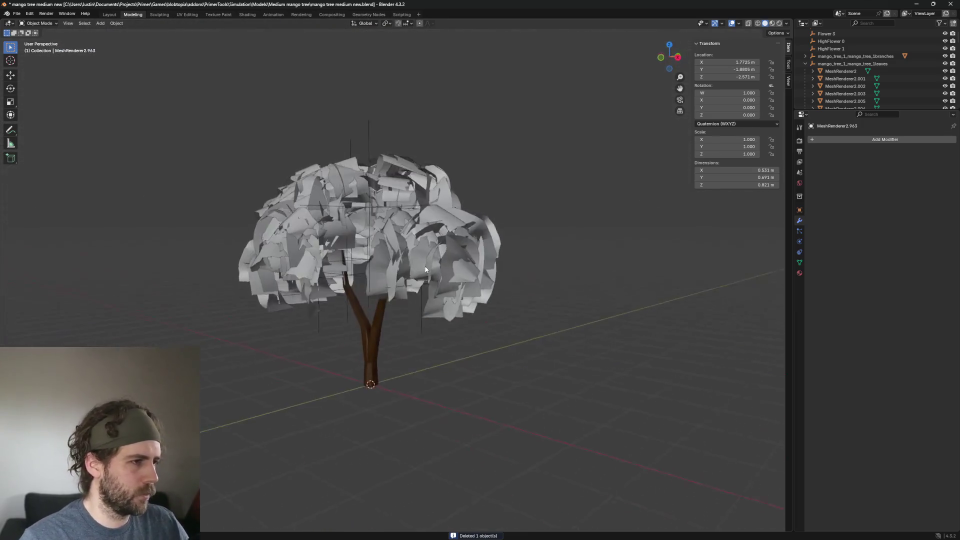
scroll(334, 256, "up", 2)
scroll(406, 319, "up", 2)
scroll(402, 304, "up", 3)
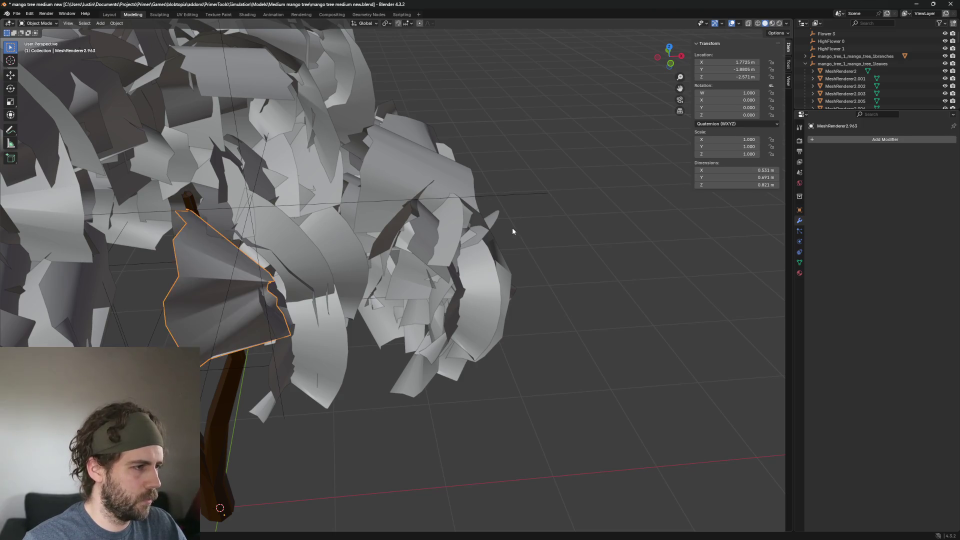
Hide the HighFlower 1 object and two leaf cards on the canopy edge with H
left_click(408, 166)
left_click(409, 170)
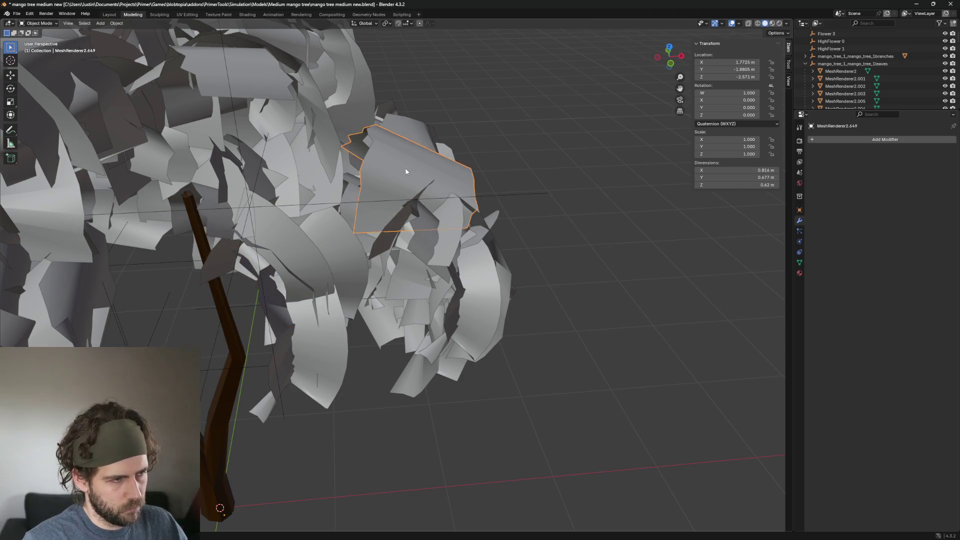
middle_click_drag(418, 199, 414, 200)
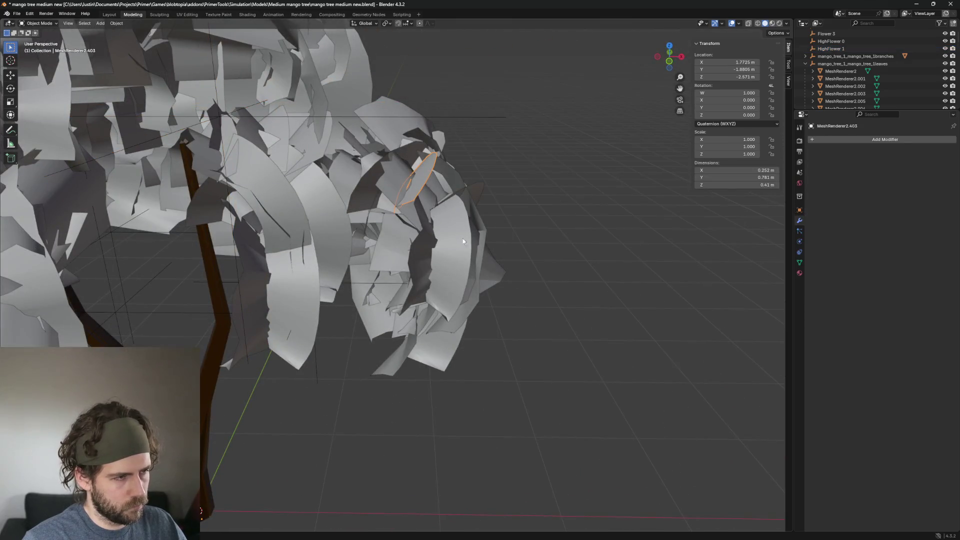
key("h")
left_click(368, 187)
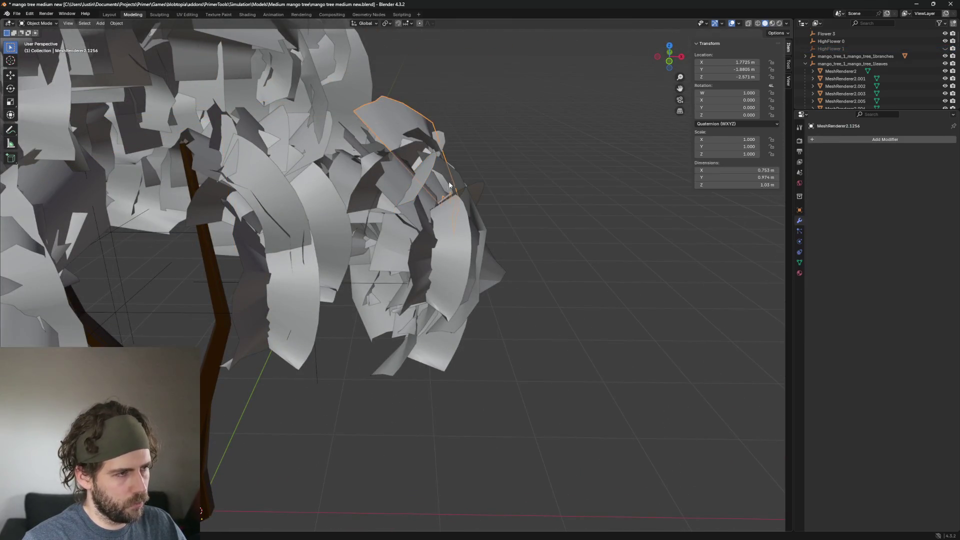
middle_click_drag(367, 187, 420, 166)
scroll(369, 191, "up", 3)
key("h")
left_click(383, 163)
scroll(419, 166, "down", 2)
key("h")
left_click(360, 147)
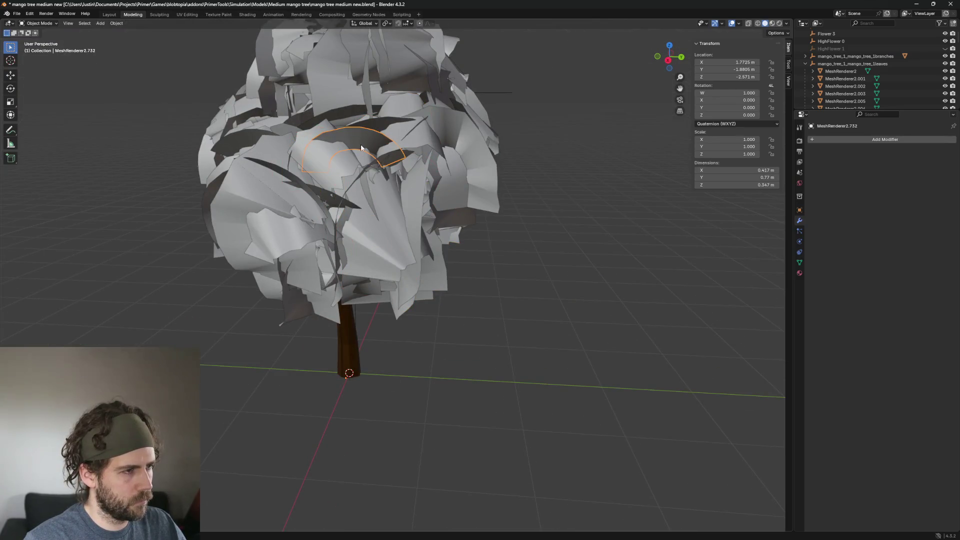
Delete the curved leaf card and pick the next cards nearby
left_click(361, 147)
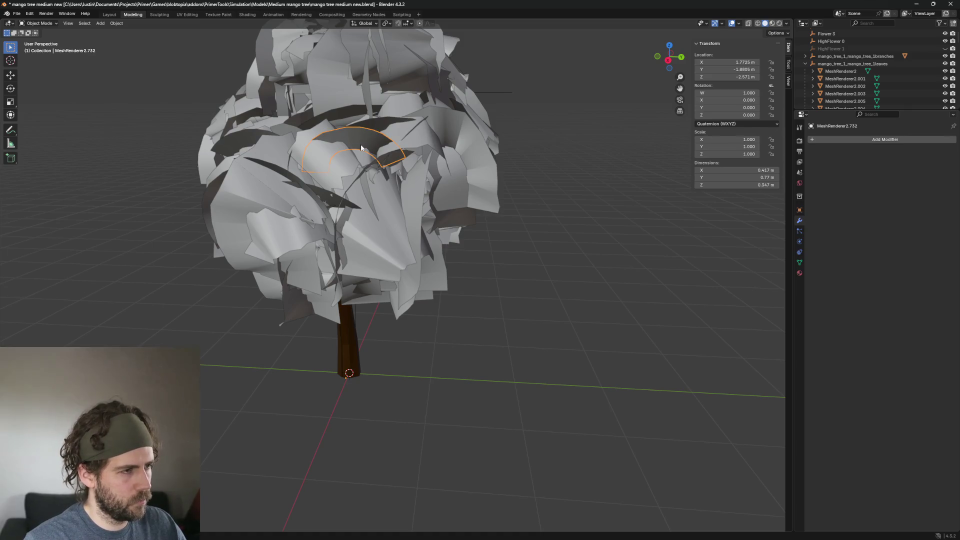
key("Delete")
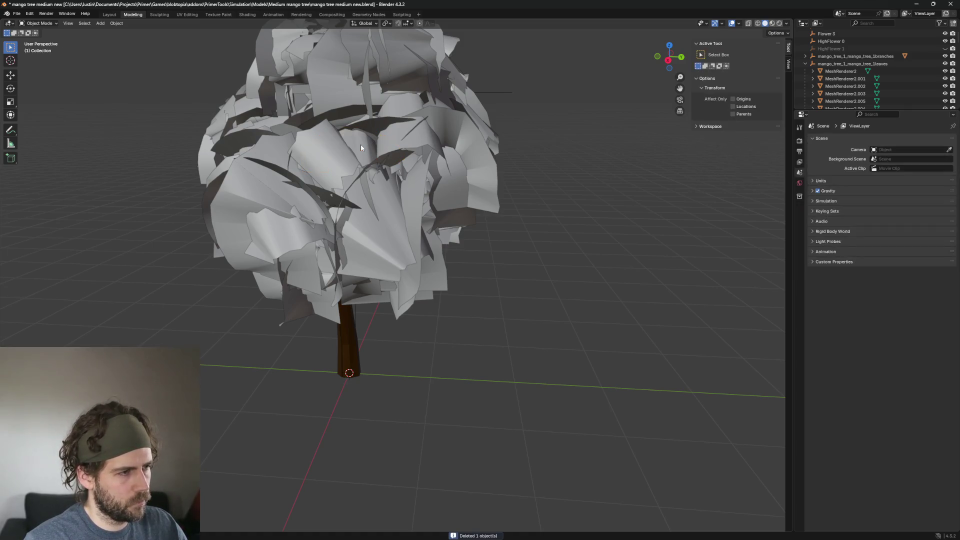
left_click(358, 161)
left_click(359, 150)
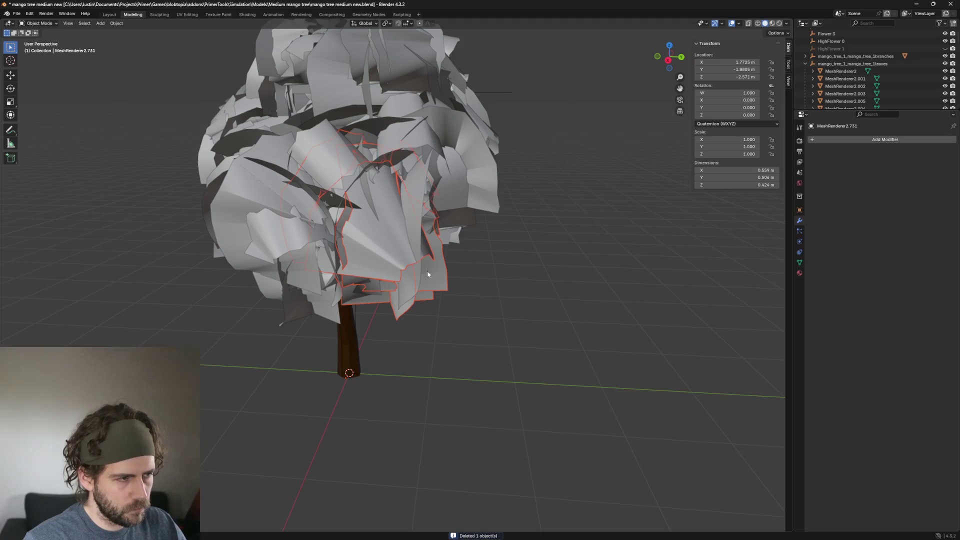
mouse_move(359, 151)
middle_mouse_down()
mouse_move(489, 259)
mouse_move(427, 178)
middle_mouse_up()
Delete the fan-shaped leaf card on the canopy's right side, then undo to restore it
left_click(427, 177)
mouse_move(536, 178)
middle_mouse_down()
mouse_move(433, 219)
mouse_move(506, 189)
mouse_move(433, 184)
middle_mouse_up()
scroll(433, 184, "up", 5)
middle_click_drag(360, 188, 370, 209)
scroll(494, 201, "down", 5)
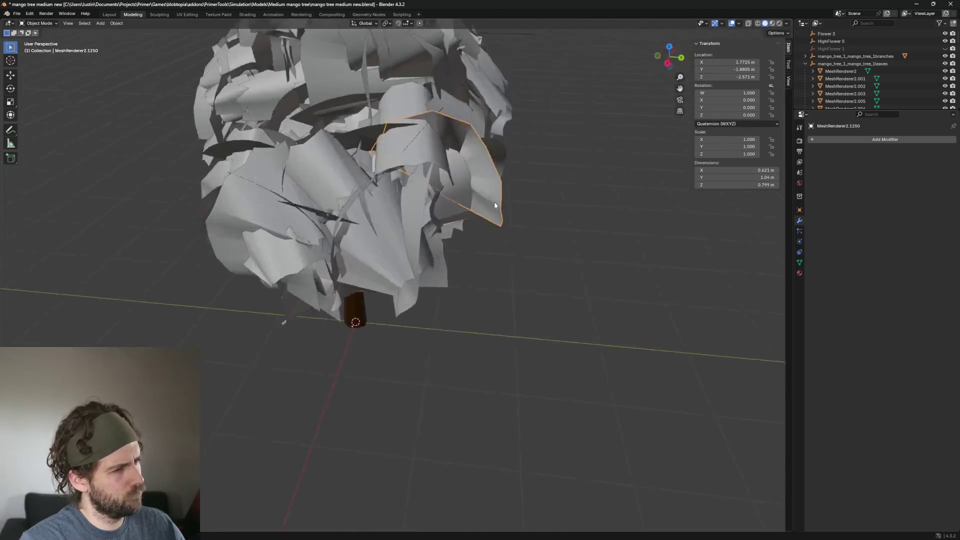
middle_click_drag(494, 201, 501, 180)
key("Delete")
left_click(497, 164)
key("Delete")
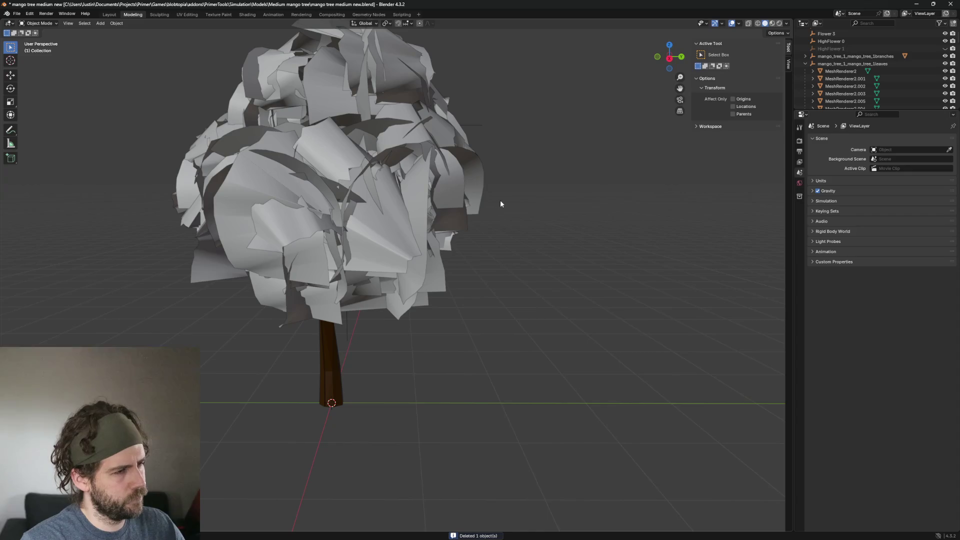
key("ctrl+z")
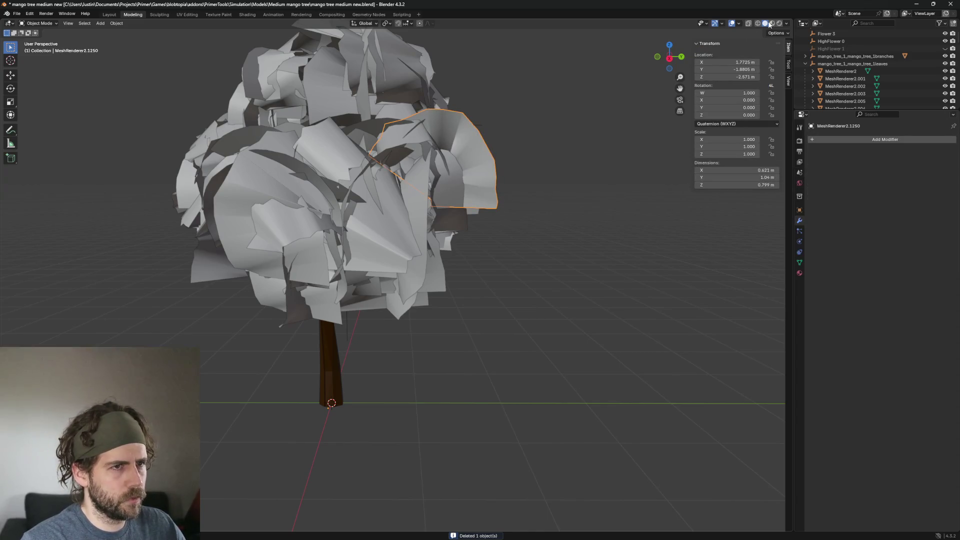
key("z")
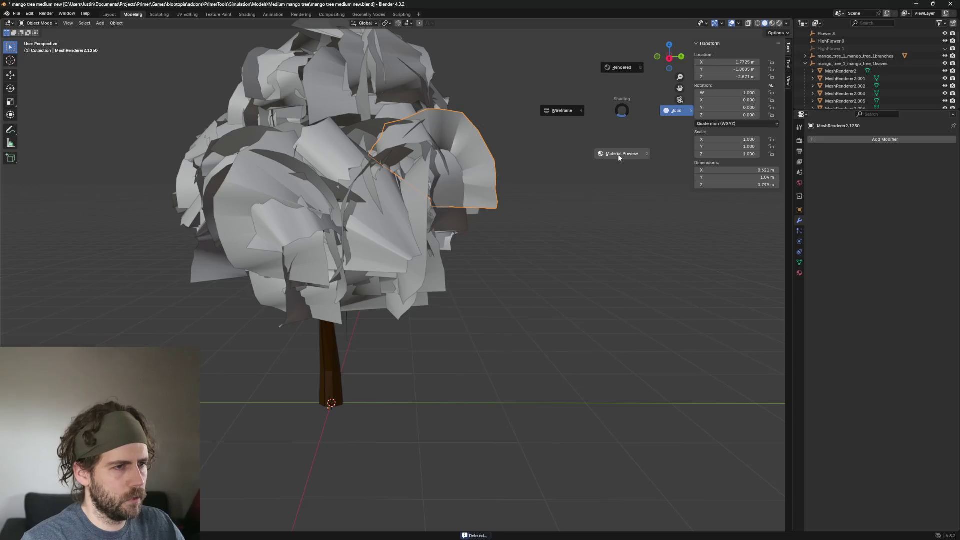
Switch to Material Preview shading and orbit in close around the outlined leaf card at the canopy edge
left_click(614, 150)
middle_click_drag(569, 167, 523, 261)
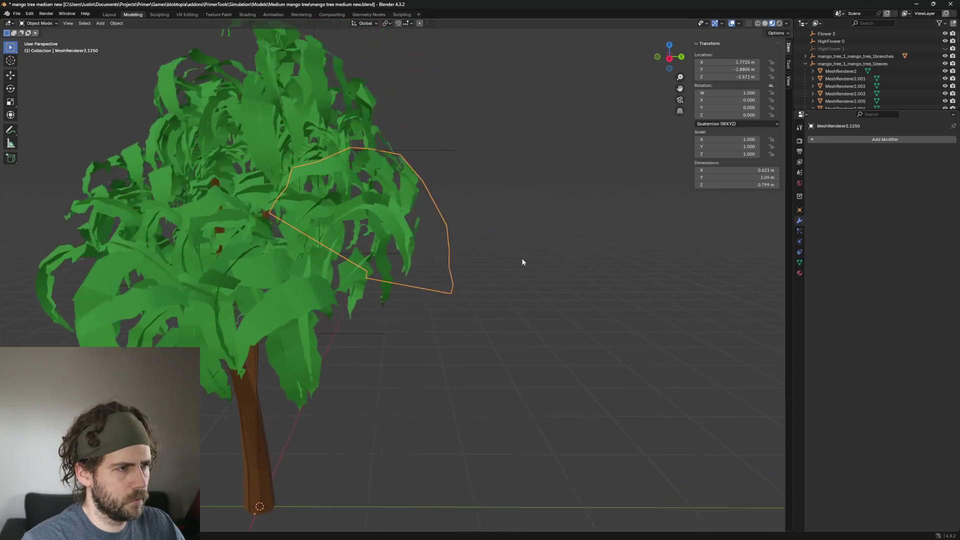
scroll(523, 218, "up", 3)
mouse_move(523, 219)
middle_mouse_down()
mouse_move(447, 244)
mouse_move(496, 216)
middle_mouse_up()
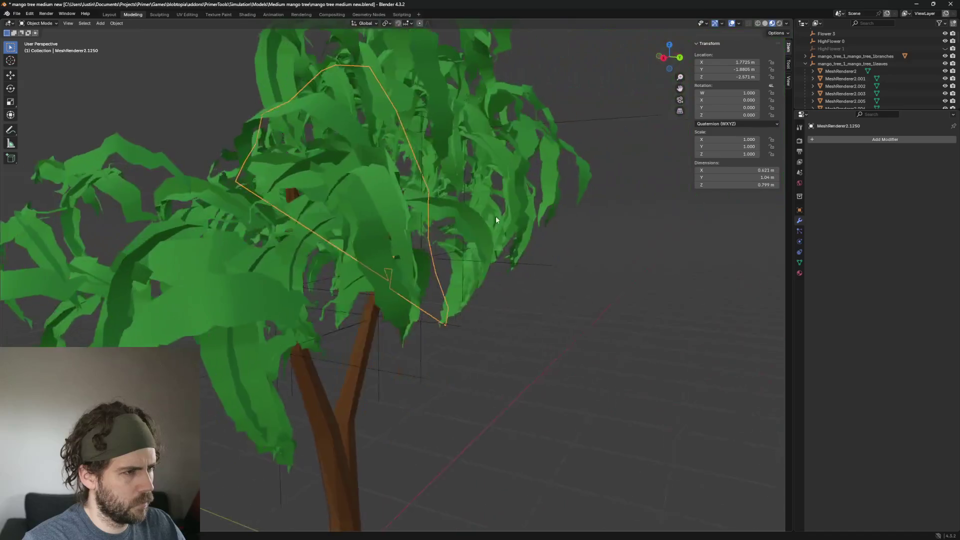
scroll(496, 216, "up", 3)
mouse_move(544, 243)
middle_mouse_down()
mouse_move(550, 275)
mouse_move(532, 200)
mouse_move(502, 233)
mouse_move(545, 210)
mouse_move(513, 253)
mouse_move(446, 223)
mouse_move(378, 223)
mouse_move(429, 225)
middle_mouse_up()
scroll(549, 279, "down", 3)
scroll(541, 221, "up", 2)
scroll(513, 253, "down", 3)
scroll(446, 223, "up", 2)
scroll(429, 225, "up", 2)
middle_click_drag(507, 229, 531, 238)
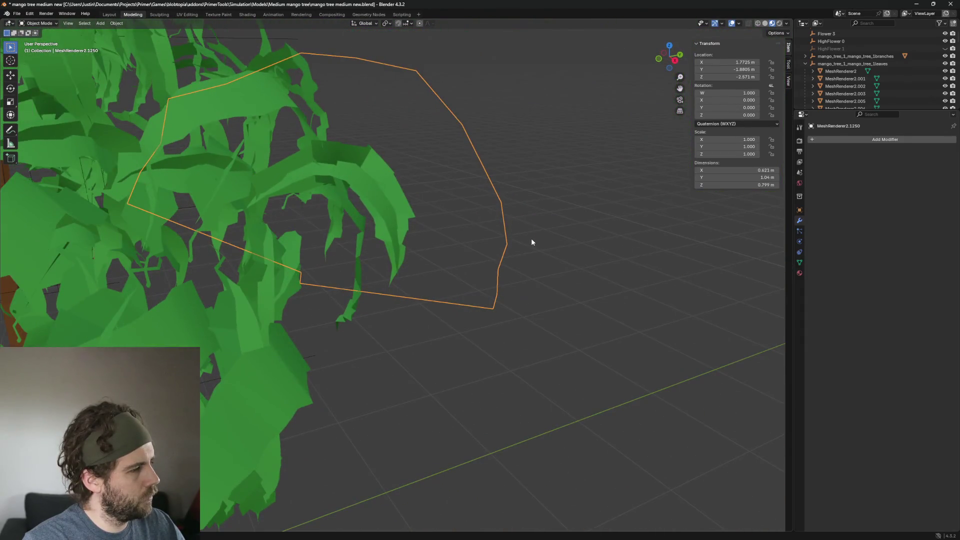
Delete that protruding leaf card (undone once and redone), then select another leaf in the canopy
key("Delete")
key("ctrl+z")
key("Delete")
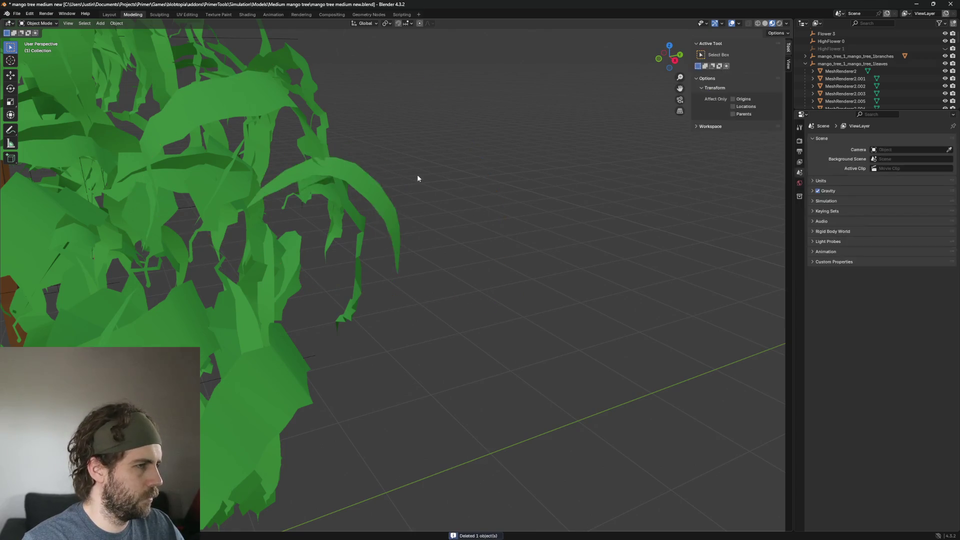
mouse_move(417, 178)
middle_mouse_down()
mouse_move(454, 235)
mouse_move(442, 209)
mouse_move(361, 226)
mouse_move(486, 217)
mouse_move(429, 245)
mouse_move(413, 214)
mouse_move(665, 138)
middle_mouse_up()
left_click(361, 227)
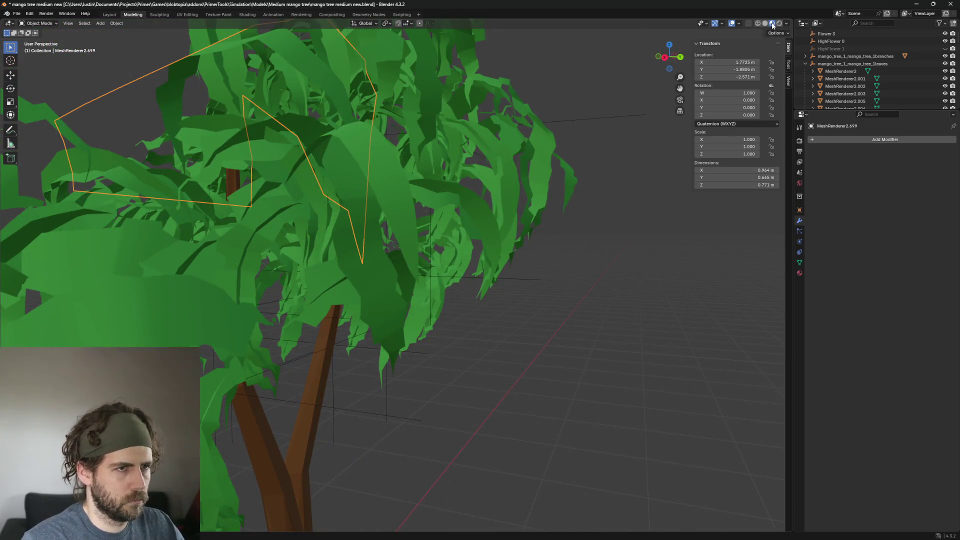
key("z")
Return to solid shading and delete a leaf card near the canopy edge and a large one further in
left_click(715, 132)
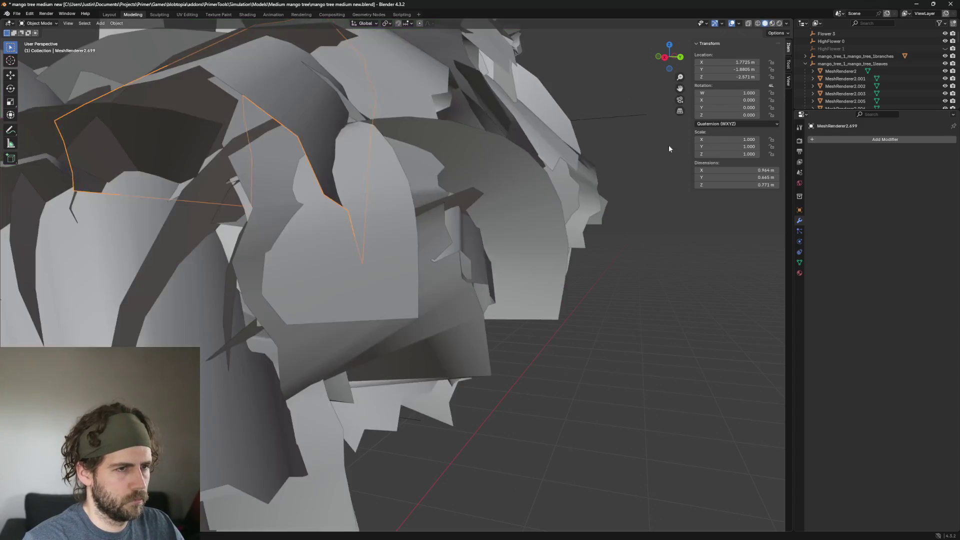
scroll(479, 241, "down", 3)
scroll(578, 247, "down", 3)
scroll(529, 216, "down", 3)
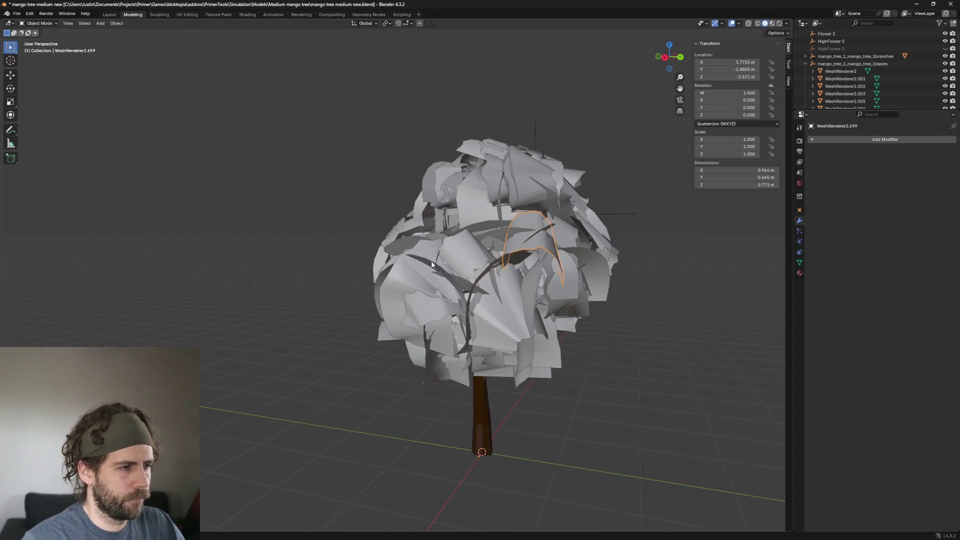
mouse_move(528, 215)
middle_mouse_down()
mouse_move(449, 288)
mouse_move(498, 350)
mouse_move(408, 306)
mouse_move(455, 302)
mouse_move(466, 316)
mouse_move(442, 300)
middle_mouse_up()
scroll(450, 286, "up", 5)
left_click(450, 289)
scroll(449, 289, "up", 3)
left_click(408, 305)
scroll(446, 305, "down", 5)
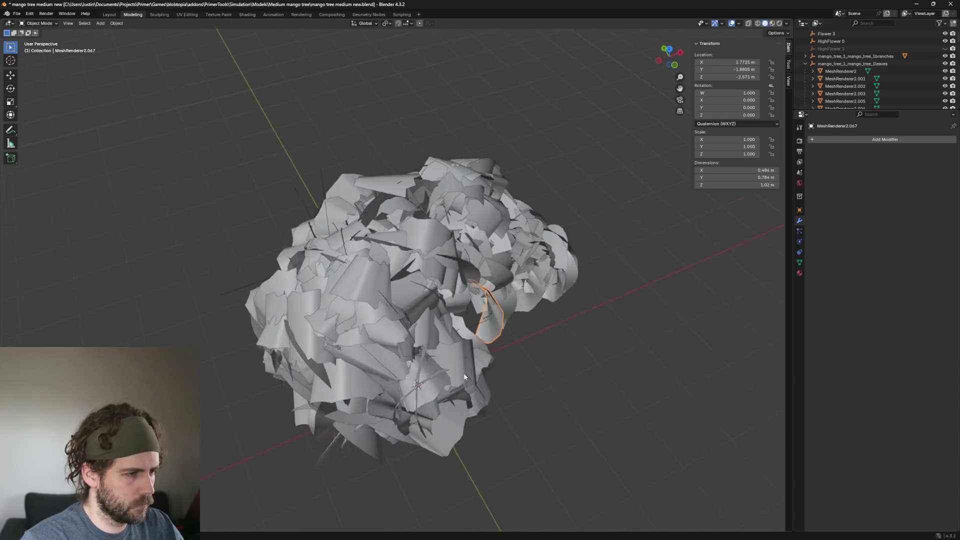
scroll(419, 289, "up", 4)
key("Delete")
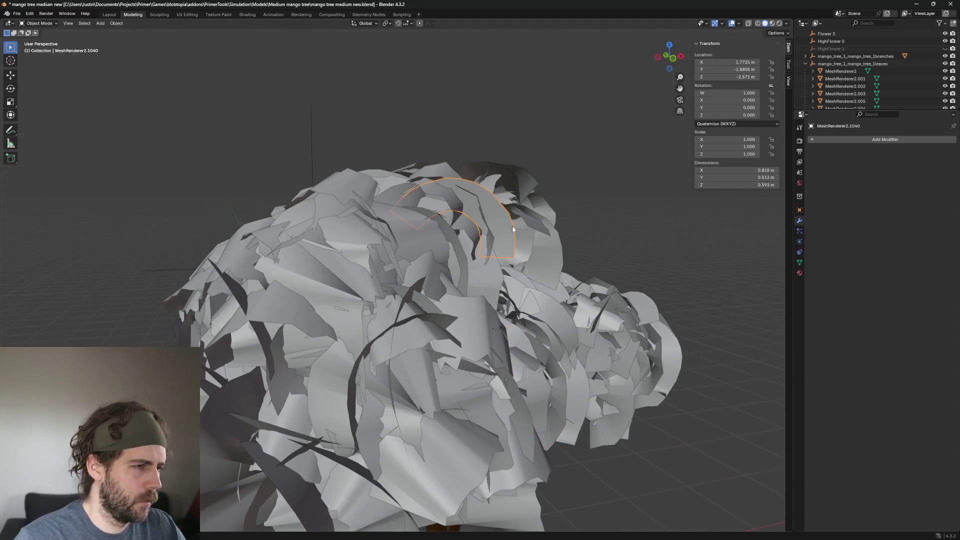
left_click(477, 234)
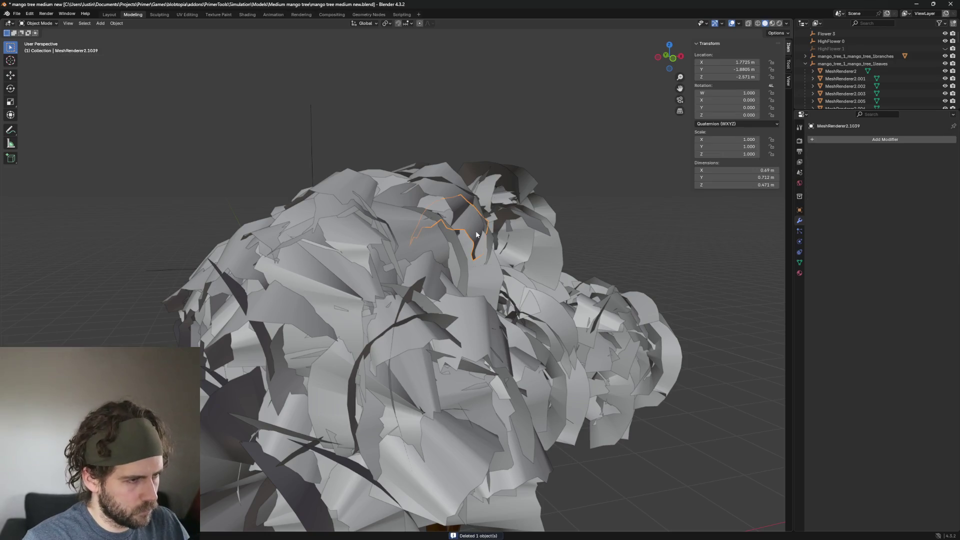
middle_click_drag(458, 204, 442, 218)
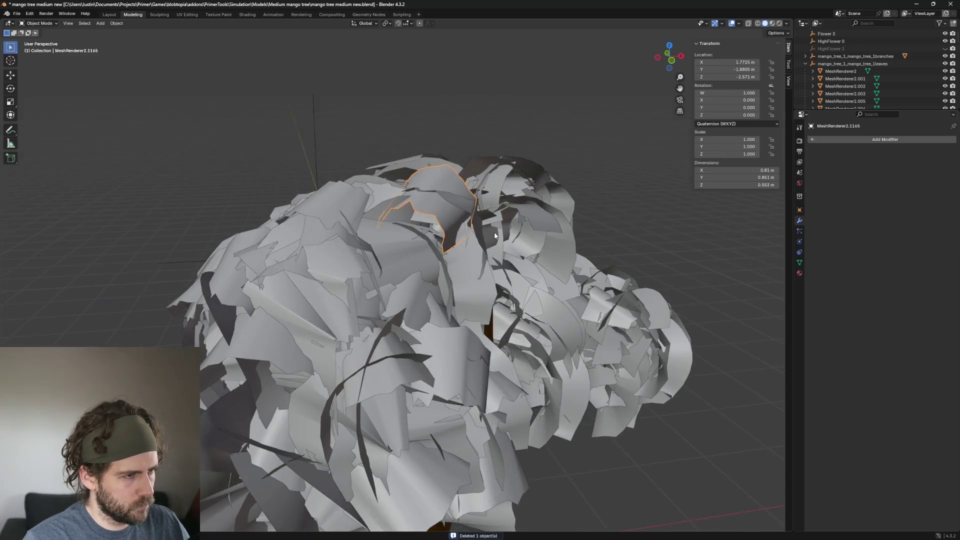
left_click(440, 219)
left_click(448, 218)
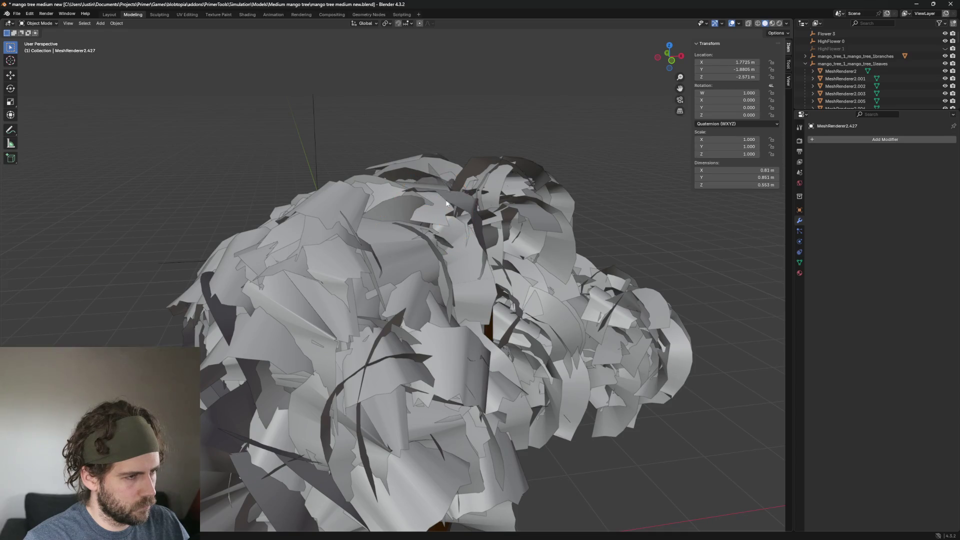
middle_click_drag(448, 218, 374, 227)
key("Delete")
left_click(385, 238)
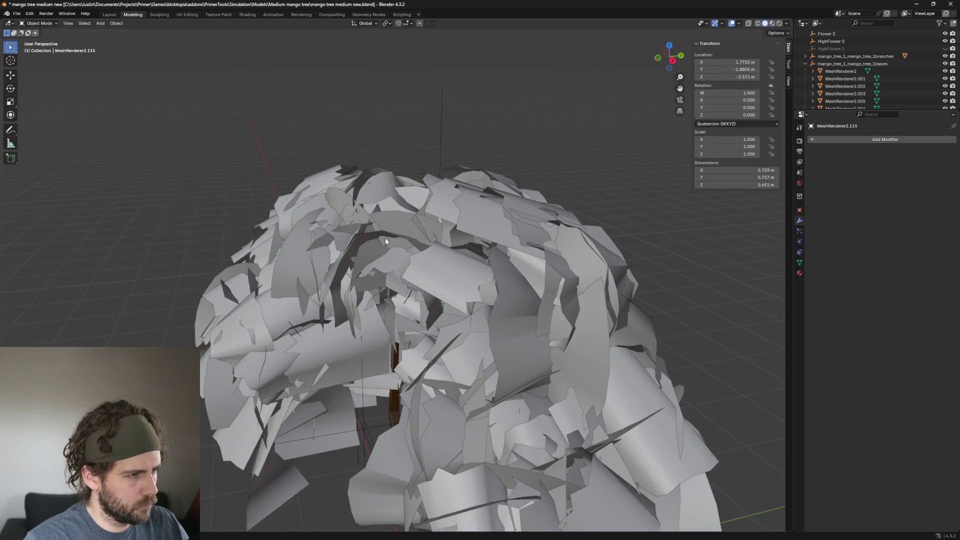
Delete four more leaf cards on the left side and near the top of the canopy
left_click(308, 249)
scroll(324, 239, "up", 2)
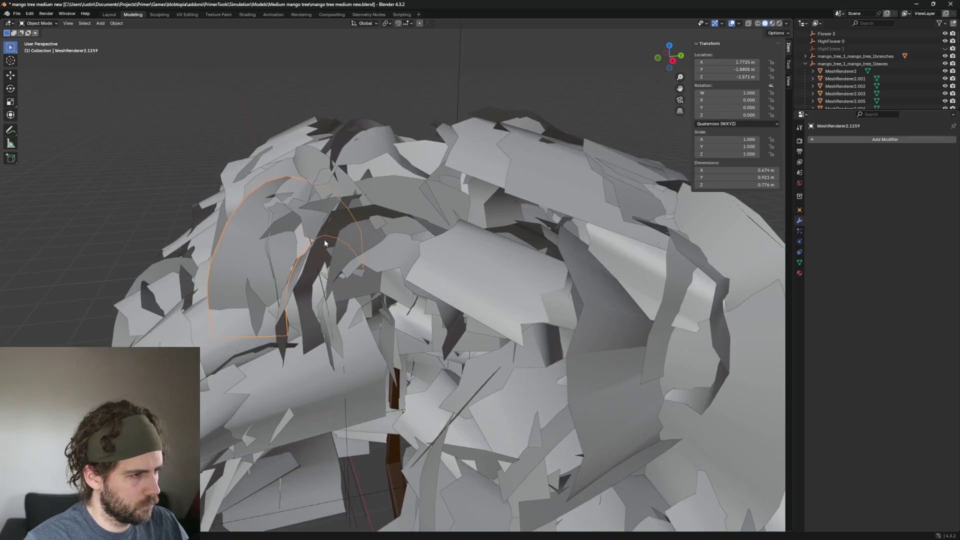
key("Delete")
left_click(238, 261)
key("Delete")
scroll(308, 251, "up", 2)
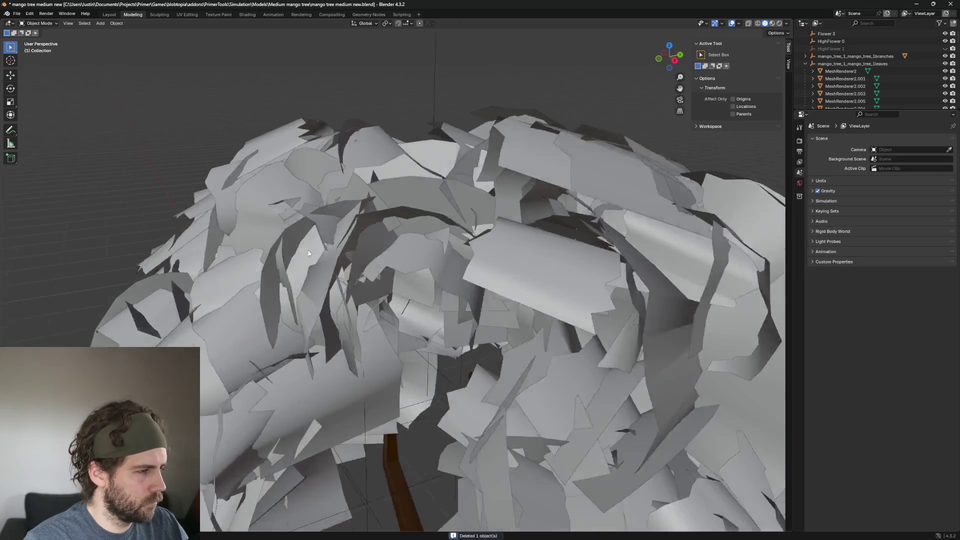
middle_click_drag(308, 251, 371, 174)
left_click(374, 157)
key("Delete")
left_click(371, 157)
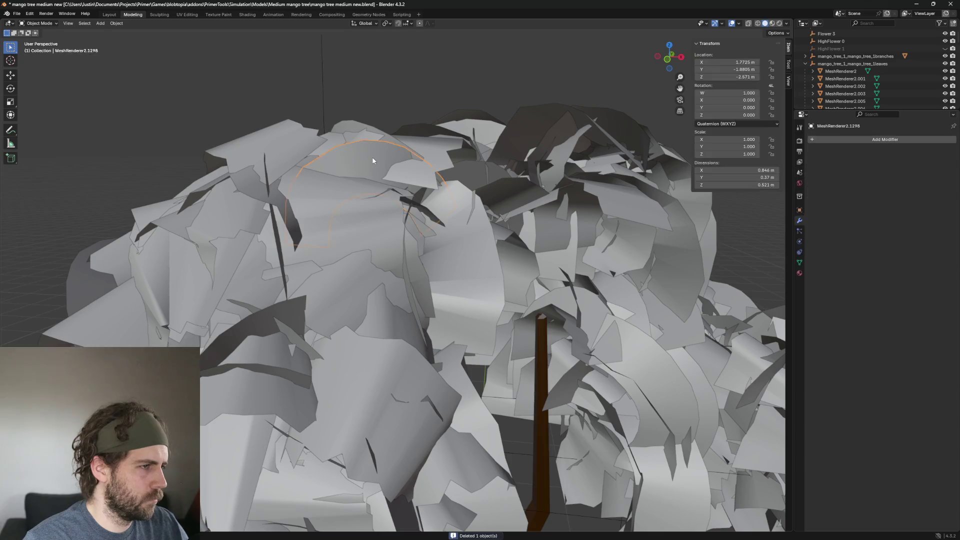
key("Delete")
left_click(383, 243)
Delete three leaf cards on top of the crown, including the curved one, orbiting between picks
mouse_move(383, 243)
middle_mouse_down()
mouse_move(423, 253)
mouse_move(363, 264)
middle_mouse_up()
left_click(362, 263)
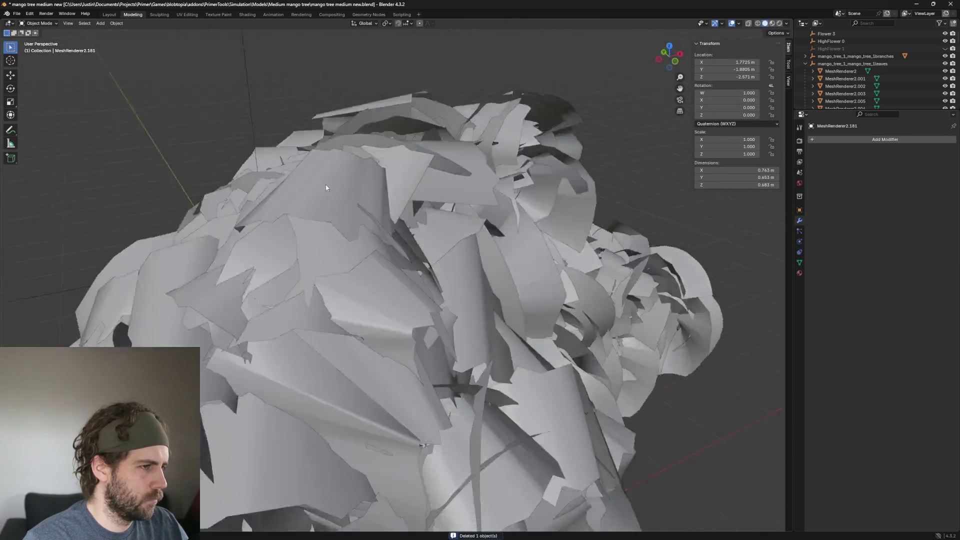
middle_click_drag(419, 269, 319, 185)
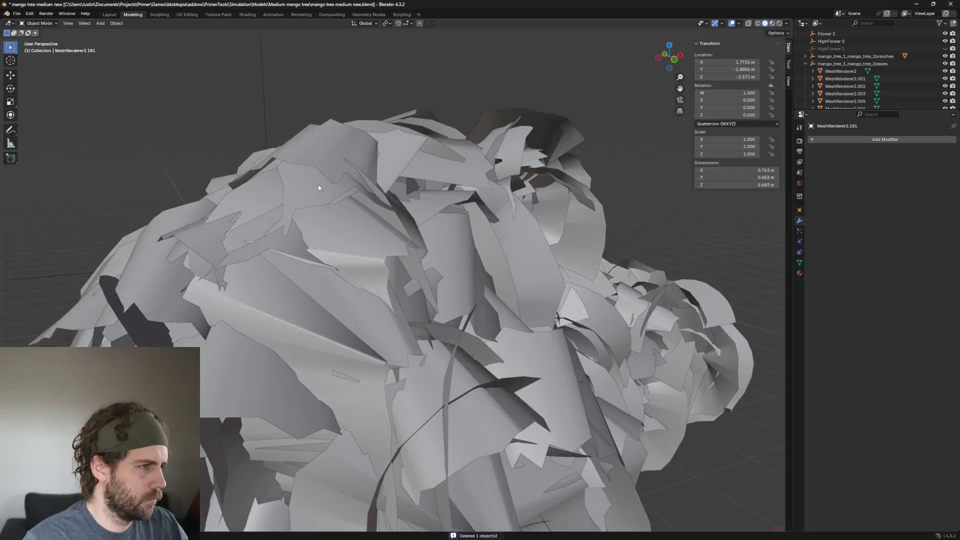
left_click(463, 166)
mouse_move(463, 166)
middle_mouse_down()
mouse_move(484, 241)
mouse_move(428, 186)
middle_mouse_up()
scroll(484, 241, "up", 2)
key("Delete")
left_click(419, 169)
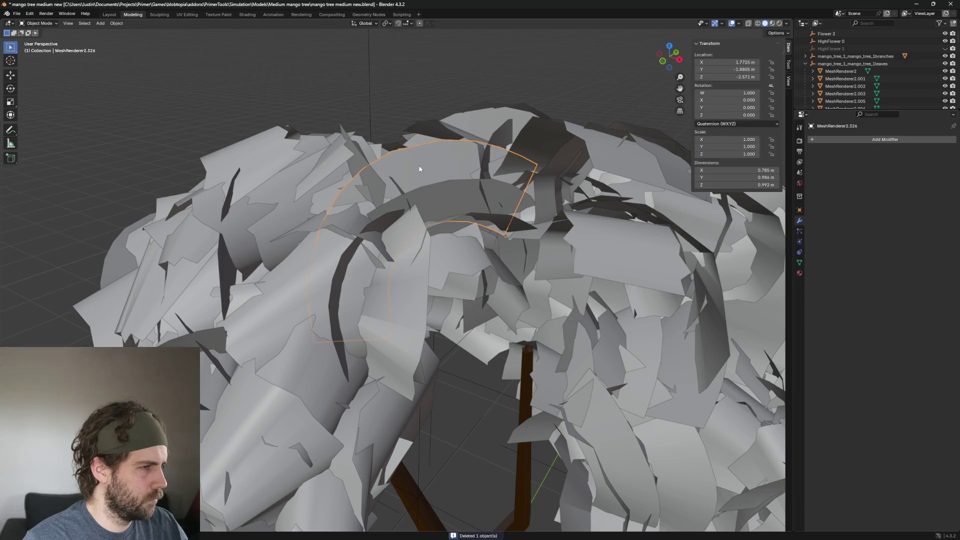
mouse_move(479, 213)
middle_mouse_down()
mouse_move(443, 177)
mouse_move(453, 213)
middle_mouse_up()
key("Delete")
left_click(447, 193)
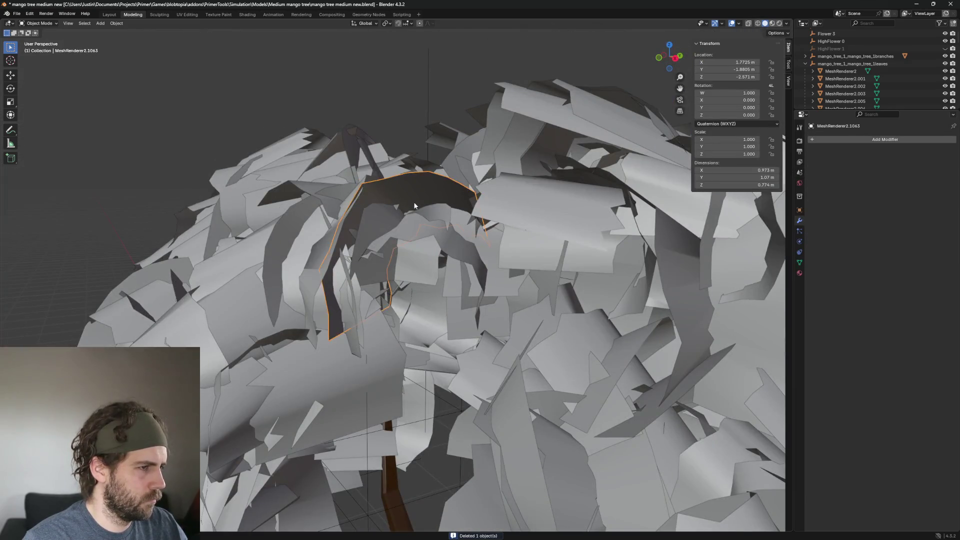
scroll(413, 202, "down", 5)
scroll(521, 208, "down", 3)
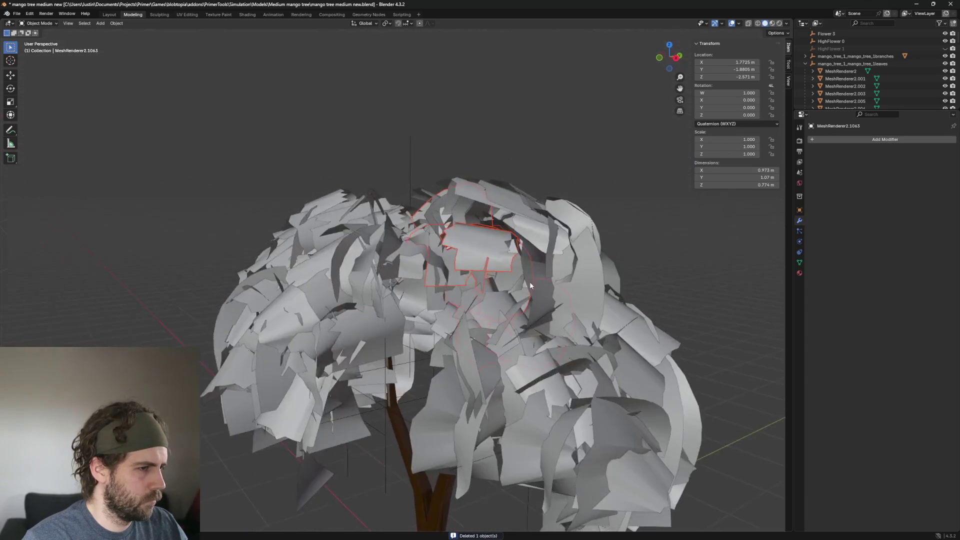
middle_click_drag(530, 281, 444, 188)
left_click(434, 182)
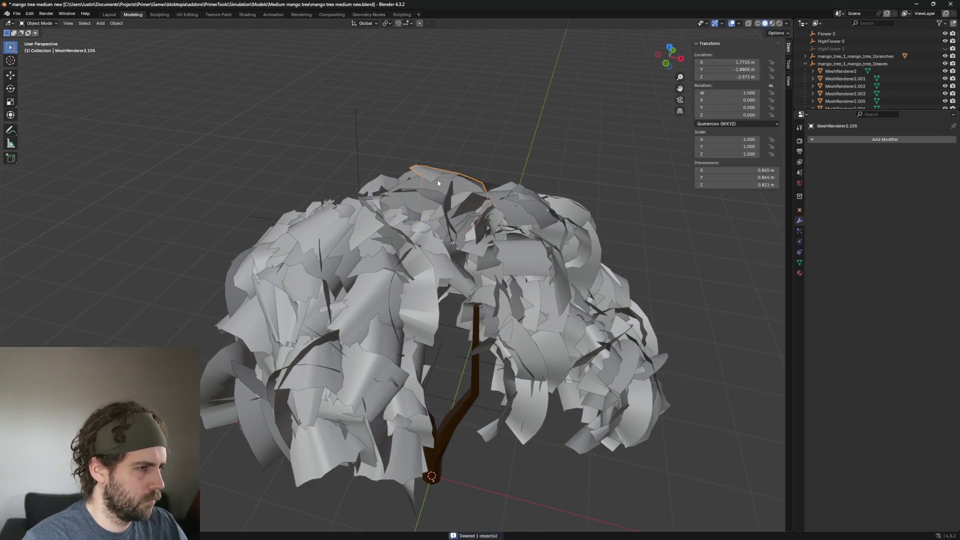
key("Delete")
Pick through leaves around the canopy top and delete three more of them
left_click(455, 190)
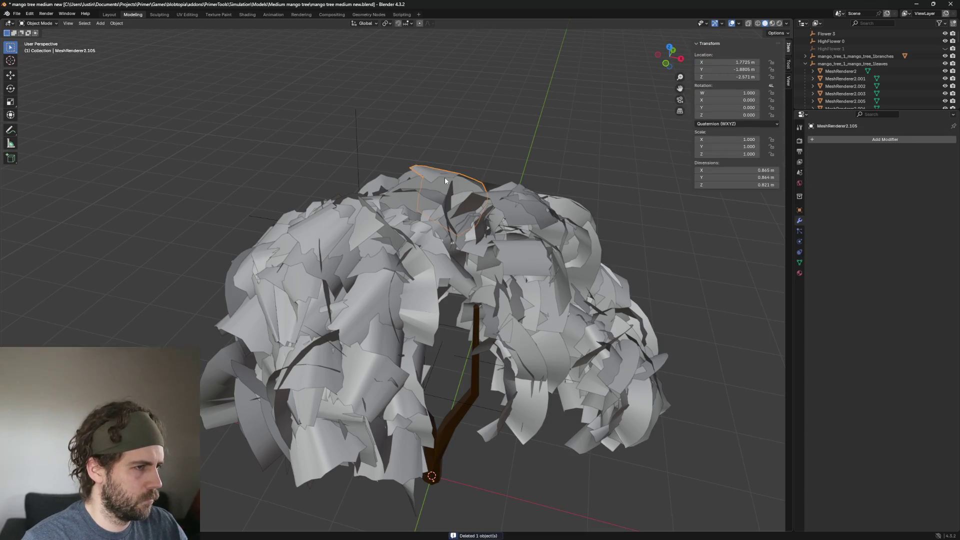
left_click(445, 177)
scroll(443, 194, "up", 2)
scroll(445, 200, "up", 2)
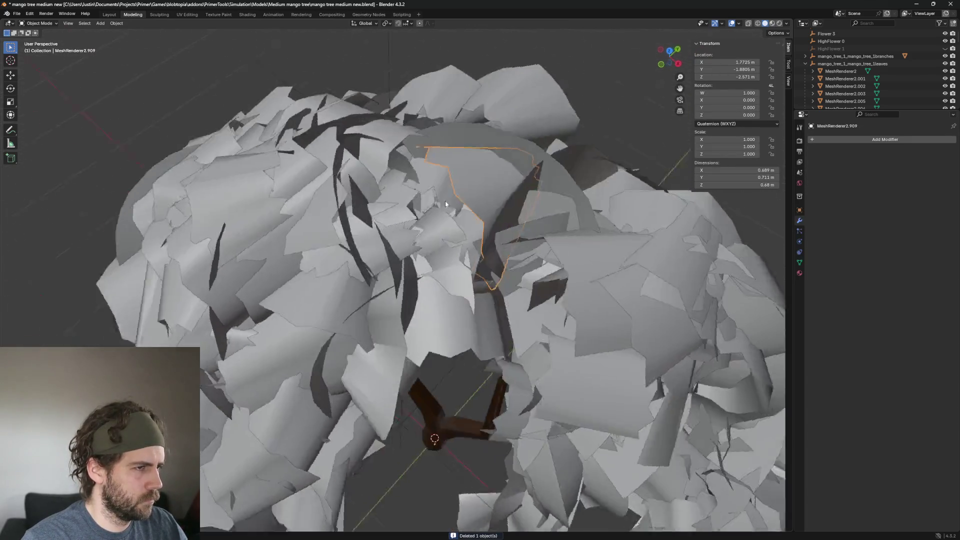
middle_click_drag(445, 200, 407, 194)
left_click(408, 195)
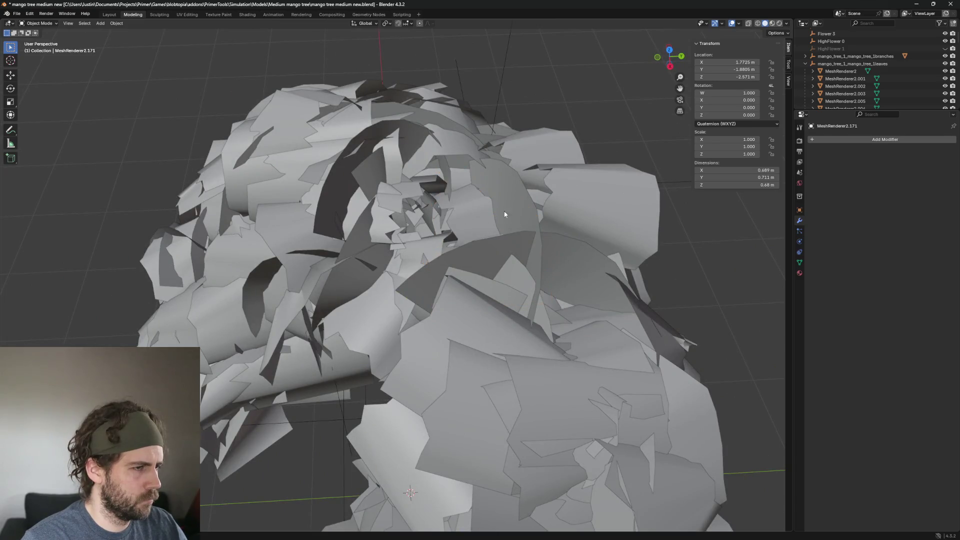
left_click(505, 215)
middle_click_drag(532, 211, 522, 147)
key("Delete")
left_click(496, 136)
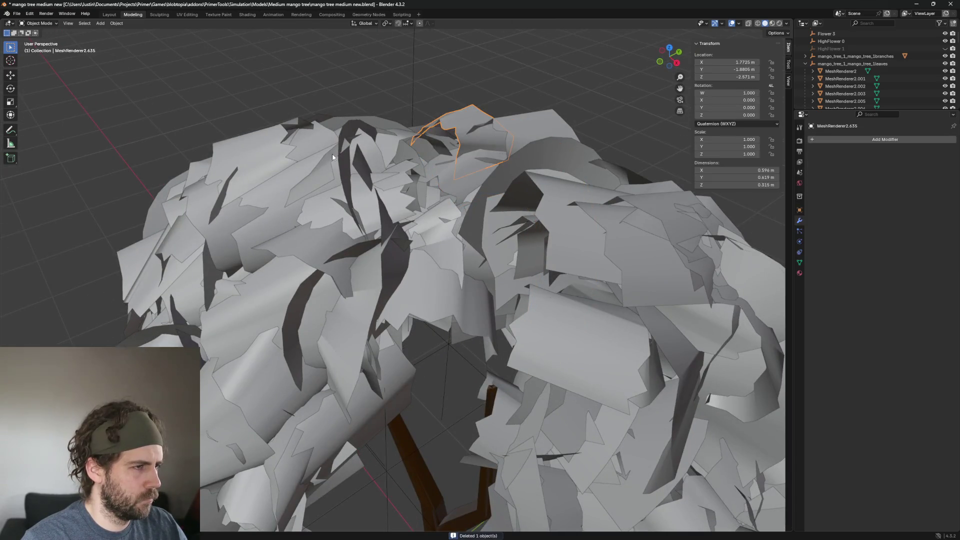
key("Delete")
middle_click_drag(332, 156, 333, 211)
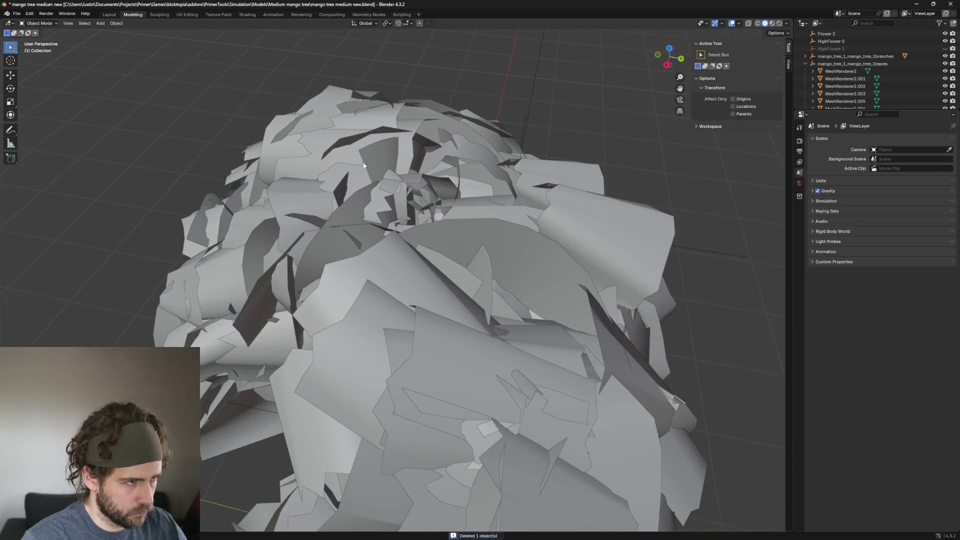
left_click(389, 165)
mouse_move(389, 166)
middle_mouse_down()
mouse_move(397, 152)
mouse_move(445, 223)
mouse_move(351, 219)
mouse_move(435, 223)
mouse_move(442, 206)
mouse_move(374, 223)
mouse_move(403, 232)
middle_mouse_up()
key("Delete")
Delete five further leaf cards one after another from the middle of the canopy
left_click(406, 155)
key("Delete")
left_click(407, 155)
key("Delete")
left_click(351, 220)
key("Delete")
left_click(352, 220)
key("Delete")
scroll(403, 232, "down", 3)
left_click(317, 228)
key("Delete")
left_click(331, 233)
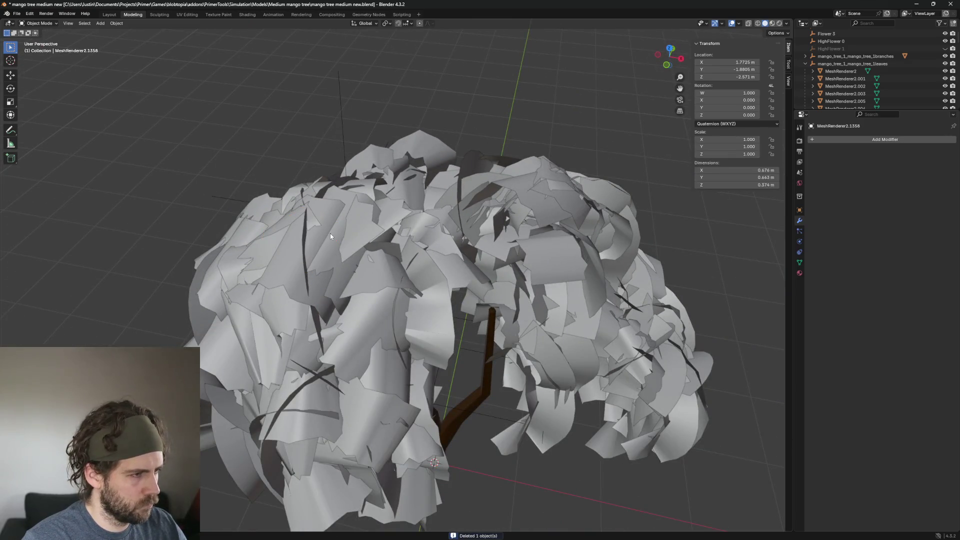
scroll(412, 221, "up", 3)
Orbit around the crown and pick through several leaf cards near the top without deleting yet
mouse_move(412, 221)
middle_mouse_down()
mouse_move(501, 267)
mouse_move(515, 251)
middle_mouse_up()
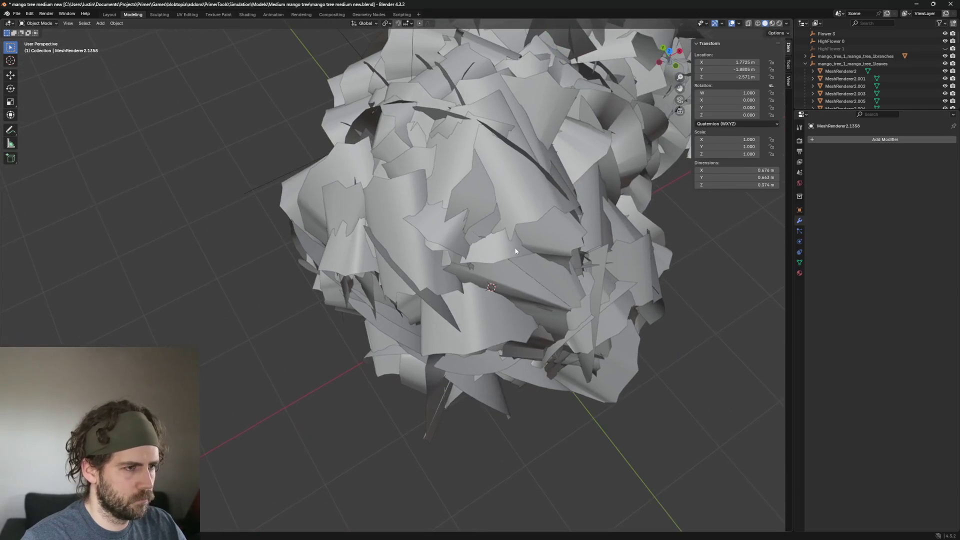
middle_click_drag(517, 199, 541, 146)
left_click(541, 146)
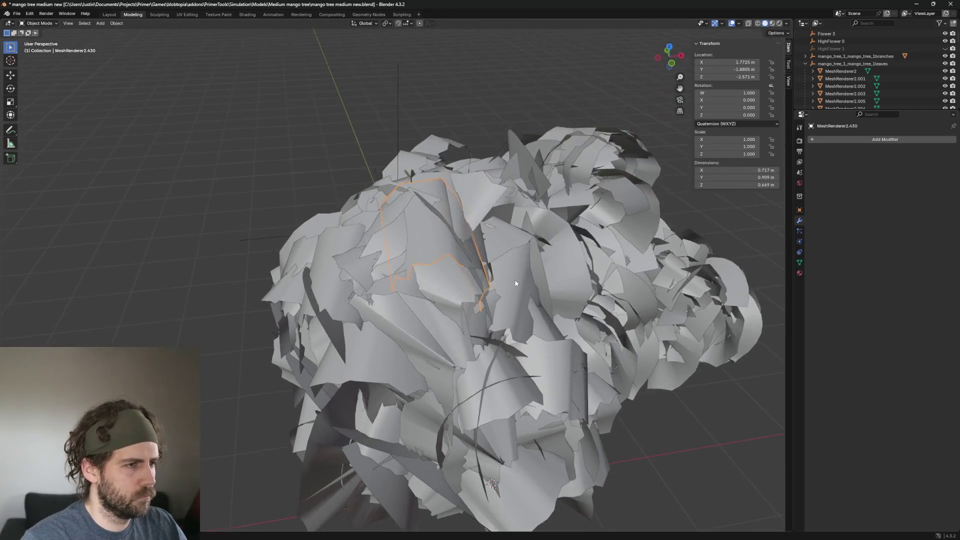
scroll(489, 272, "down", 2)
middle_click_drag(489, 271, 387, 196)
left_click(386, 196)
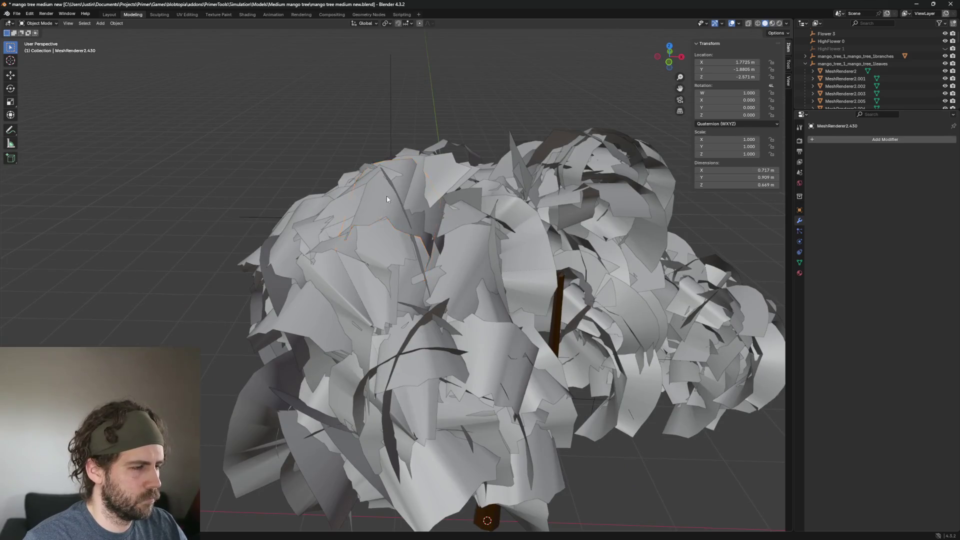
middle_click_drag(399, 258, 369, 207)
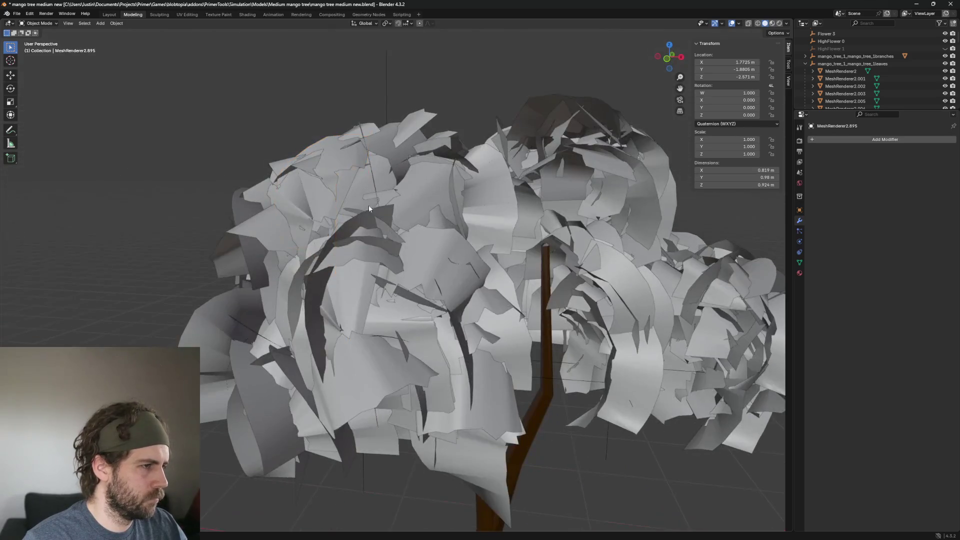
left_click(345, 168)
middle_click_drag(351, 177, 398, 192)
left_click(425, 220)
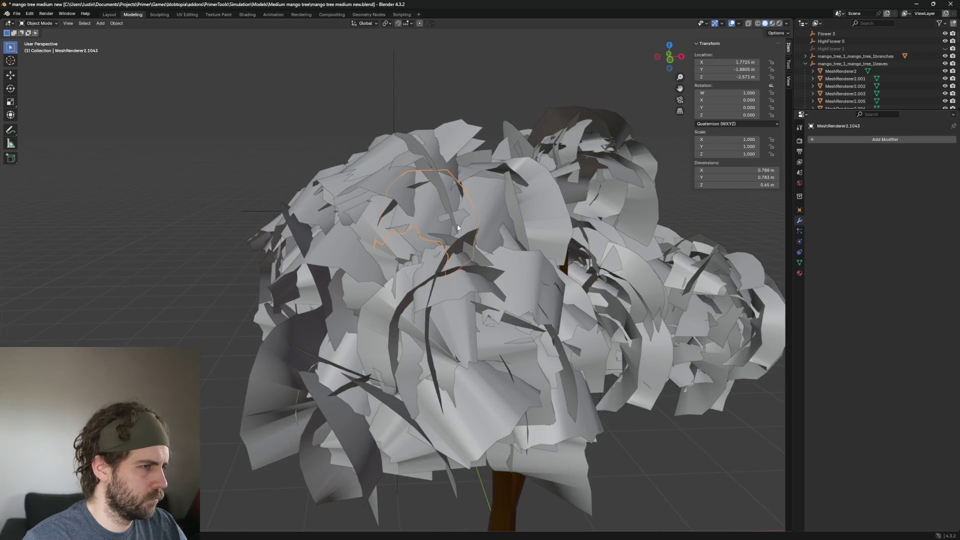
middle_click_drag(456, 136, 511, 189)
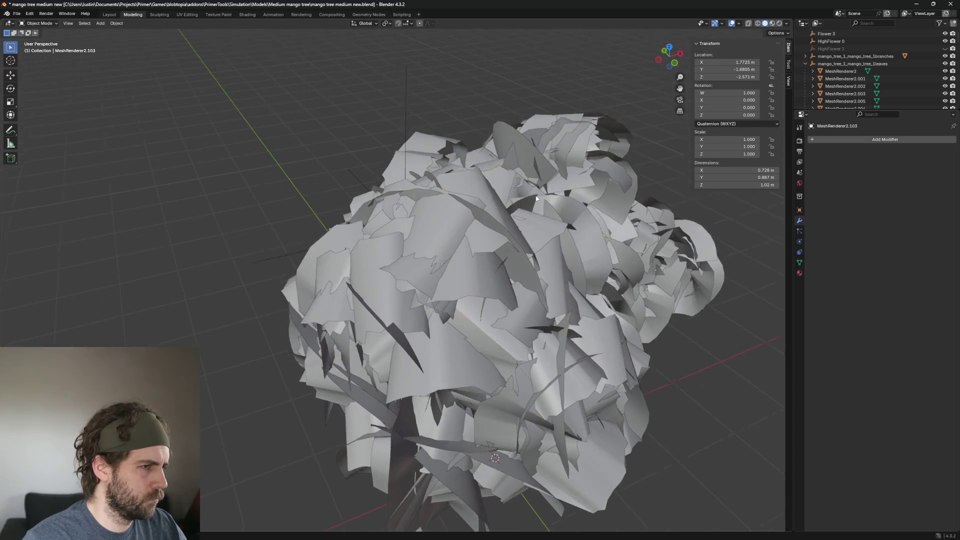
middle_click_drag(511, 189, 497, 240)
left_click(442, 151)
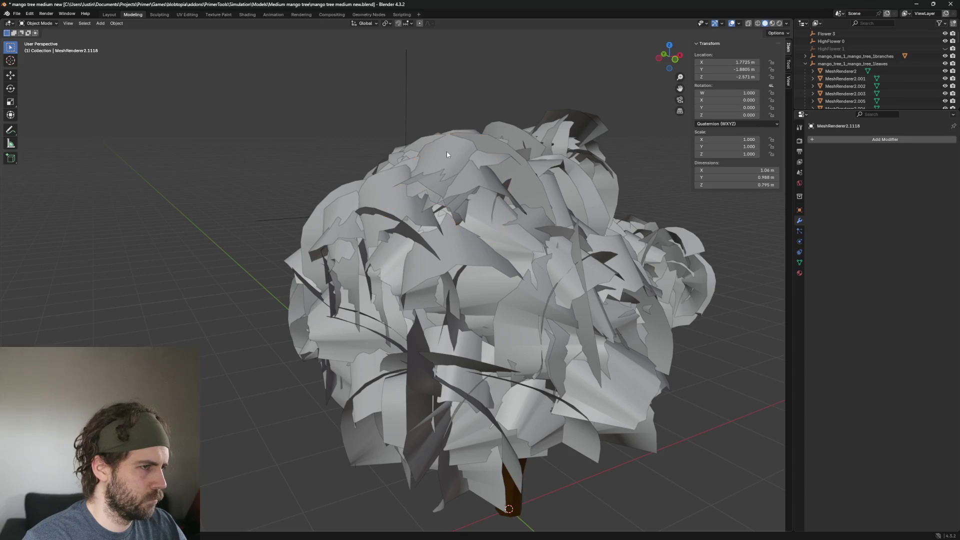
left_click(447, 155)
mouse_move(447, 155)
middle_mouse_down()
mouse_move(502, 219)
mouse_move(542, 238)
mouse_move(522, 210)
mouse_move(528, 199)
middle_mouse_up()
Delete four leaf cards around the upper canopy, tilting the view between picks
left_click(474, 246)
key("Delete")
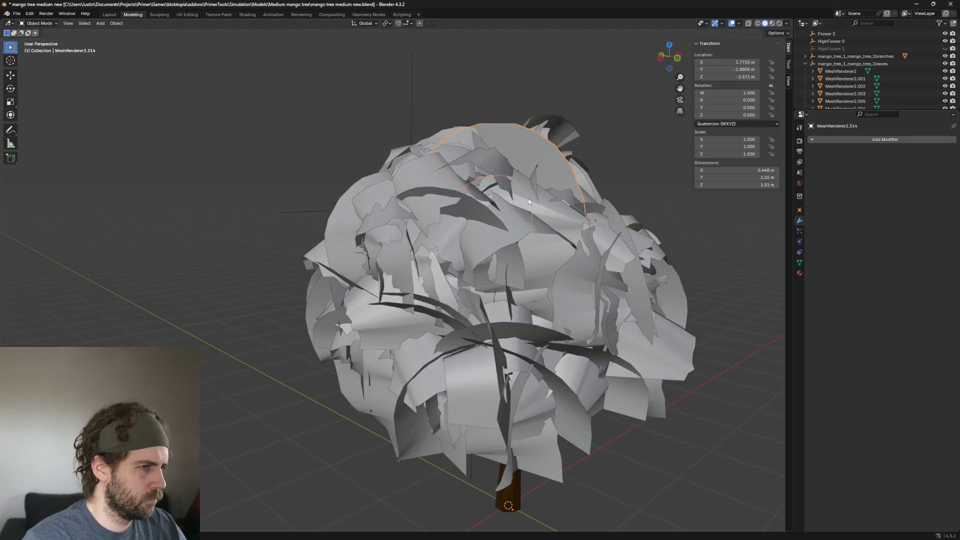
left_click(521, 149)
key("Delete")
middle_click_drag(524, 153, 495, 158)
left_click(492, 157)
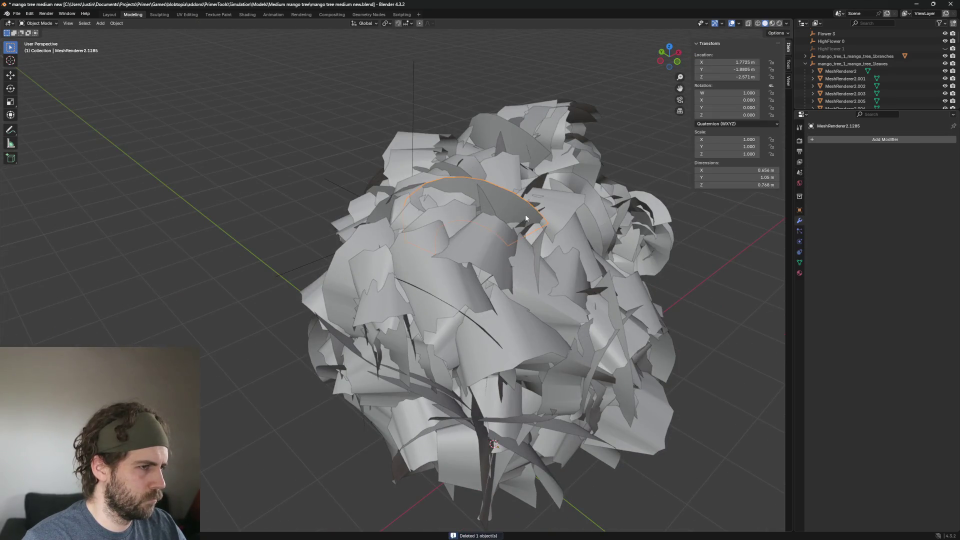
key("Delete")
left_click(494, 157)
key("Delete")
Delete three more leaves at the very top of the crown and select another for the next pass
left_click(495, 119)
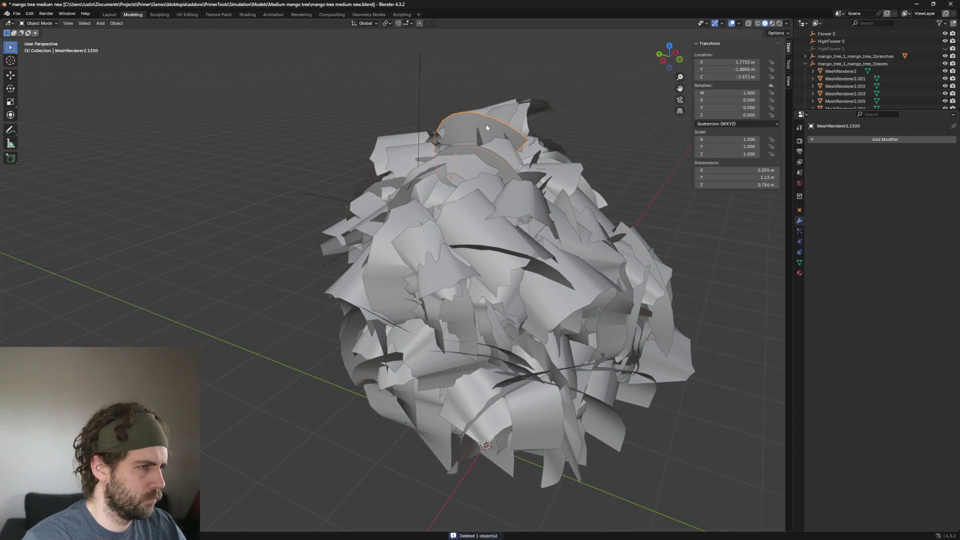
key("Delete")
left_click(473, 118)
key("Delete")
left_click(462, 188)
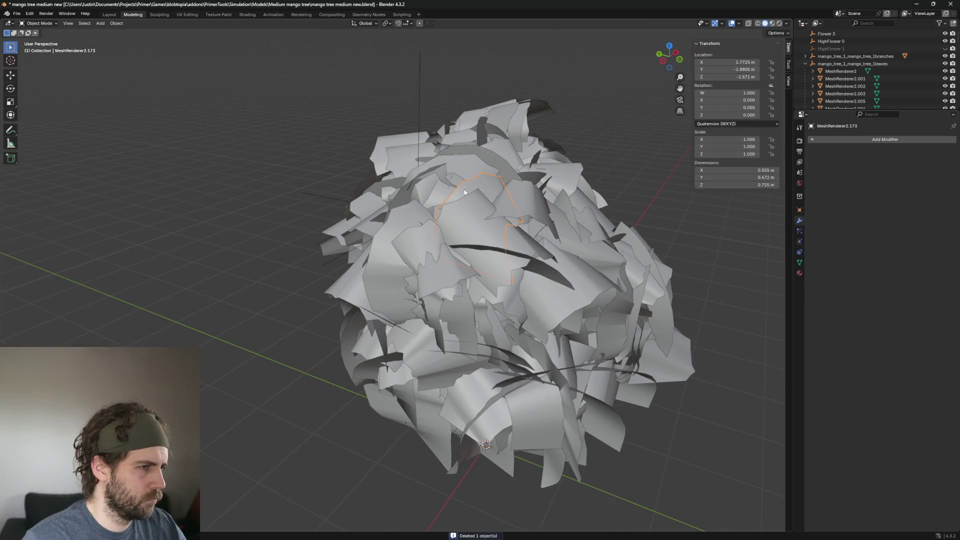
mouse_move(465, 192)
middle_mouse_down()
mouse_move(535, 211)
mouse_move(506, 204)
middle_mouse_up()
key("Delete")
left_click(520, 199)
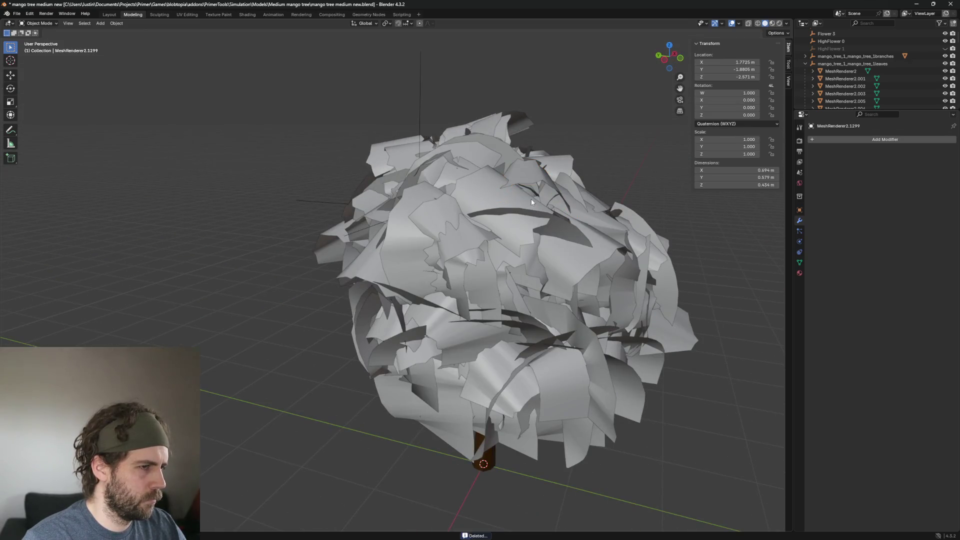
middle_click_drag(551, 184, 516, 223)
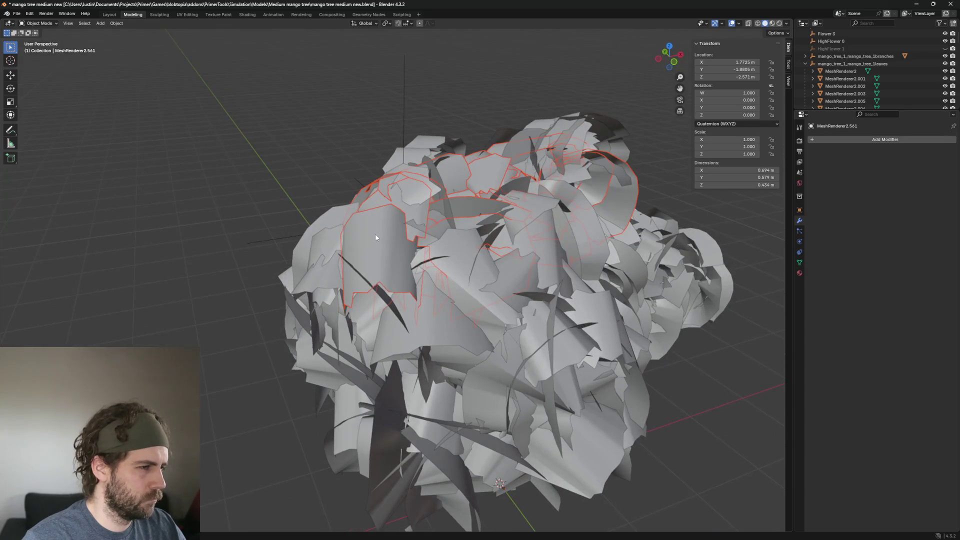
Delete one leaf card near the trunk side, then pick through large leaves at the canopy top
left_click(394, 230)
mouse_move(394, 230)
middle_mouse_down()
mouse_move(441, 167)
mouse_move(451, 225)
mouse_move(517, 147)
middle_mouse_up()
left_click(420, 248)
key("Delete")
left_click(515, 147)
left_click(507, 171)
middle_click_drag(506, 171, 546, 233)
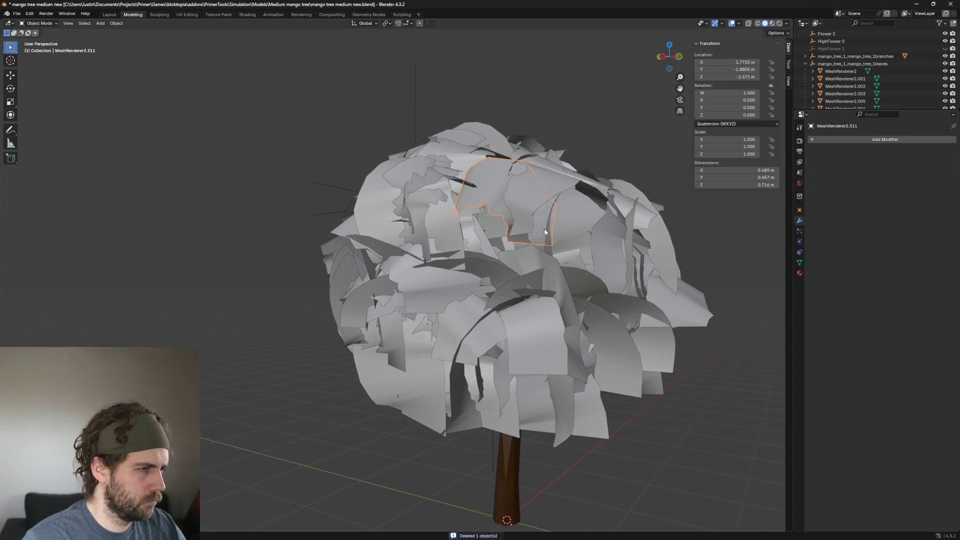
middle_click_drag(541, 193, 553, 223)
left_click(552, 224)
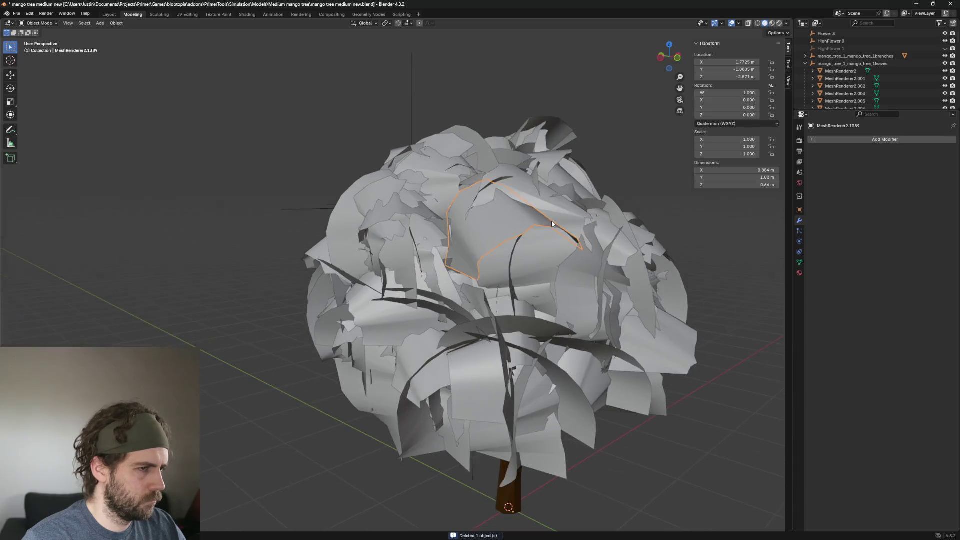
Delete the large thirty-leaf cluster on the canopy, then two single leaf cards beside it
left_click(501, 225)
middle_click_drag(501, 225, 409, 196)
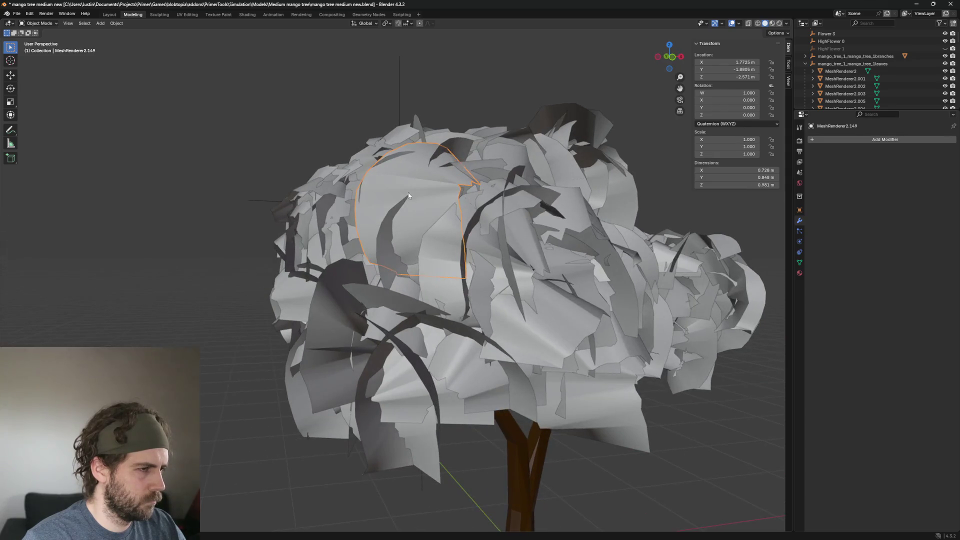
key("Delete")
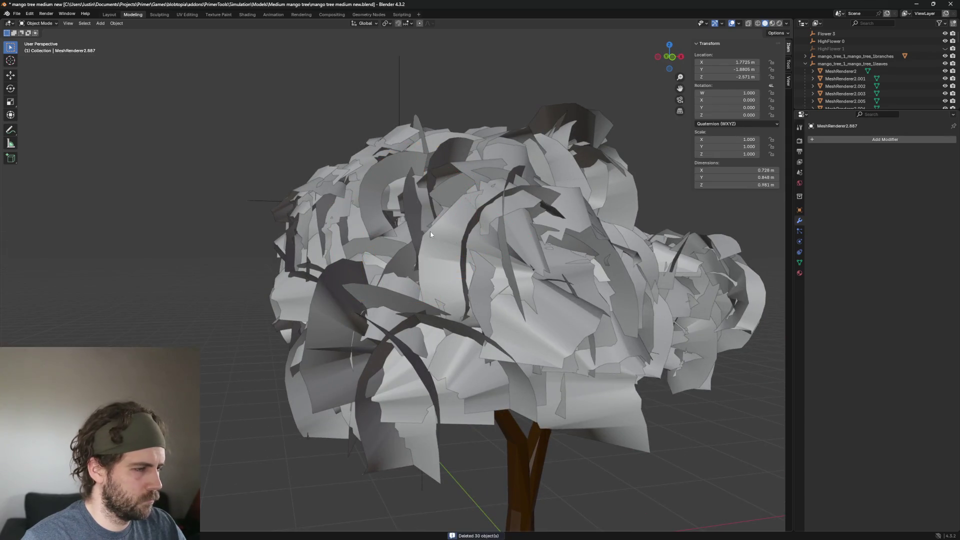
left_click(430, 234)
key("Delete")
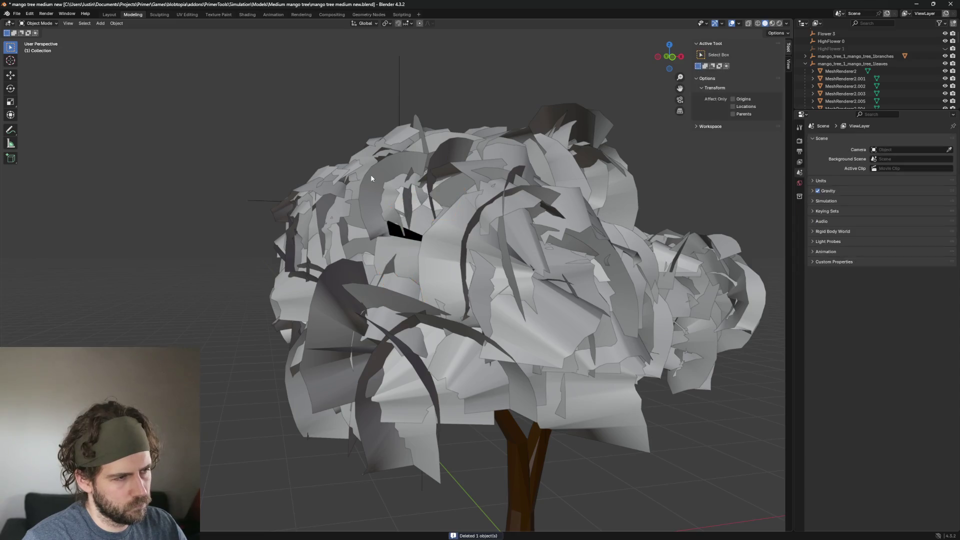
left_click(370, 178)
key("Delete")
Delete three leaf cards beside the dark gap and on the left of the canopy
left_click(386, 198)
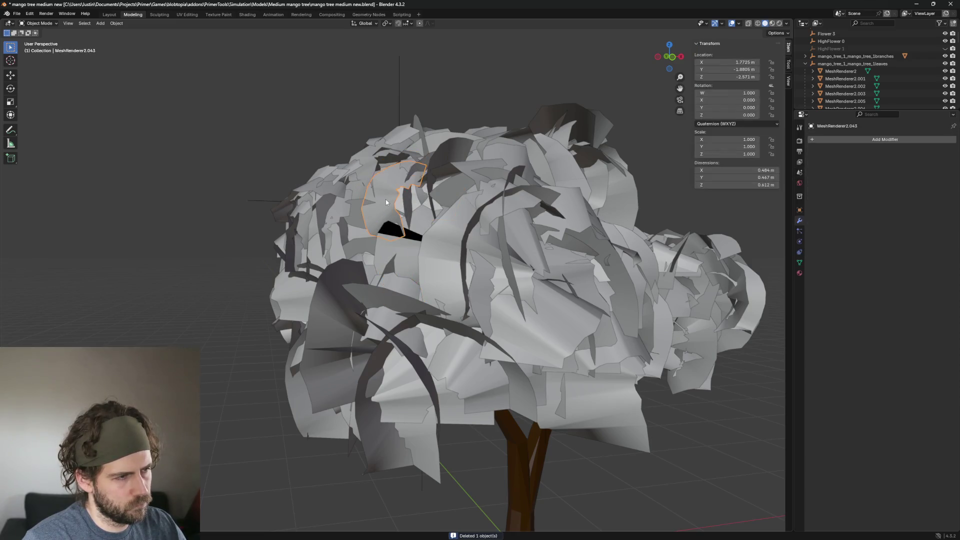
middle_click_drag(386, 199, 506, 252)
left_click(506, 251)
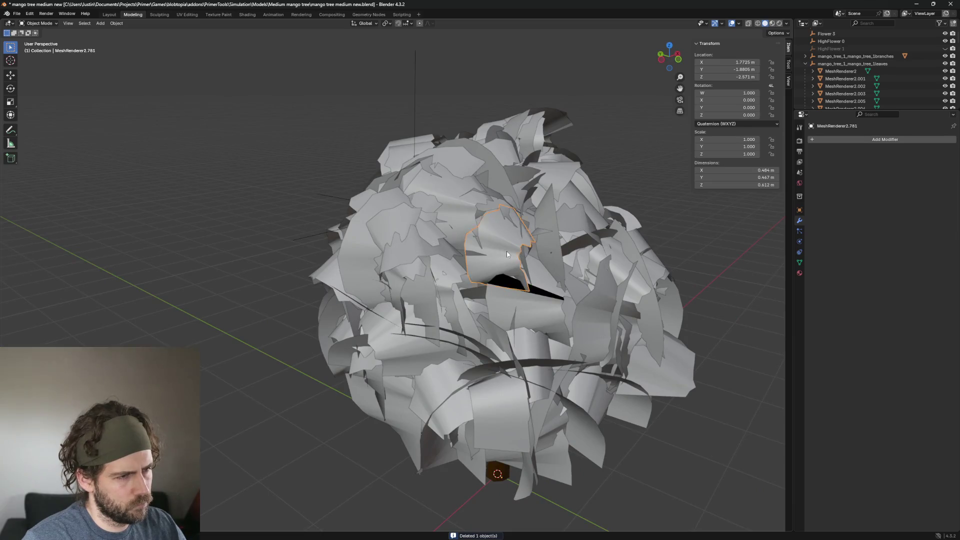
key("Delete")
left_click(377, 249)
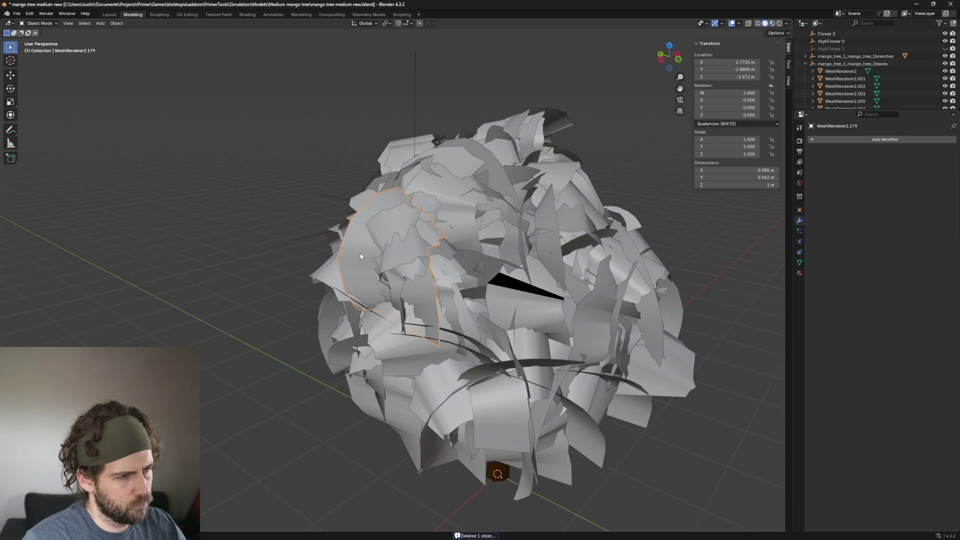
key("Delete")
left_click(400, 228)
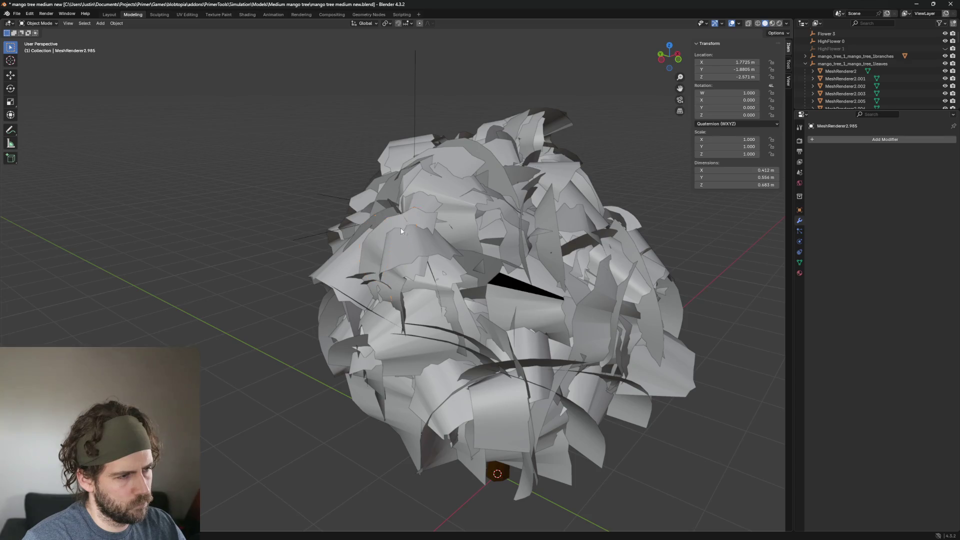
key("Delete")
Delete three more single leaves lower on the crown and select the next one
middle_click_drag(401, 228, 494, 265)
left_click(495, 266)
key("Delete")
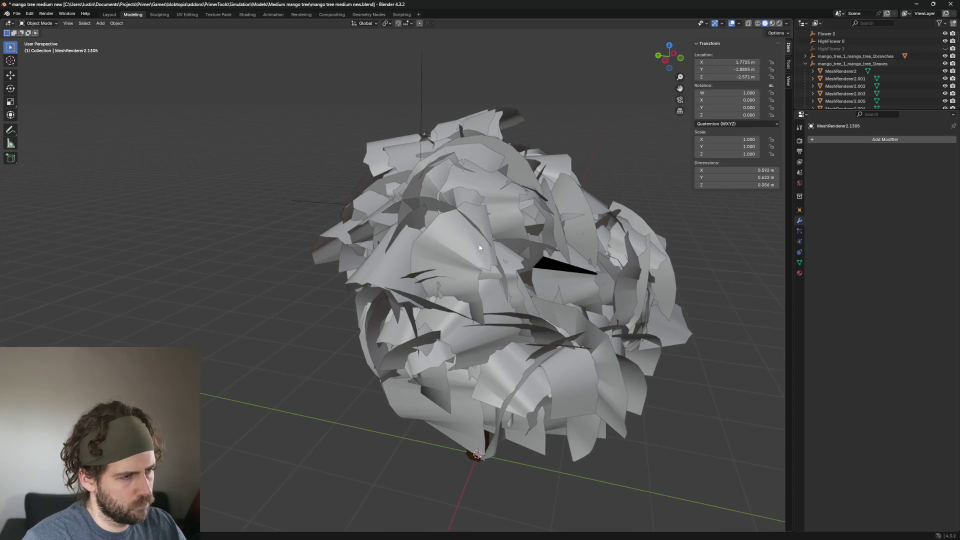
left_click(480, 258)
key("Delete")
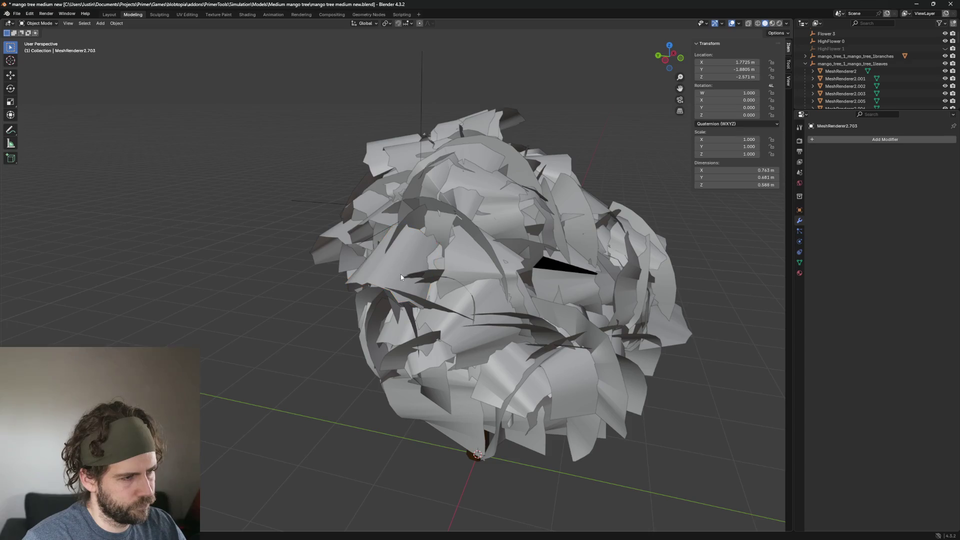
left_click(461, 172)
key("Delete")
scroll(392, 208, "up", 3)
left_click(392, 208)
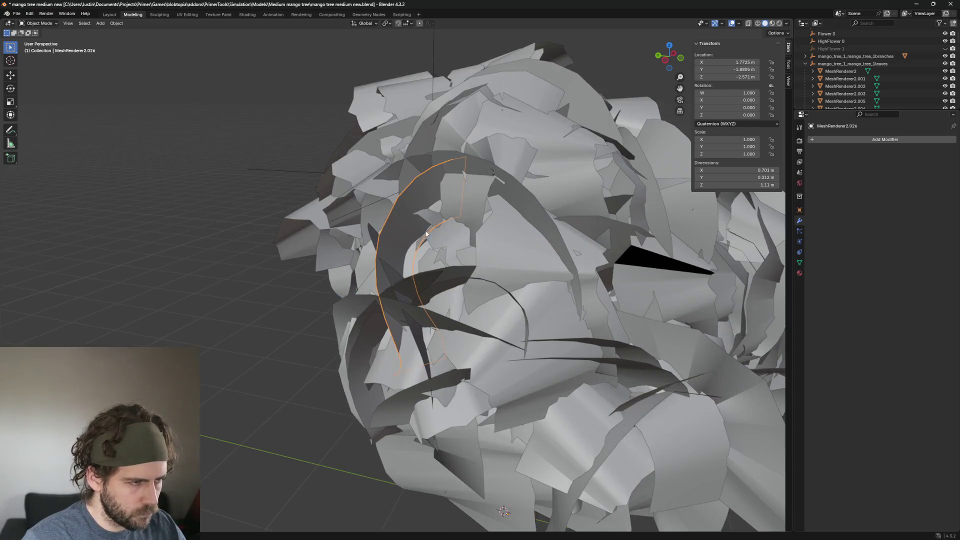
Delete the picked curved leaf and several neighbouring leaf cards from this side of the crown
key("Delete")
left_click(422, 201)
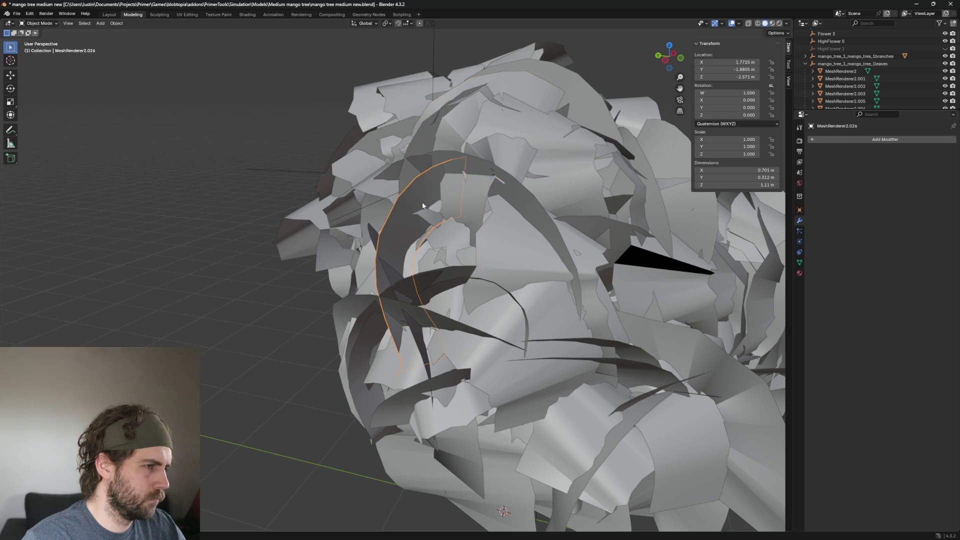
key("Delete")
left_click(555, 214)
scroll(588, 216, "down", 2)
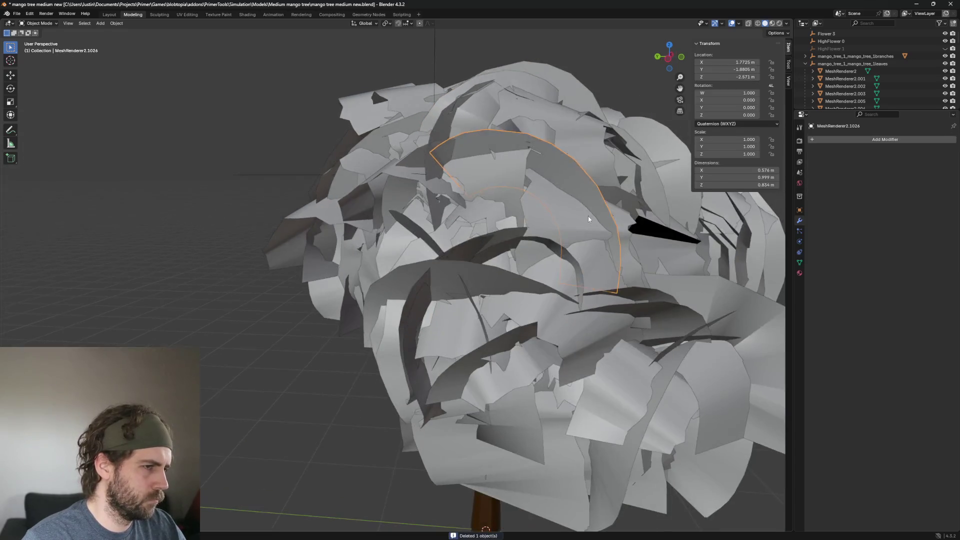
key("Delete")
left_click(578, 183)
key("Delete")
left_click(484, 287)
From a new angle, remove more leaf cards across the canopy including one on its right side
middle_click_drag(485, 287, 328, 337)
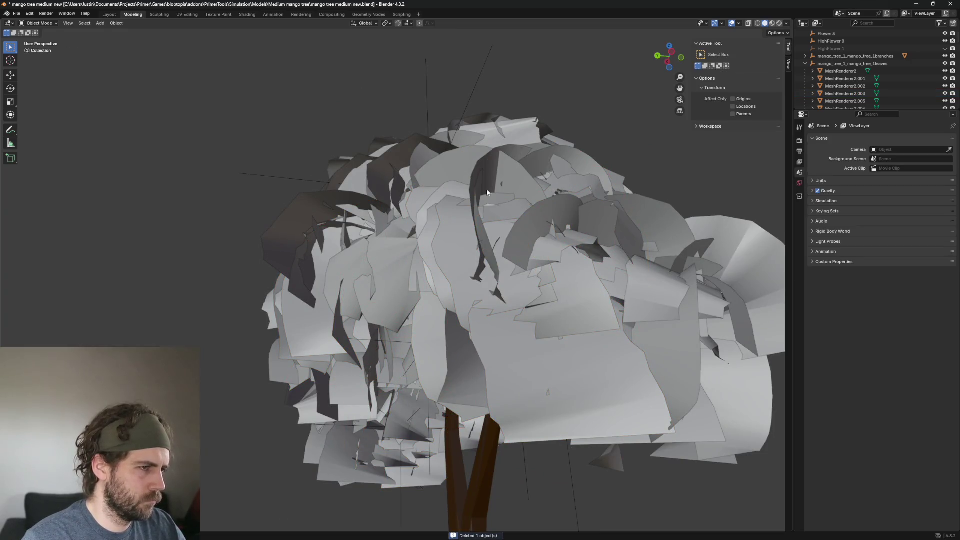
left_click(521, 186)
mouse_move(521, 186)
middle_mouse_down()
mouse_move(580, 178)
mouse_move(520, 192)
middle_mouse_up()
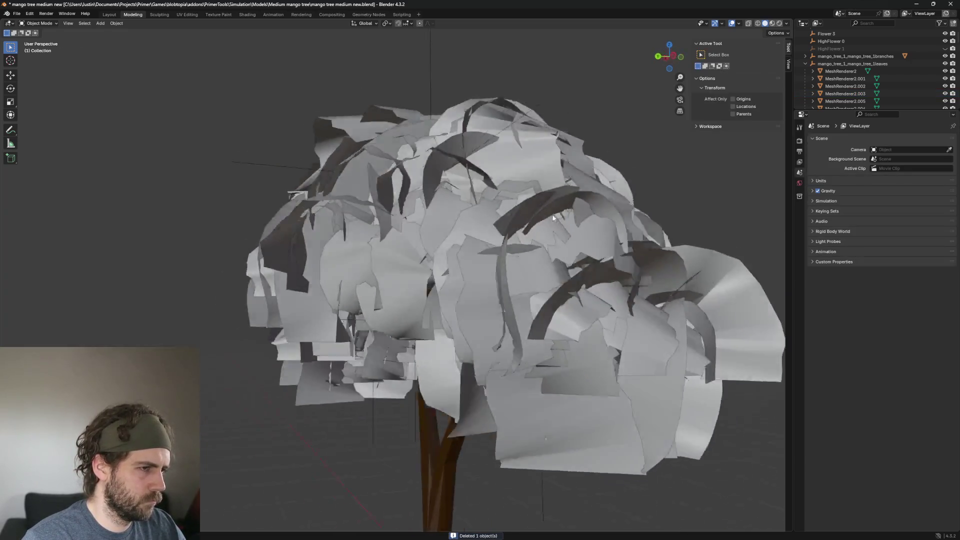
scroll(520, 192, "up", 3)
left_click(426, 167)
key("Delete")
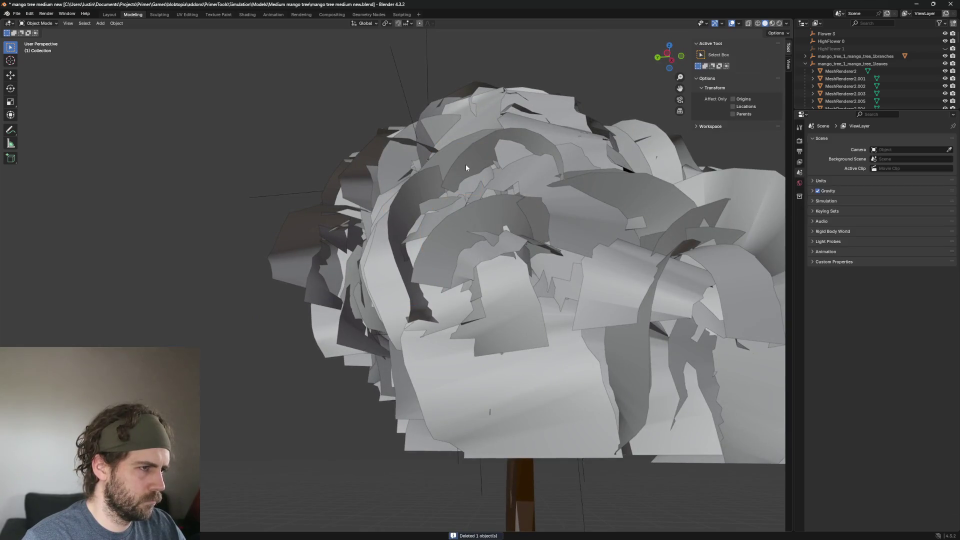
left_click(466, 164)
key("Delete")
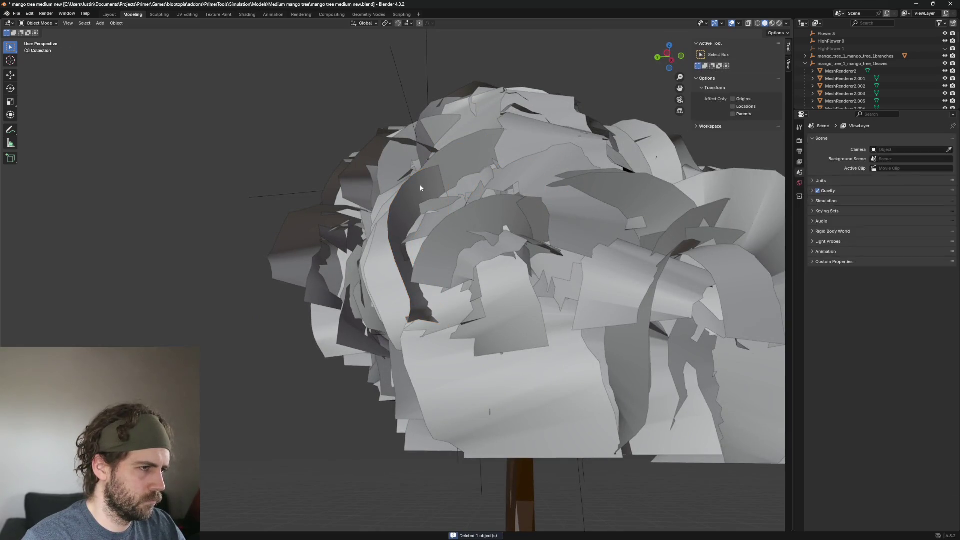
left_click(421, 188)
mouse_move(461, 161)
middle_mouse_down()
mouse_move(556, 218)
mouse_move(569, 209)
middle_mouse_up()
key("Delete")
scroll(556, 218, "down", 2)
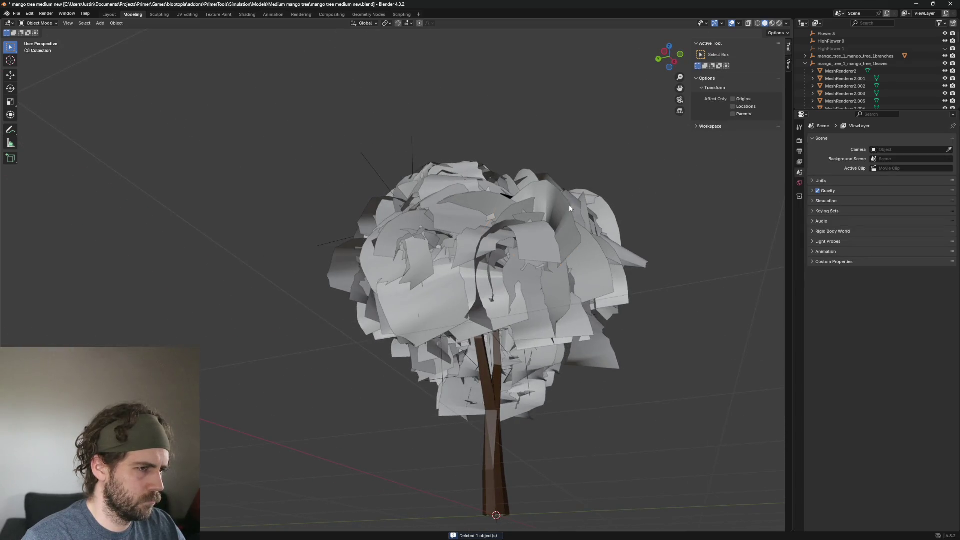
left_click(569, 204)
middle_click_drag(624, 251, 599, 278)
key("Delete")
scroll(635, 285, "up", 2)
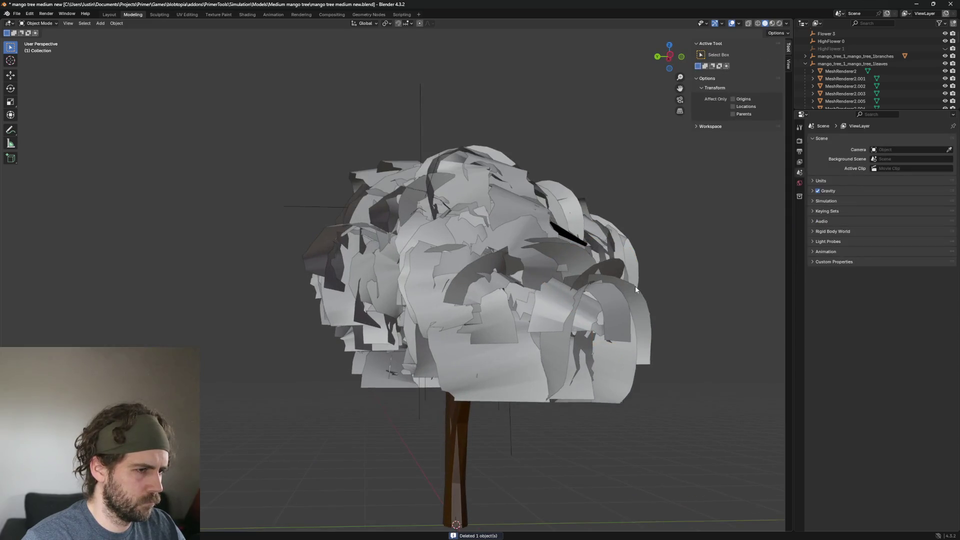
scroll(635, 286, "up", 2)
left_click(686, 323)
scroll(740, 313, "up", 1)
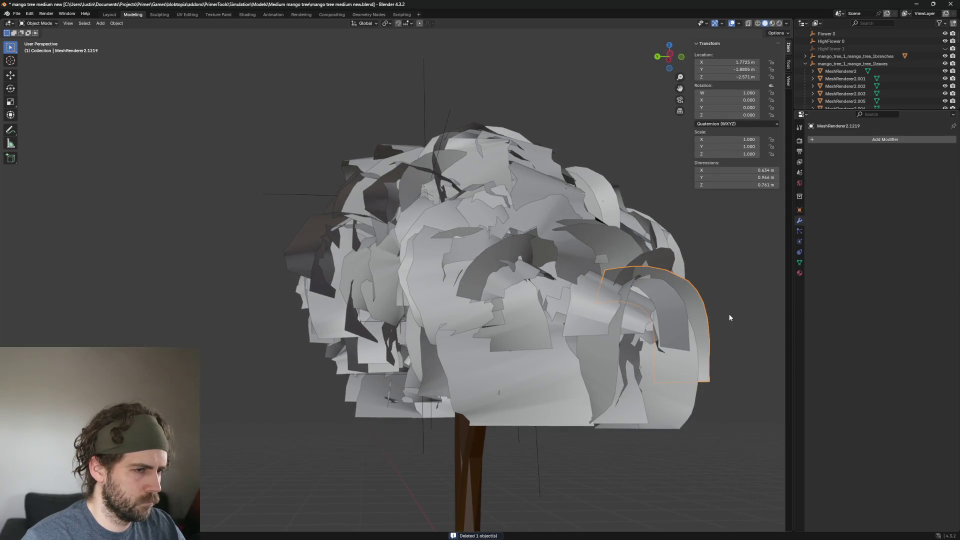
middle_click_drag(728, 318, 580, 303)
key("Delete")
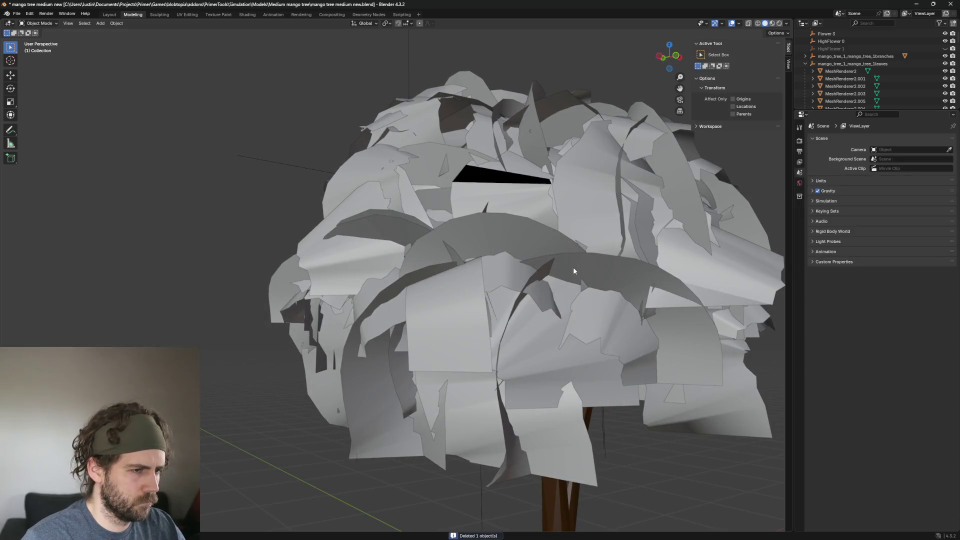
Delete a curved mid-canopy leaf card and several more up toward the canopy top and middle
left_click(506, 229)
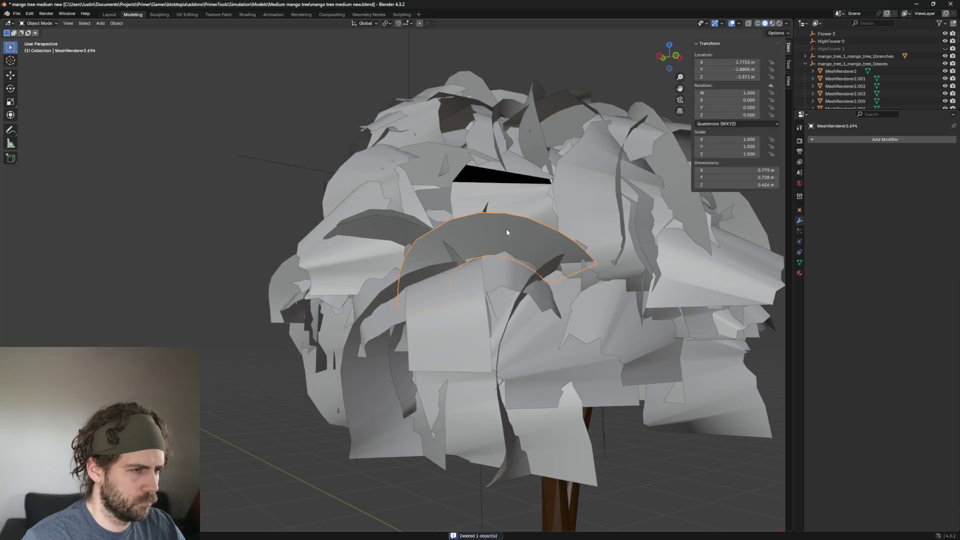
key("Delete")
left_click(525, 315)
mouse_move(525, 316)
middle_mouse_down()
mouse_move(585, 325)
mouse_move(615, 292)
mouse_move(580, 320)
mouse_move(558, 274)
mouse_move(572, 250)
mouse_move(607, 240)
middle_mouse_up()
key("Delete")
left_click(546, 237)
key("Delete")
left_click(560, 193)
key("Delete")
left_click(525, 217)
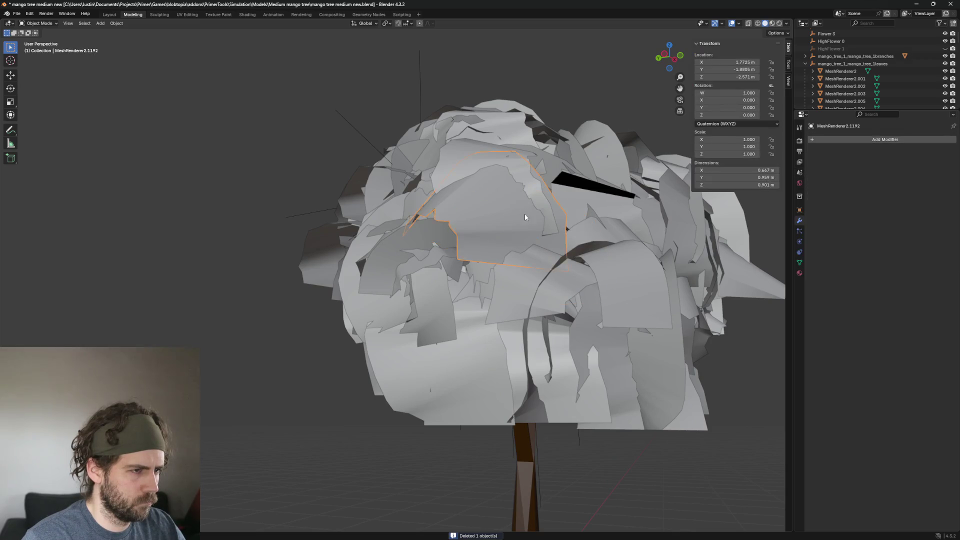
key("Delete")
mouse_move(525, 217)
middle_mouse_down()
mouse_move(526, 270)
mouse_move(543, 283)
middle_mouse_up()
left_click(529, 271)
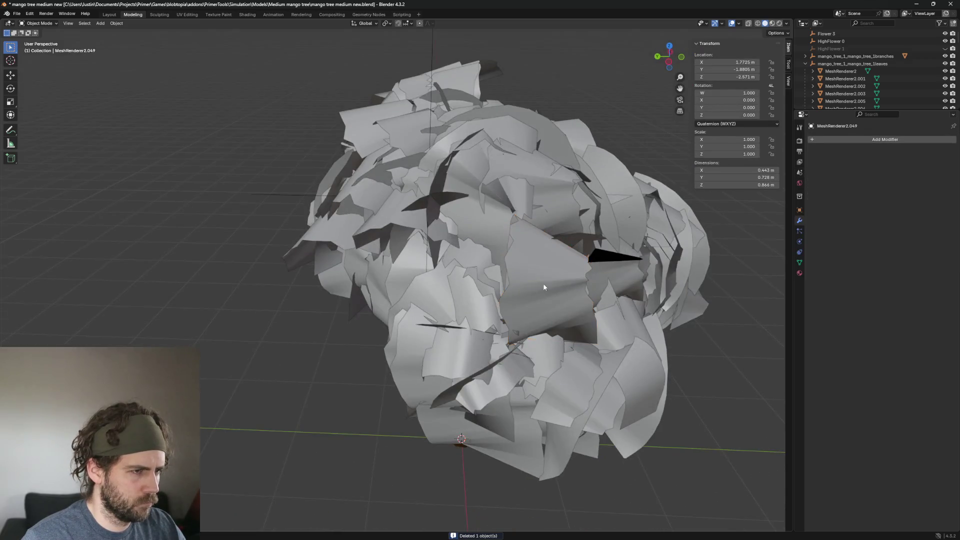
key("Delete")
left_click(573, 288)
Remove a couple more leaf cards after checking them closely against the trunk
middle_click_drag(477, 227, 534, 120)
left_click(549, 137)
key("Delete")
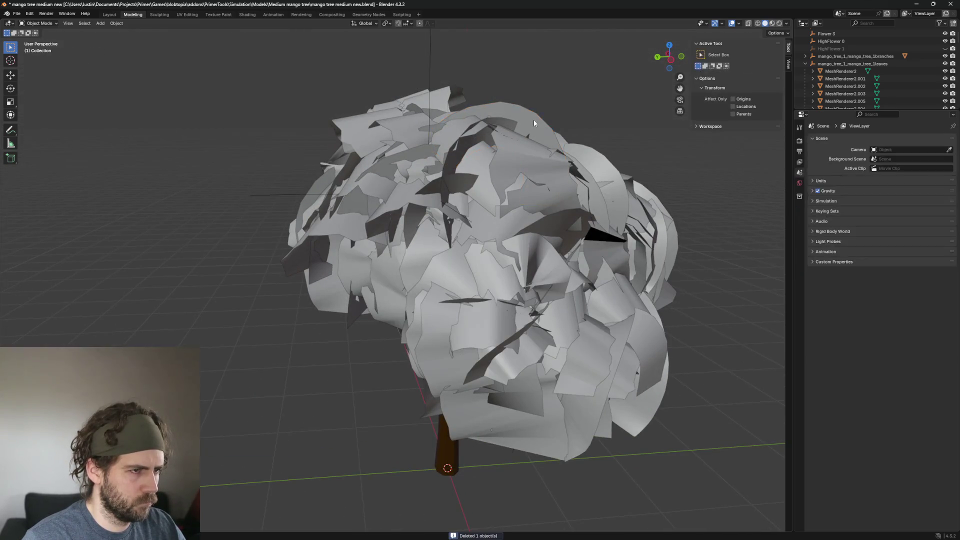
left_click(569, 175)
scroll(568, 175, "up", 2)
middle_click_drag(569, 175, 486, 231)
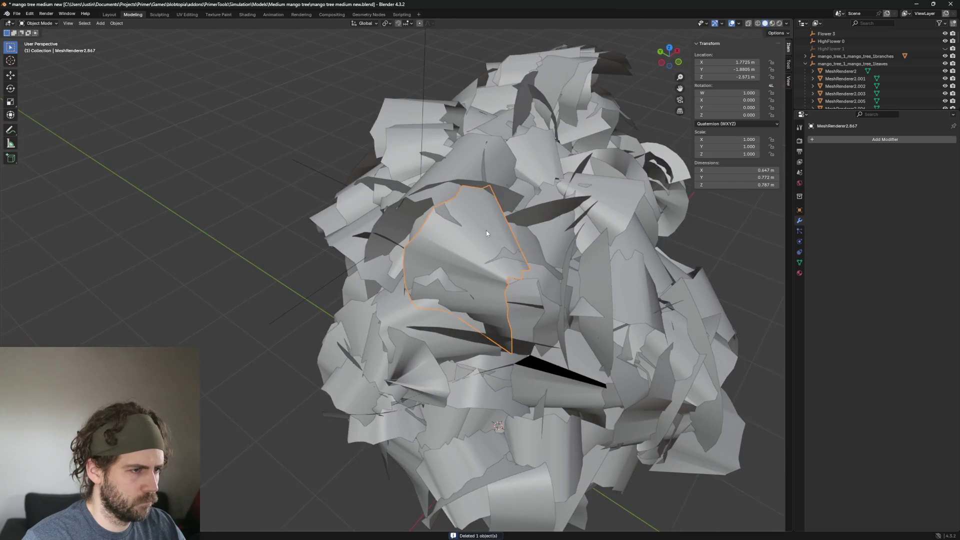
left_click(486, 249)
middle_click_drag(471, 266, 486, 225)
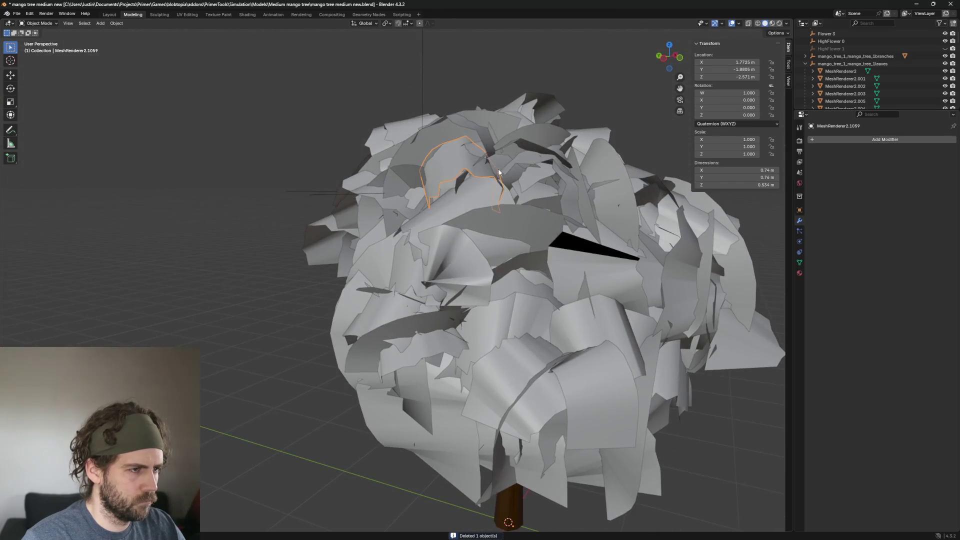
scroll(498, 173, "up", 1)
middle_click_drag(498, 173, 508, 196)
key("Delete")
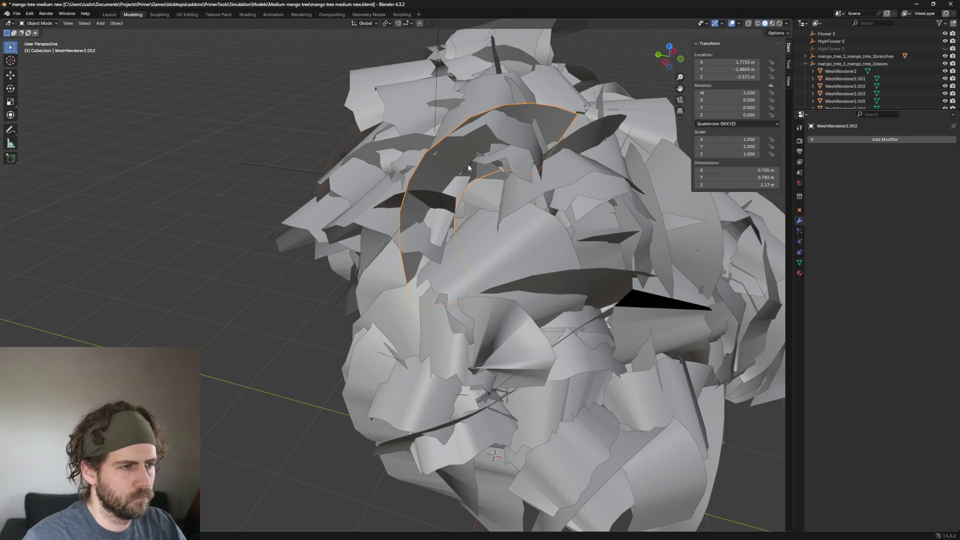
Viewing the canopy from above, delete leaf cards on its top, exposing a branch
left_click(443, 155)
mouse_move(582, 162)
middle_mouse_down()
mouse_move(423, 104)
mouse_move(539, 128)
middle_mouse_up()
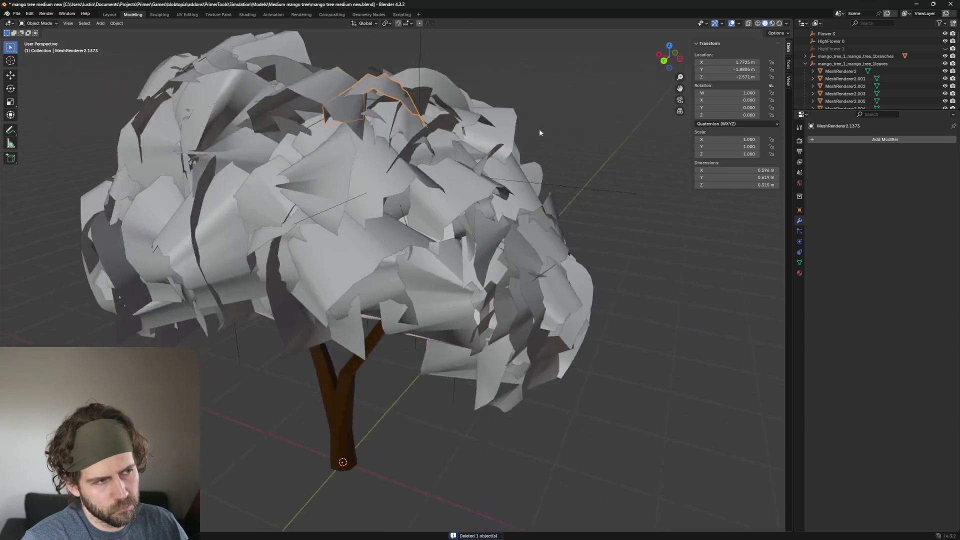
scroll(428, 134, "up", 3)
left_click(308, 142)
mouse_move(308, 142)
middle_mouse_down()
mouse_move(407, 141)
mouse_move(321, 90)
mouse_move(350, 142)
mouse_move(409, 169)
mouse_move(521, 193)
mouse_move(578, 240)
mouse_move(518, 232)
middle_mouse_up()
scroll(364, 98, "down", 3)
scroll(599, 260, "up", 3)
left_click(599, 259)
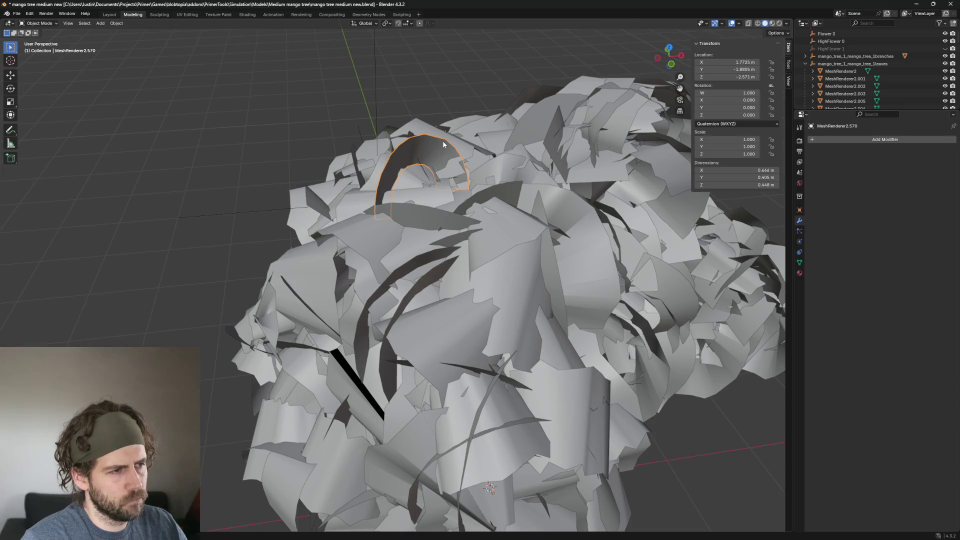
key("Delete")
left_click(637, 228)
mouse_move(571, 199)
middle_mouse_down()
mouse_move(636, 227)
mouse_move(574, 217)
mouse_move(579, 246)
mouse_move(614, 239)
middle_mouse_up()
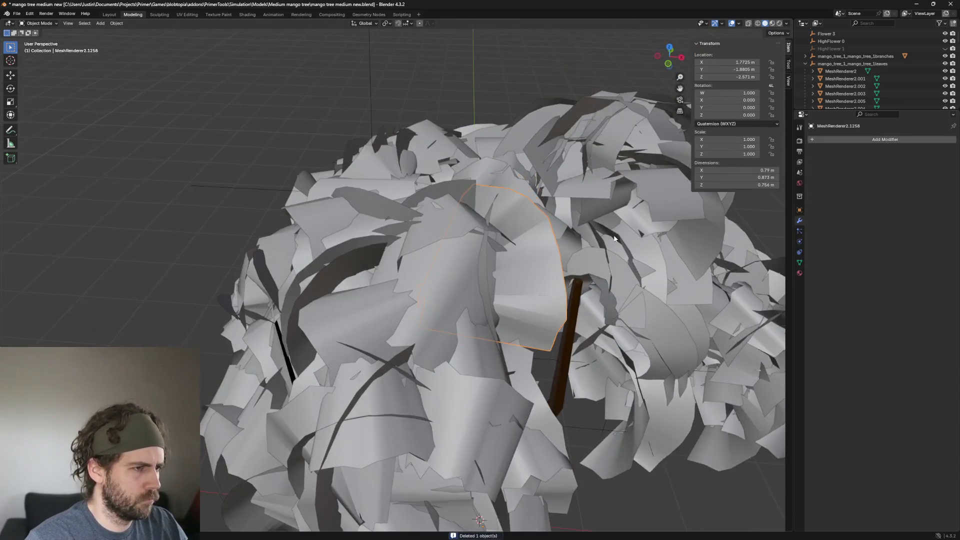
mouse_move(475, 224)
middle_mouse_down()
mouse_move(461, 168)
mouse_move(612, 226)
mouse_move(569, 241)
mouse_move(361, 175)
mouse_move(410, 164)
mouse_move(429, 175)
mouse_move(466, 238)
mouse_move(431, 221)
middle_mouse_up()
left_click(613, 227)
key("h")
key("Delete")
Remove several leaf cards from the upper-left top of the canopy and pick the next one
left_click(352, 169)
key("Delete")
scroll(409, 163, "down", 5)
left_click(466, 238)
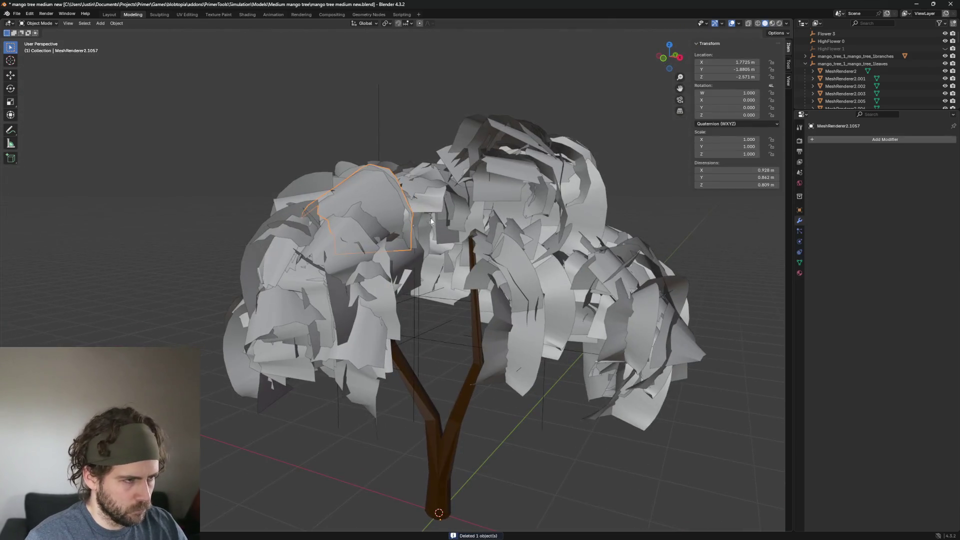
key("Delete")
key("Delete")
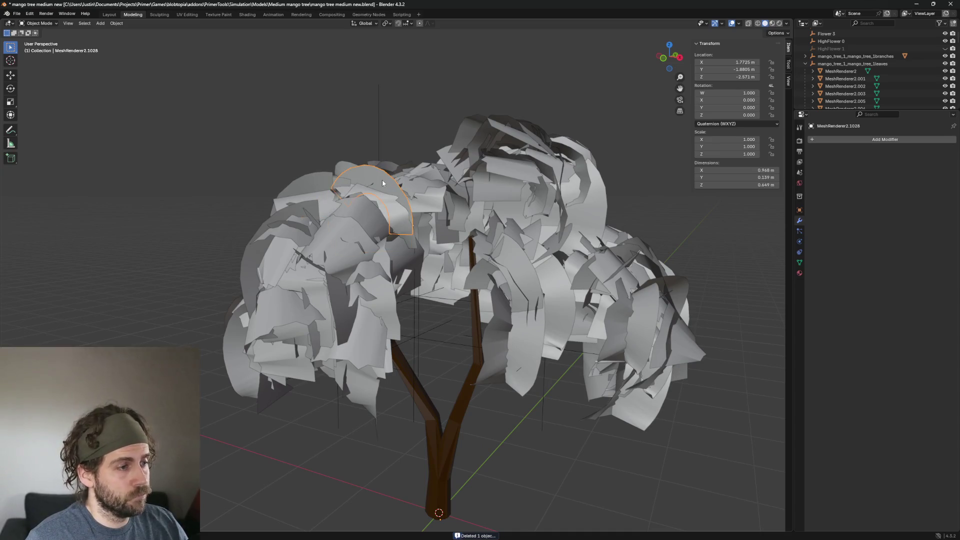
left_click(366, 170)
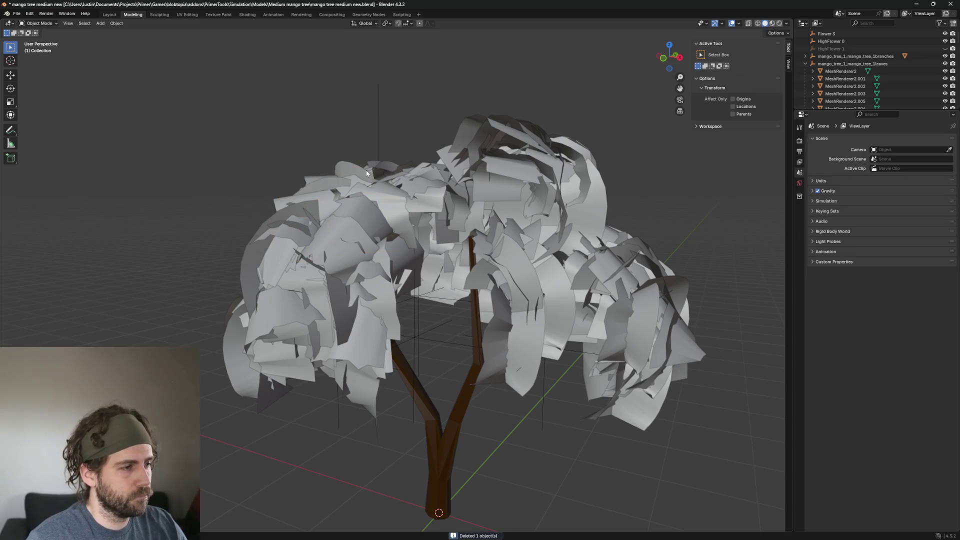
middle_click_drag(366, 171, 397, 172)
key("Delete")
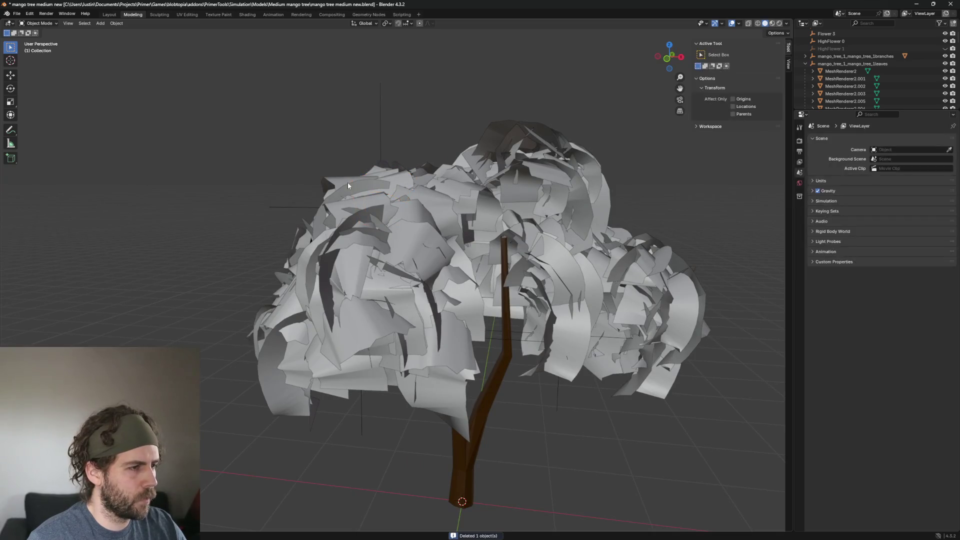
left_click(351, 180)
key("Delete")
left_click(353, 179)
middle_click_drag(353, 179, 457, 237)
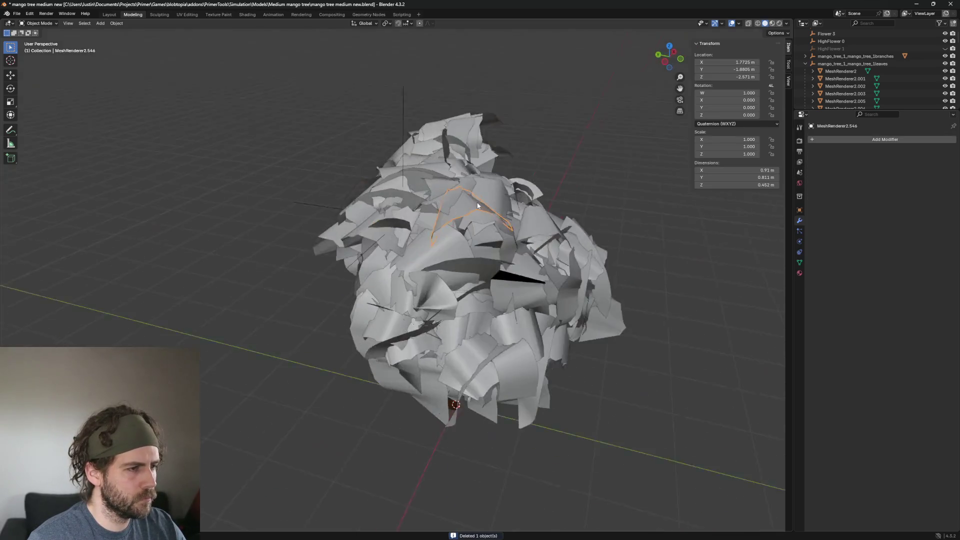
scroll(457, 238, "up", 3)
scroll(457, 237, "up", 3)
scroll(456, 238, "up", 2)
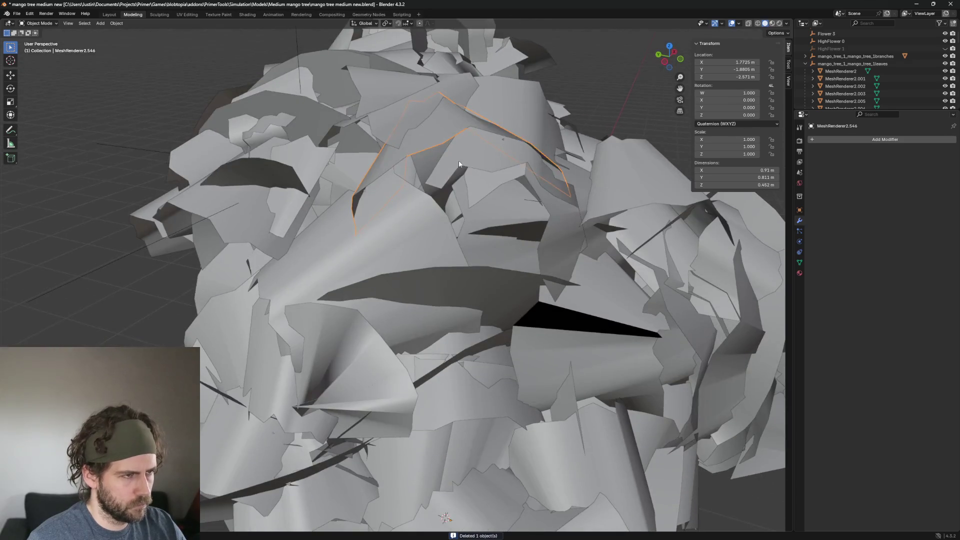
Delete a few leaf cards near the very top of the crown after settling on which to remove
left_click(498, 143)
middle_click_drag(498, 143, 492, 137)
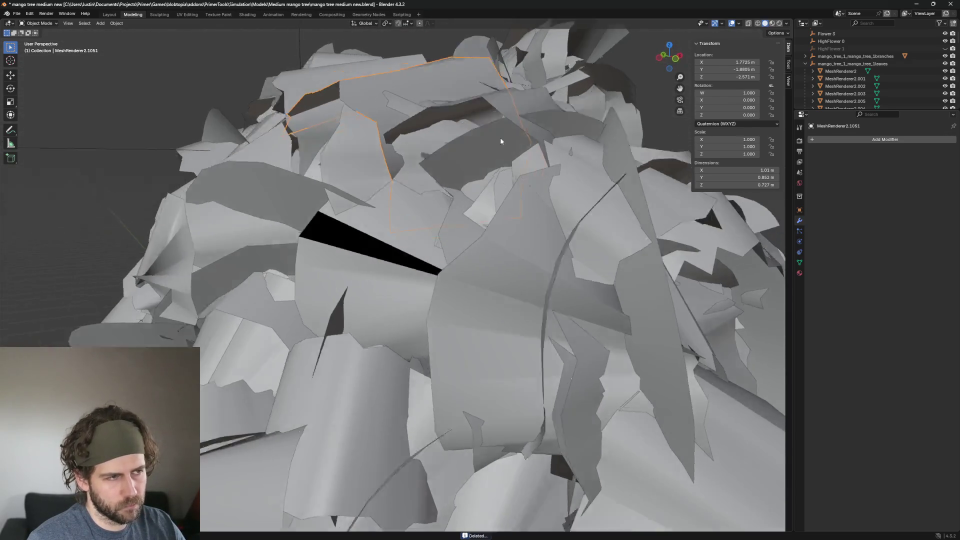
left_click(495, 132)
middle_click_drag(431, 128, 510, 147)
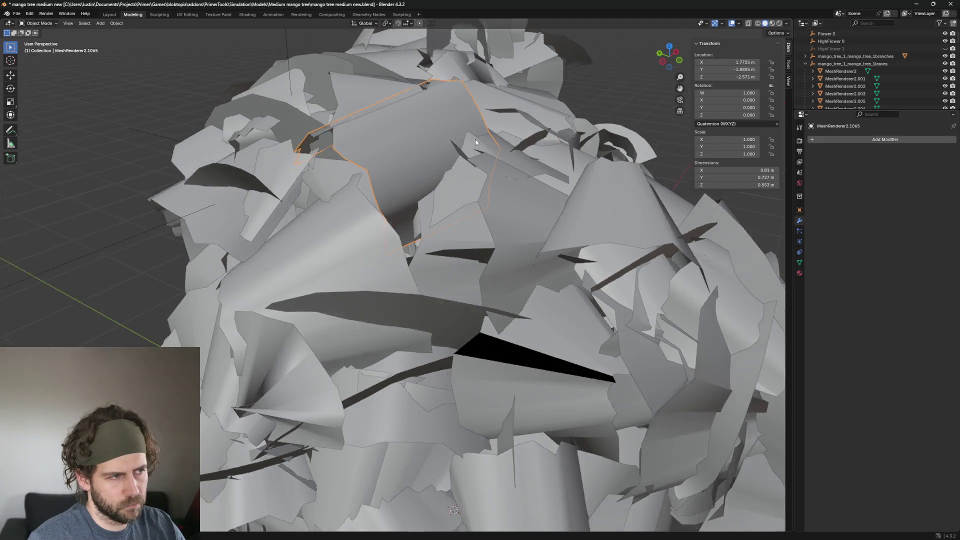
left_click(488, 127)
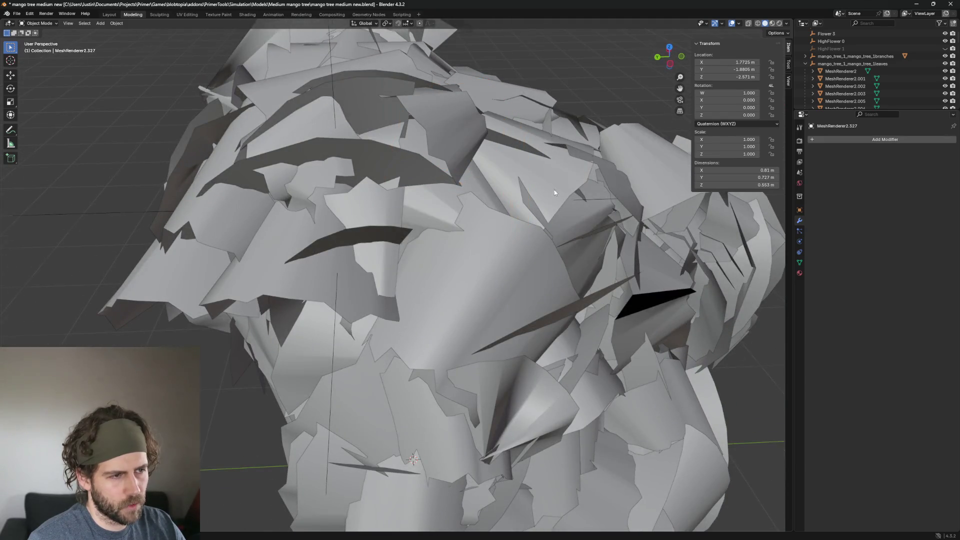
scroll(466, 198, "down", 4)
middle_click_drag(464, 242, 509, 214)
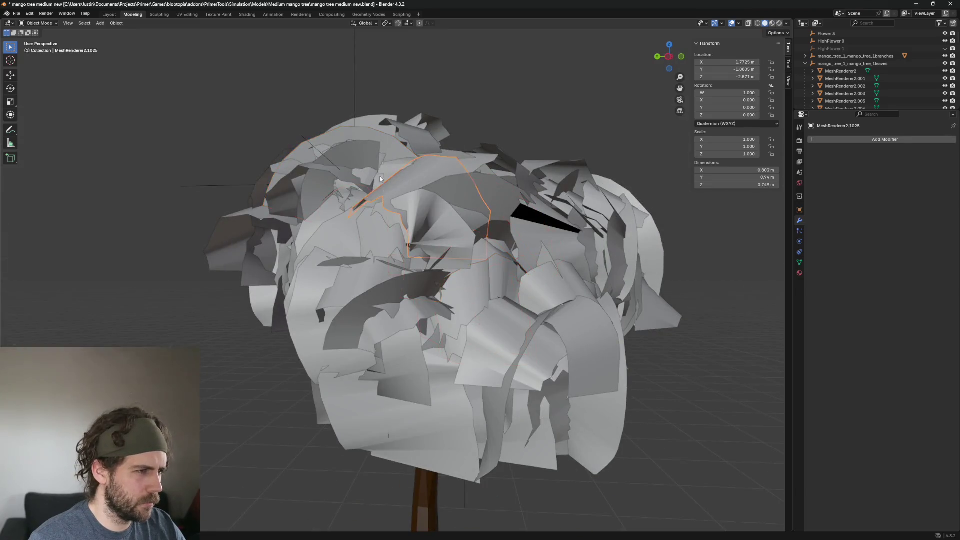
key("Delete")
mouse_move(380, 176)
middle_mouse_down()
mouse_move(450, 136)
mouse_move(385, 147)
mouse_move(439, 146)
middle_mouse_up()
left_click(380, 149)
key("Delete")
left_click(427, 130)
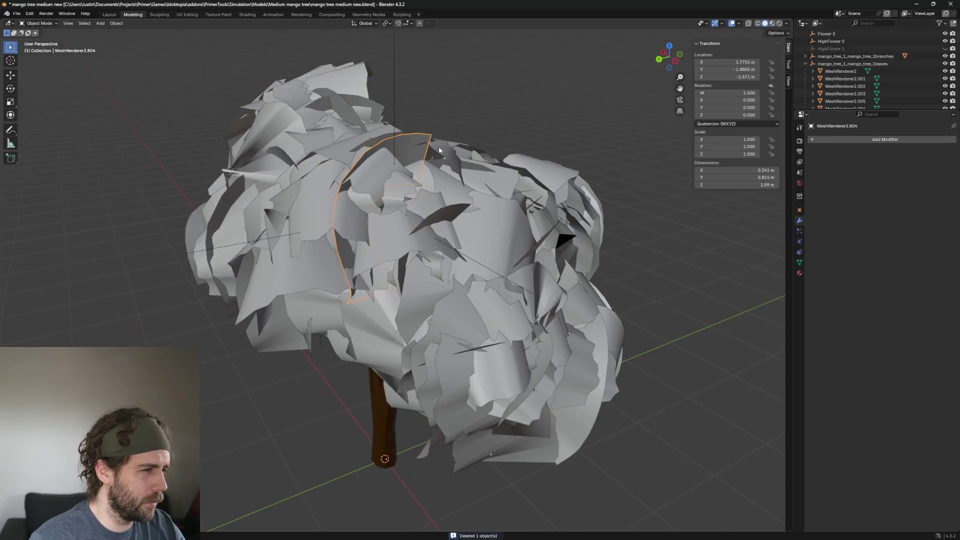
key("Delete")
With trunk and canopy in view, remove more top leaf cards including a large one
left_click(394, 170)
middle_click_drag(394, 170, 440, 174)
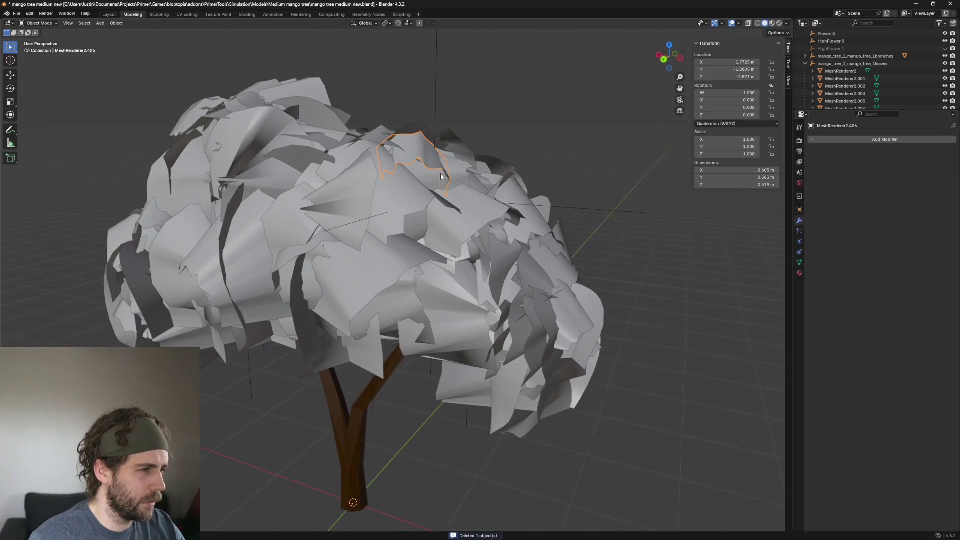
key("Delete")
left_click(431, 172)
scroll(377, 175, "up", 3)
middle_click_drag(378, 174, 349, 162)
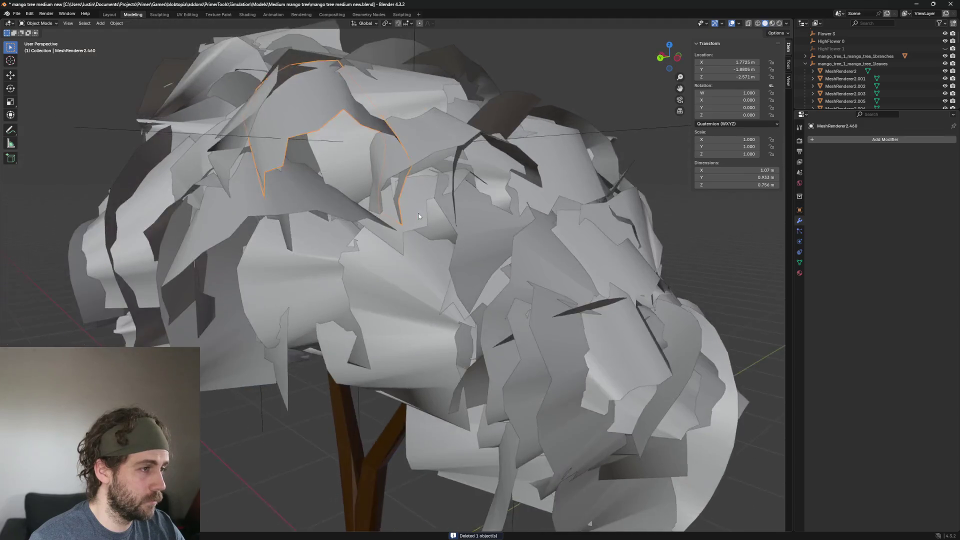
key("Delete")
left_click(354, 164)
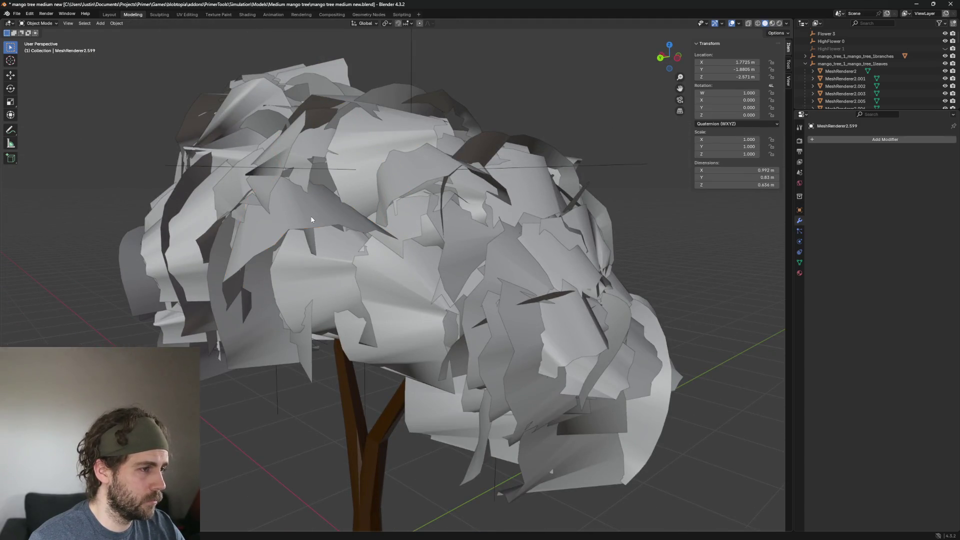
key("Delete")
left_click(312, 218)
key("Delete")
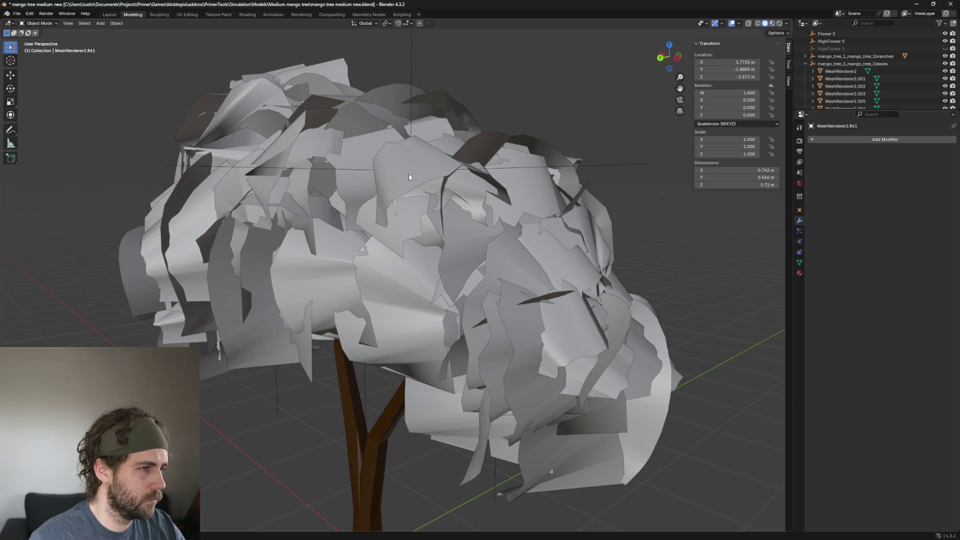
Delete another run of leaf cards one by one across the upper canopy
left_click(422, 181)
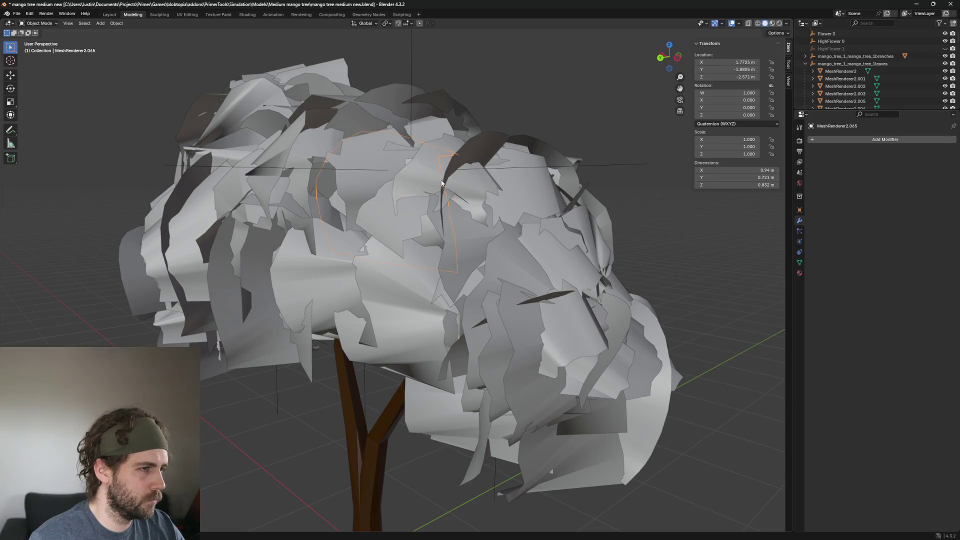
key("Delete")
left_click(378, 175)
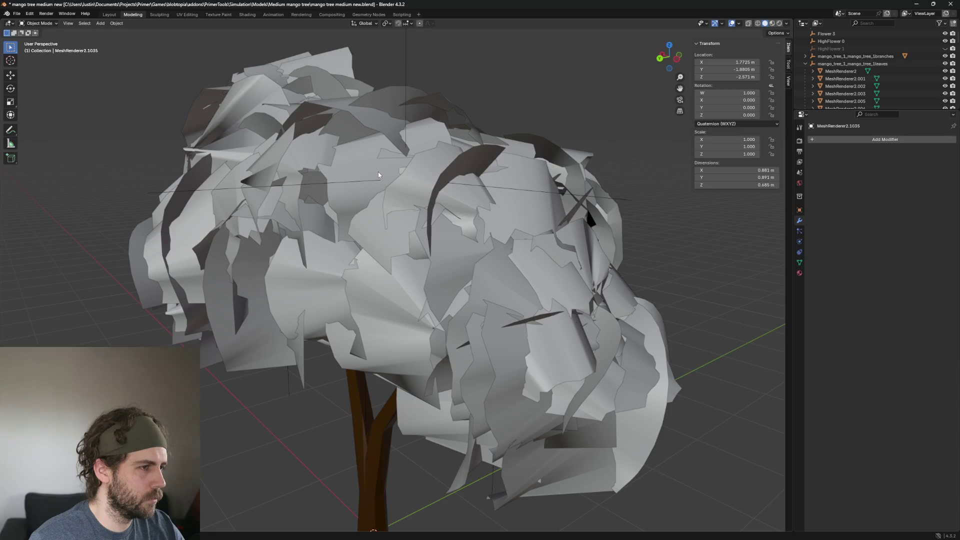
key("Delete")
left_click(347, 168)
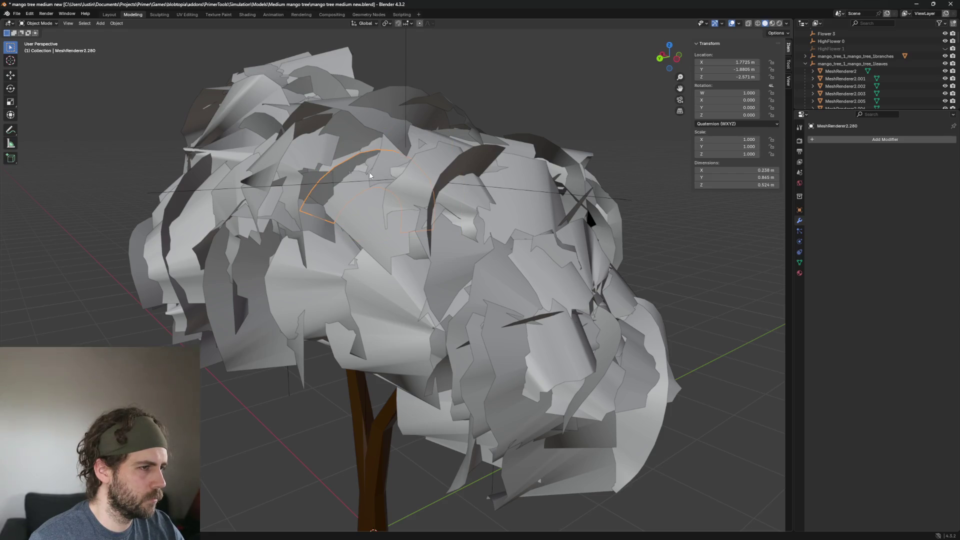
key("Delete")
left_click(360, 170)
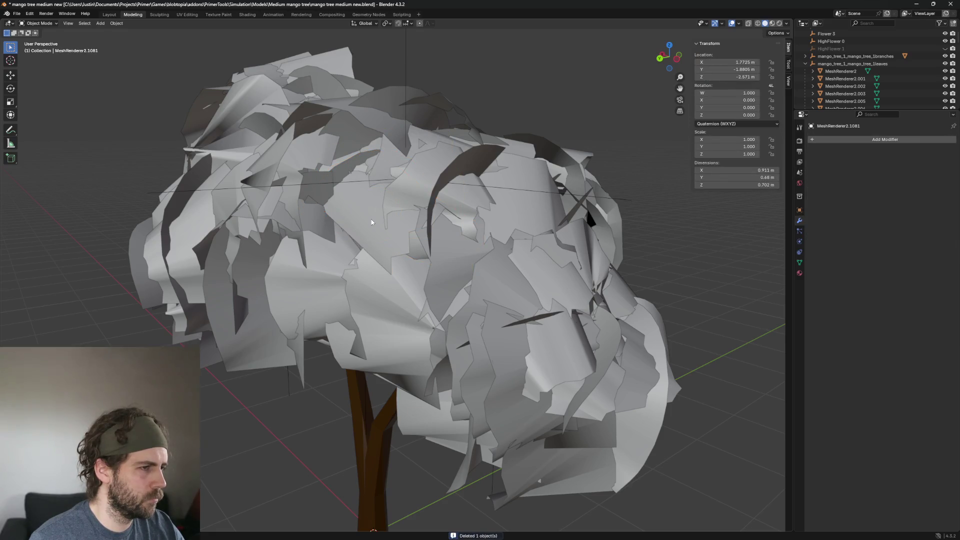
key("Delete")
left_click(388, 222)
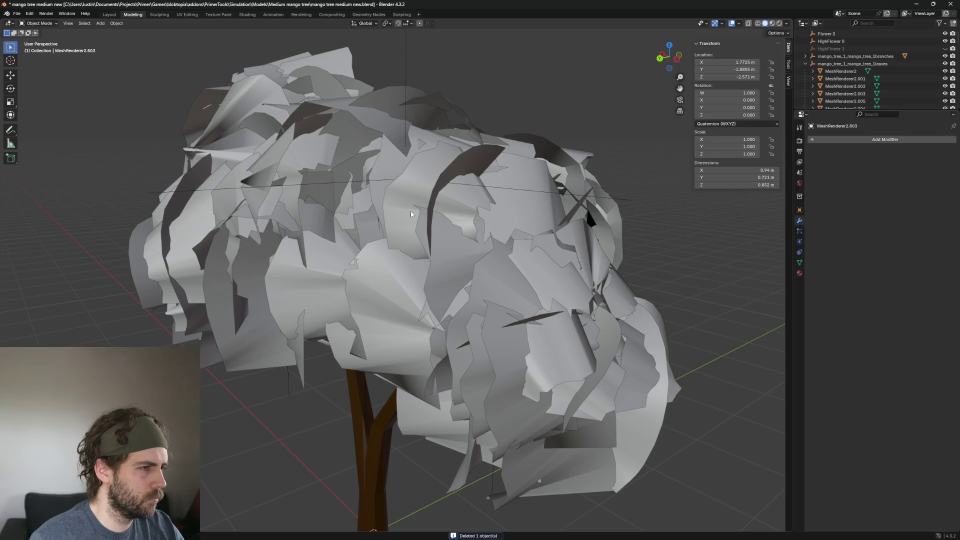
scroll(410, 214, "up", 3)
key("Delete")
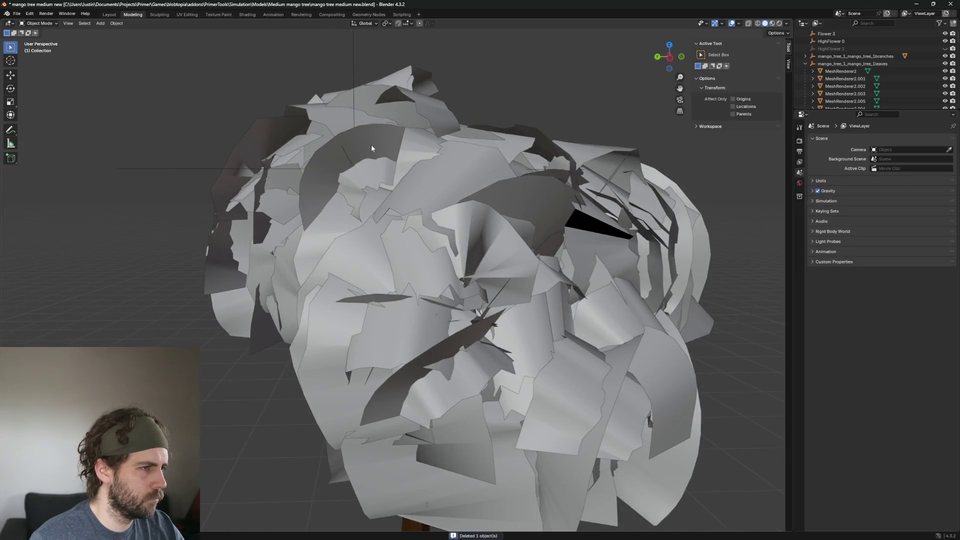
Delete a first batch of mid-canopy leaf cards, including the dark one, one by one
left_click(371, 145)
mouse_move(371, 145)
middle_mouse_down()
mouse_move(445, 186)
mouse_move(398, 204)
mouse_move(425, 198)
middle_mouse_up()
key("Delete")
left_click(414, 165)
key("Delete")
left_click(487, 218)
middle_click_drag(488, 218, 497, 214)
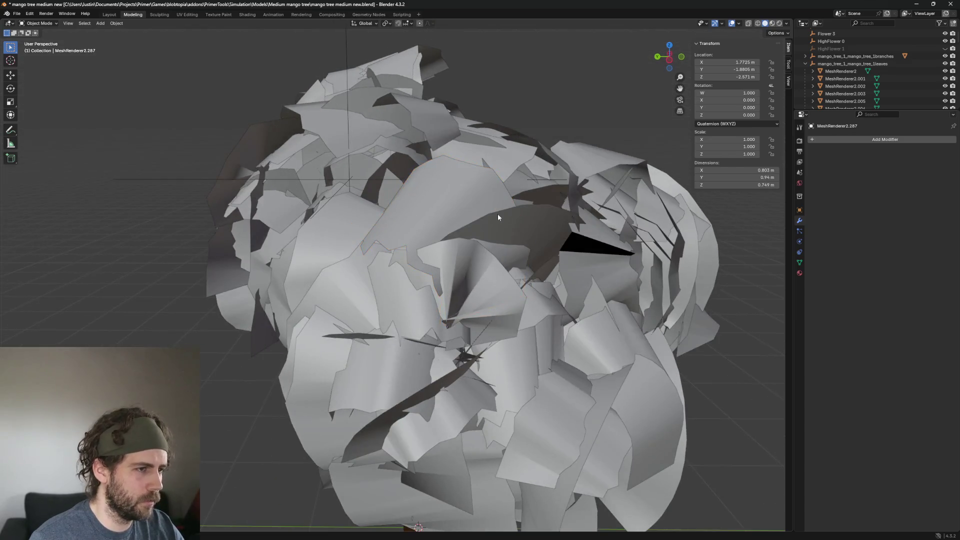
left_click(544, 231)
key("Delete")
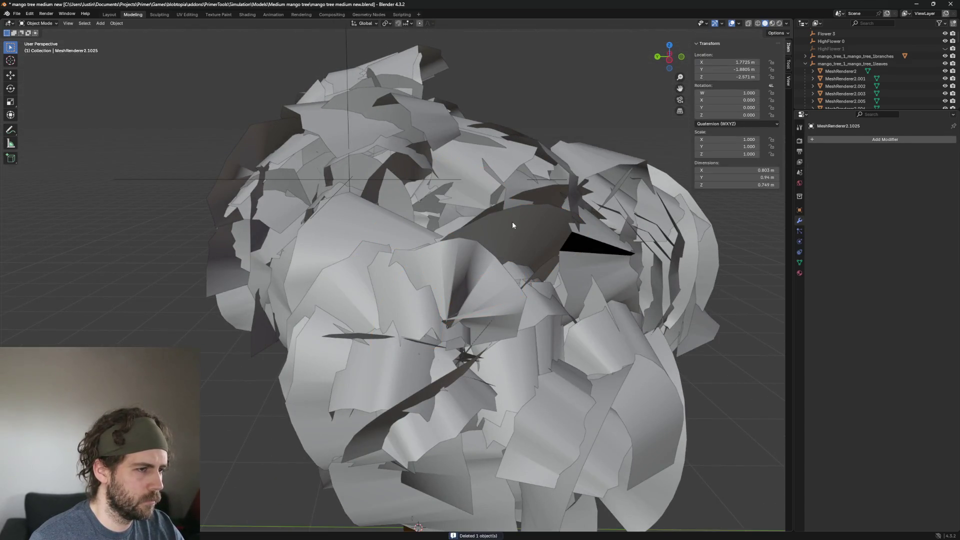
left_click(553, 215)
middle_click_drag(599, 192, 522, 191)
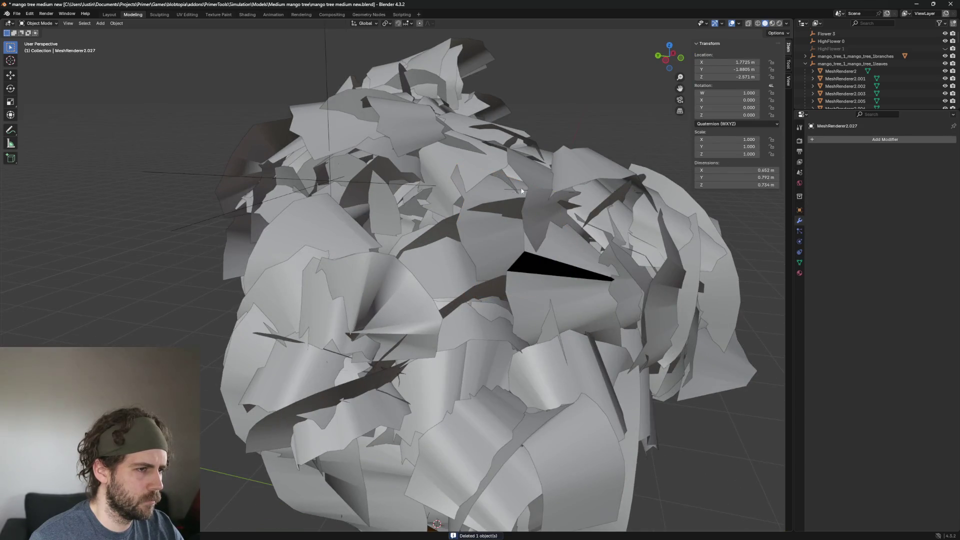
key("Delete")
left_click(496, 248)
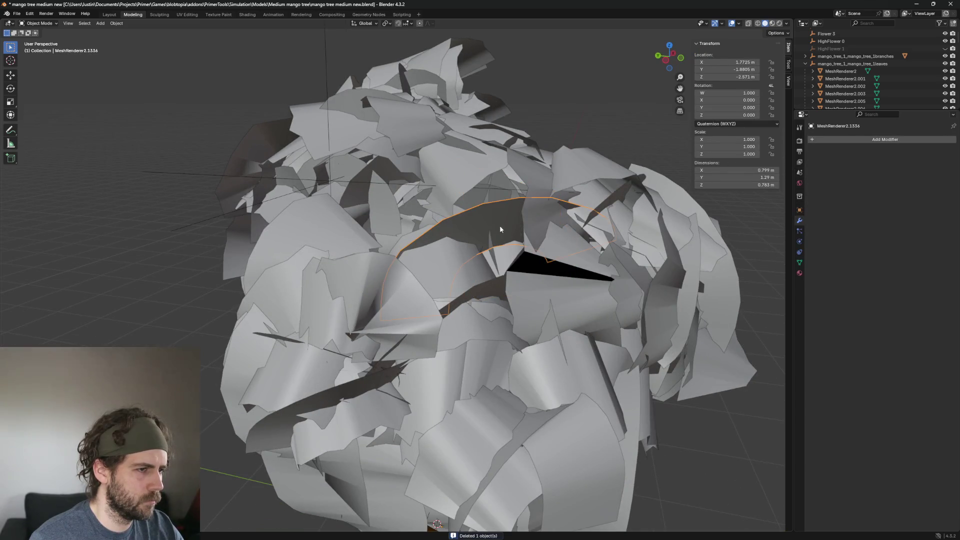
key("Delete")
Remove several upper-canopy leaf cards and the tall narrow one, then pull back to view the whole tree
left_click(451, 171)
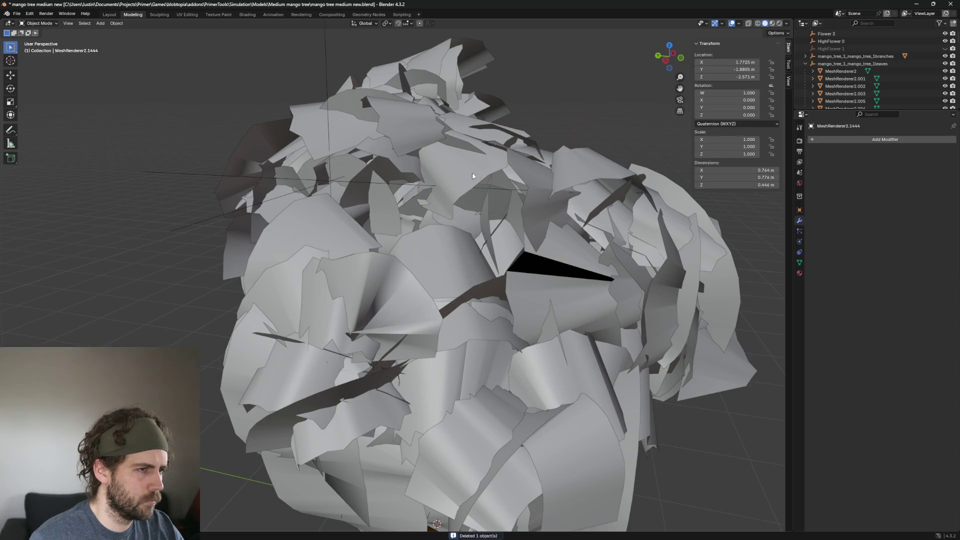
key("Delete")
left_click(447, 169)
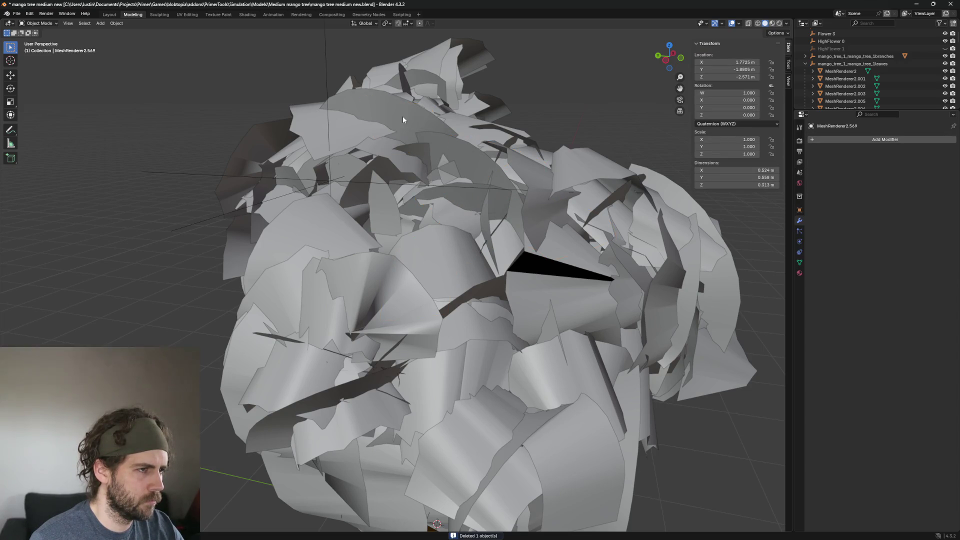
key("Delete")
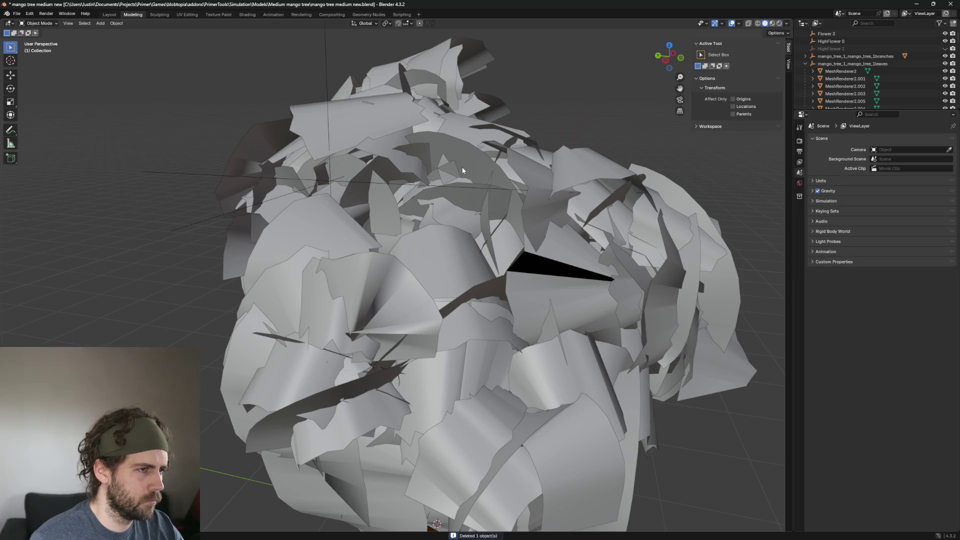
left_click(462, 171)
key("Delete")
left_click(377, 161)
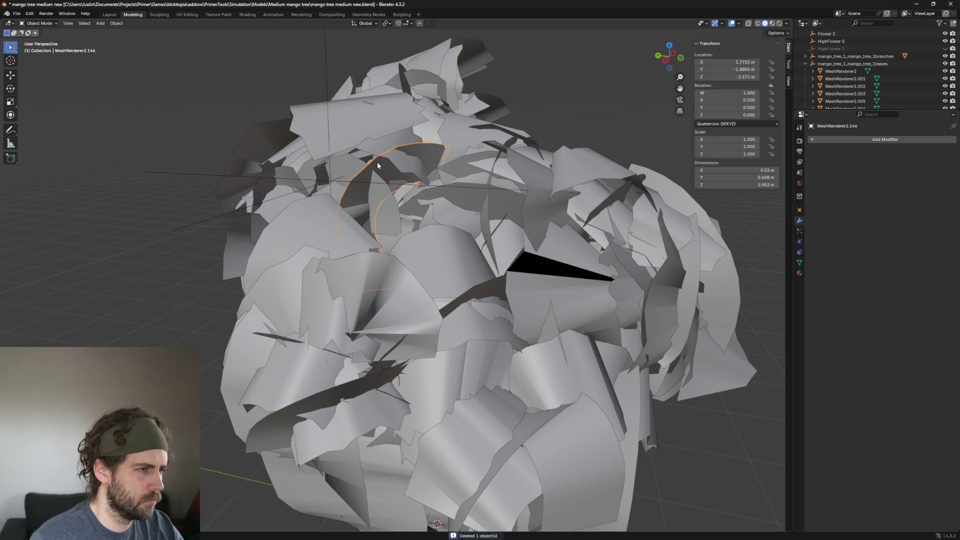
key("Delete")
left_click(489, 205)
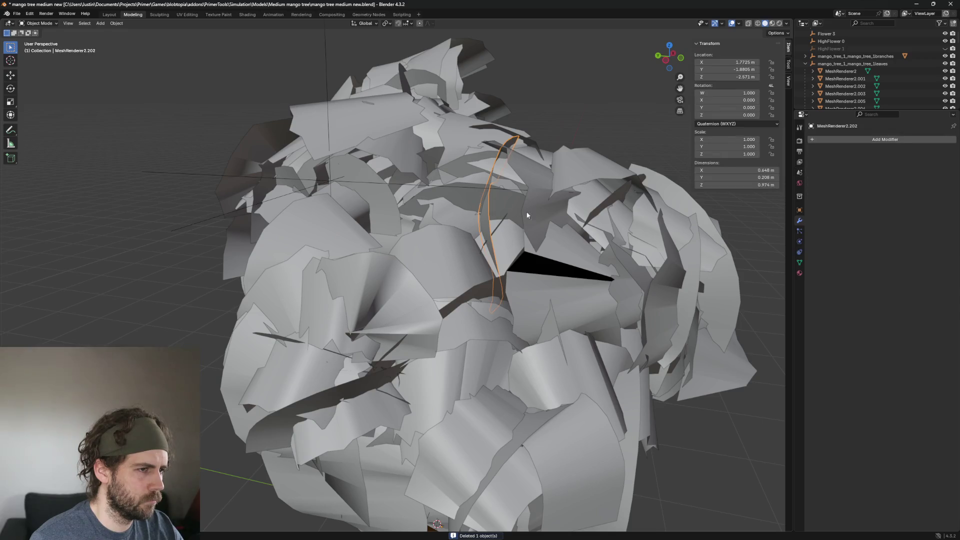
key("Delete")
middle_click_drag(527, 215, 611, 230)
left_click(537, 133)
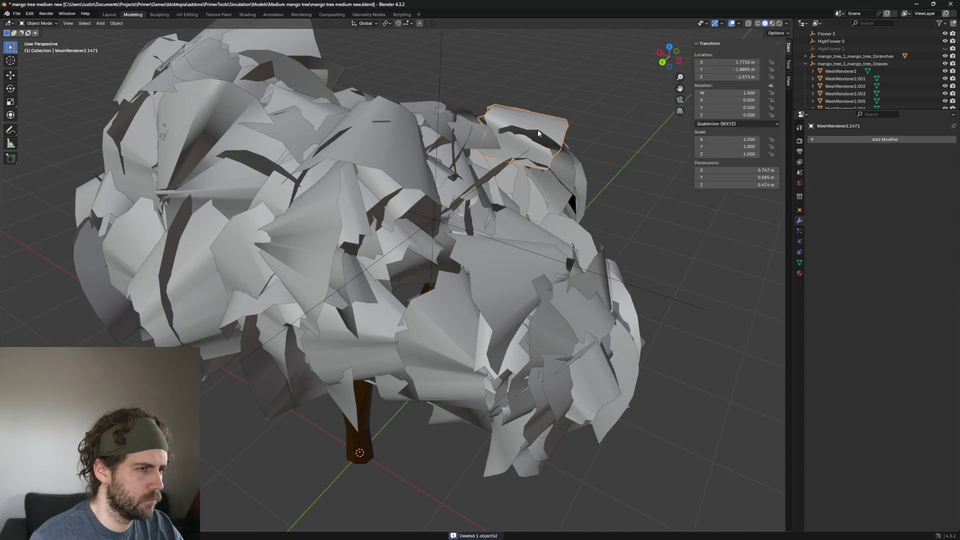
mouse_move(538, 132)
middle_mouse_down()
mouse_move(549, 176)
mouse_move(536, 203)
mouse_move(566, 221)
mouse_move(494, 178)
mouse_move(471, 244)
mouse_move(451, 244)
mouse_move(388, 202)
mouse_move(283, 201)
middle_mouse_up()
scroll(498, 184, "up", 4)
scroll(471, 243, "down", 4)
Inspect leaf cards up close and delete the large card beside the trunk and one on the canopy edge
left_click(451, 243)
scroll(340, 198, "up", 3)
scroll(340, 198, "down", 3)
left_click(316, 204)
scroll(317, 204, "up", 4)
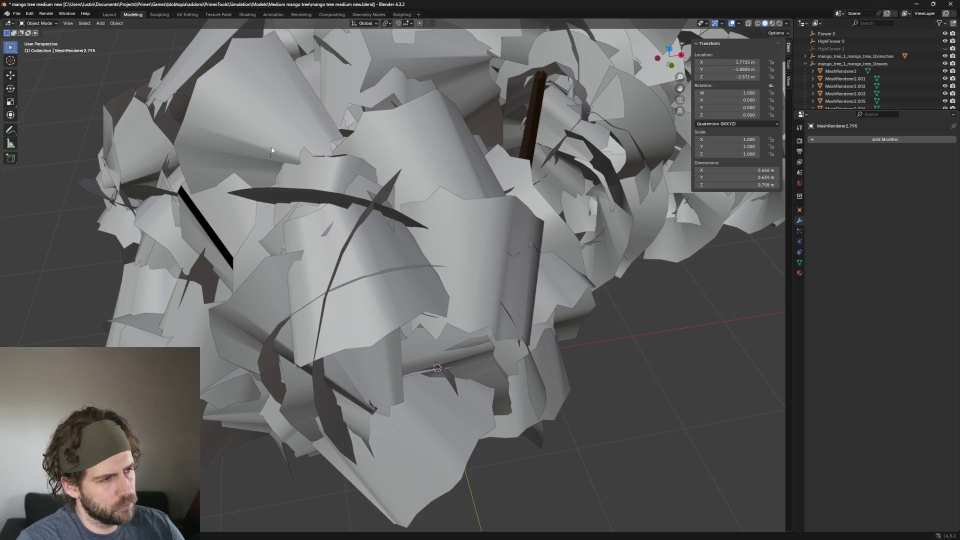
left_click(421, 150)
mouse_move(420, 150)
middle_mouse_down()
mouse_move(499, 198)
mouse_move(504, 187)
middle_mouse_up()
left_click(522, 220)
scroll(522, 220, "down", 3)
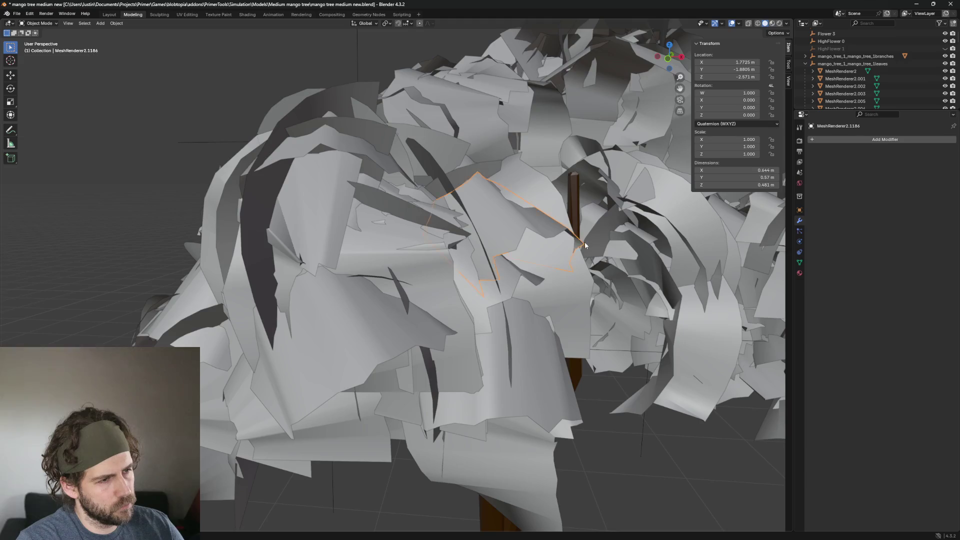
middle_click_drag(584, 242, 525, 278)
left_click(387, 264)
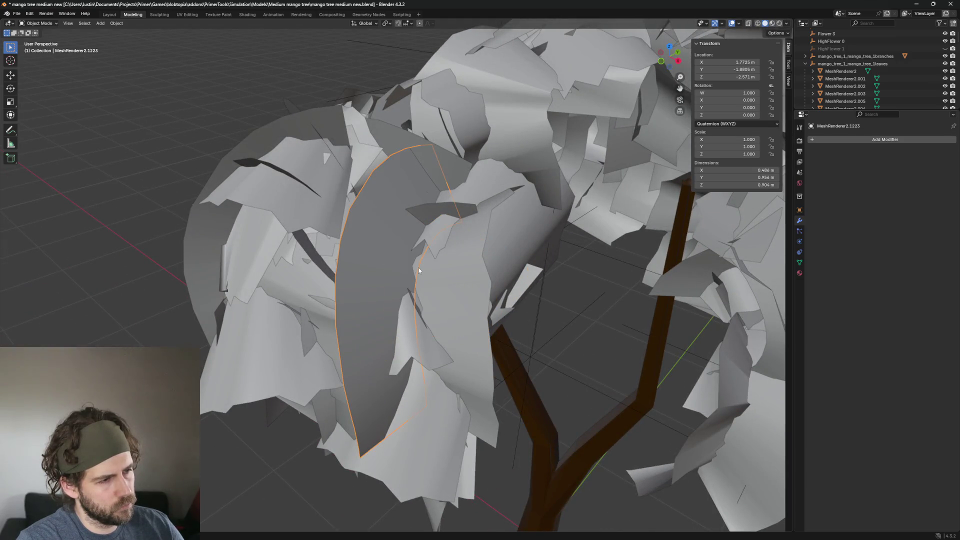
key("Delete")
middle_click_drag(375, 268, 433, 264)
left_click(283, 141)
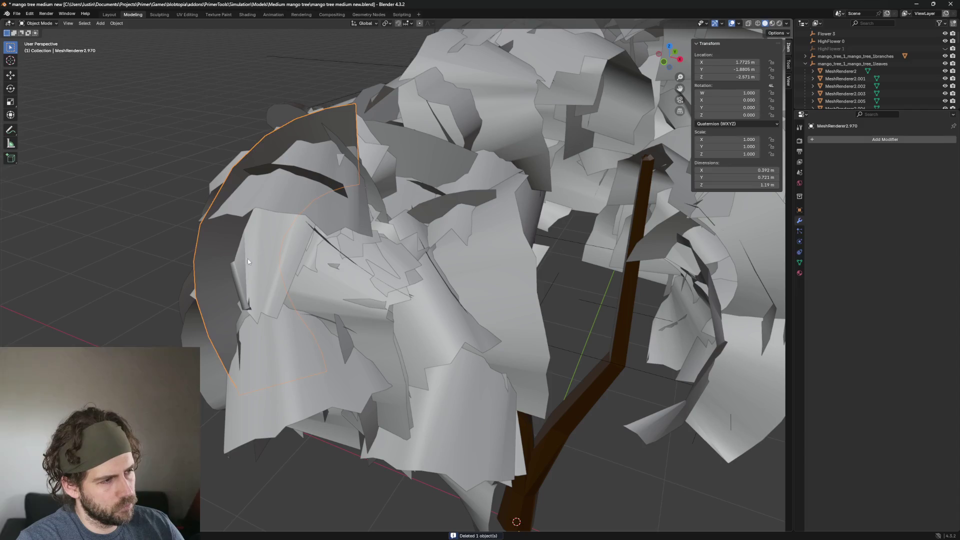
key("Delete")
scroll(343, 270, "up", 5)
Delete the curved card on top and a string of further leaf cards around the canopy crown
middle_click_drag(343, 270, 373, 259)
scroll(374, 262, "down", 5)
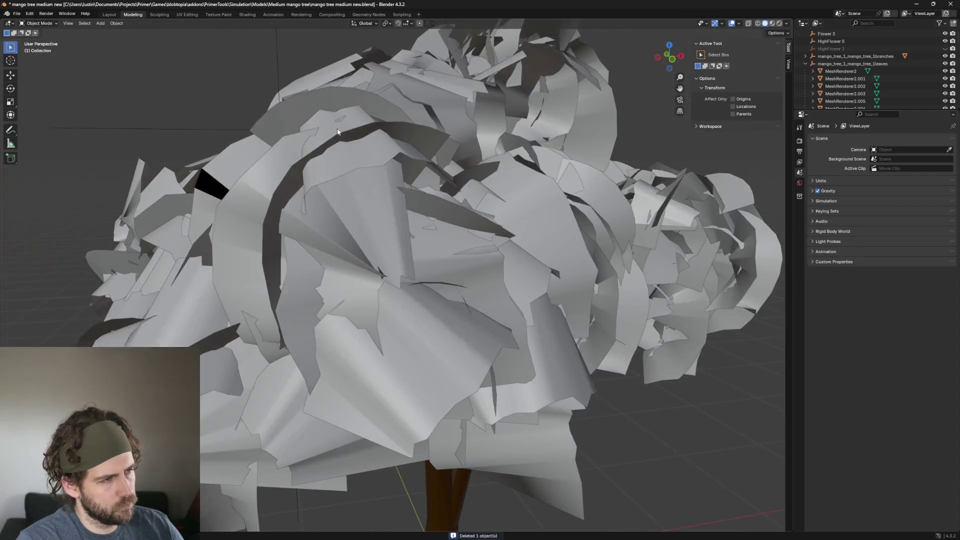
left_click(317, 98)
key("Delete")
left_click(410, 128)
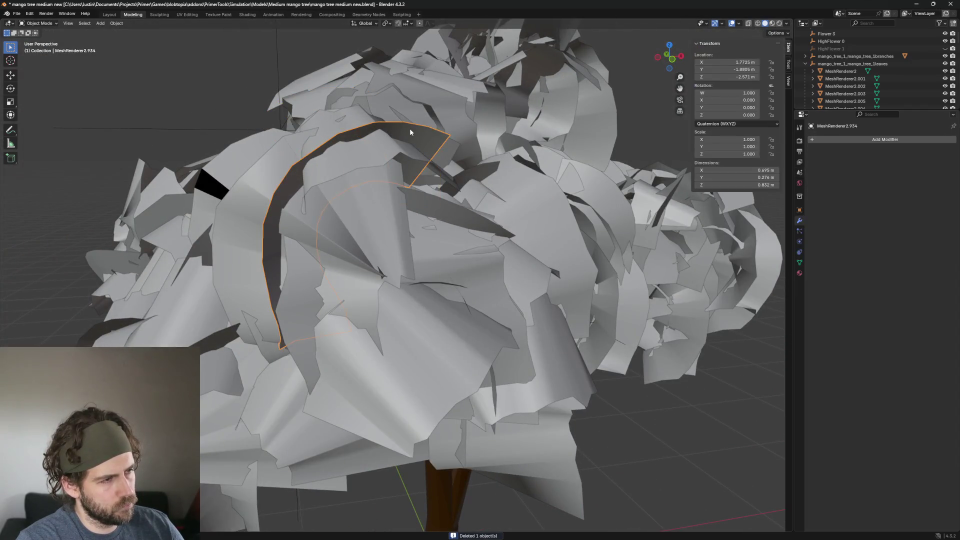
key("Delete")
left_click(395, 203)
mouse_move(343, 154)
middle_mouse_down()
mouse_move(395, 203)
mouse_move(381, 230)
middle_mouse_up()
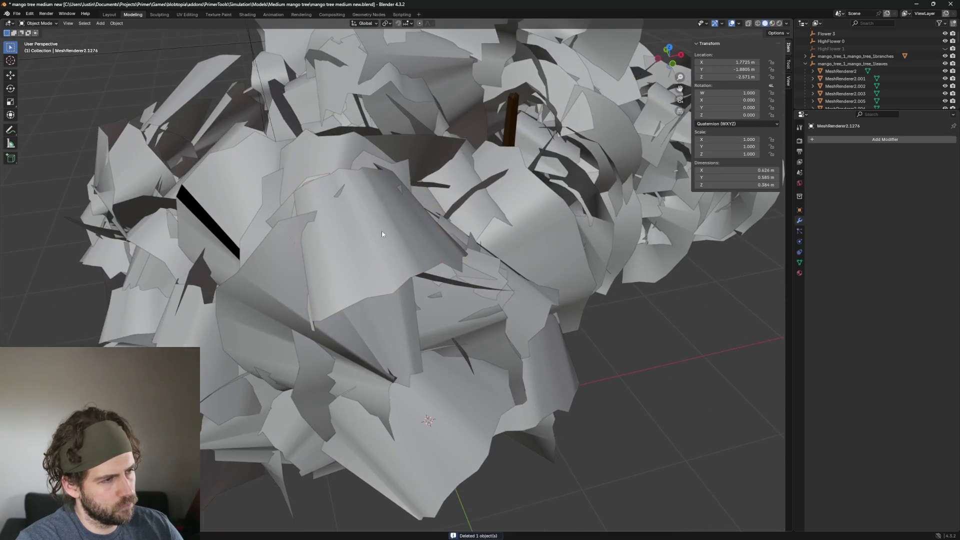
key("Delete")
left_click(328, 290)
scroll(328, 290, "up", 4)
scroll(361, 243, "down", 4)
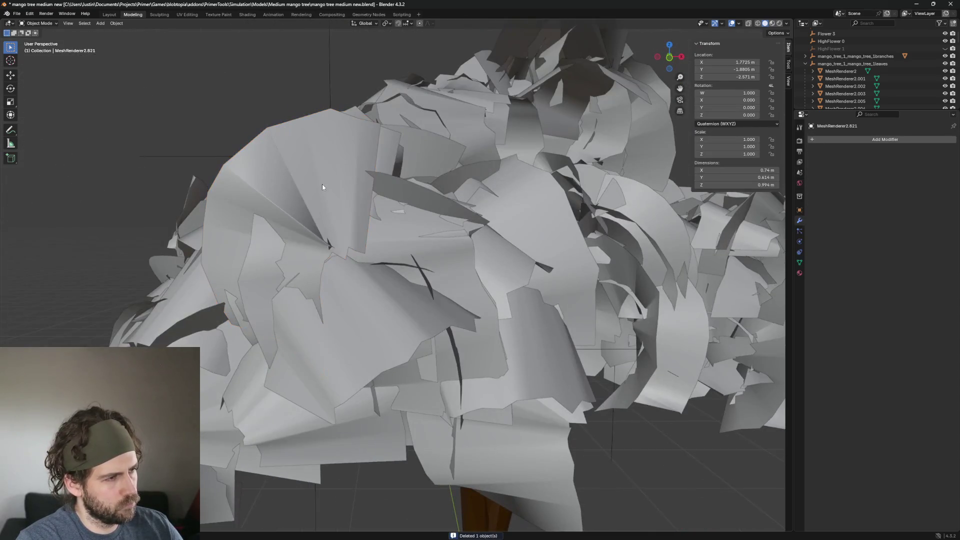
key("Delete")
left_click(325, 190)
scroll(405, 258, "up", 4)
key("Delete")
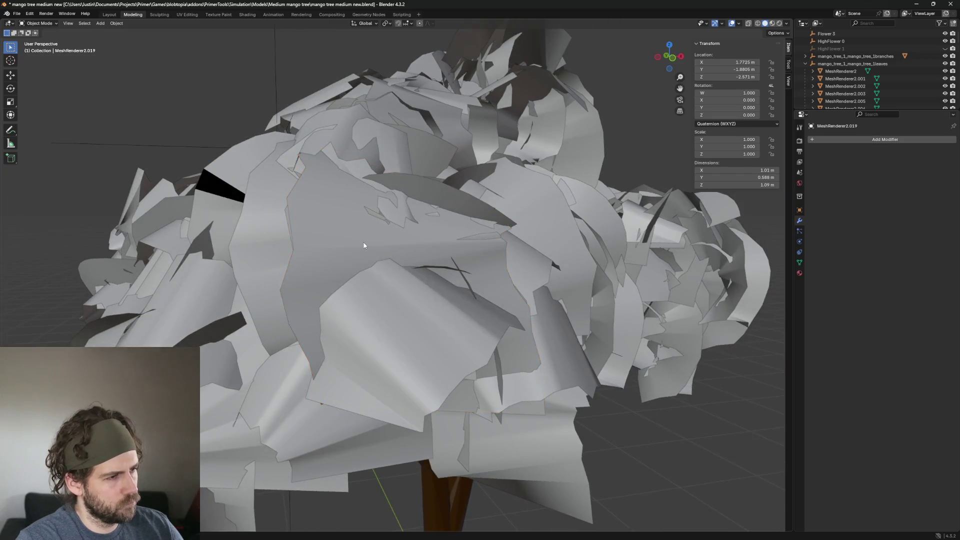
left_click(333, 256)
key("Delete")
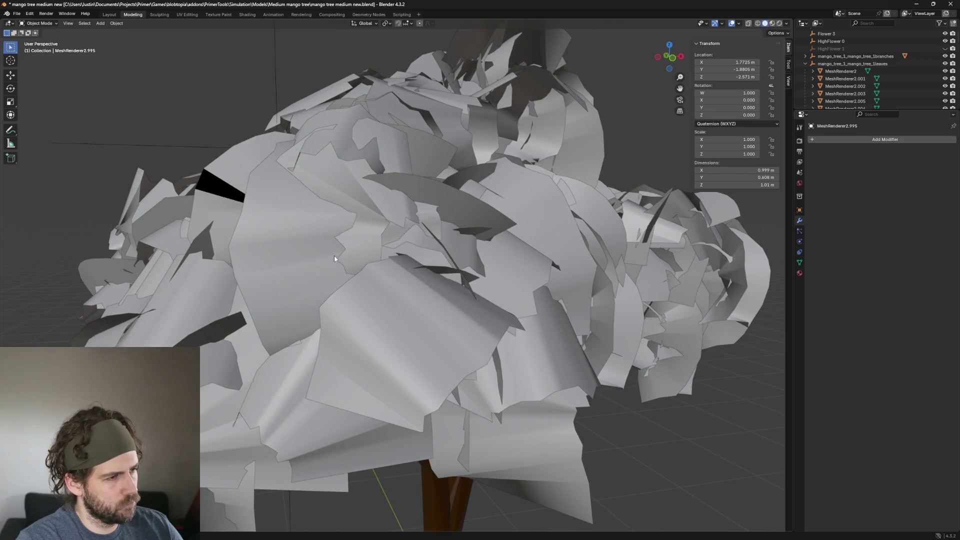
Remove the leaf card around the black gap, the curved card on the left and their neighbours
left_click(298, 258)
left_click(238, 169)
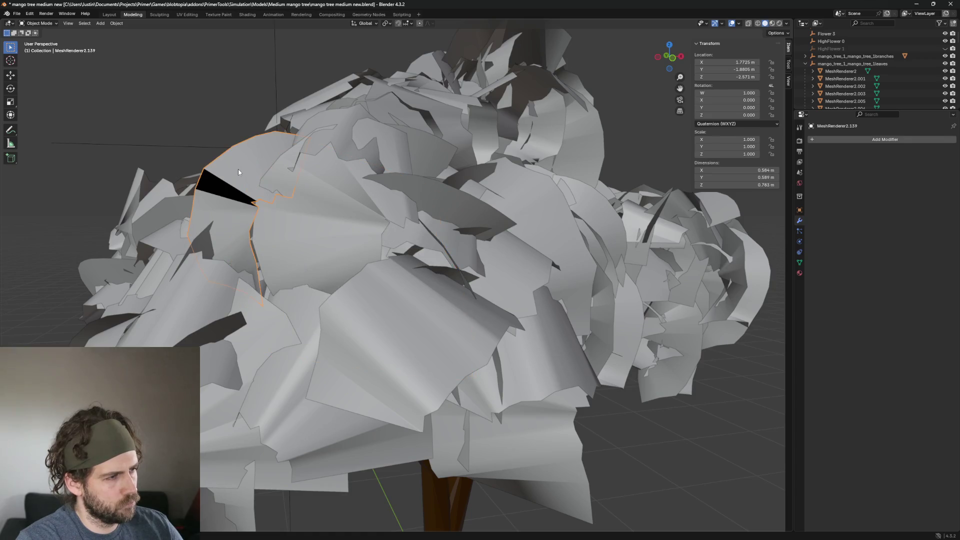
scroll(341, 186, "up", 4)
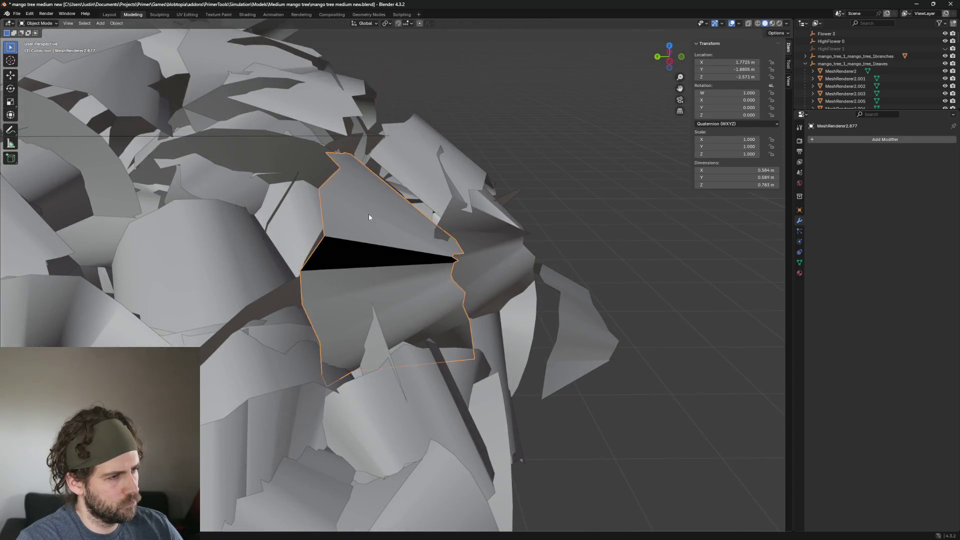
key("Delete")
left_click(421, 162)
scroll(450, 195, "down", 4)
key("Delete")
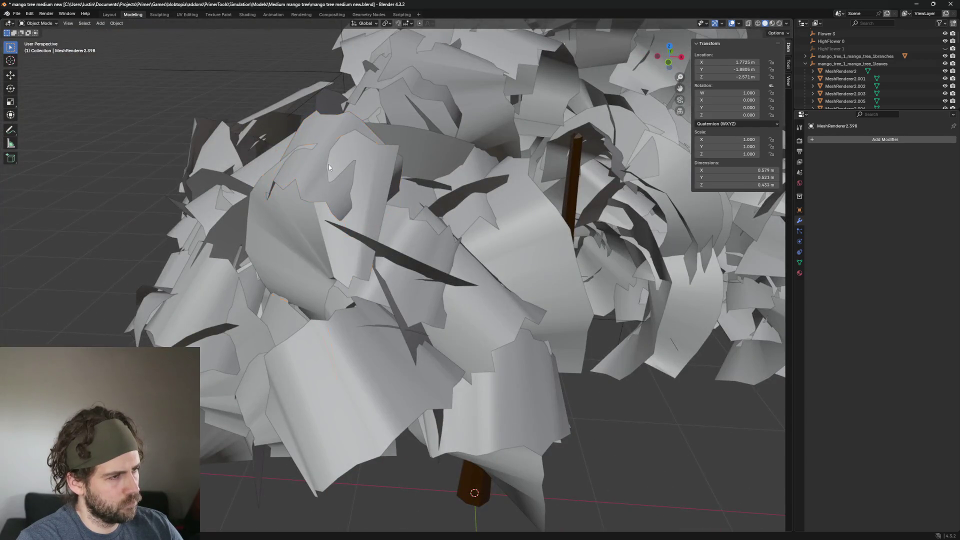
left_click(329, 164)
key("Delete")
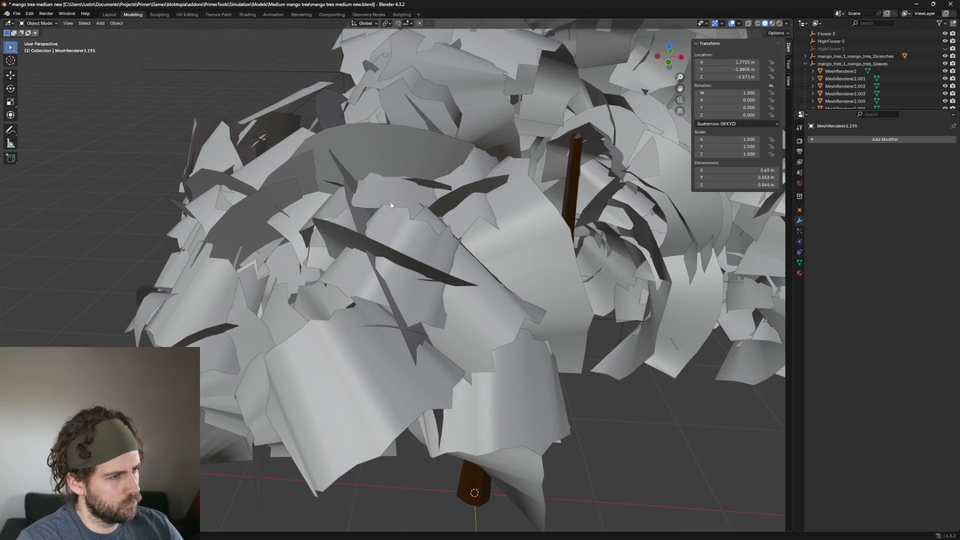
middle_click_drag(348, 178, 379, 135)
left_click(309, 167)
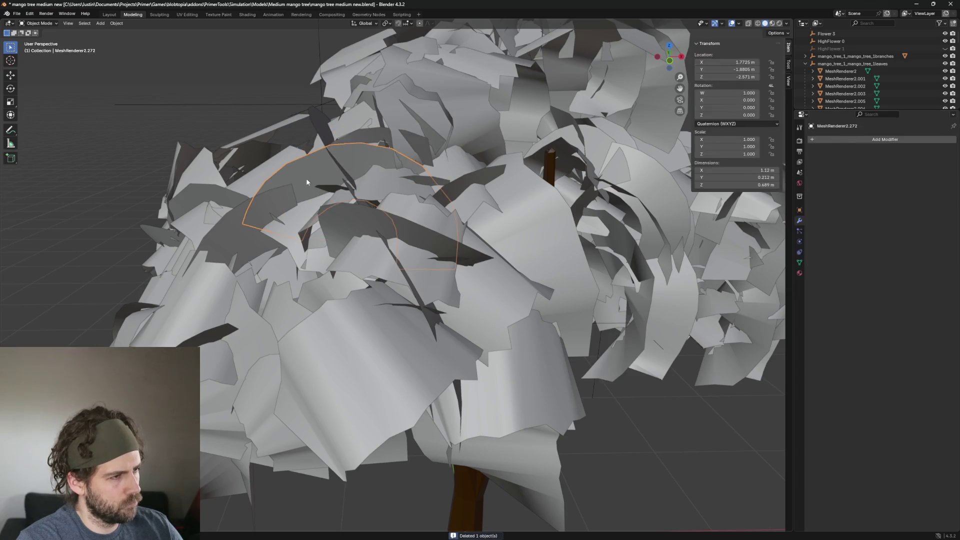
key("Delete")
left_click(265, 200)
key("Delete")
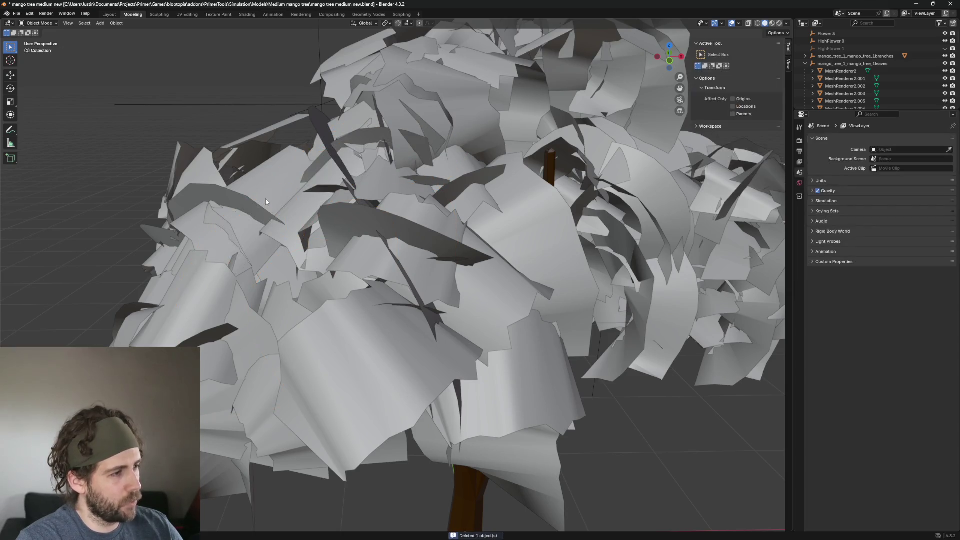
Delete a few more cards including leaf MeshRenderer2.591, checking the canopy from another side
left_click(371, 213)
mouse_move(371, 213)
middle_mouse_down()
mouse_move(478, 189)
mouse_move(461, 274)
mouse_move(520, 358)
middle_mouse_up()
key("Delete")
left_click(461, 159)
key("Delete")
left_click(461, 276)
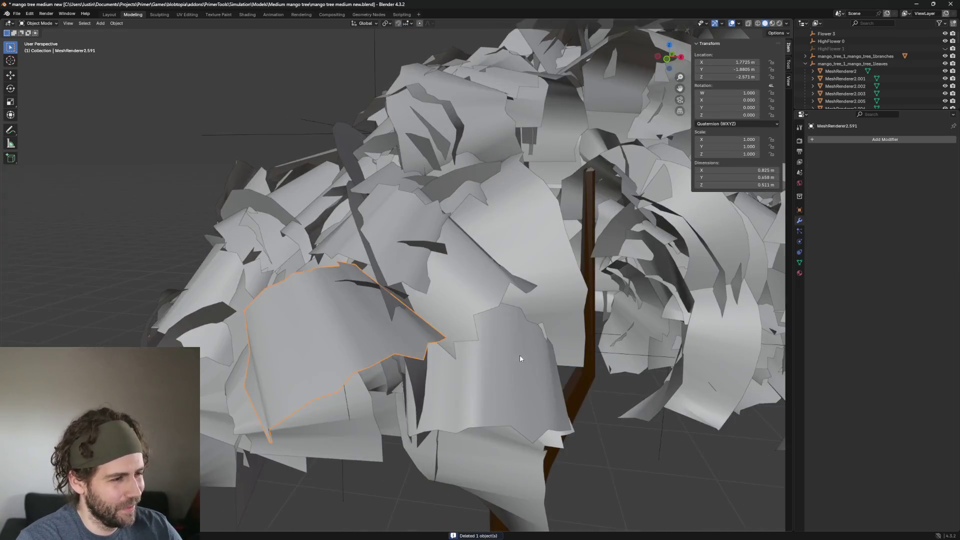
key("Delete")
left_click(325, 358)
mouse_move(325, 358)
middle_mouse_down()
mouse_move(587, 288)
mouse_move(476, 279)
middle_mouse_up()
key("Delete")
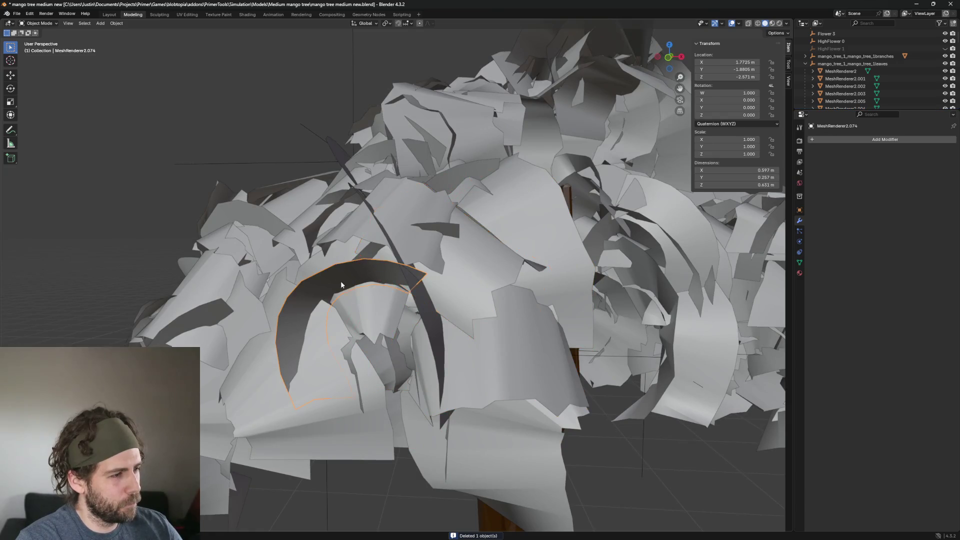
middle_click_drag(340, 281, 349, 257)
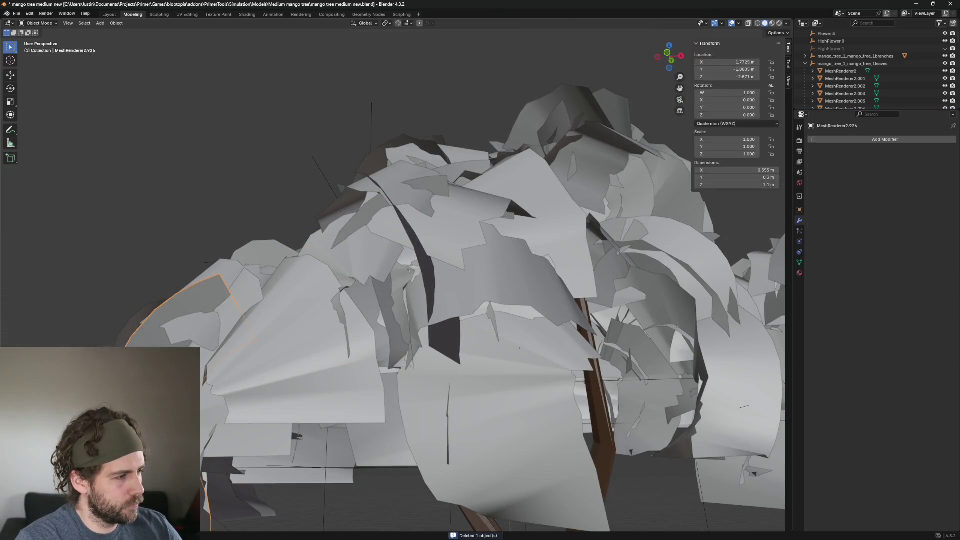
scroll(234, 351, "down", 5)
scroll(420, 368, "up", 2)
scroll(360, 375, "down", 2)
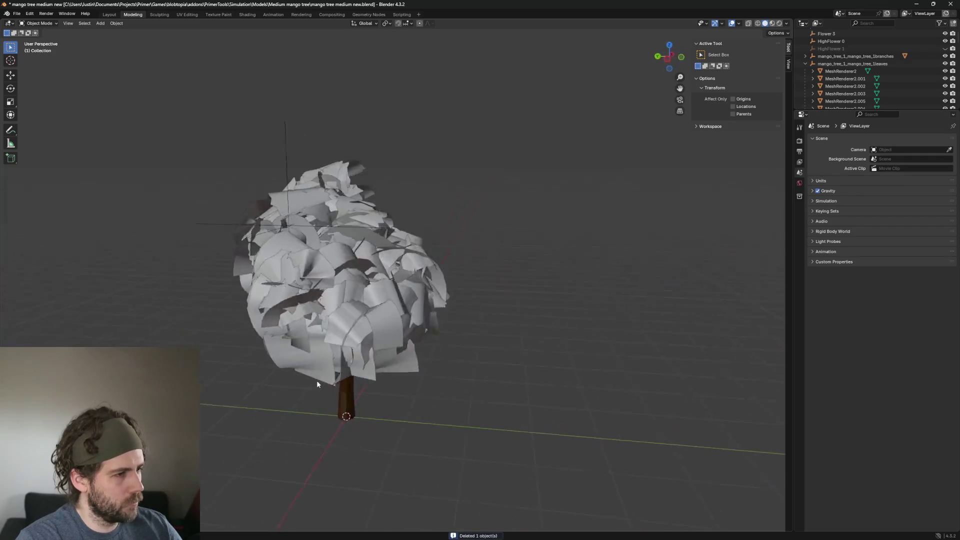
scroll(316, 380, "up", 3)
scroll(343, 338, "up", 2)
Delete five leaf cards across the front and middle of the canopy one at a time
left_click(347, 330)
key("Delete")
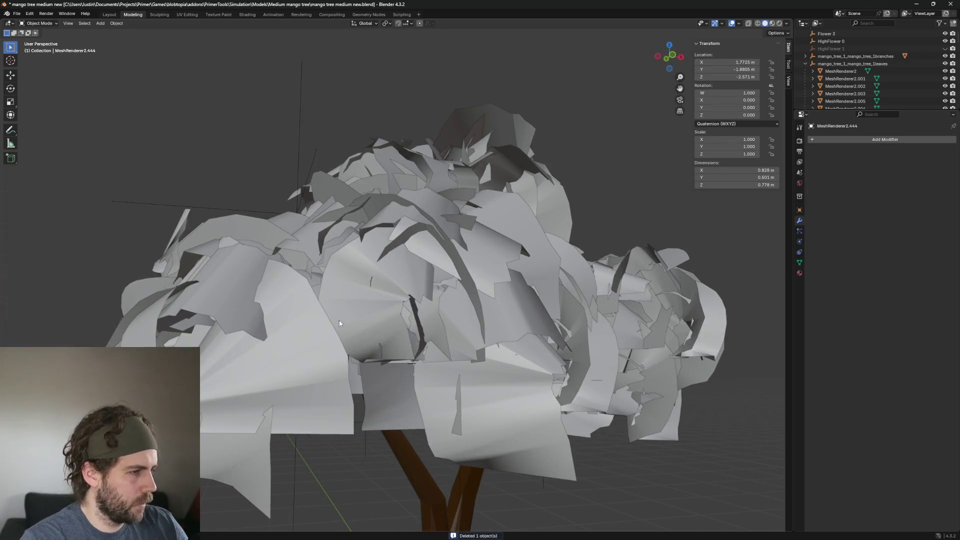
middle_click_drag(286, 304, 239, 296)
left_click(234, 294)
key("Delete")
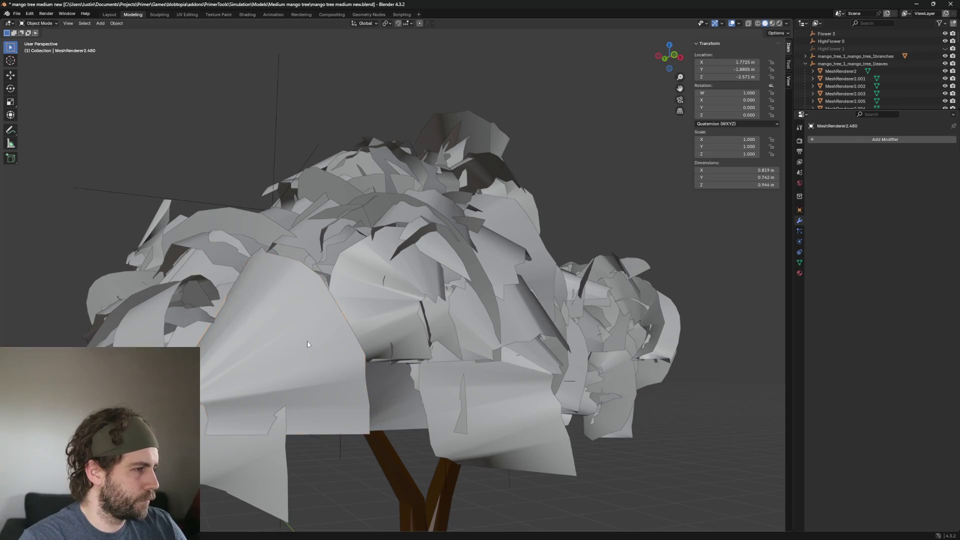
left_click(424, 340)
mouse_move(364, 334)
middle_mouse_down()
mouse_move(424, 340)
mouse_move(368, 318)
middle_mouse_up()
key("Delete")
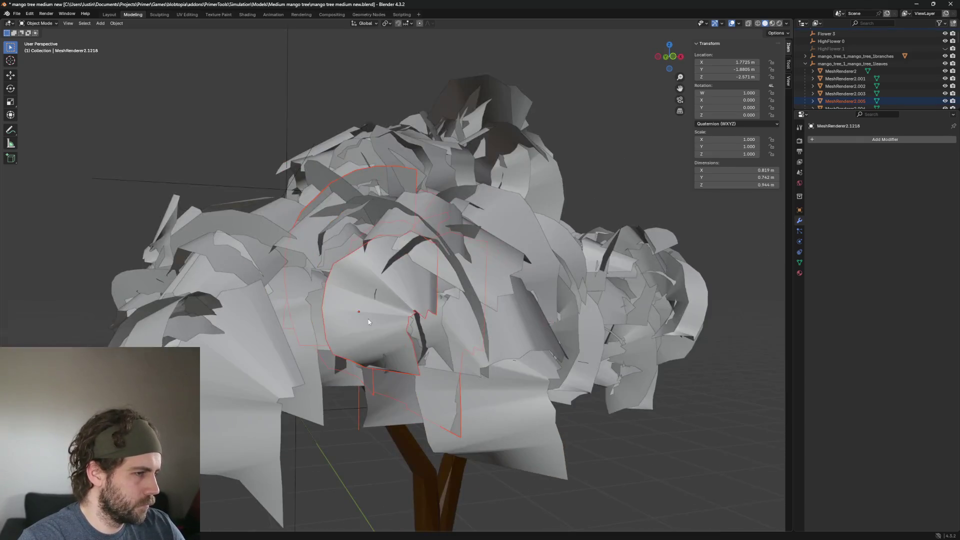
left_click(368, 319)
scroll(483, 311, "up", 3)
key("Delete")
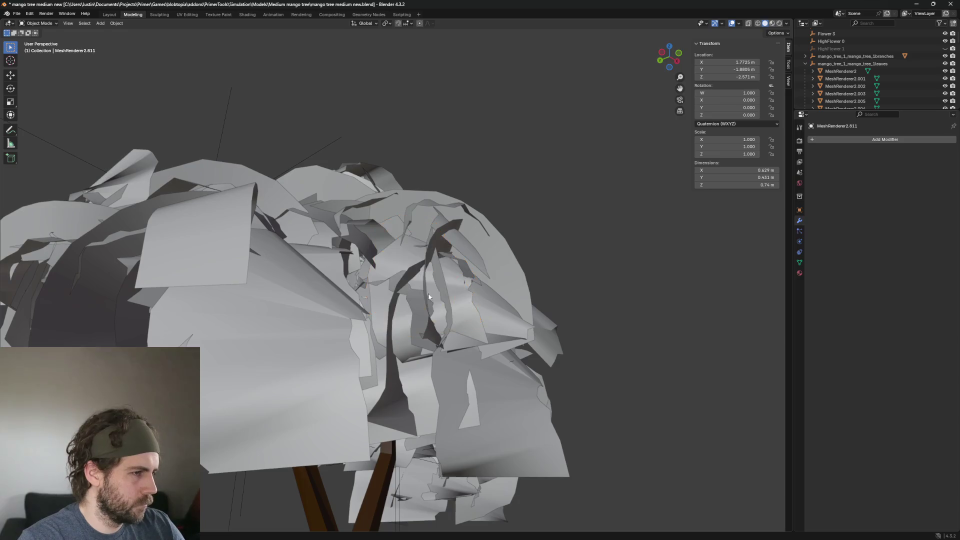
left_click(513, 280)
key("Delete")
scroll(514, 279, "down", 3)
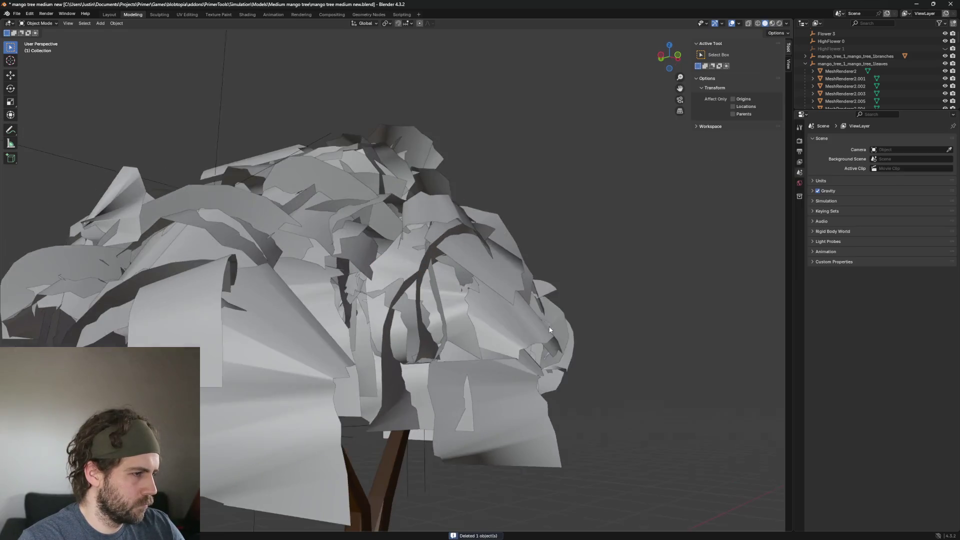
Remove two lower-left leaf cards, undoing and redoing one deletion, and pick the next card
left_click(353, 385)
middle_click_drag(352, 385, 235, 394)
key("Delete")
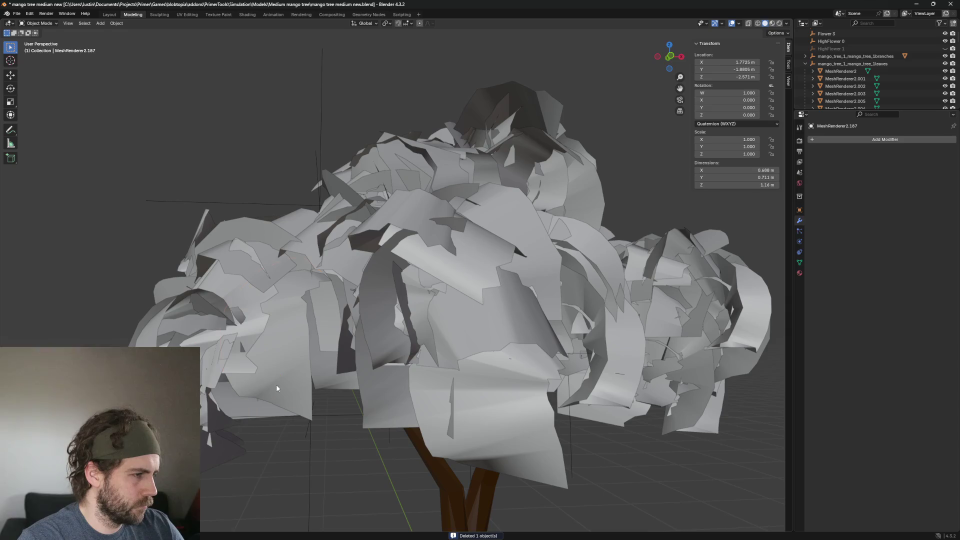
left_click(313, 358)
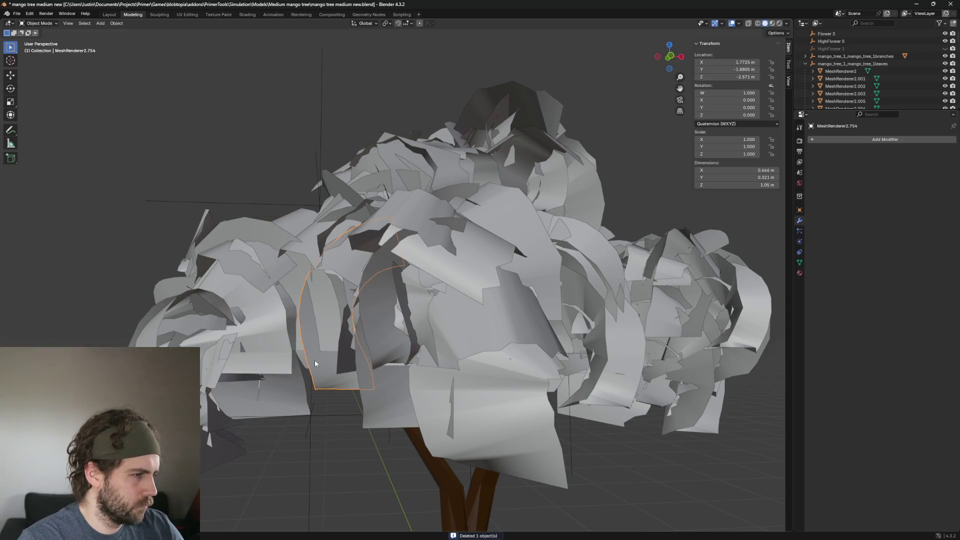
key("Delete")
key("ctrl+z")
key("Delete")
left_click(271, 360)
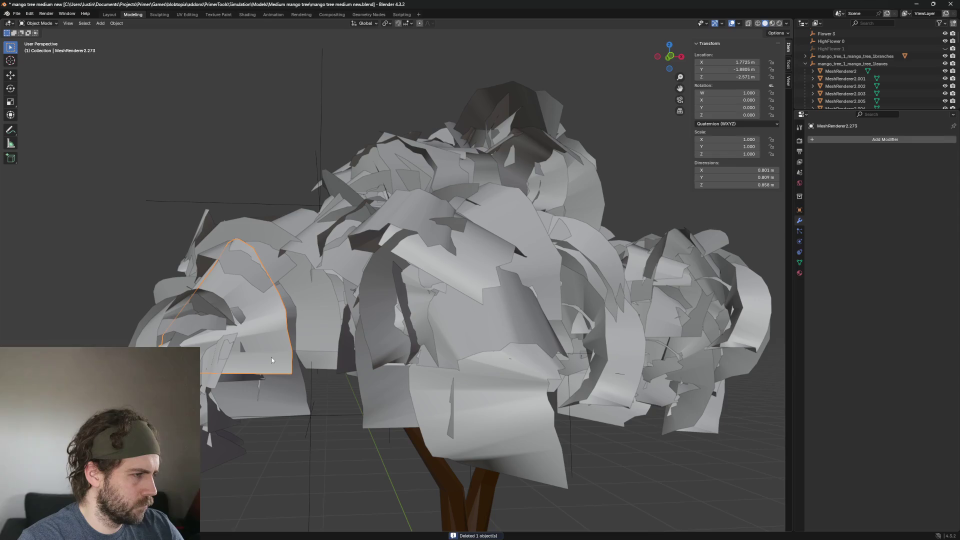
scroll(310, 363, "up", 5)
scroll(292, 392, "down", 5)
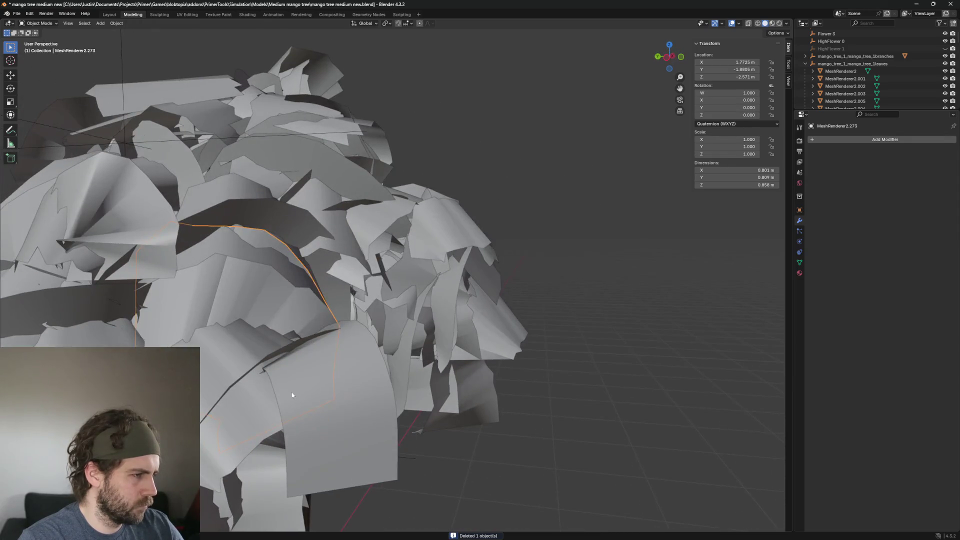
scroll(424, 370, "up", 5)
scroll(424, 370, "down", 3)
Delete the arch-shaped leaf card and two more near the trunk and canopy top
left_click(456, 401)
scroll(525, 404, "up", 2)
scroll(525, 406, "down", 1)
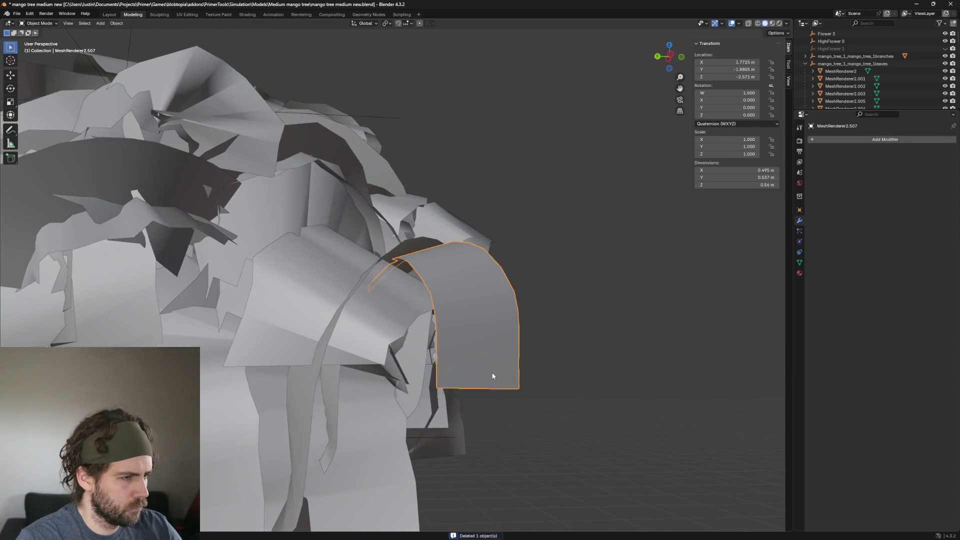
key("Delete")
left_click(409, 334)
scroll(409, 334, "down", 3)
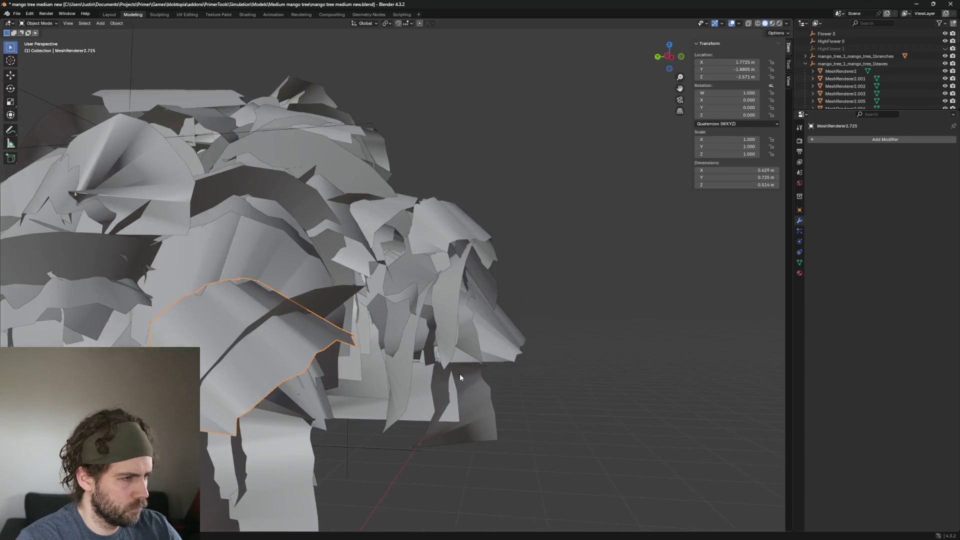
scroll(272, 363, "up", 2)
left_click(280, 353)
middle_click_drag(364, 384, 164, 206)
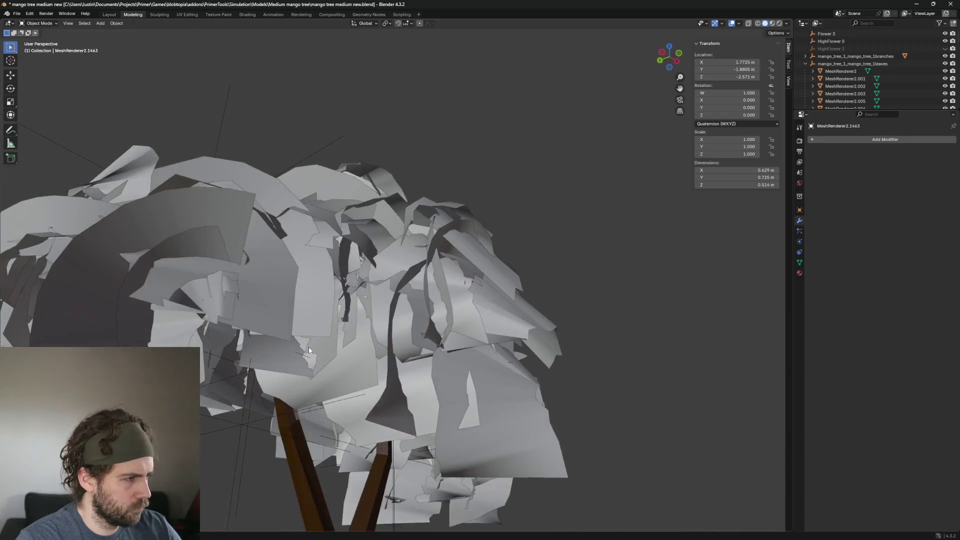
key("Delete")
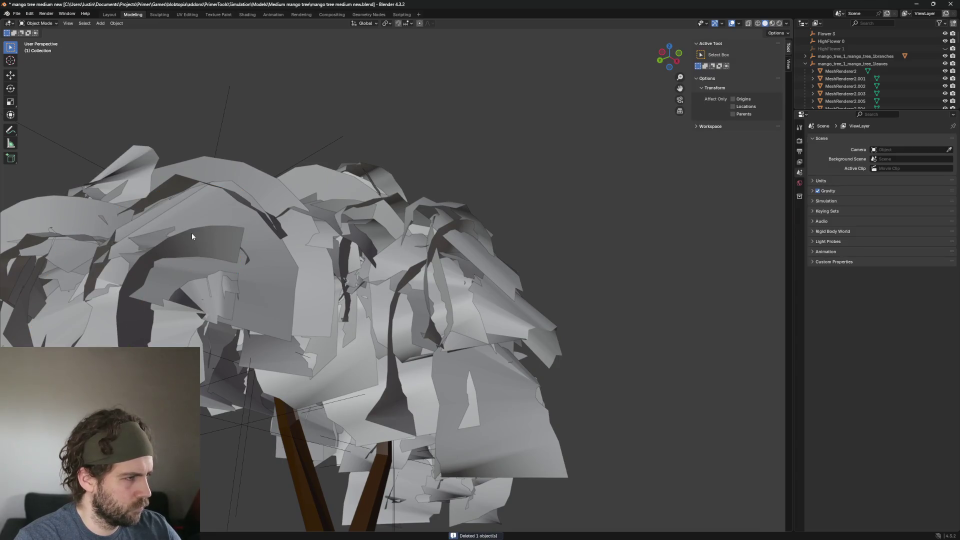
left_click(192, 235)
key("Delete")
Strip three leaf cards from the canopy's left side, then back out to see the whole tree
middle_click_drag(240, 298, 285, 330)
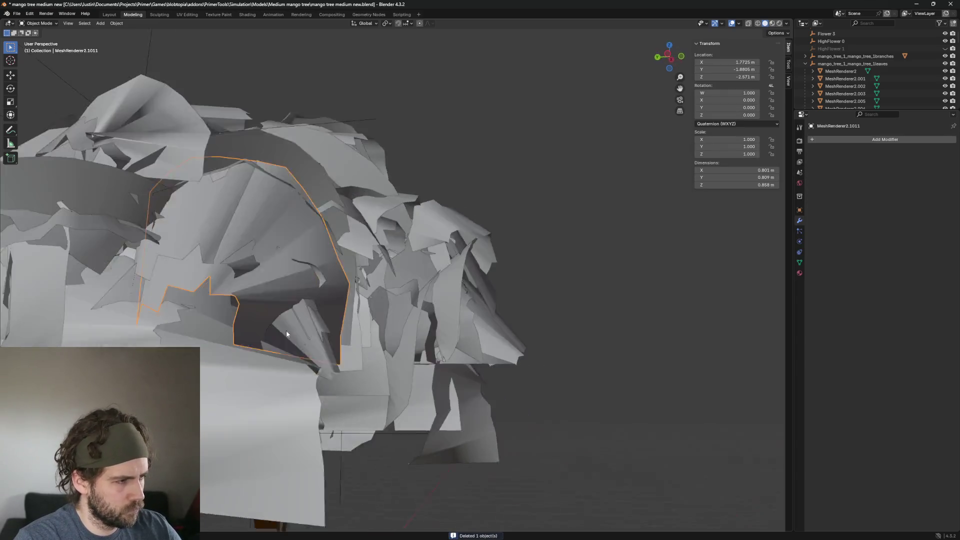
left_click(267, 210)
key("Delete")
mouse_move(289, 247)
middle_mouse_down()
mouse_move(276, 239)
mouse_move(373, 300)
middle_mouse_up()
left_click(275, 240)
key("Delete")
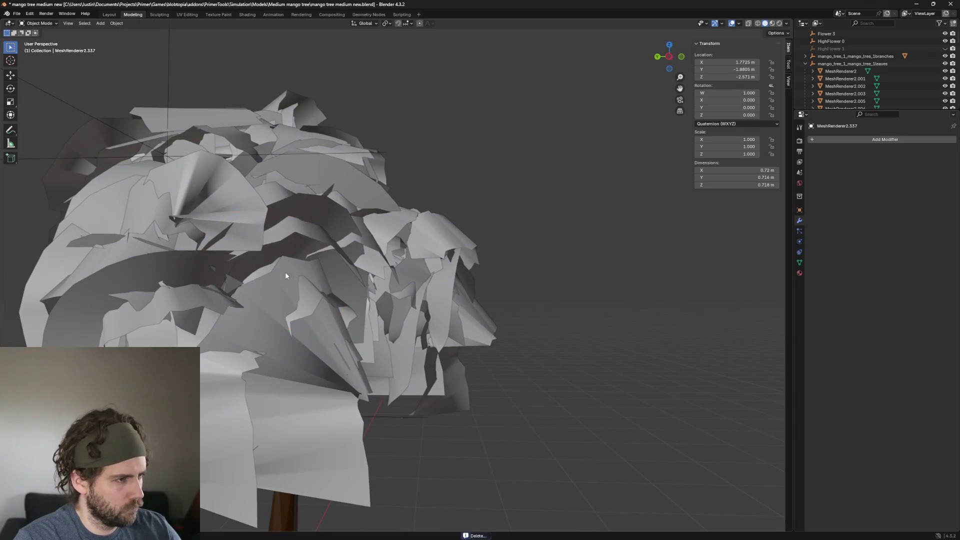
left_click(325, 327)
key("Delete")
middle_click_drag(362, 350, 242, 336)
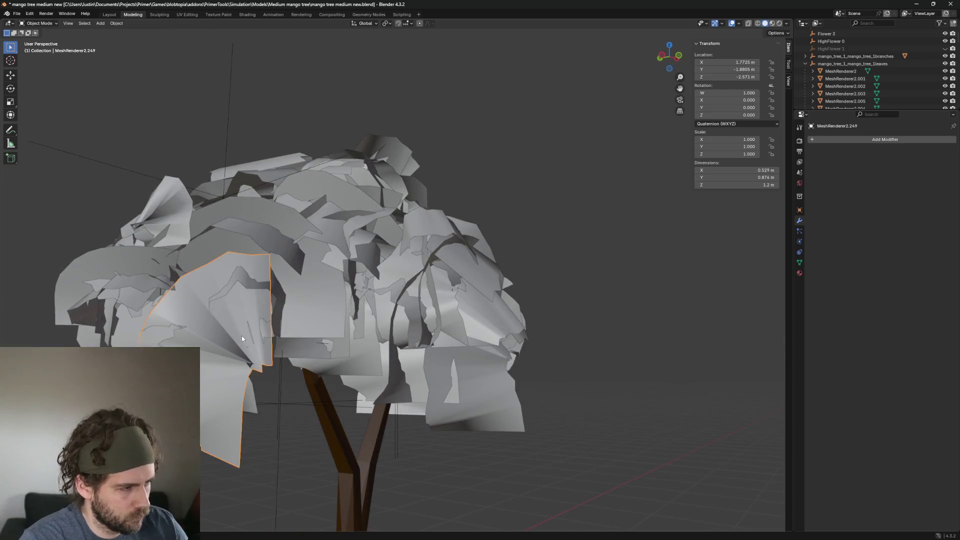
Remove two further left-edge leaf cards to open up the canopy's front curve
left_click(241, 336)
scroll(281, 385, "up", 2)
left_click(208, 363)
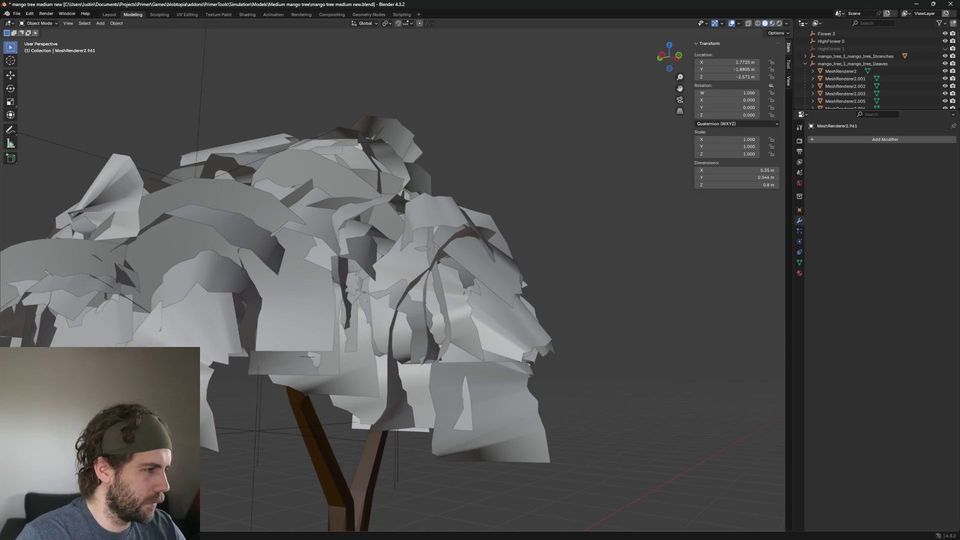
key("Delete")
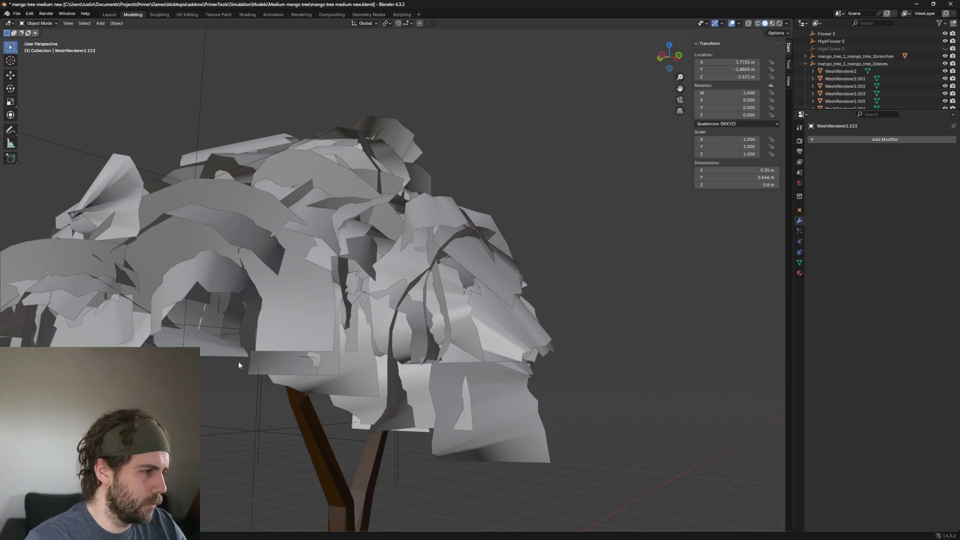
scroll(219, 374, "down", 2)
left_click(358, 358)
mouse_move(220, 374)
middle_mouse_down()
mouse_move(357, 358)
mouse_move(377, 251)
middle_mouse_up()
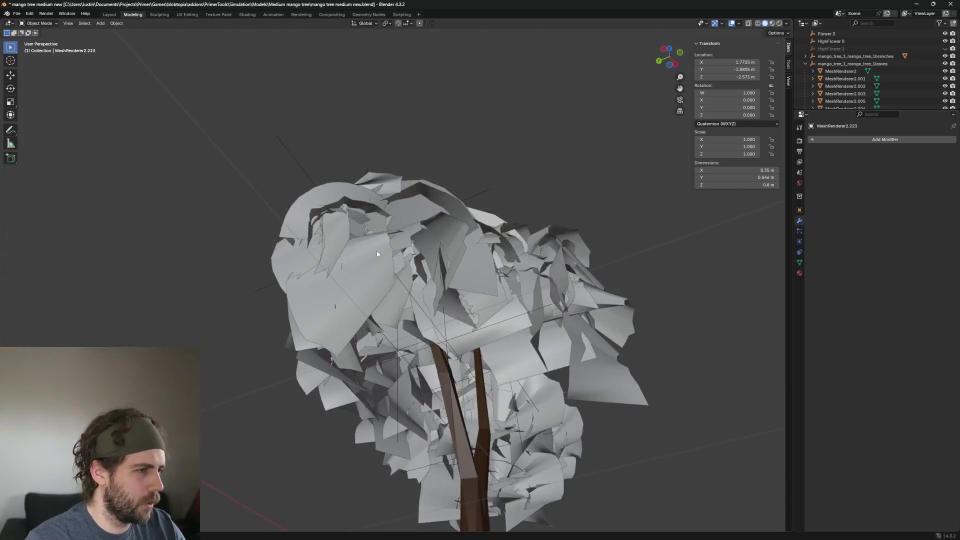
scroll(414, 361, "up", 2)
scroll(402, 376, "up", 2)
left_click(322, 332)
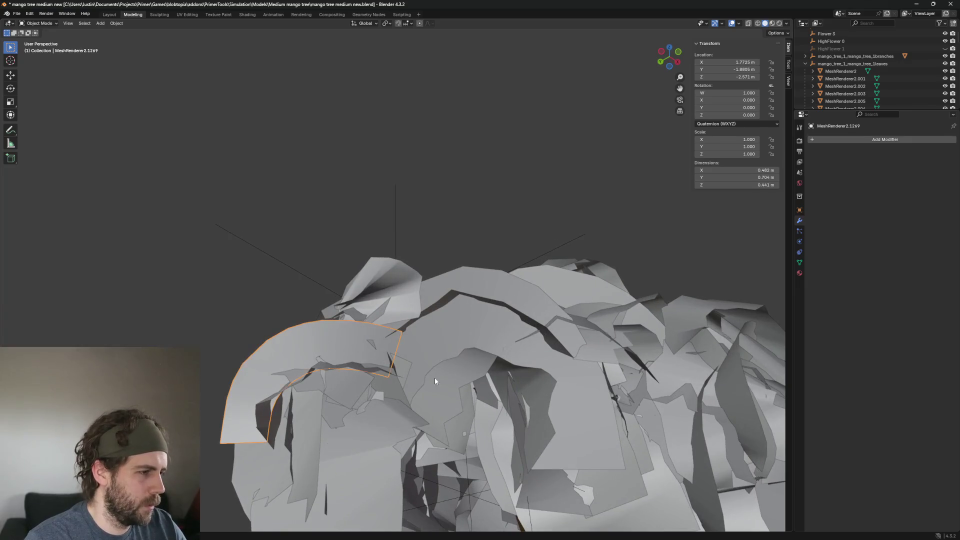
scroll(435, 377, "up", 1)
key("Delete")
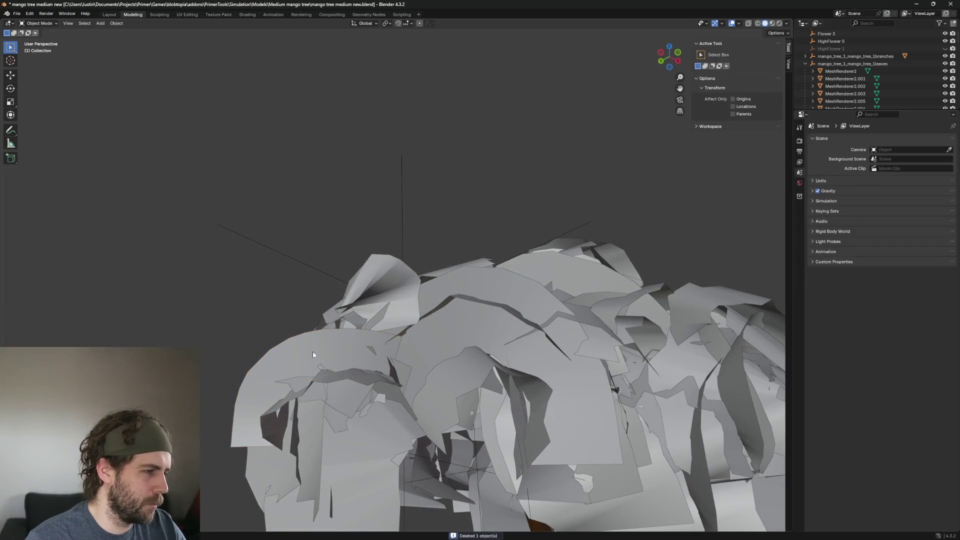